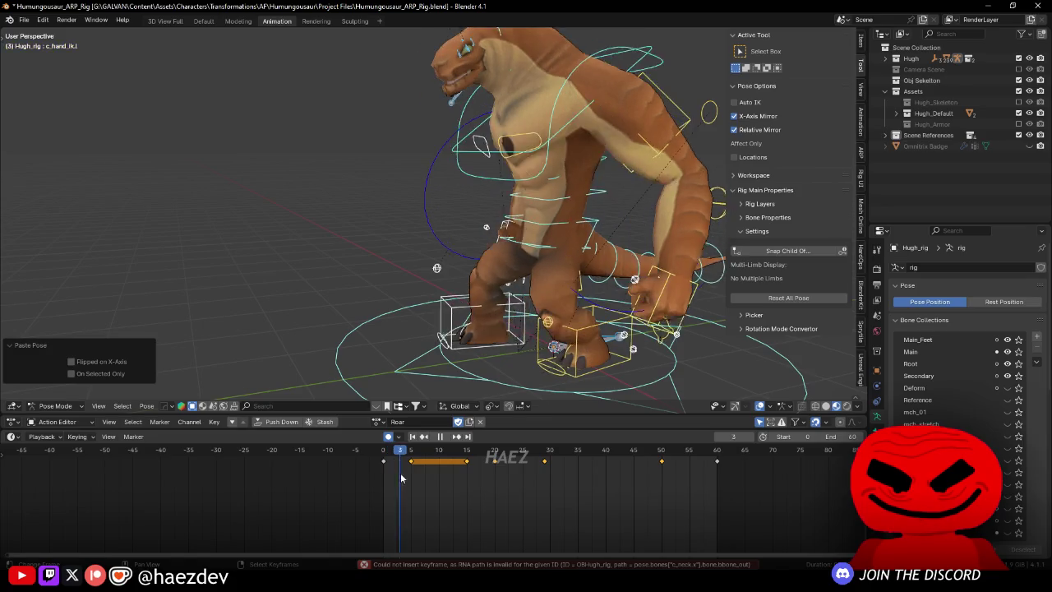
Step: At frame 15, lower and rotate the root master control and bend the spine
{"action": "key", "text": "space"}
{"action": "left_click", "coordinate": [529, 256]}
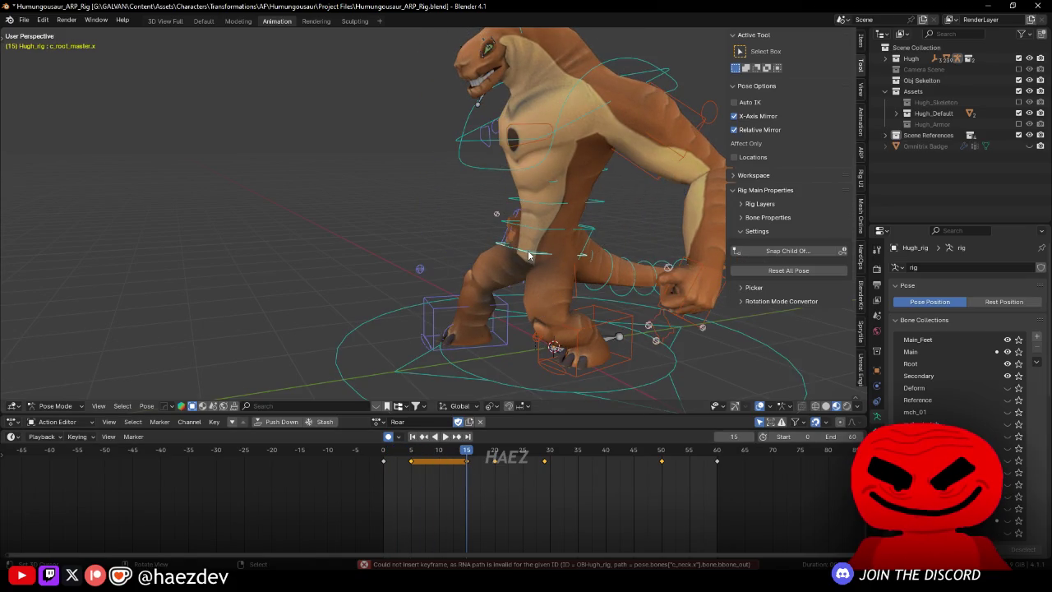
{"action": "key", "text": "KP_3"}
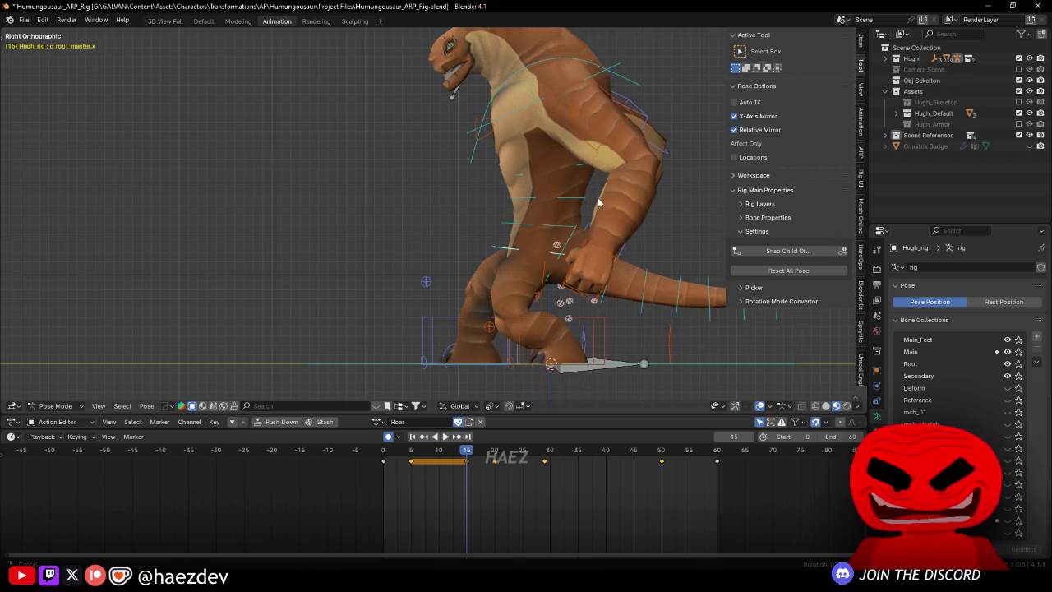
{"action": "key", "text": "g"}
{"action": "left_click", "coordinate": [438, 258]}
{"action": "key", "text": "r"}
{"action": "left_click", "coordinate": [582, 256]}
{"action": "key", "text": "g"}
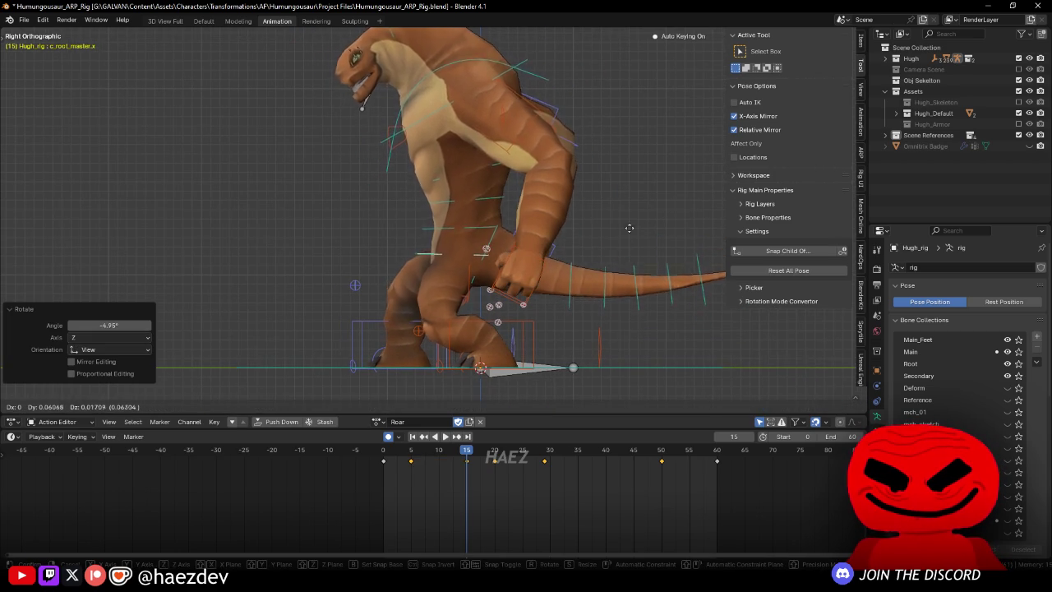
{"action": "left_click", "coordinate": [601, 239]}
{"action": "left_click", "coordinate": [421, 79]}
{"action": "key", "text": "r"}
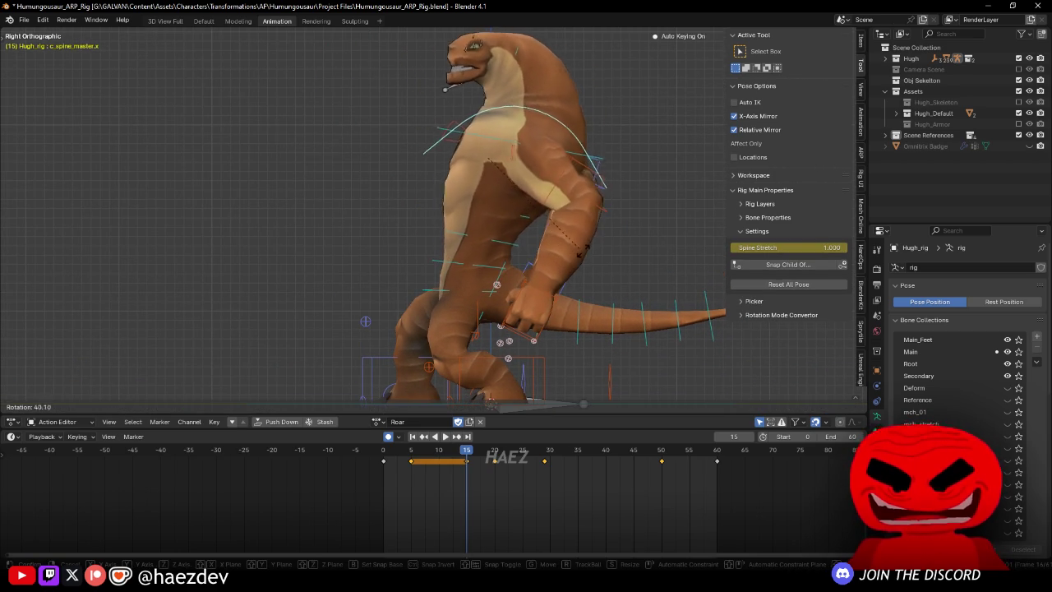
{"action": "left_click", "coordinate": [567, 271]}
Step: Move the left hand IK control and the left elbow pole to reposition the arm
{"action": "scroll", "coordinate": [472, 222], "scroll_direction": "up", "scroll_amount": 2}
{"action": "left_click", "coordinate": [472, 222]}
{"action": "key", "text": "KP_1"}
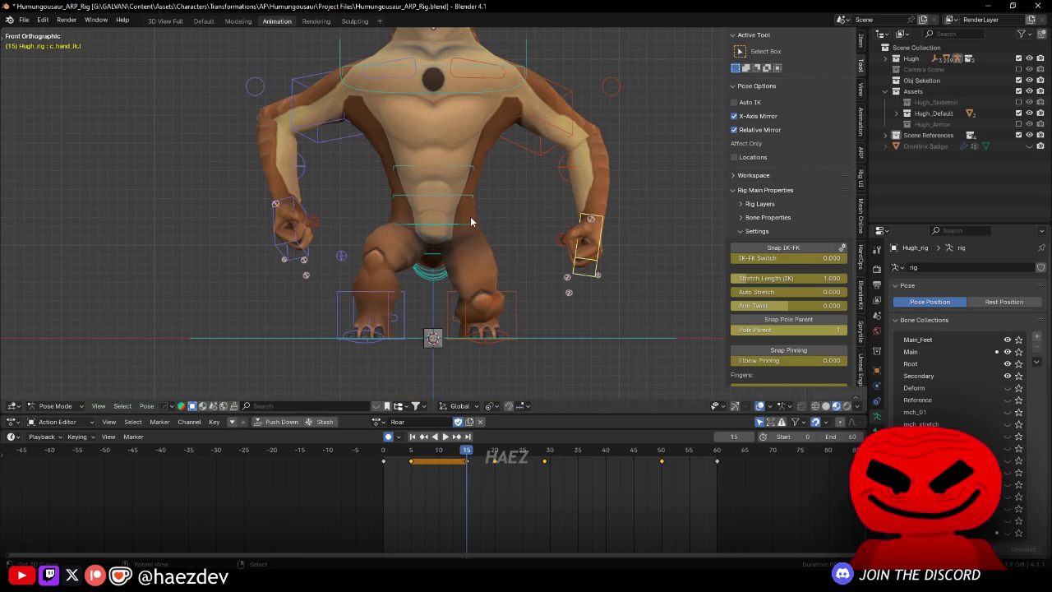
{"action": "key", "text": "g"}
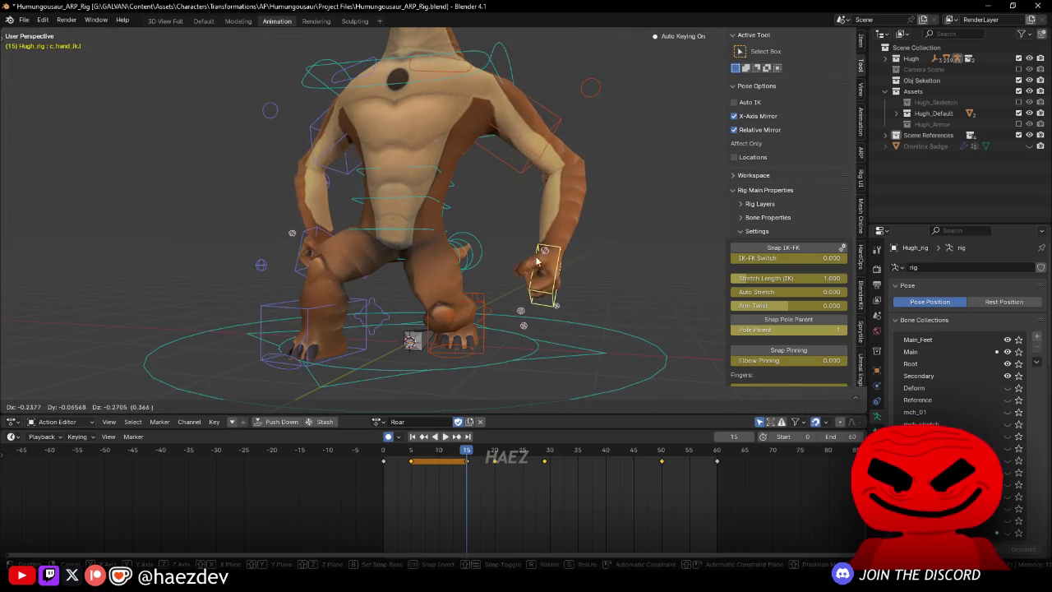
{"action": "left_click", "coordinate": [535, 275]}
{"action": "key", "text": "shift+z"}
{"action": "left_click", "coordinate": [564, 188]}
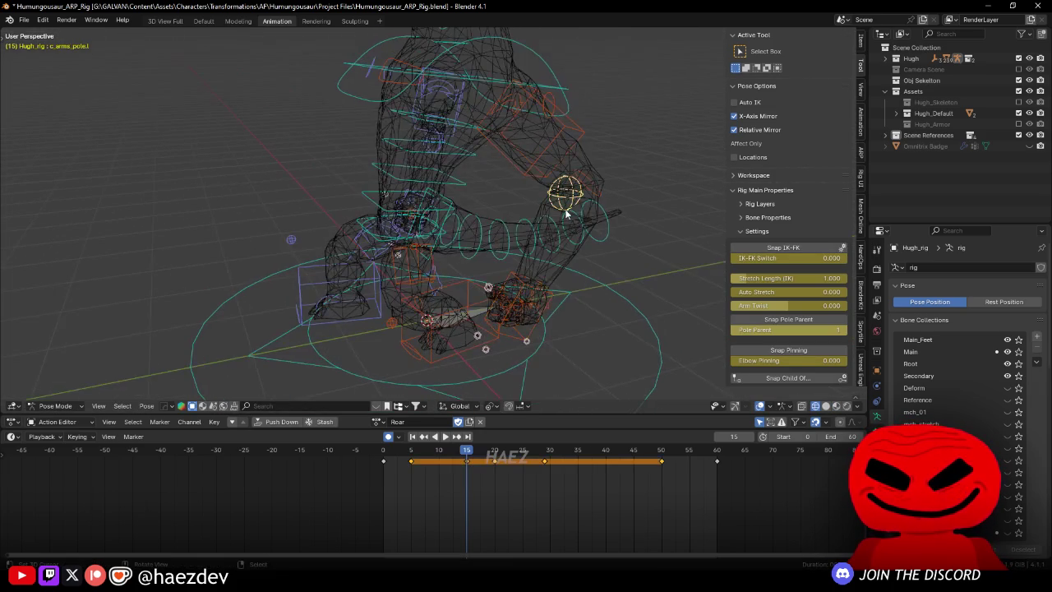
{"action": "key", "text": "shift+z"}
{"action": "key", "text": "g"}
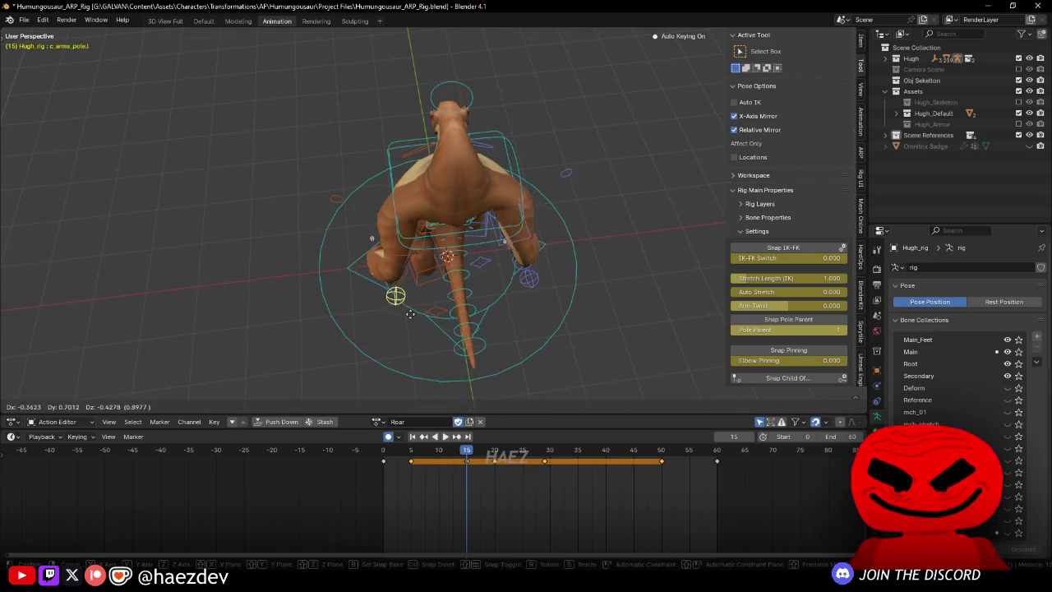
{"action": "left_click", "coordinate": [403, 336]}
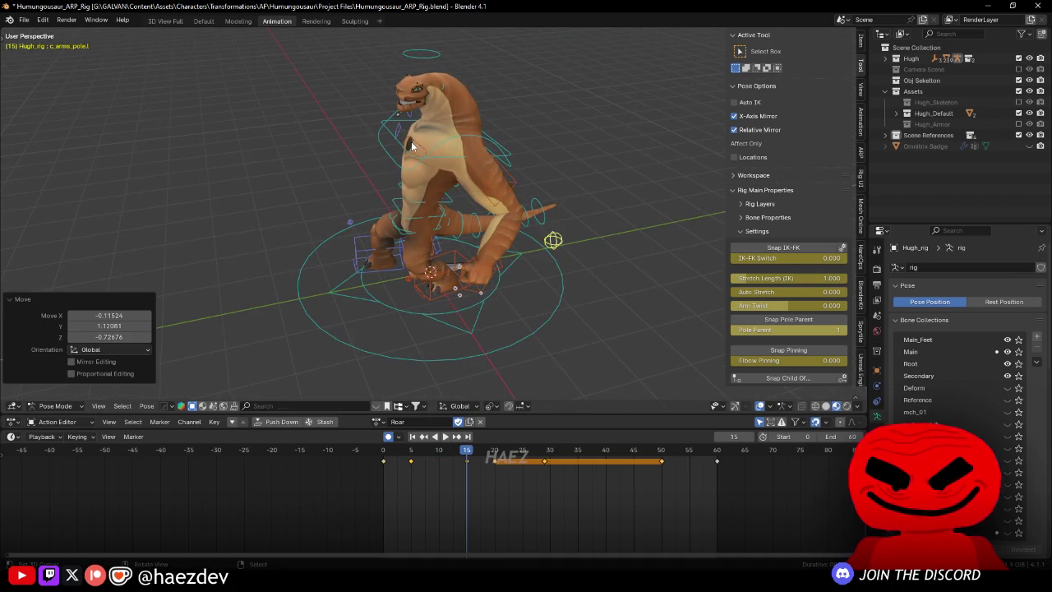
Step: Rotate the left shoulder -9.7° and turn the left hand 13° with a small nudge
{"action": "left_click", "coordinate": [411, 146]}
{"action": "key", "text": "r"}
{"action": "left_click", "coordinate": [506, 165]}
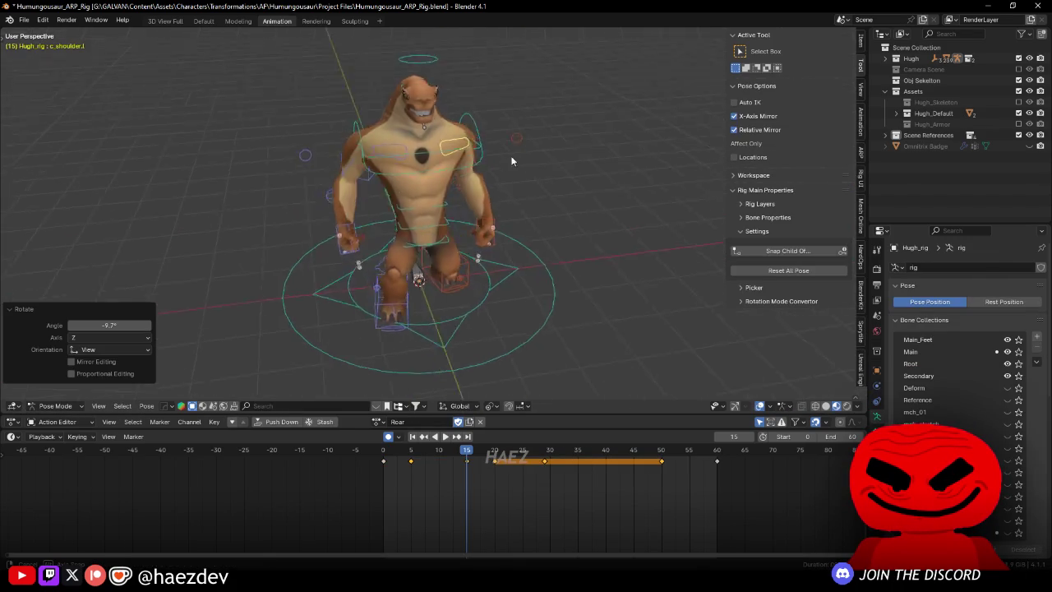
{"action": "left_click", "coordinate": [511, 250]}
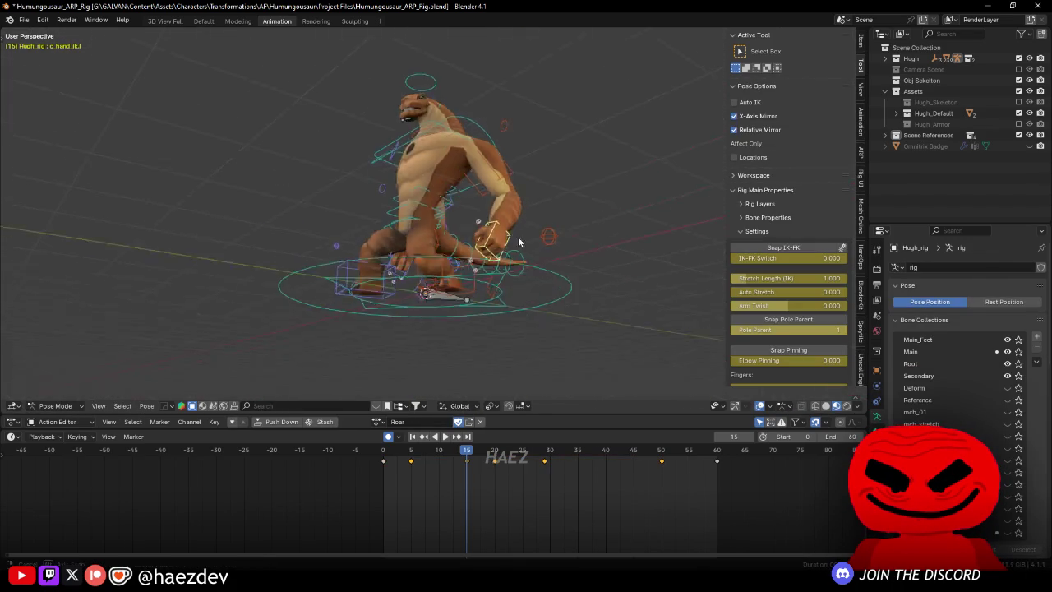
{"action": "key", "text": "r"}
{"action": "left_click", "coordinate": [485, 255]}
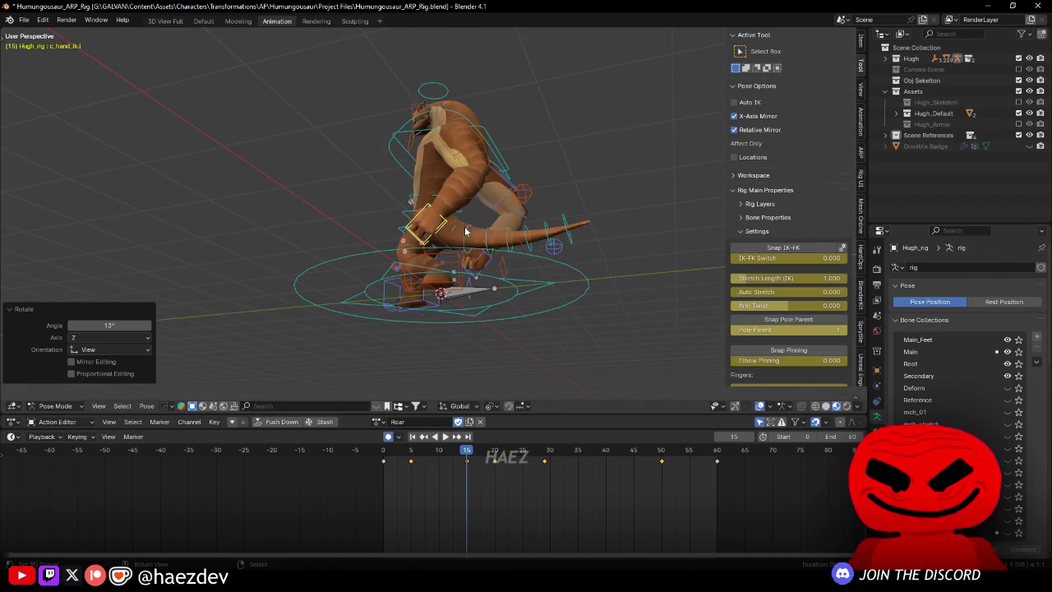
{"action": "key", "text": "g"}
{"action": "left_click", "coordinate": [493, 247]}
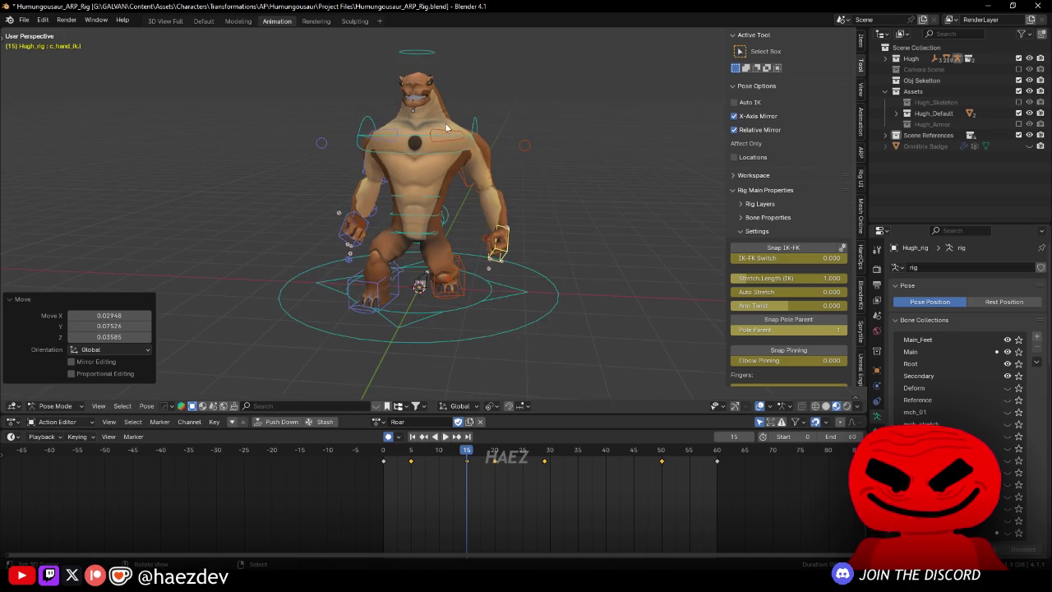
Step: Tilt the lower neck -23.7° and rotate the head control
{"action": "key", "text": "KP_3"}
{"action": "left_click", "coordinate": [529, 153]}
{"action": "key", "text": "r"}
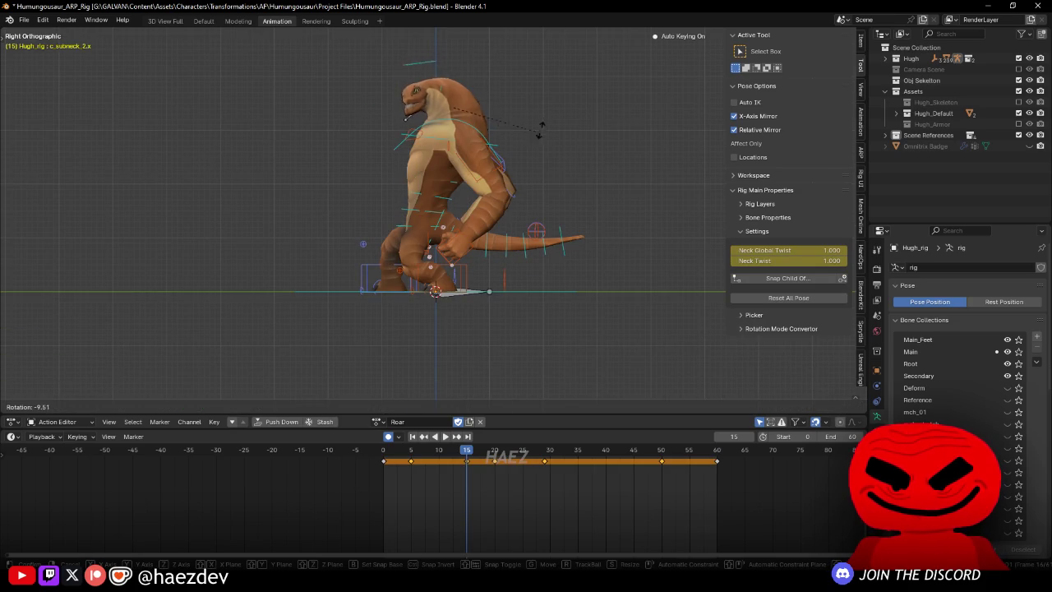
{"action": "left_click", "coordinate": [547, 113]}
{"action": "scroll", "coordinate": [478, 193], "scroll_direction": "up", "scroll_amount": 4}
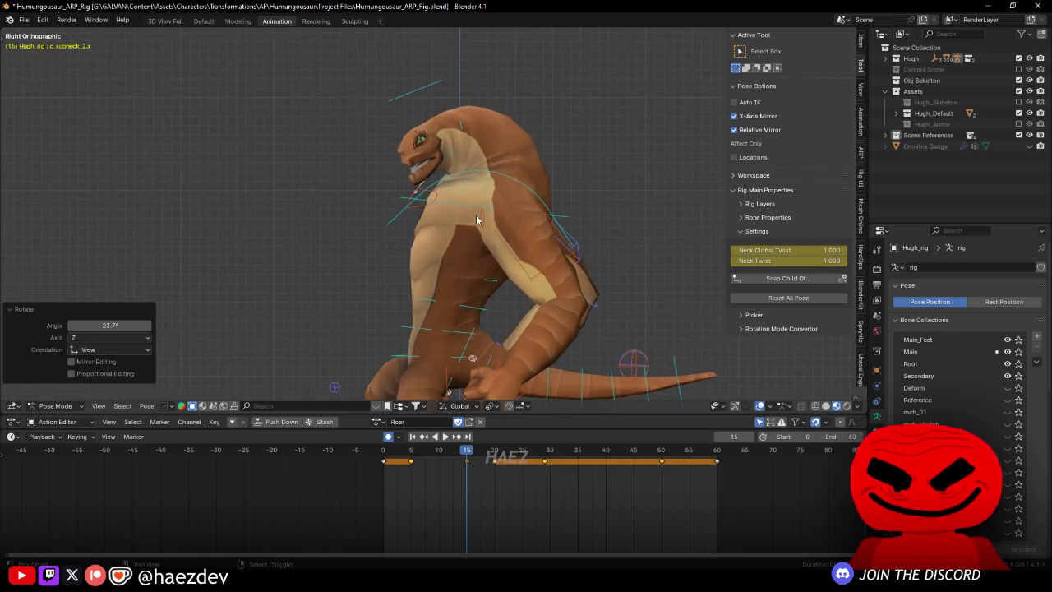
{"action": "scroll", "coordinate": [376, 164], "scroll_direction": "up", "scroll_amount": 3}
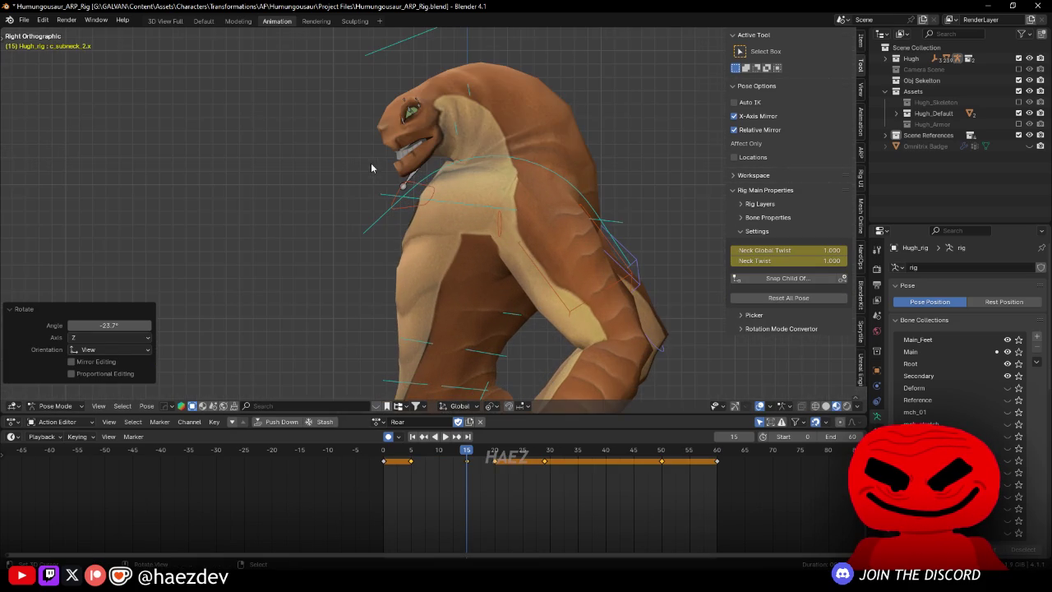
{"action": "left_click", "coordinate": [389, 49]}
{"action": "key", "text": "r"}
{"action": "left_click", "coordinate": [505, 239]}
{"action": "mouse_move", "coordinate": [504, 239]}
{"action": "left_mouse_down"}
{"action": "mouse_move", "coordinate": [485, 190]}
{"action": "mouse_move", "coordinate": [453, 208]}
{"action": "left_mouse_up"}
Step: Keyframe the whole pose at frame 15 and play the Roar animation from the start
{"action": "key", "text": "a"}
{"action": "key", "text": "i"}
{"action": "left_click", "coordinate": [387, 265]}
{"action": "key", "text": "shift+Left"}
{"action": "key", "text": "space"}
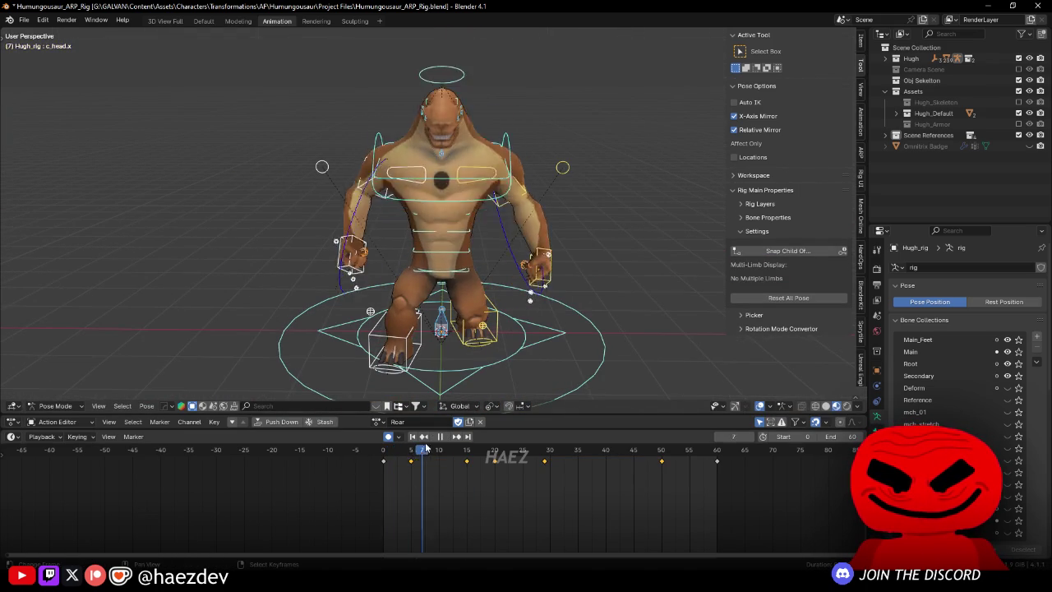
Step: Replay the Roar action from the start and pause at frame 15
{"action": "key", "text": "Escape"}
{"action": "key", "text": "space"}
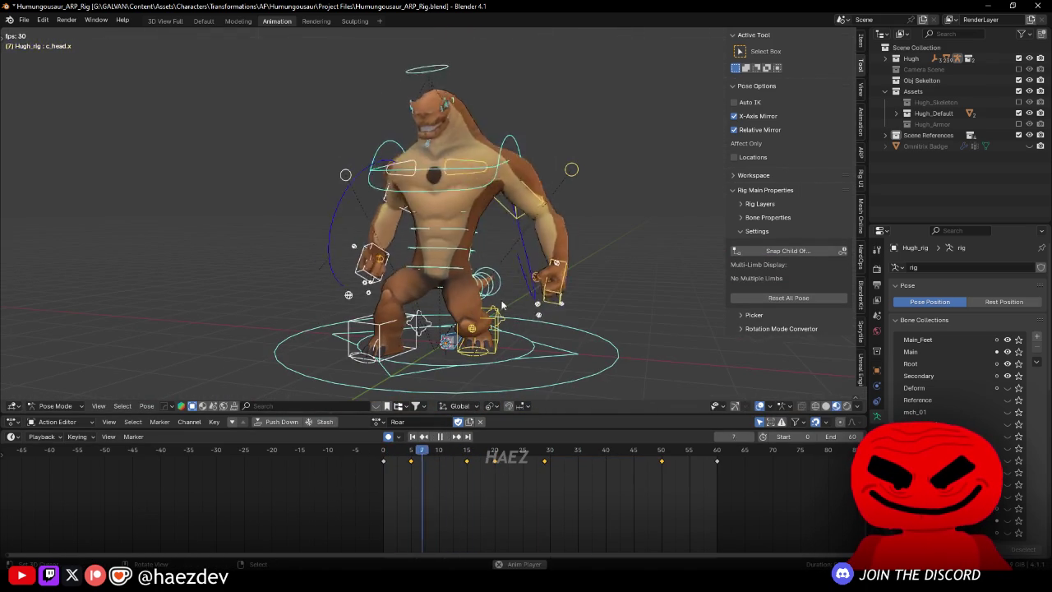
{"action": "key", "text": "space"}
{"action": "key", "text": "shift+Left"}
{"action": "key", "text": "space"}
{"action": "key", "text": "space"}
{"action": "key", "text": "KP_3"}
Step: Bend the spine master control 16.7° and shift it
{"action": "left_click", "coordinate": [472, 154]}
{"action": "key", "text": "r"}
{"action": "left_click", "coordinate": [472, 215]}
{"action": "key", "text": "g"}
{"action": "left_click", "coordinate": [473, 215]}
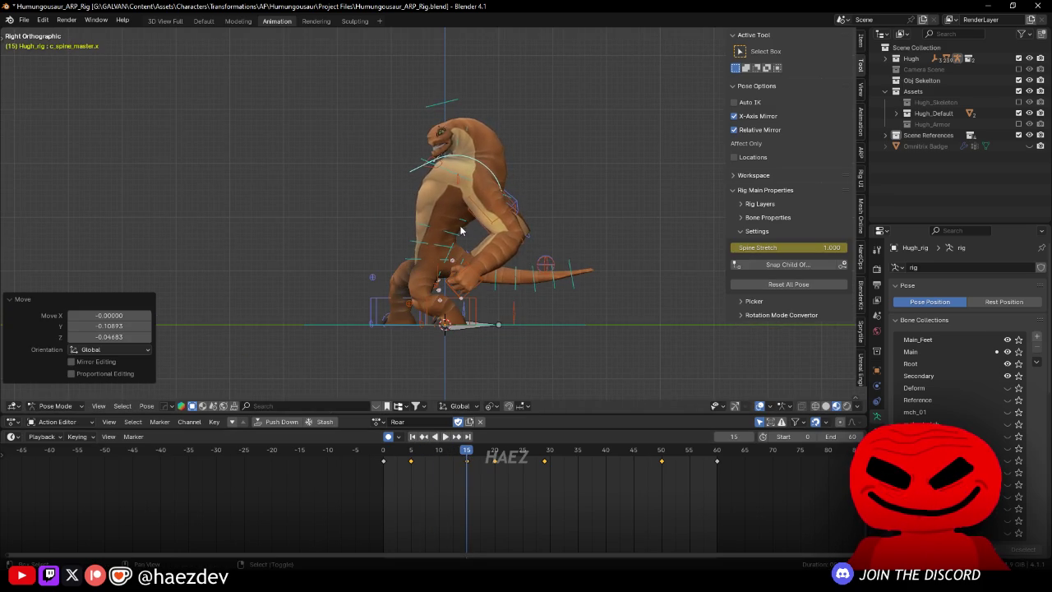
Step: Play the action twice from the start, stopping at frame 29 in right-side view
{"action": "key", "text": "shift+Left"}
{"action": "key", "text": "space"}
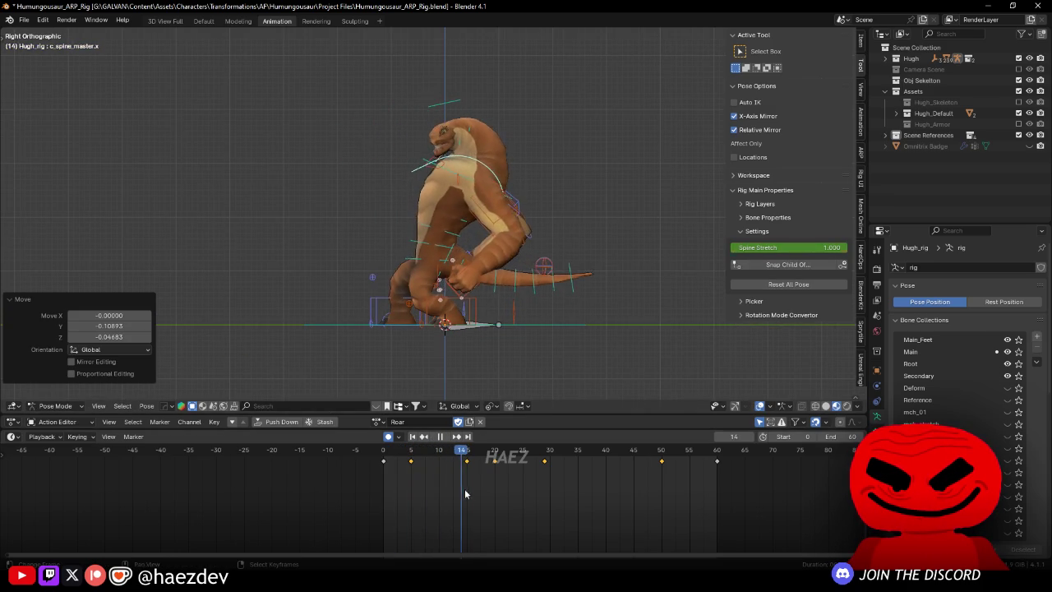
{"action": "key", "text": "space"}
{"action": "key", "text": "shift+Left"}
{"action": "key", "text": "space"}
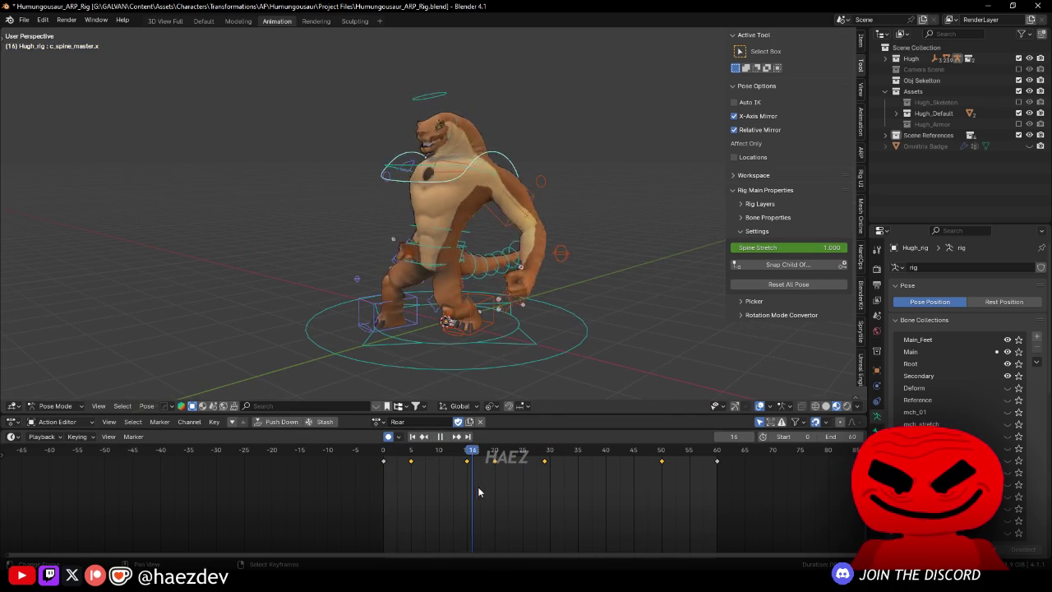
{"action": "key", "text": "space"}
{"action": "key", "text": "KP_3"}
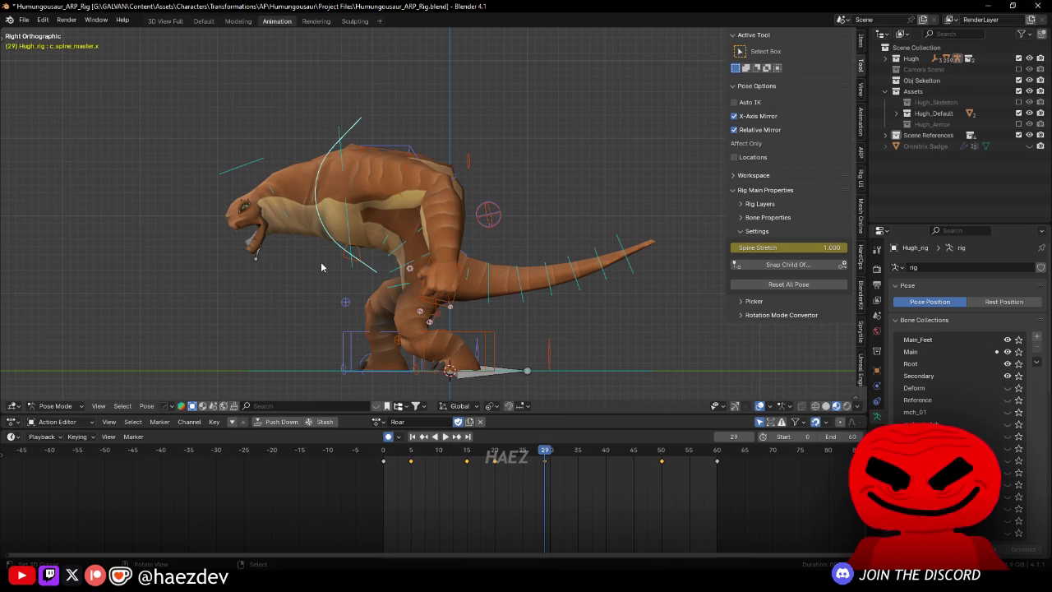
Step: Recentre the creature, stop at frame 29 and bend the spine master control
{"action": "mouse_move", "coordinate": [341, 240]}
{"action": "left_mouse_down"}
{"action": "mouse_move", "coordinate": [368, 225]}
{"action": "mouse_move", "coordinate": [396, 261]}
{"action": "left_mouse_up"}
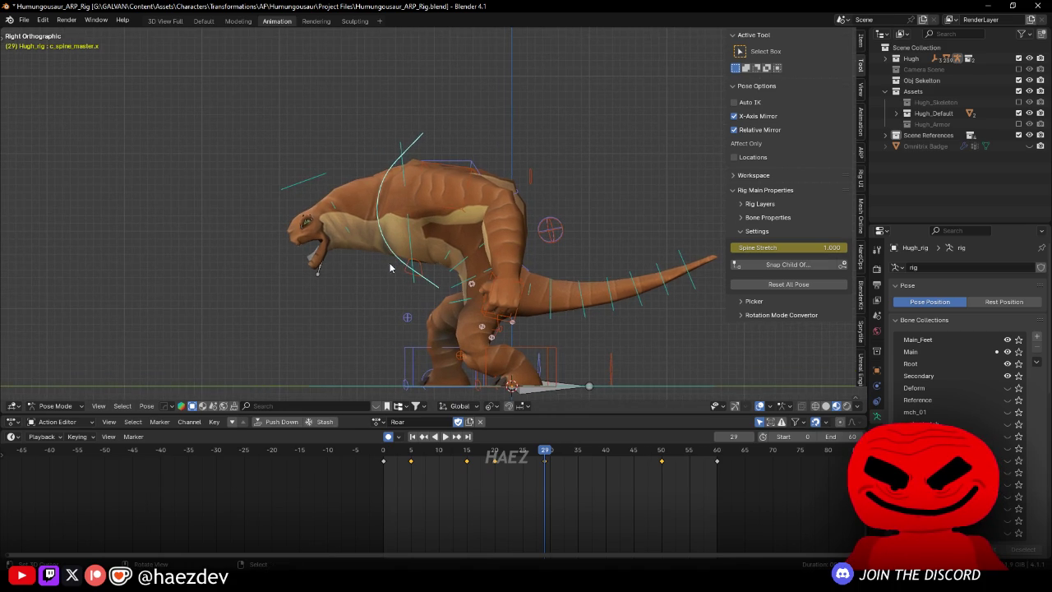
{"action": "left_click_drag", "start_coordinate": [405, 304], "coordinate": [438, 292]}
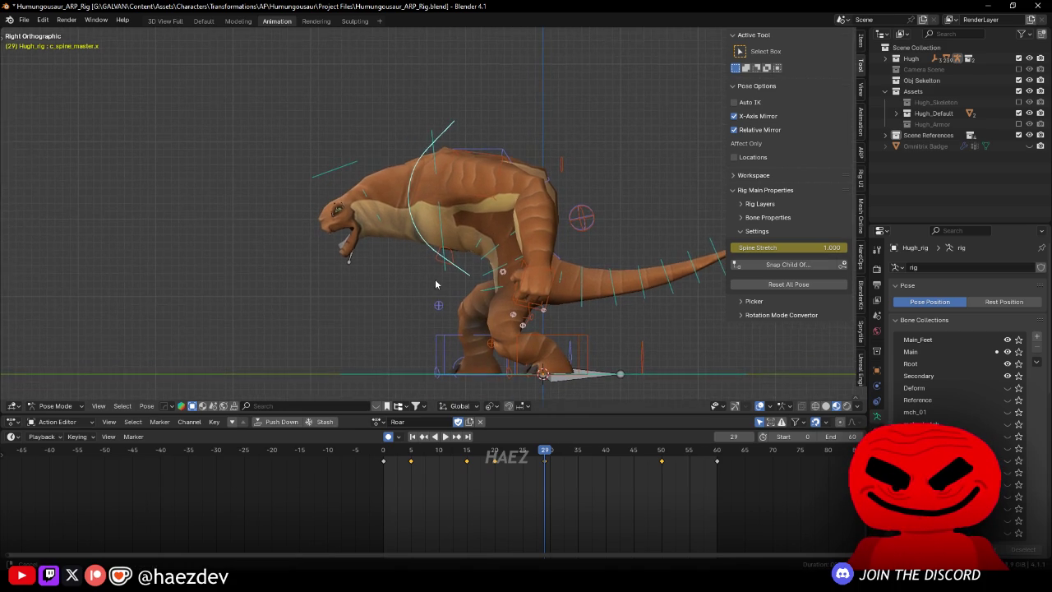
{"action": "key", "text": "space"}
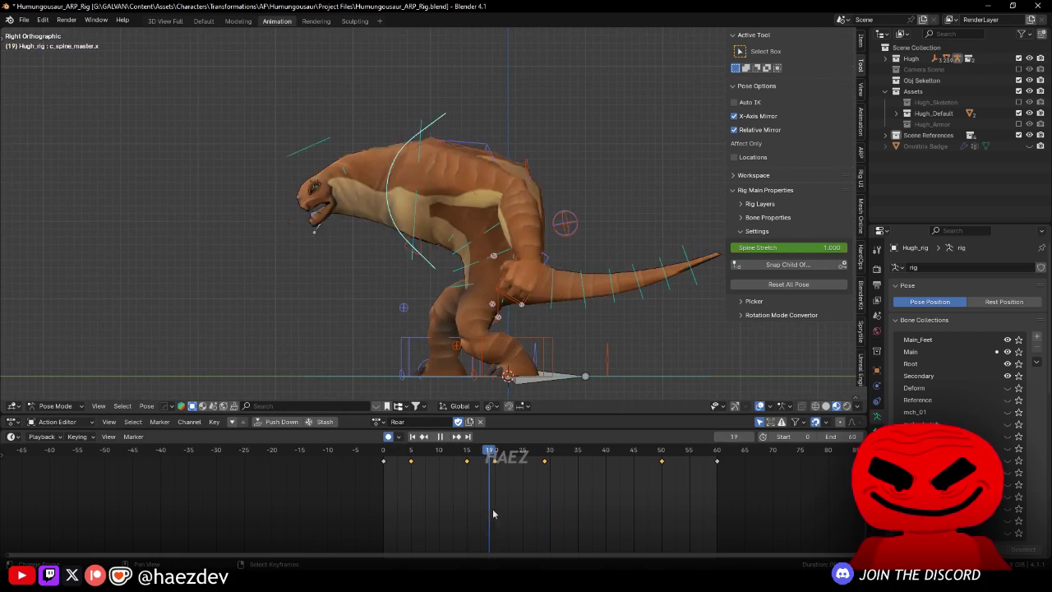
{"action": "key", "text": "space"}
{"action": "key", "text": "r"}
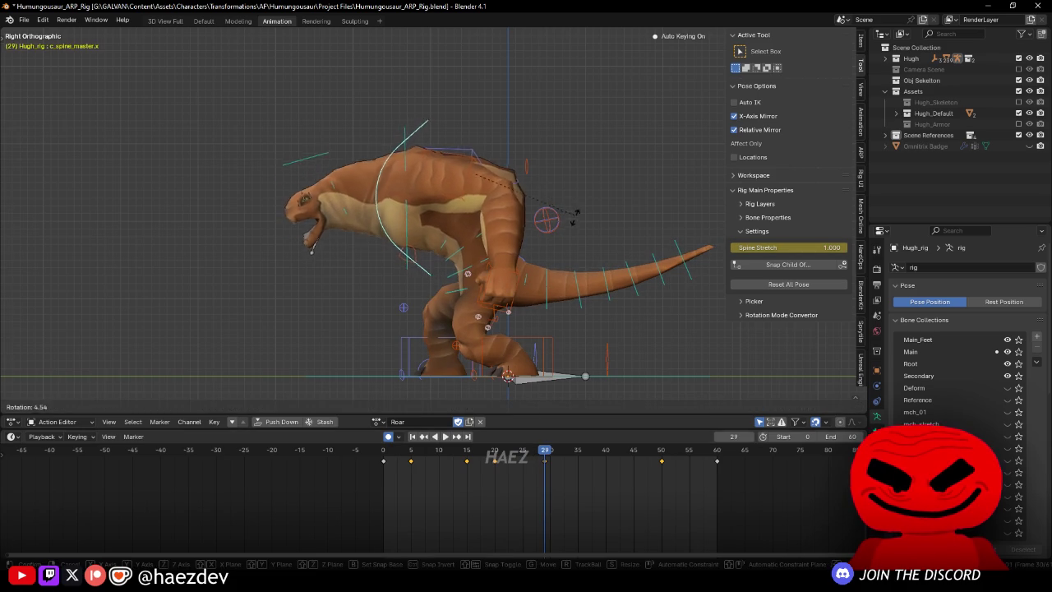
{"action": "left_click", "coordinate": [574, 238]}
Step: Orbit around the creature and scrub through the roar to inspect the pose
{"action": "left_click_drag", "start_coordinate": [529, 254], "coordinate": [503, 233]}
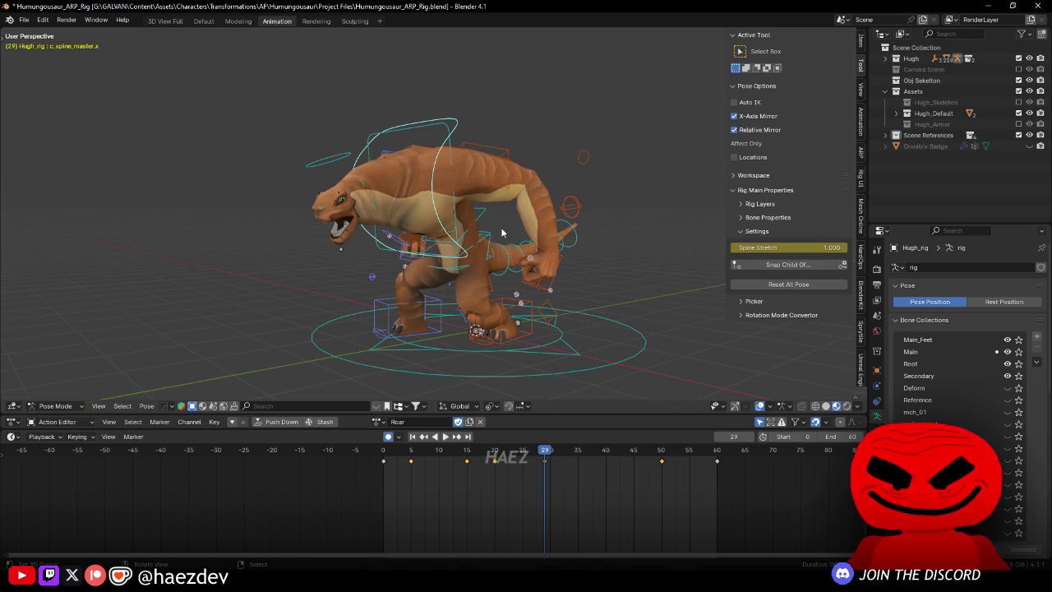
{"action": "mouse_move", "coordinate": [493, 189]}
{"action": "left_mouse_down"}
{"action": "mouse_move", "coordinate": [480, 206]}
{"action": "mouse_move", "coordinate": [494, 230]}
{"action": "left_mouse_up"}
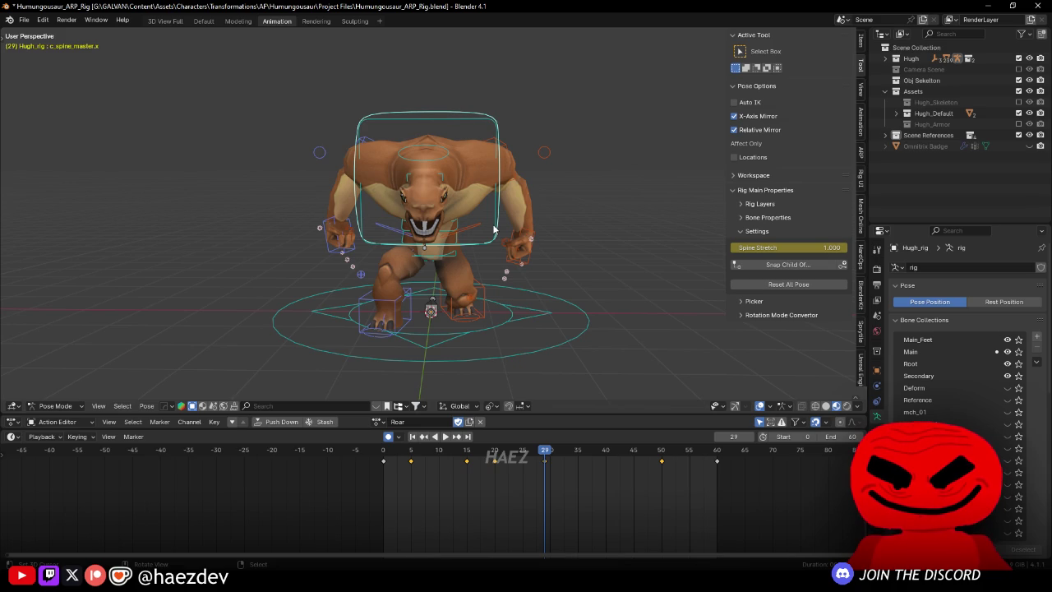
{"action": "key", "text": "space"}
{"action": "mouse_move", "coordinate": [538, 492]}
{"action": "left_mouse_down"}
{"action": "mouse_move", "coordinate": [494, 485]}
{"action": "mouse_move", "coordinate": [609, 485]}
{"action": "mouse_move", "coordinate": [473, 481]}
{"action": "mouse_move", "coordinate": [656, 479]}
{"action": "mouse_move", "coordinate": [603, 455]}
{"action": "mouse_move", "coordinate": [494, 473]}
{"action": "mouse_move", "coordinate": [547, 469]}
{"action": "left_mouse_up"}
{"action": "key", "text": "KP_3"}
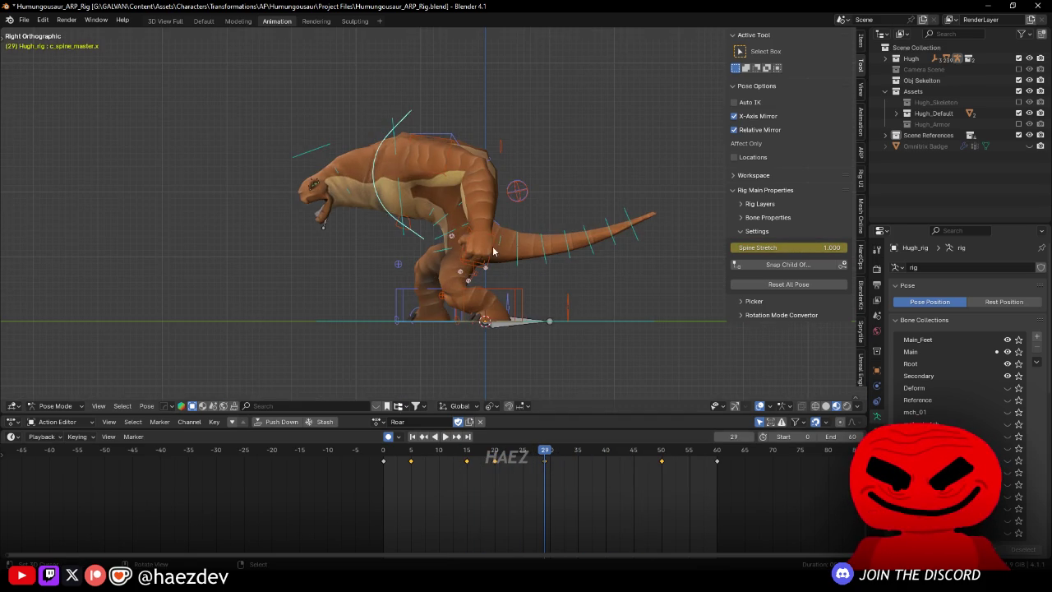
Step: Tilt the spine to 8.46° and the neck to -3.05°, then replay the animation
{"action": "key", "text": "r"}
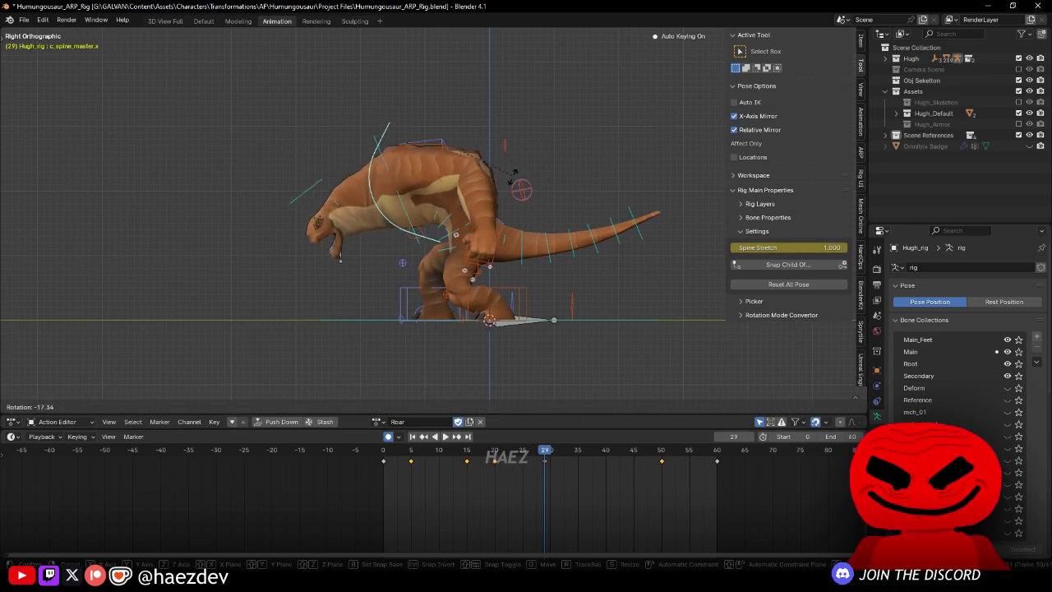
{"action": "left_click", "coordinate": [362, 182]}
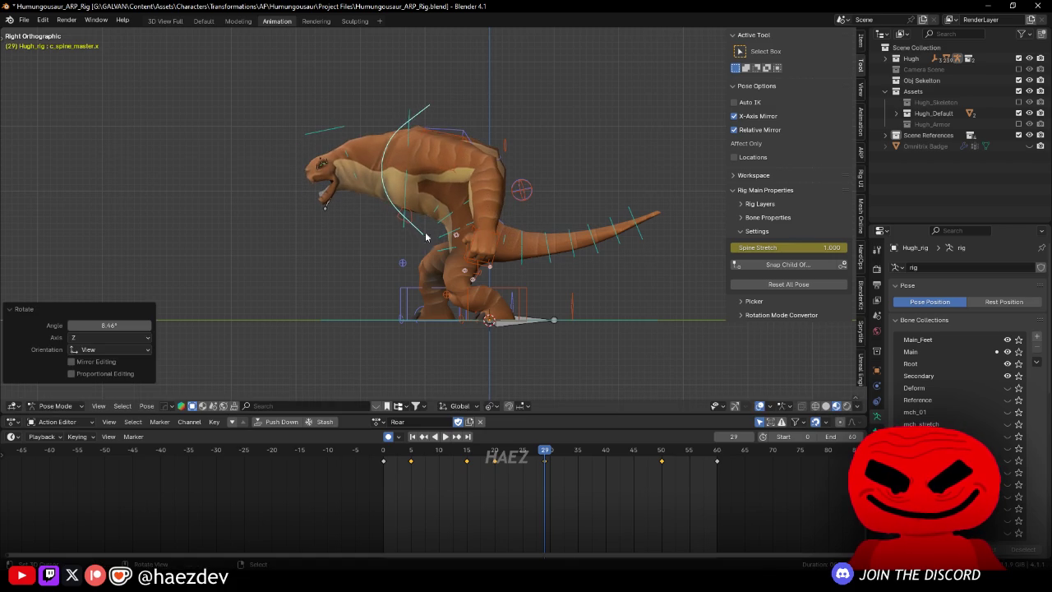
{"action": "left_click", "coordinate": [362, 183]}
{"action": "key", "text": "r"}
{"action": "left_click", "coordinate": [362, 185]}
{"action": "key", "text": "space"}
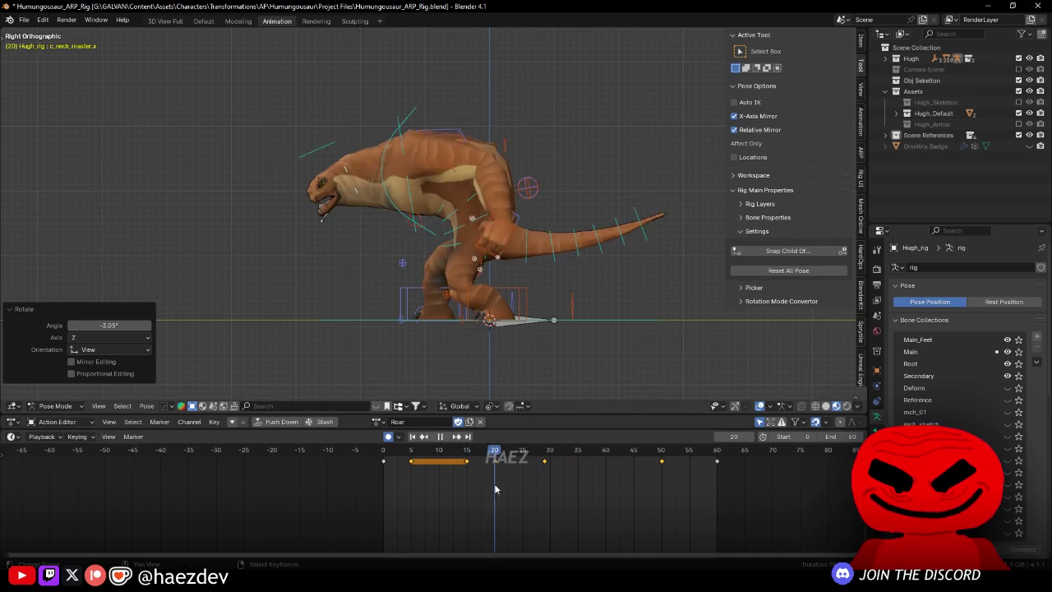
Step: At frame 29, bend the spine further and shift the body root control
{"action": "key", "text": "space"}
{"action": "left_click", "coordinate": [365, 185]}
{"action": "key", "text": "r"}
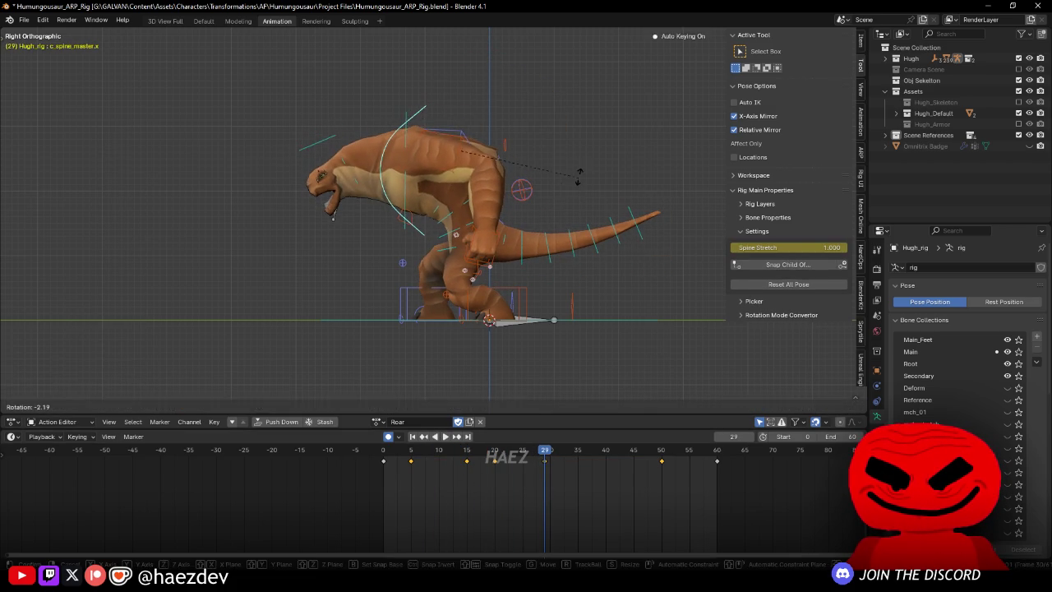
{"action": "left_click", "coordinate": [355, 189]}
{"action": "key", "text": "g"}
{"action": "left_click", "coordinate": [366, 205]}
{"action": "left_click", "coordinate": [383, 228]}
{"action": "key", "text": "g"}
{"action": "left_click", "coordinate": [380, 232]}
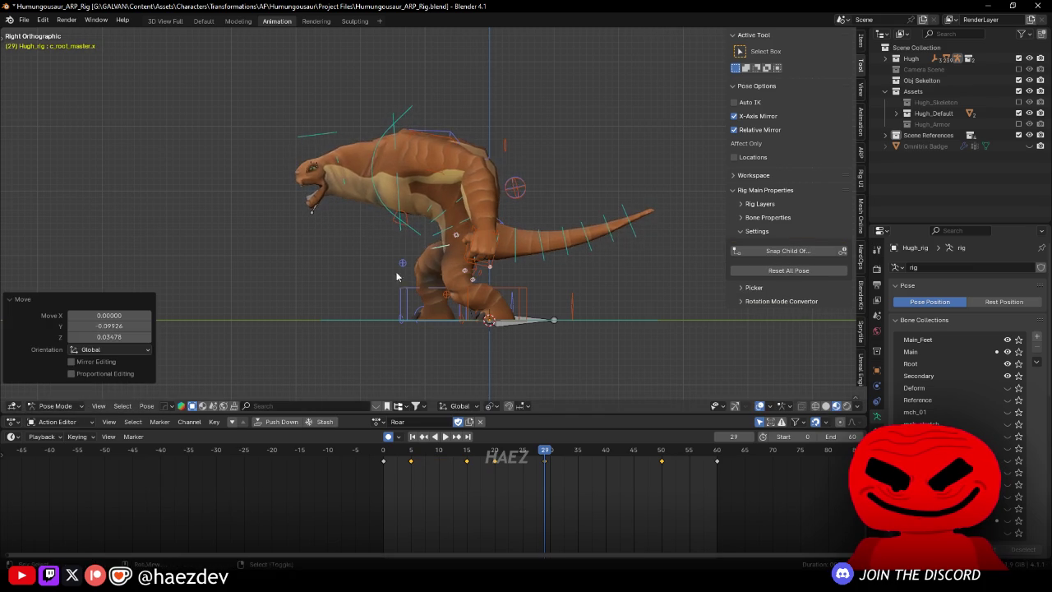
{"action": "key", "text": "space"}
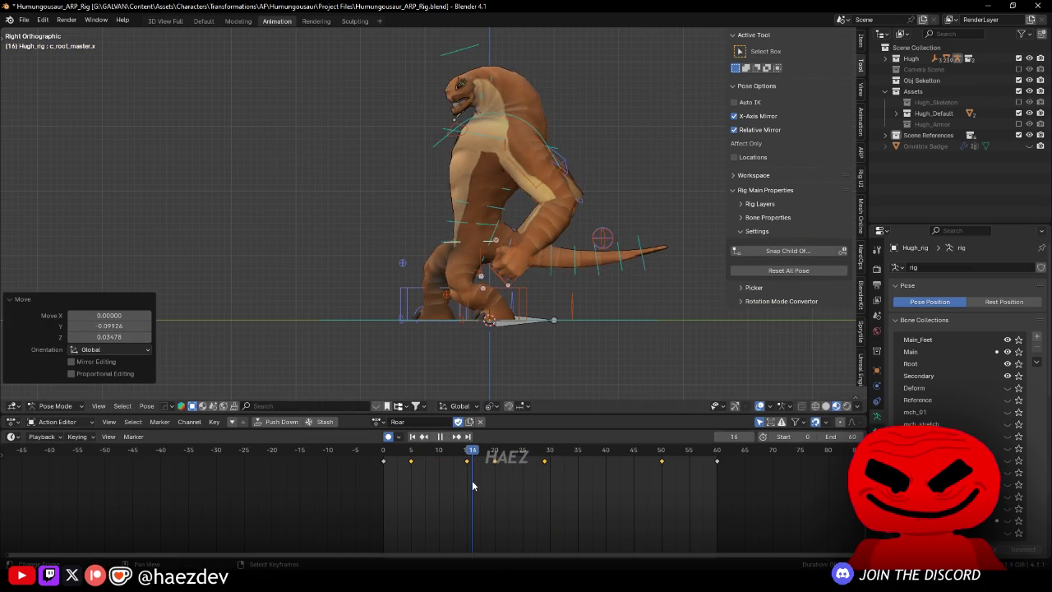
Step: Rotate the body root 16.1°, reposition it at frame 20, and scrub frames 10–24
{"action": "key", "text": "r"}
{"action": "left_click", "coordinate": [539, 382]}
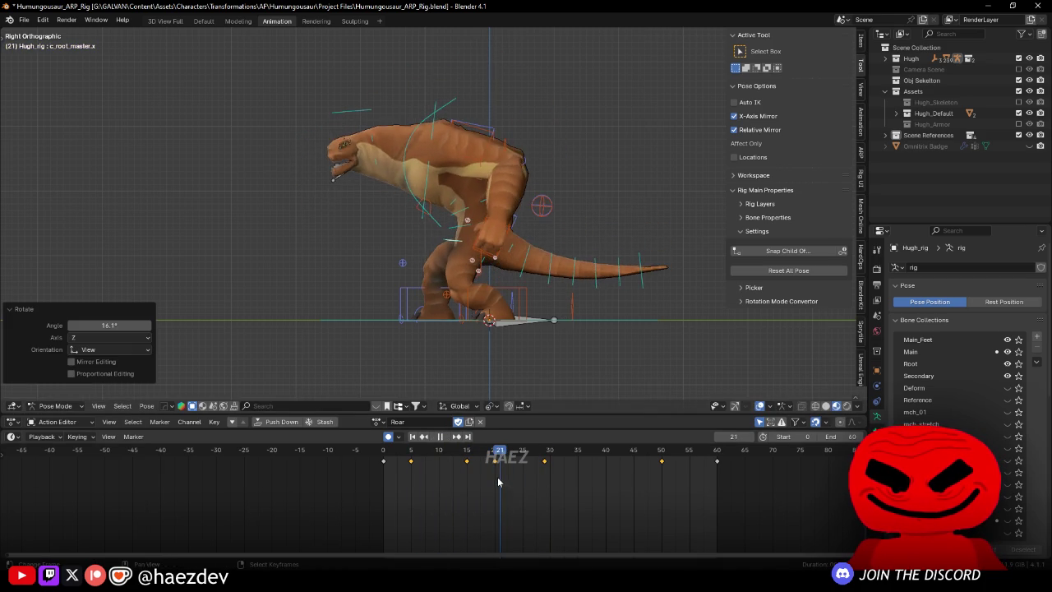
{"action": "key", "text": "g"}
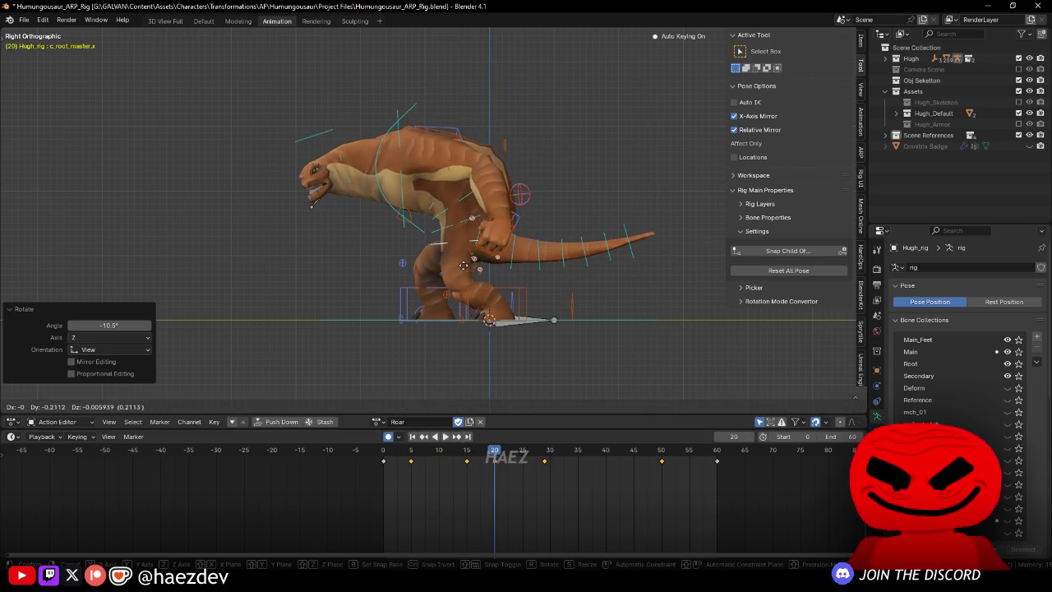
{"action": "left_click", "coordinate": [467, 264]}
{"action": "left_click", "coordinate": [487, 240]}
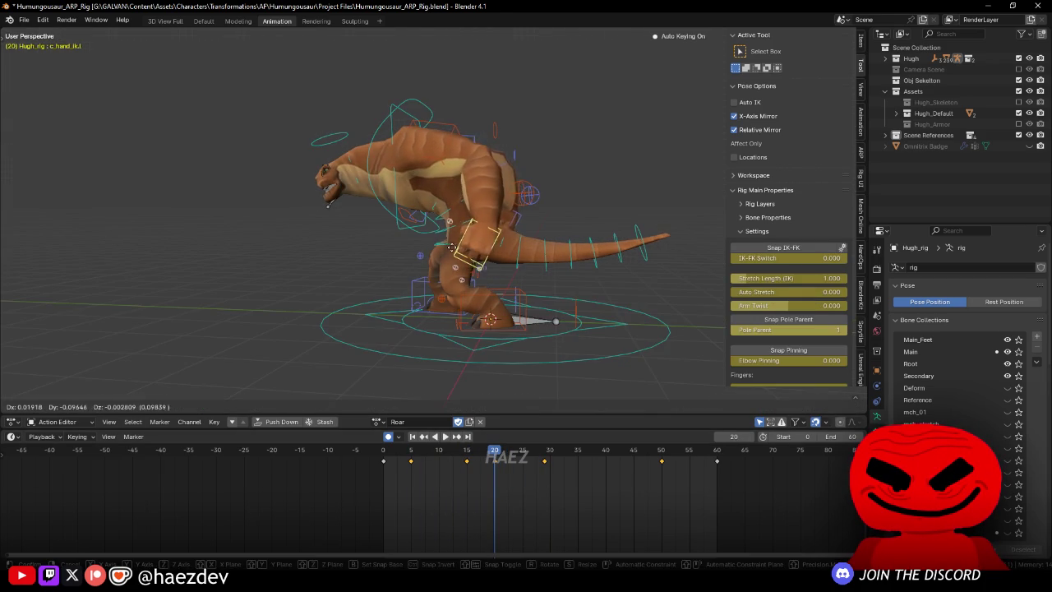
{"action": "key", "text": "space"}
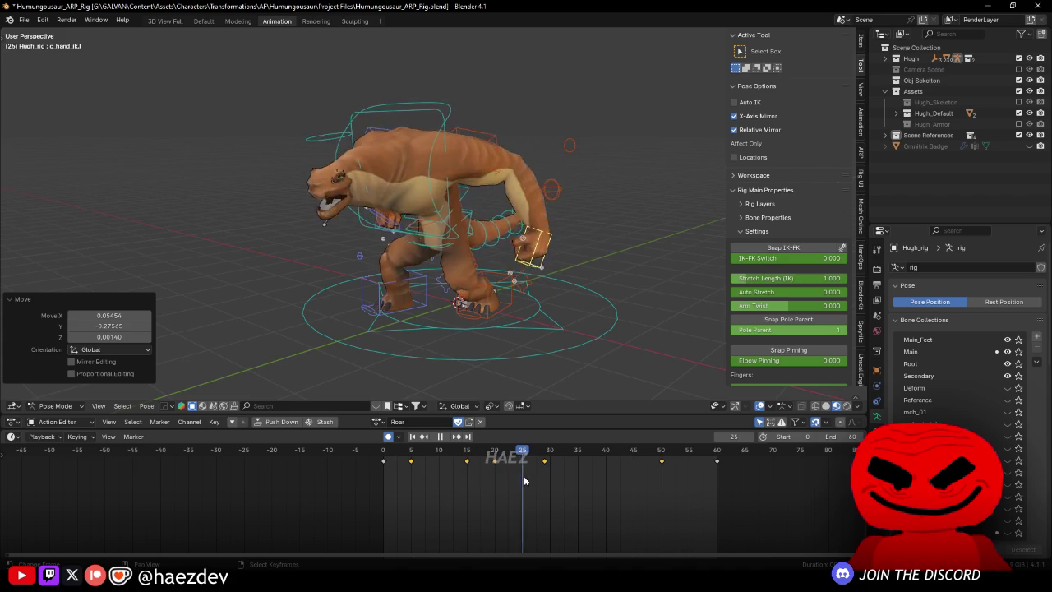
{"action": "mouse_move", "coordinate": [474, 482]}
{"action": "left_mouse_down"}
{"action": "mouse_move", "coordinate": [450, 478]}
{"action": "mouse_move", "coordinate": [515, 478]}
{"action": "left_mouse_up"}
{"action": "key", "text": "space"}
Step: Open the jaw to -36.9° at frame 20 and tilt the neck -2.37°
{"action": "key", "text": "ctrl+Tab"}
{"action": "left_click", "coordinate": [323, 224]}
{"action": "key", "text": "KP_3"}
{"action": "left_click", "coordinate": [284, 197]}
{"action": "key", "text": "ctrl+Tab"}
{"action": "key", "text": "space"}
{"action": "left_click", "coordinate": [491, 480]}
{"action": "mouse_move", "coordinate": [490, 483]}
{"action": "left_mouse_down"}
{"action": "mouse_move", "coordinate": [465, 473]}
{"action": "mouse_move", "coordinate": [516, 469]}
{"action": "mouse_move", "coordinate": [558, 484]}
{"action": "mouse_move", "coordinate": [545, 490]}
{"action": "left_mouse_up"}
{"action": "key", "text": "space"}
{"action": "key", "text": "r"}
{"action": "key", "text": "Return"}
{"action": "key", "text": "space"}
{"action": "key", "text": "r"}
{"action": "left_click", "coordinate": [501, 166]}
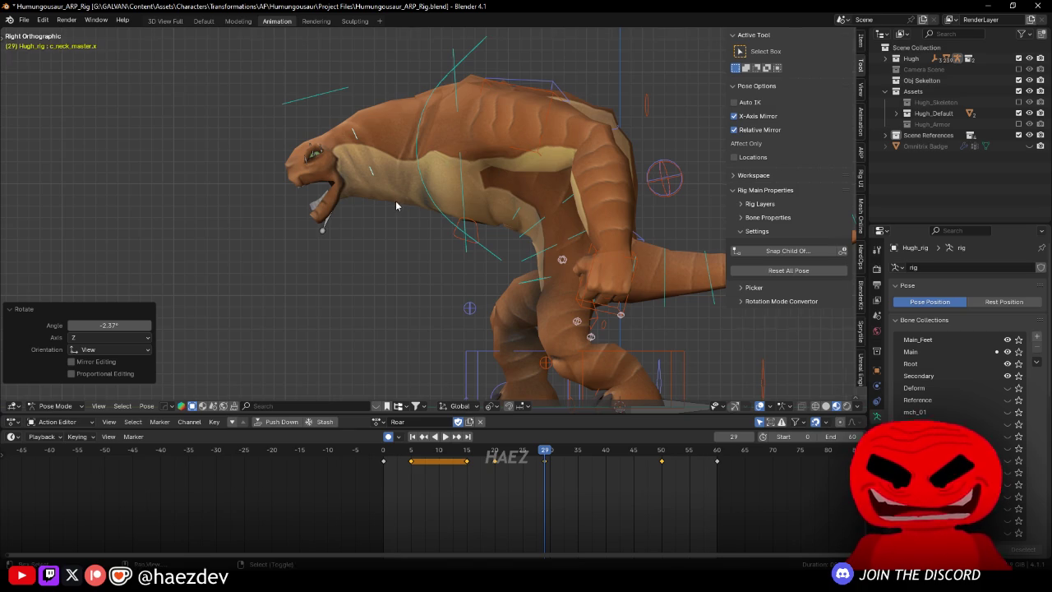
Step: Rotate the neck and spine masters at frame 24, then replay the Roar action
{"action": "scroll", "coordinate": [403, 204], "scroll_direction": "down", "scroll_amount": 2}
{"action": "key", "text": "space"}
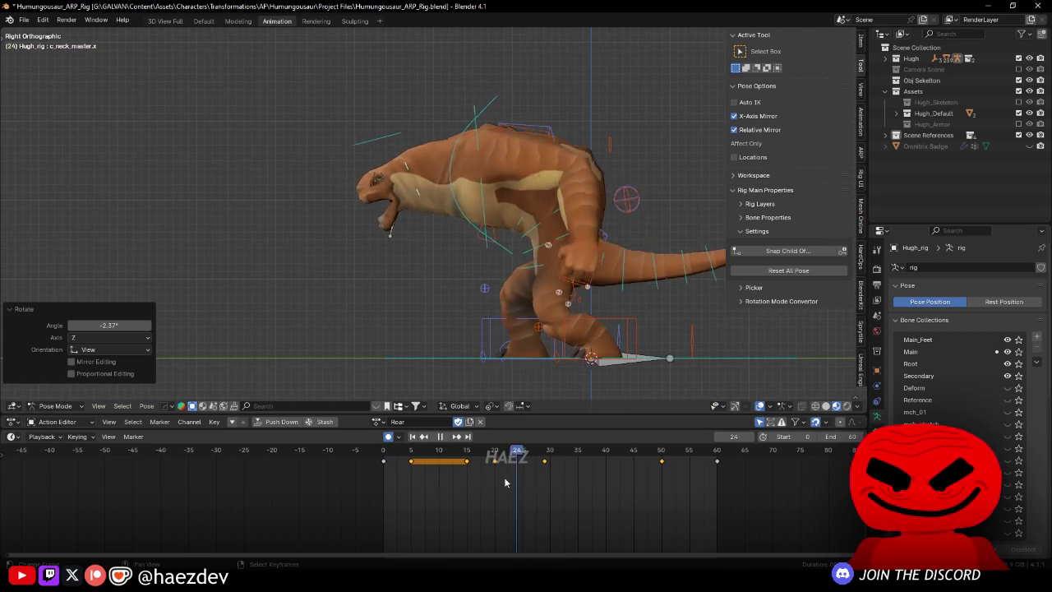
{"action": "mouse_move", "coordinate": [516, 475]}
{"action": "left_mouse_down"}
{"action": "mouse_move", "coordinate": [451, 485]}
{"action": "mouse_move", "coordinate": [517, 484]}
{"action": "left_mouse_up"}
{"action": "key", "text": "r"}
{"action": "left_click", "coordinate": [427, 188]}
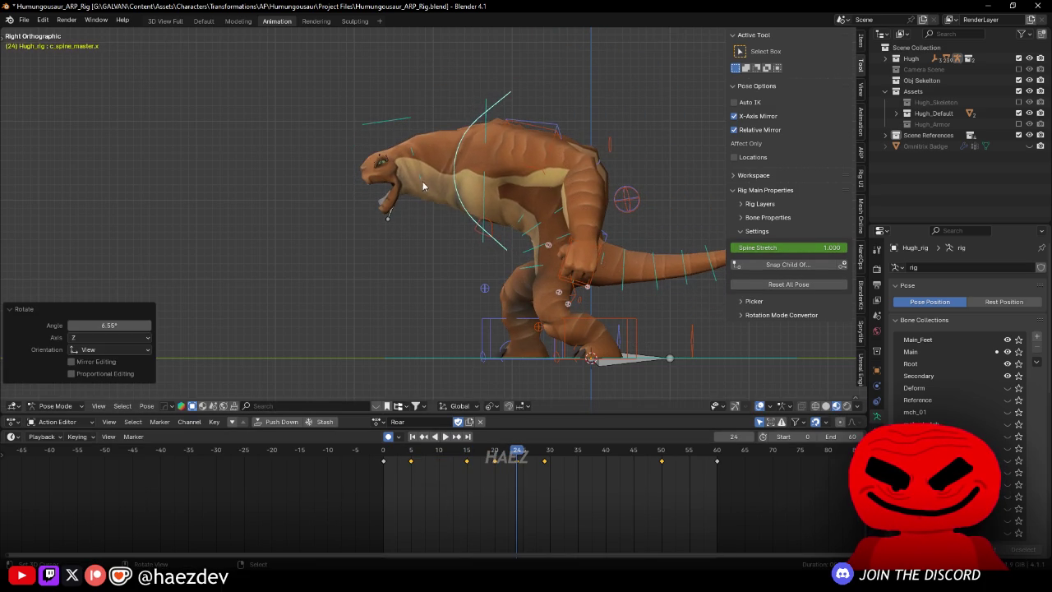
{"action": "key", "text": "r"}
{"action": "left_click", "coordinate": [504, 204]}
{"action": "key", "text": "space"}
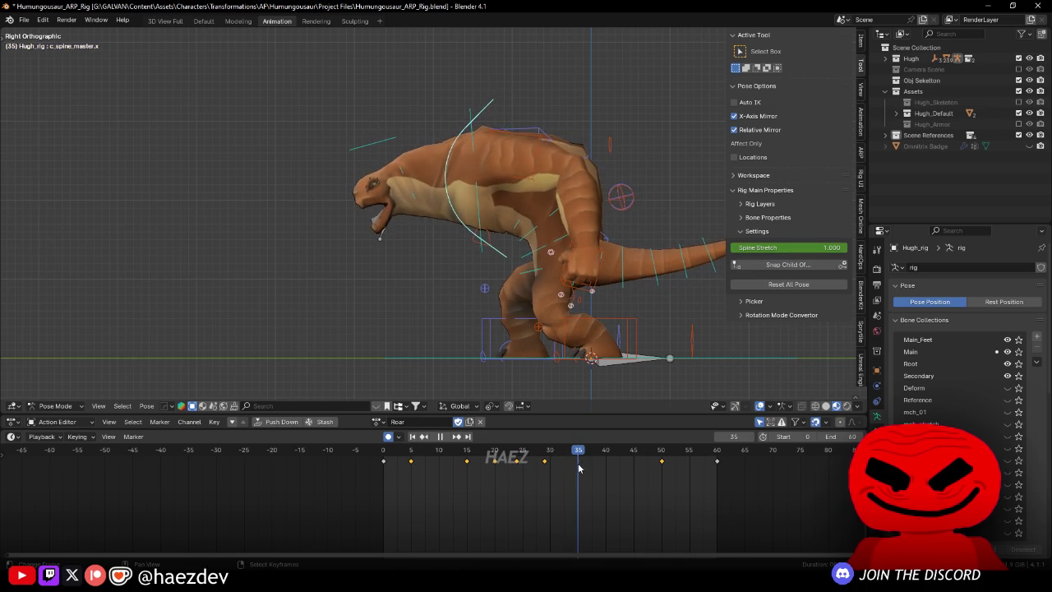
{"action": "key", "text": "space"}
Step: Rotate the head twice at frame 35 to set a new head angle
{"action": "key", "text": "r"}
{"action": "left_click", "coordinate": [456, 208]}
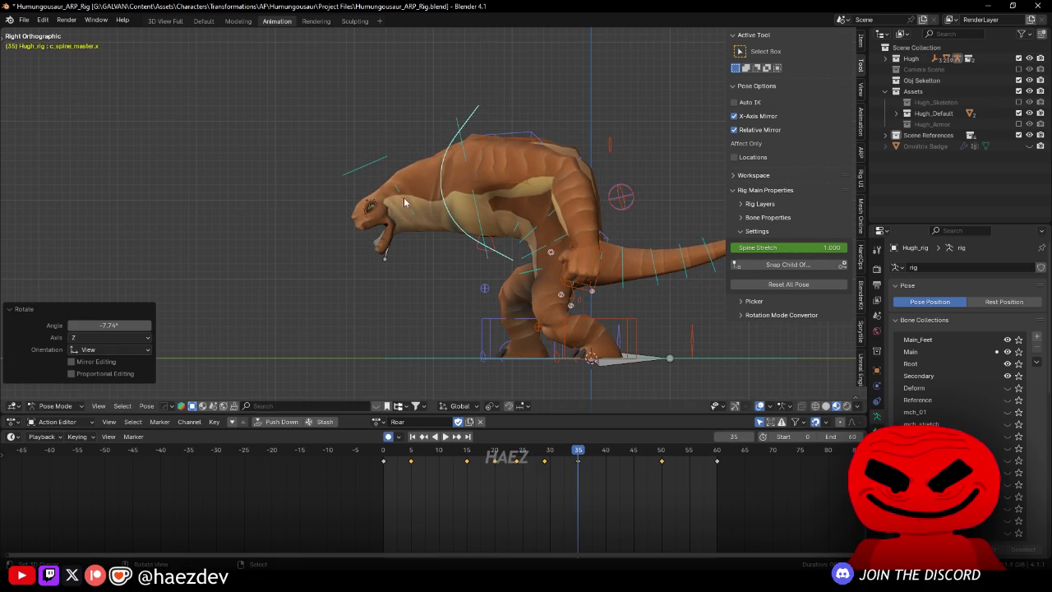
{"action": "key", "text": "r"}
{"action": "left_click", "coordinate": [493, 234]}
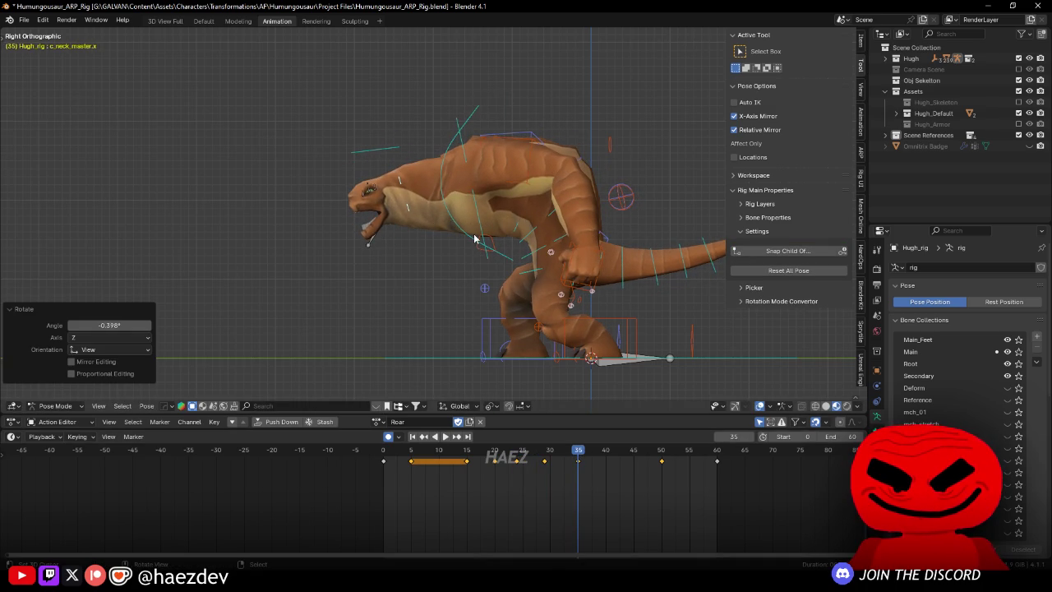
Step: Rotate the spine 10.4° and the neck master at frame 43
{"action": "key", "text": "Right"}
{"action": "key", "text": "Right"}
{"action": "key", "text": "Right"}
{"action": "key", "text": "r"}
{"action": "left_click", "coordinate": [403, 182]}
{"action": "left_click", "coordinate": [403, 183]}
{"action": "key", "text": "r"}
{"action": "key", "text": "Return"}
Step: Rotate the neck master and the spine master 14.1° at frame 35
{"action": "key", "text": "space"}
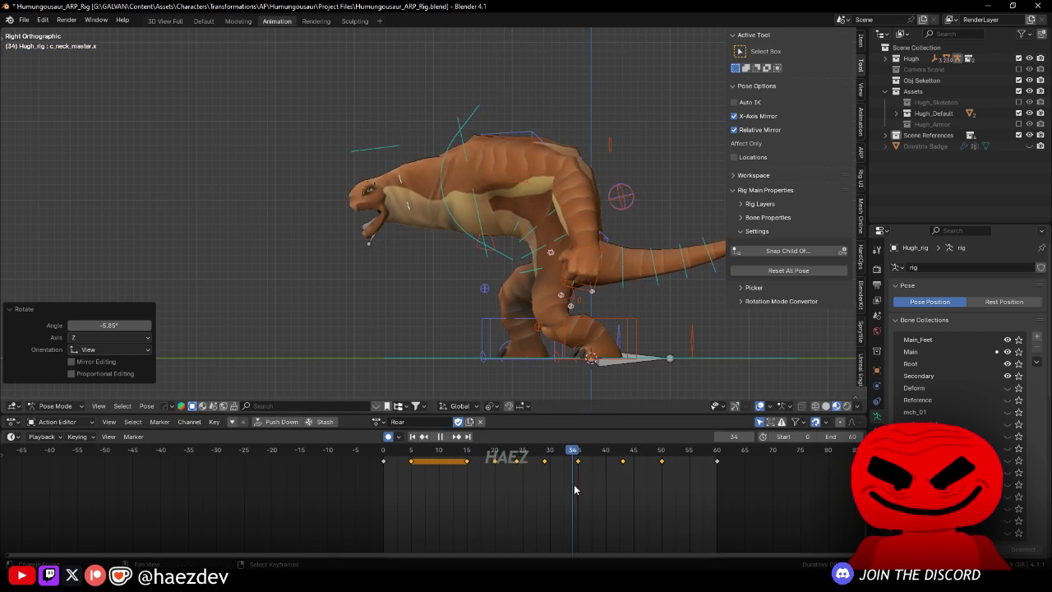
{"action": "key", "text": "space"}
{"action": "key", "text": "r"}
{"action": "key", "text": "Return"}
{"action": "left_click", "coordinate": [452, 177]}
{"action": "key", "text": "r"}
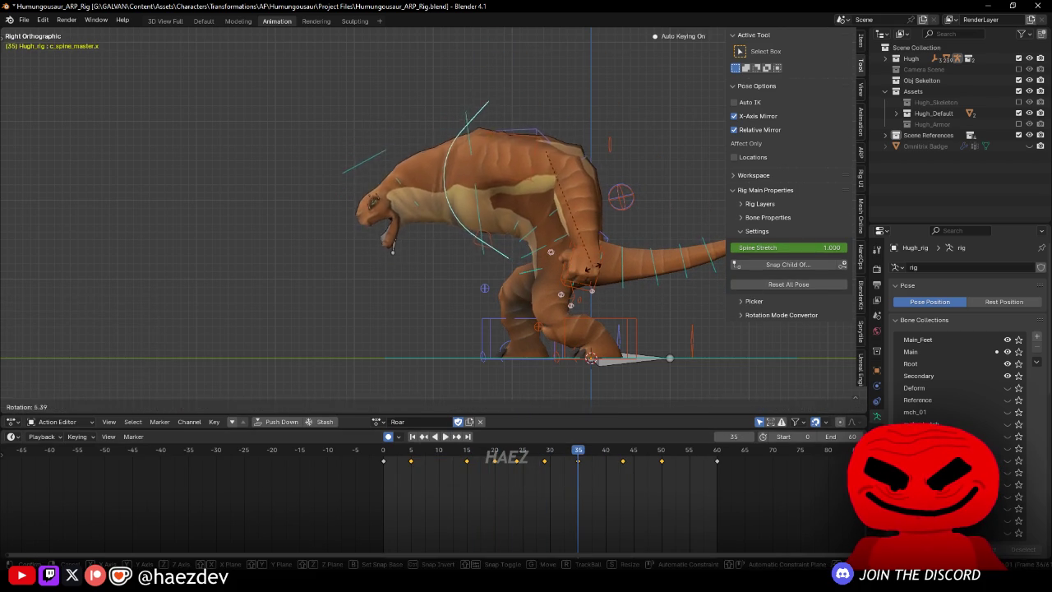
{"action": "key", "text": "Return"}
Step: Compare poses at frames 28 and 33, return to Right Ortho, select the body root control
{"action": "left_click_drag", "start_coordinate": [477, 482], "coordinate": [542, 487]}
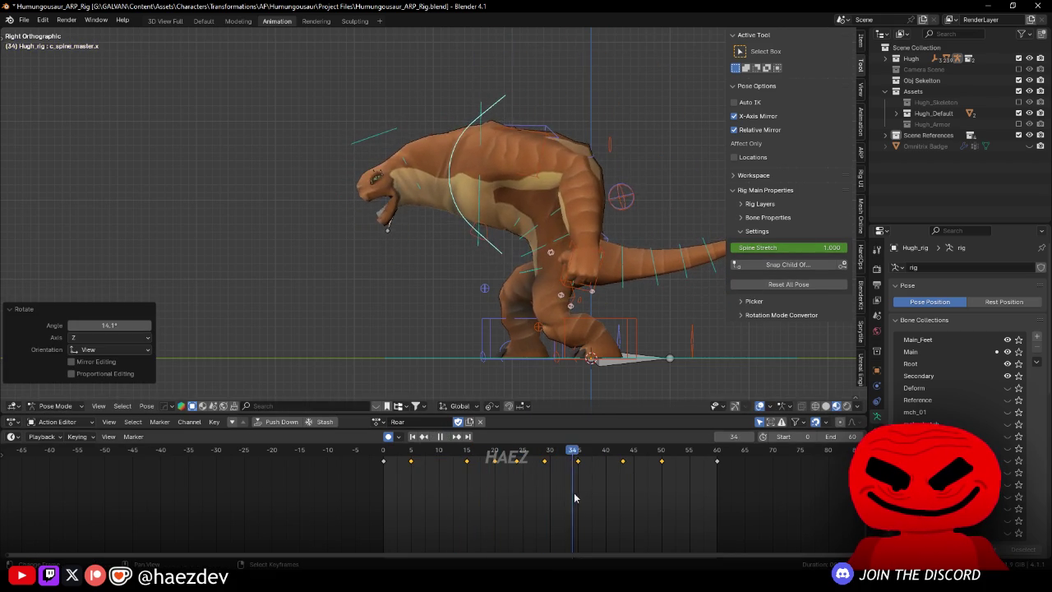
{"action": "left_click_drag", "start_coordinate": [494, 271], "coordinate": [587, 286]}
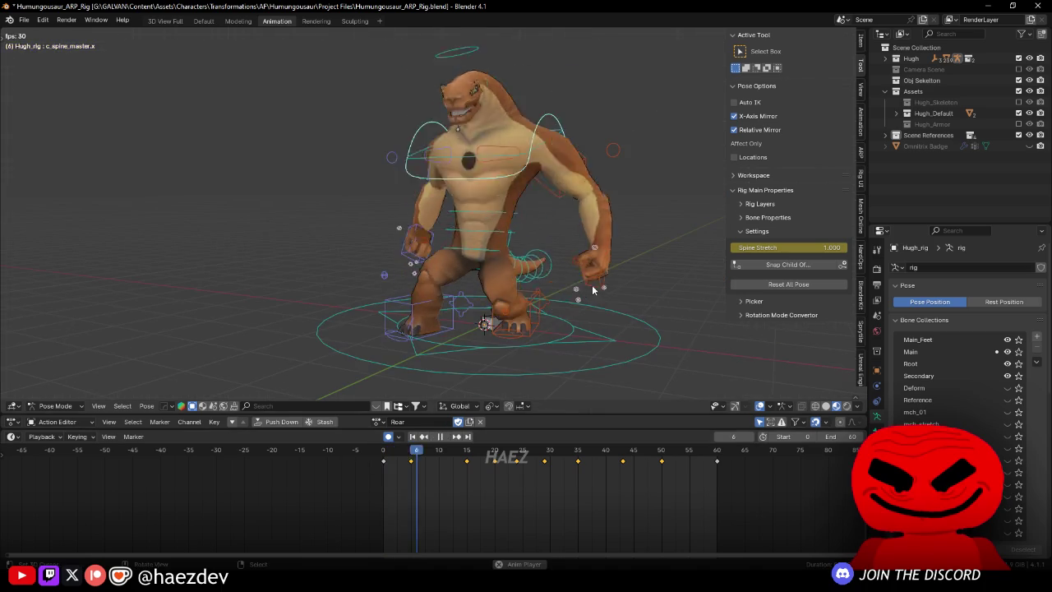
{"action": "key", "text": "space"}
{"action": "mouse_move", "coordinate": [489, 524]}
{"action": "left_mouse_down"}
{"action": "mouse_move", "coordinate": [479, 487]}
{"action": "mouse_move", "coordinate": [566, 493]}
{"action": "left_mouse_up"}
{"action": "left_click_drag", "start_coordinate": [428, 247], "coordinate": [478, 272]}
{"action": "key", "text": "KP_3"}
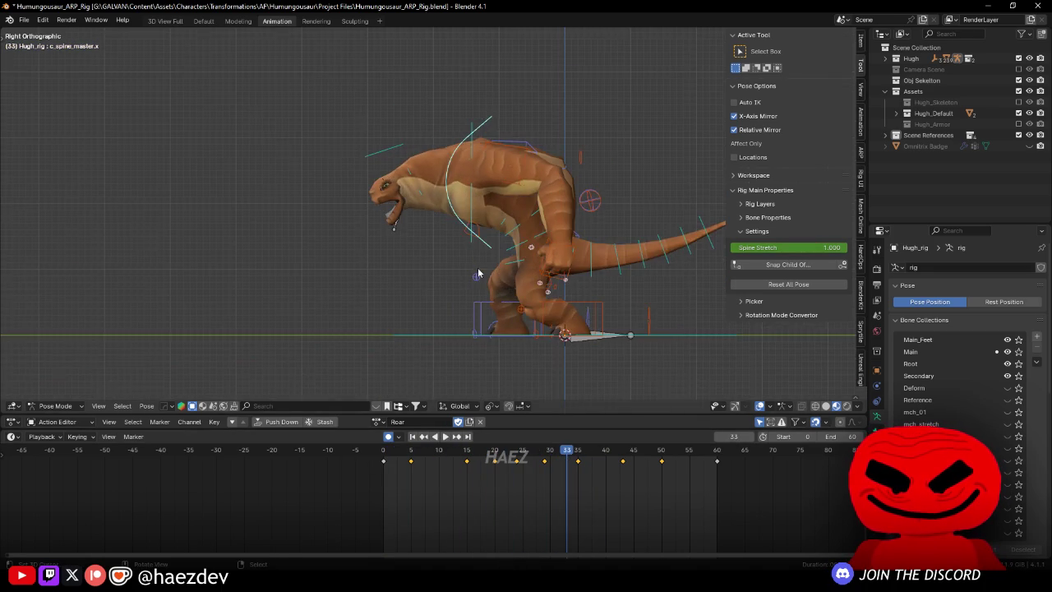
{"action": "left_click", "coordinate": [516, 267]}
Step: Lower c_root_master during playback and key a new position at frame 29
{"action": "key", "text": "KP_3"}
{"action": "mouse_move", "coordinate": [489, 467]}
{"action": "left_mouse_down"}
{"action": "mouse_move", "coordinate": [507, 472]}
{"action": "mouse_move", "coordinate": [472, 467]}
{"action": "left_mouse_up"}
{"action": "key", "text": "space"}
{"action": "key", "text": "g"}
{"action": "left_click", "coordinate": [517, 369]}
{"action": "key", "text": "space"}
{"action": "key", "text": "g"}
{"action": "left_click", "coordinate": [494, 491]}
Step: Key c_root_master positions at frames 33, 38 and 42, then replay the roar
{"action": "mouse_move", "coordinate": [494, 490]}
{"action": "left_mouse_down"}
{"action": "mouse_move", "coordinate": [560, 497]}
{"action": "mouse_move", "coordinate": [573, 358]}
{"action": "left_mouse_up"}
{"action": "key", "text": "g"}
{"action": "left_click", "coordinate": [605, 364]}
{"action": "left_click_drag", "start_coordinate": [545, 488], "coordinate": [593, 487]}
{"action": "key", "text": "g"}
{"action": "left_click", "coordinate": [539, 371]}
{"action": "left_click", "coordinate": [617, 487]}
{"action": "key", "text": "g"}
{"action": "left_click", "coordinate": [581, 369]}
{"action": "key", "text": "space"}
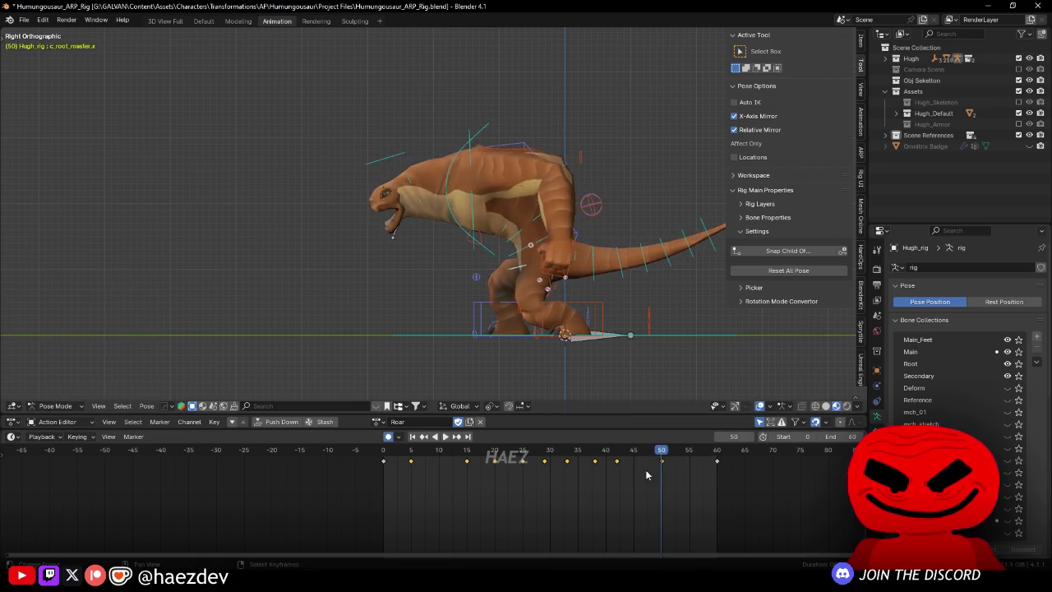
Step: Check the creature from the front, then move c_root_master at frame 29
{"action": "mouse_move", "coordinate": [592, 321]}
{"action": "left_mouse_down"}
{"action": "mouse_move", "coordinate": [573, 277]}
{"action": "mouse_move", "coordinate": [547, 309]}
{"action": "left_mouse_up"}
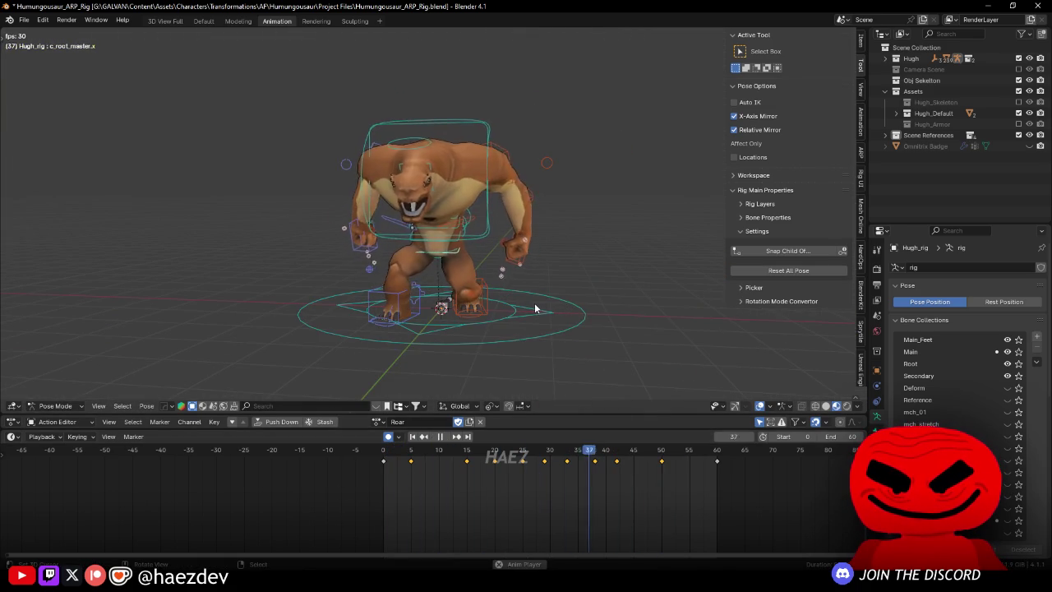
{"action": "key", "text": "space"}
{"action": "left_click_drag", "start_coordinate": [537, 379], "coordinate": [474, 333]}
{"action": "key", "text": "space"}
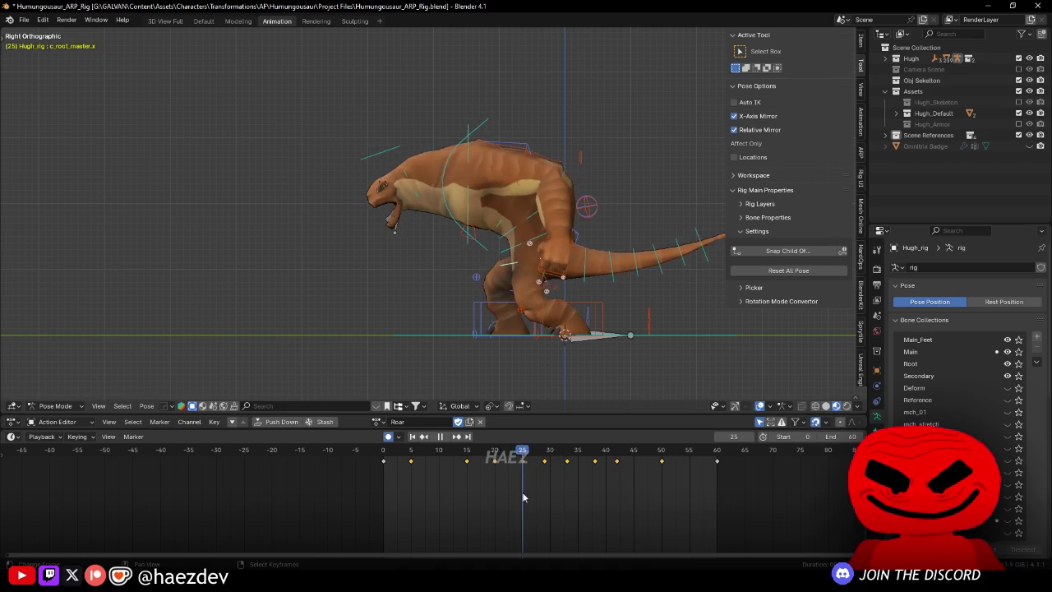
{"action": "key", "text": "space"}
{"action": "key", "text": "g"}
{"action": "left_click", "coordinate": [548, 289]}
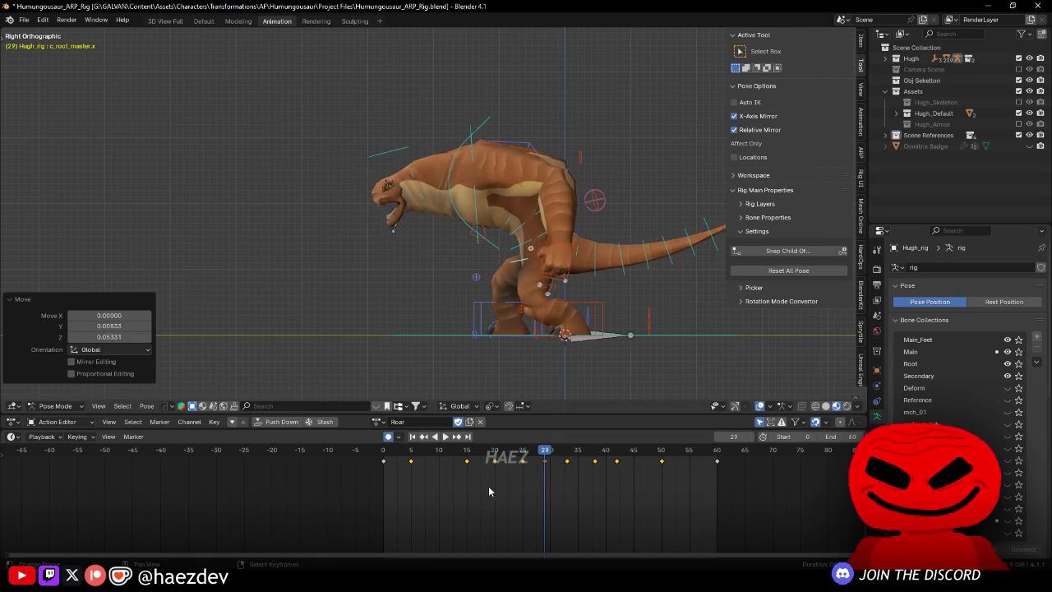
Step: Move c_root_master to a new height at frame 33 and readjust it at frame 29
{"action": "key", "text": "Up"}
{"action": "left_click", "coordinate": [606, 351]}
{"action": "mouse_move", "coordinate": [498, 498]}
{"action": "left_mouse_down"}
{"action": "mouse_move", "coordinate": [572, 507]}
{"action": "mouse_move", "coordinate": [495, 493]}
{"action": "mouse_move", "coordinate": [523, 483]}
{"action": "mouse_move", "coordinate": [493, 467]}
{"action": "mouse_move", "coordinate": [545, 482]}
{"action": "left_mouse_up"}
{"action": "key", "text": "g"}
{"action": "left_click", "coordinate": [592, 312]}
{"action": "key", "text": "g"}
{"action": "left_click", "coordinate": [529, 378]}
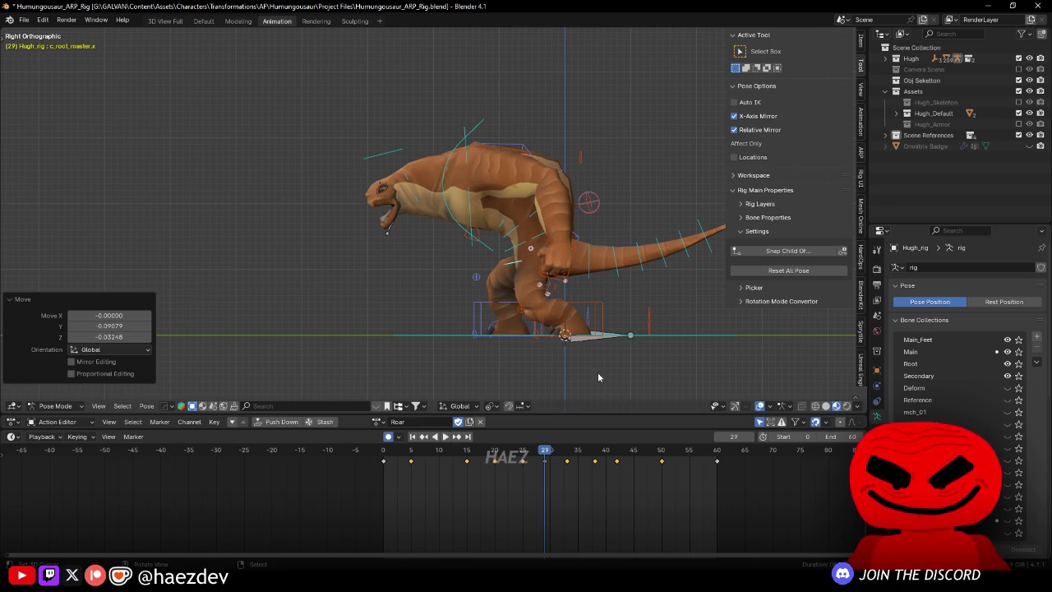
Step: Replay the Roar action to review the lowered body root at frame 29
{"action": "key", "text": "space"}
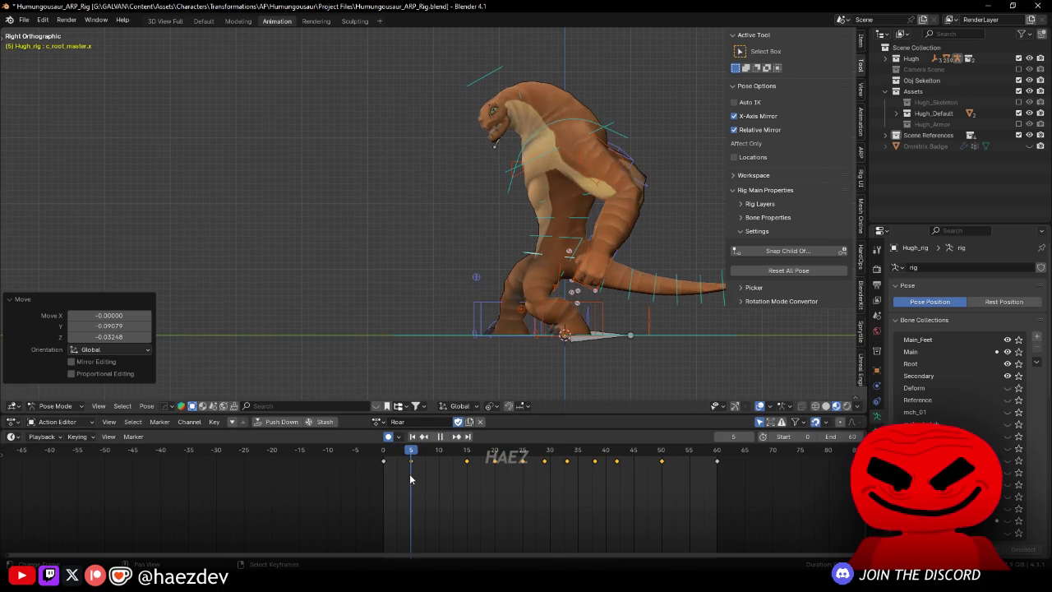
Step: Adjust the body root at frames 5 and 15, then replay from the start
{"action": "key", "text": "space"}
{"action": "key", "text": "ctrl+shift+v"}
{"action": "key", "text": "Up"}
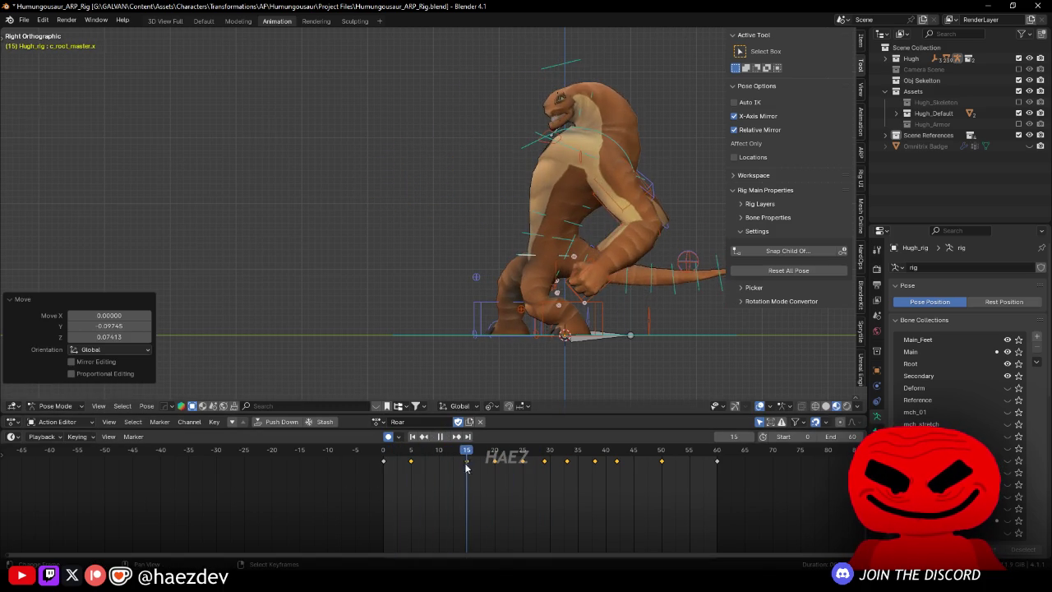
{"action": "key", "text": "g"}
{"action": "left_click", "coordinate": [643, 301]}
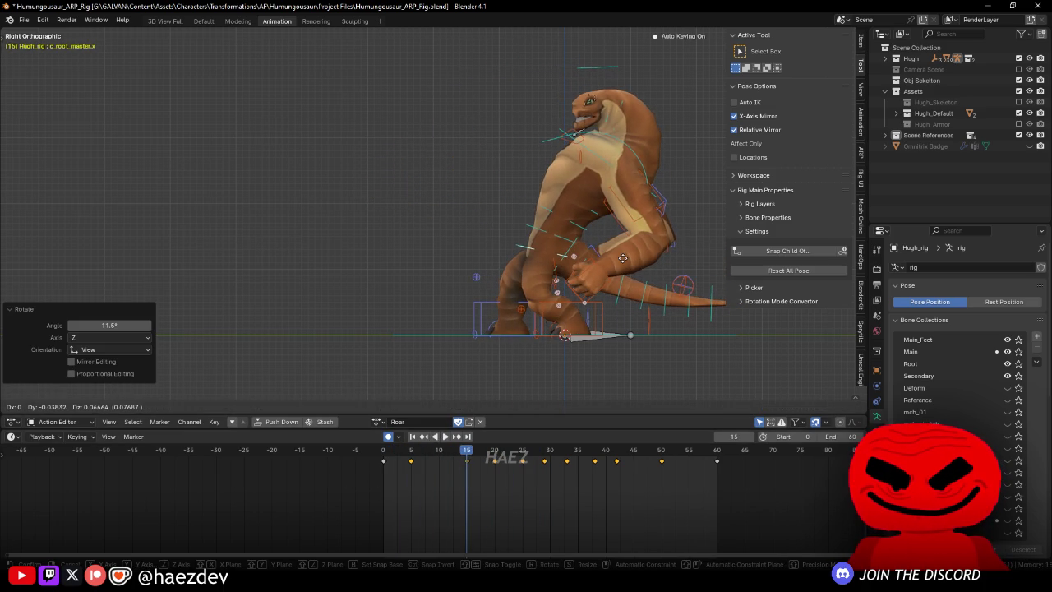
{"action": "key", "text": "shift+Left"}
{"action": "key", "text": "space"}
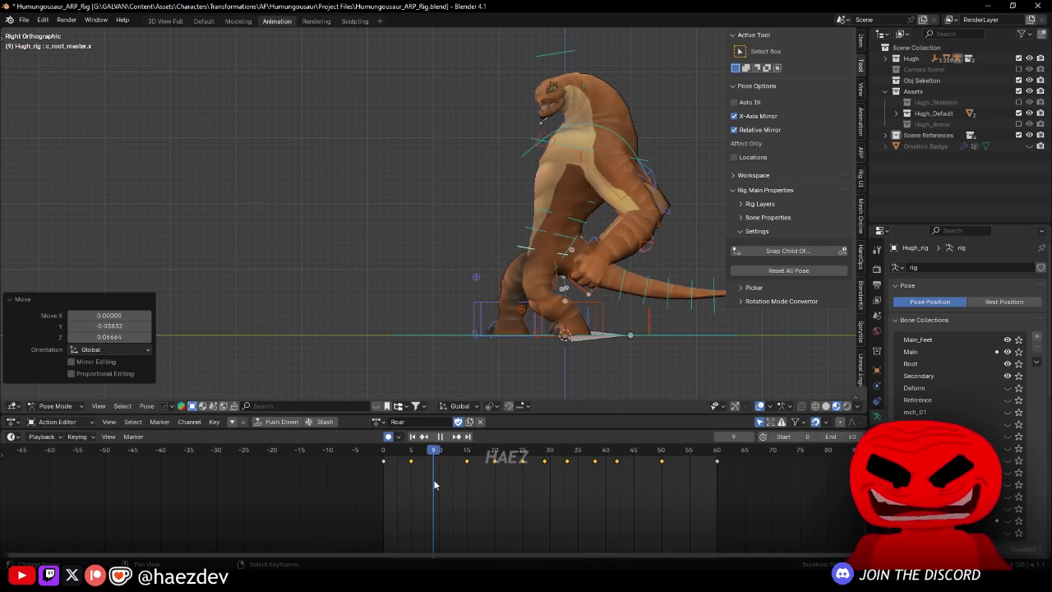
Step: Readjust the body root at frame 5 and replay from the first frame
{"action": "mouse_move", "coordinate": [617, 500]}
{"action": "left_mouse_down"}
{"action": "mouse_move", "coordinate": [390, 486]}
{"action": "mouse_move", "coordinate": [413, 477]}
{"action": "left_mouse_up"}
{"action": "key", "text": "g"}
{"action": "left_click", "coordinate": [608, 337]}
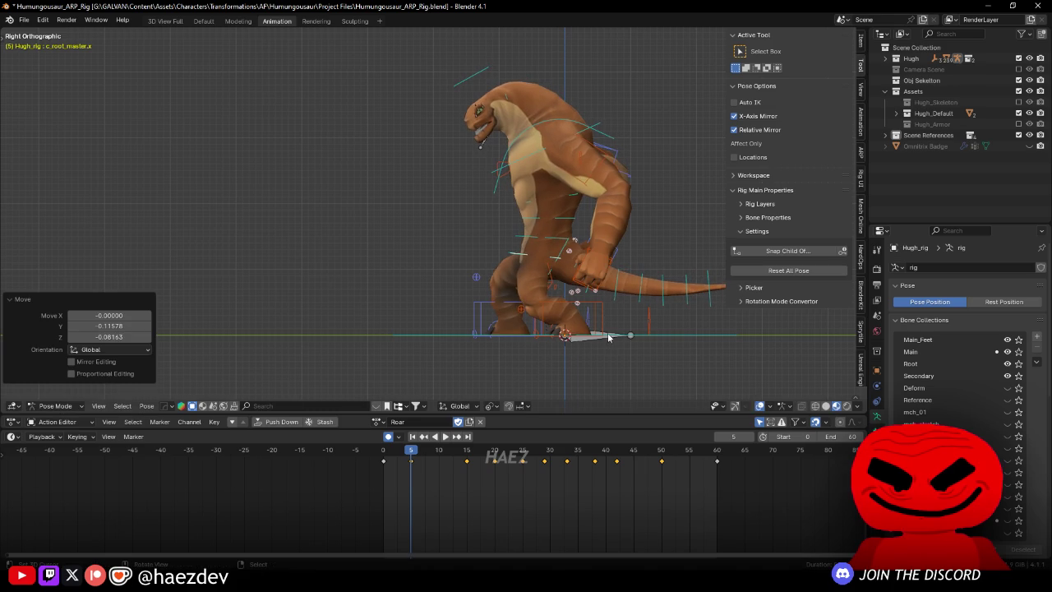
{"action": "key", "text": "shift+Left"}
{"action": "key", "text": "space"}
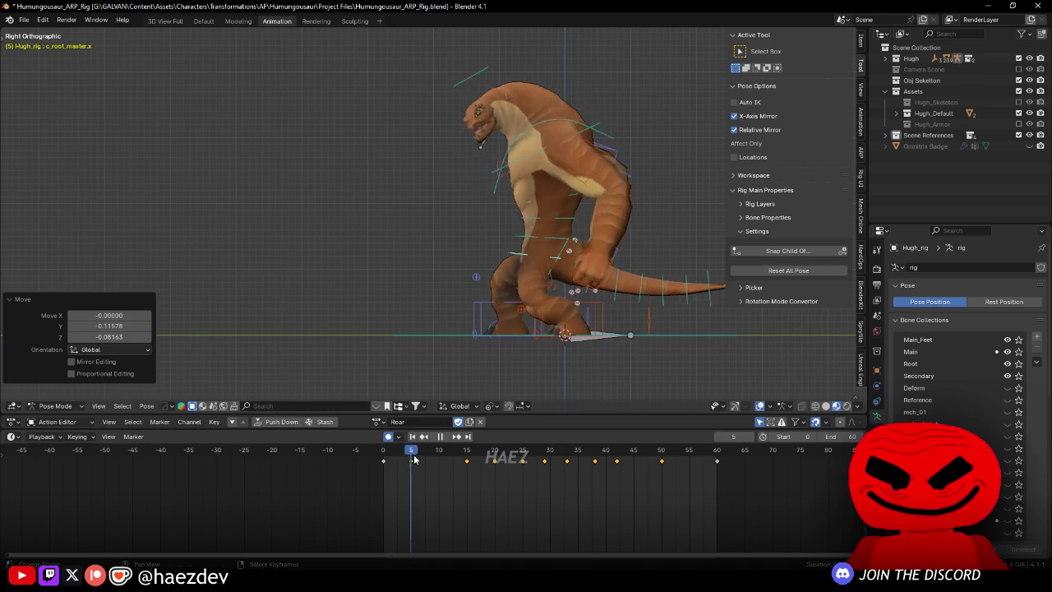
Step: Move the body root at frames 20 and 25 of the Roar action
{"action": "key", "text": "space"}
{"action": "left_click", "coordinate": [494, 450]}
{"action": "key", "text": "g"}
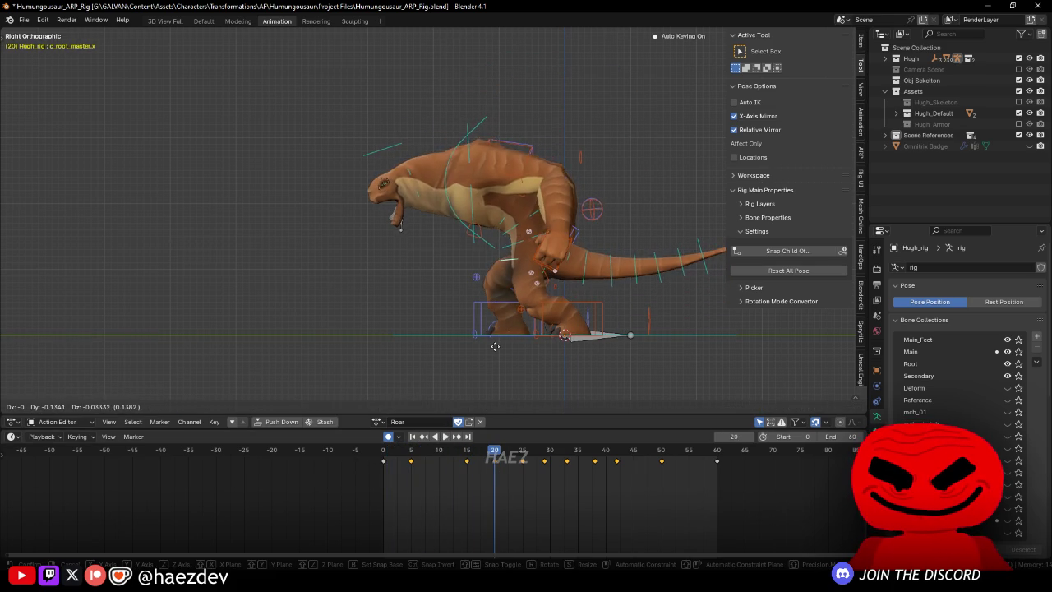
{"action": "left_click", "coordinate": [482, 353]}
{"action": "key", "text": "shift+Left"}
{"action": "key", "text": "space"}
{"action": "key", "text": "space"}
{"action": "key", "text": "g"}
{"action": "left_click", "coordinate": [591, 330]}
Step: Check frame 30, replay the roar from the start and return to Right Ortho view
{"action": "left_click_drag", "start_coordinate": [503, 483], "coordinate": [552, 494]}
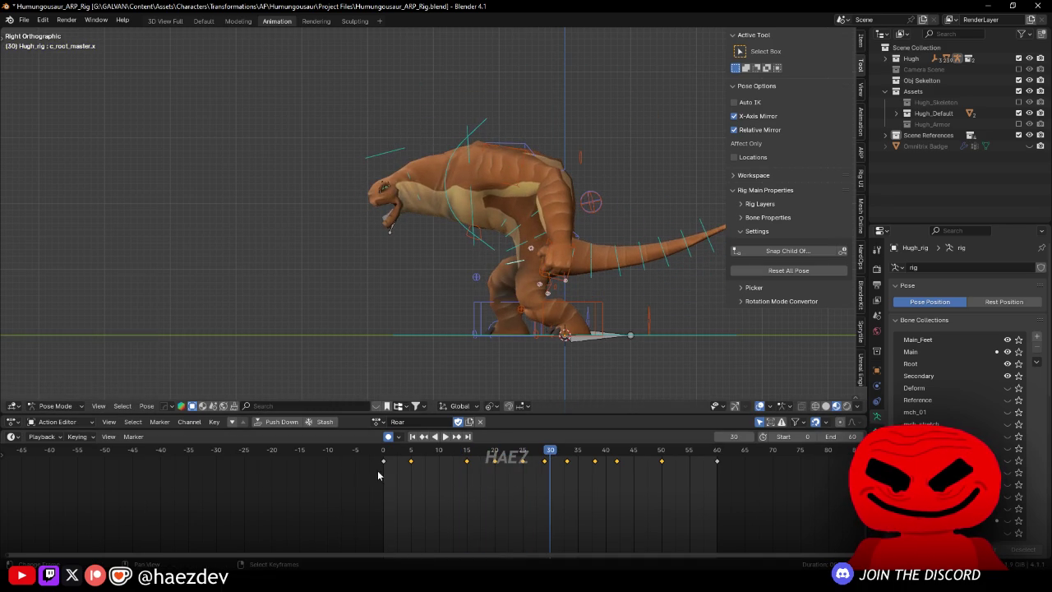
{"action": "key", "text": "shift+Left"}
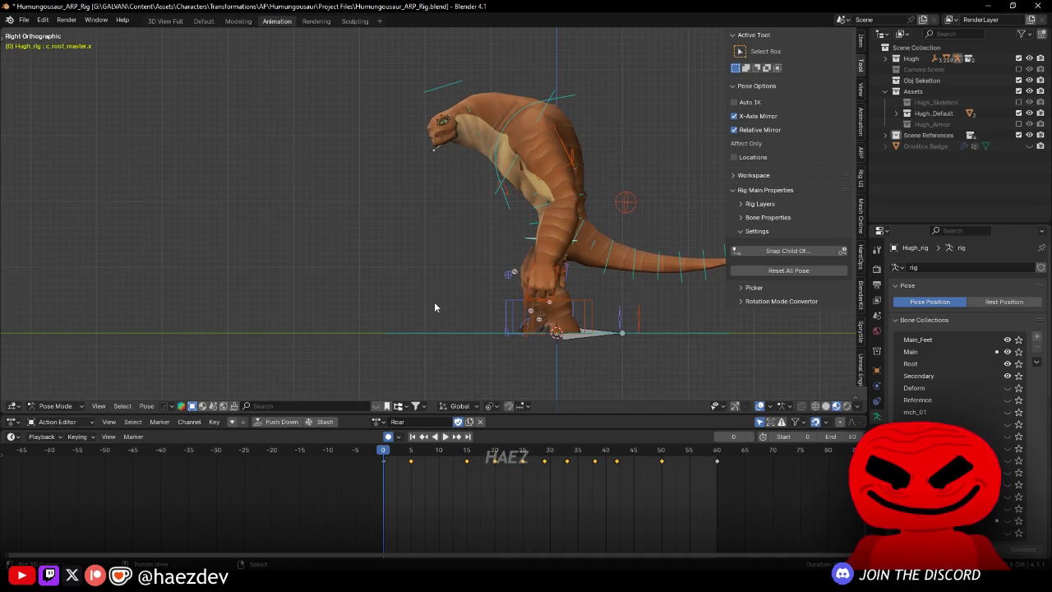
{"action": "scroll", "coordinate": [437, 323], "scroll_direction": "right", "scroll_amount": 2}
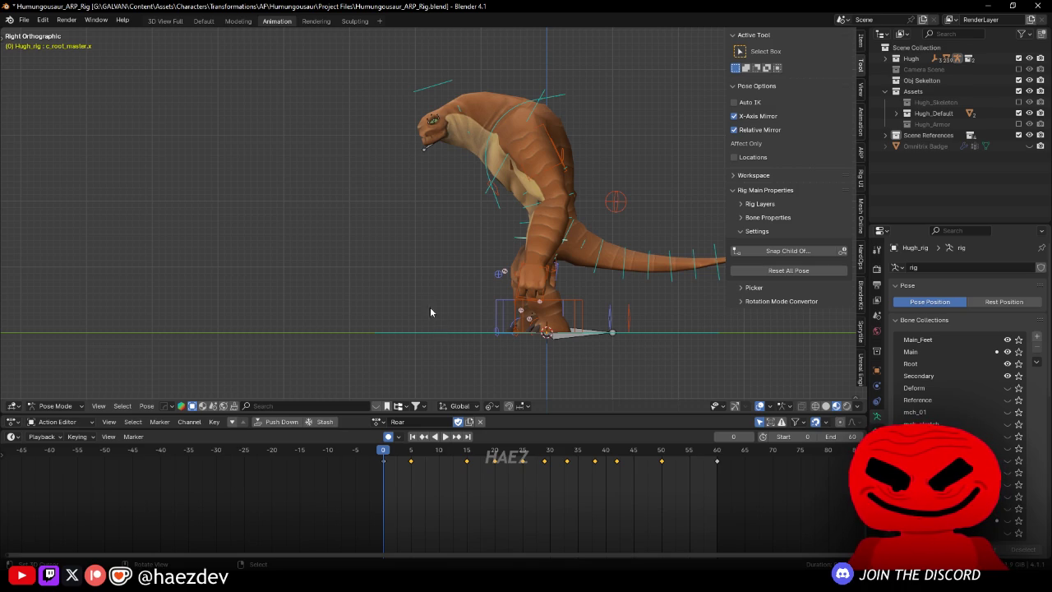
{"action": "key", "text": "space"}
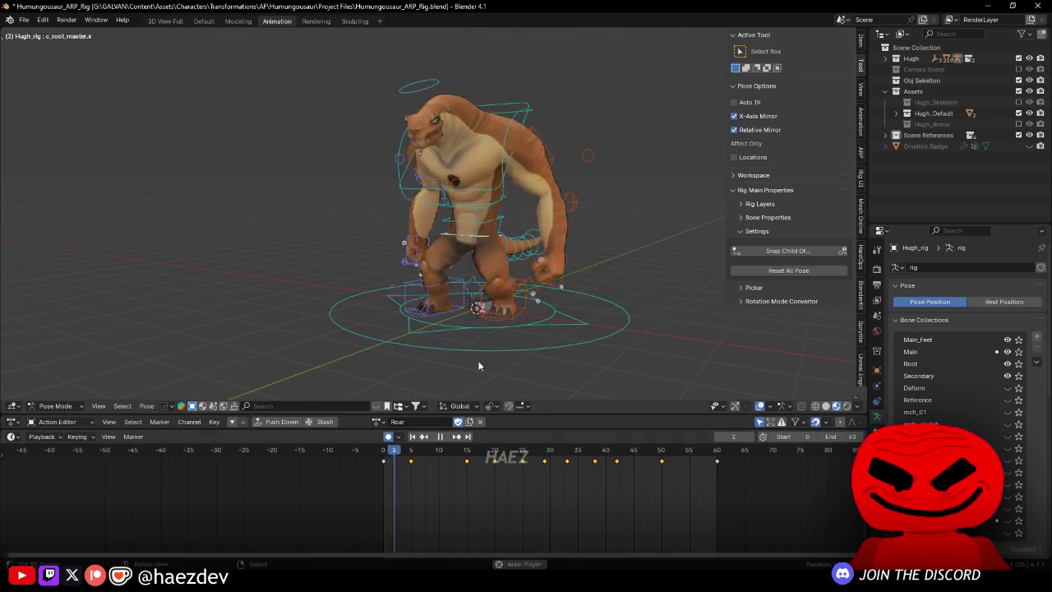
{"action": "key", "text": "KP_5"}
{"action": "key", "text": "KP_3"}
Step: Select c_spine_master.x and rotate it in several passes around frame 29
{"action": "mouse_move", "coordinate": [491, 448]}
{"action": "left_mouse_down"}
{"action": "mouse_move", "coordinate": [515, 491]}
{"action": "mouse_move", "coordinate": [544, 497]}
{"action": "mouse_move", "coordinate": [465, 468]}
{"action": "mouse_move", "coordinate": [498, 474]}
{"action": "mouse_move", "coordinate": [447, 481]}
{"action": "mouse_move", "coordinate": [535, 481]}
{"action": "mouse_move", "coordinate": [499, 478]}
{"action": "mouse_move", "coordinate": [528, 475]}
{"action": "left_mouse_up"}
{"action": "right_click", "coordinate": [434, 215]}
{"action": "key", "text": "space"}
Step: Rotate the neck master 3.2° and review the pose from the front
{"action": "key", "text": "space"}
{"action": "key", "text": "r"}
{"action": "left_click", "coordinate": [622, 293]}
{"action": "key", "text": "r"}
{"action": "left_click", "coordinate": [559, 343]}
{"action": "key", "text": "r"}
{"action": "left_click", "coordinate": [388, 184]}
{"action": "left_click", "coordinate": [379, 182]}
{"action": "key", "text": "r"}
{"action": "left_click", "coordinate": [387, 174]}
{"action": "key", "text": "space"}
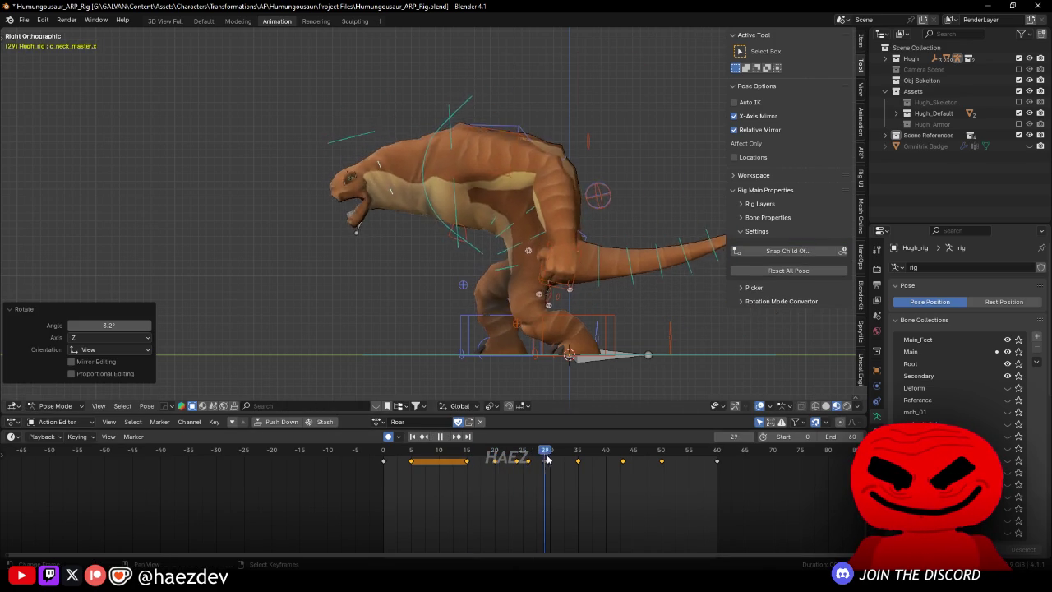
{"action": "mouse_move", "coordinate": [544, 250]}
{"action": "left_mouse_down"}
{"action": "mouse_move", "coordinate": [605, 271]}
{"action": "mouse_move", "coordinate": [579, 351]}
{"action": "mouse_move", "coordinate": [539, 406]}
{"action": "left_mouse_up"}
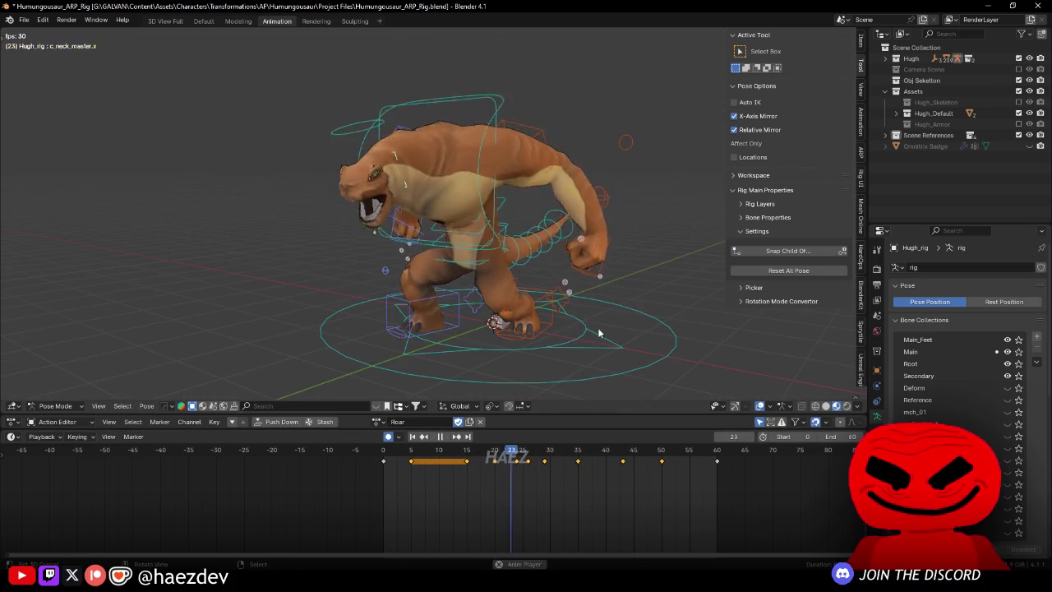
{"action": "mouse_move", "coordinate": [551, 475]}
{"action": "left_mouse_down"}
{"action": "mouse_move", "coordinate": [524, 475]}
{"action": "mouse_move", "coordinate": [570, 477]}
{"action": "left_mouse_up"}
Step: Rotate and keyframe the spine at frame 32 in Right Ortho, then replay
{"action": "key", "text": "space"}
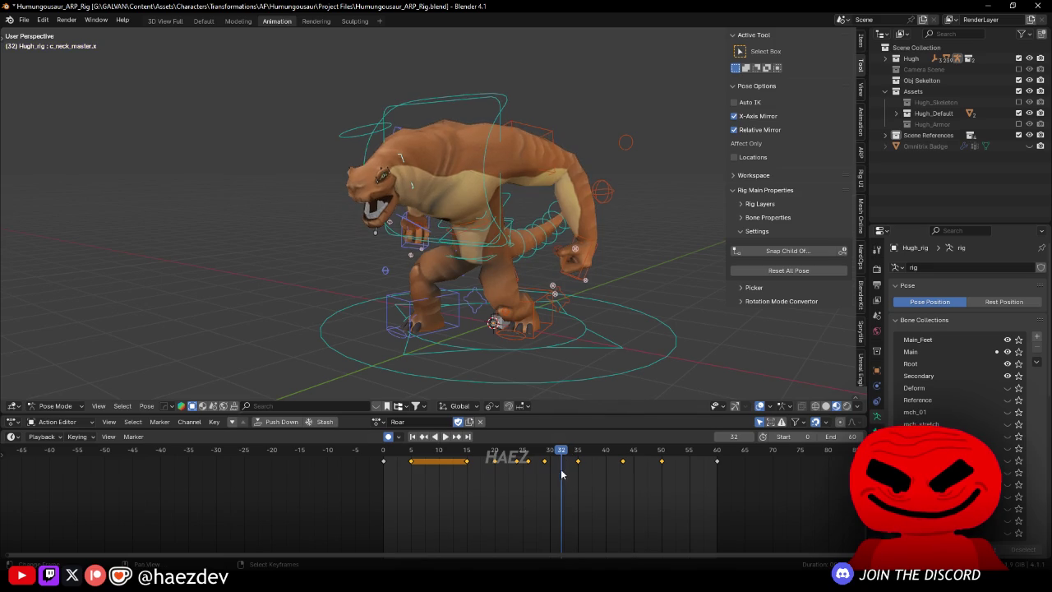
{"action": "key", "text": "KP_3"}
{"action": "key", "text": "r"}
{"action": "key", "text": "Return"}
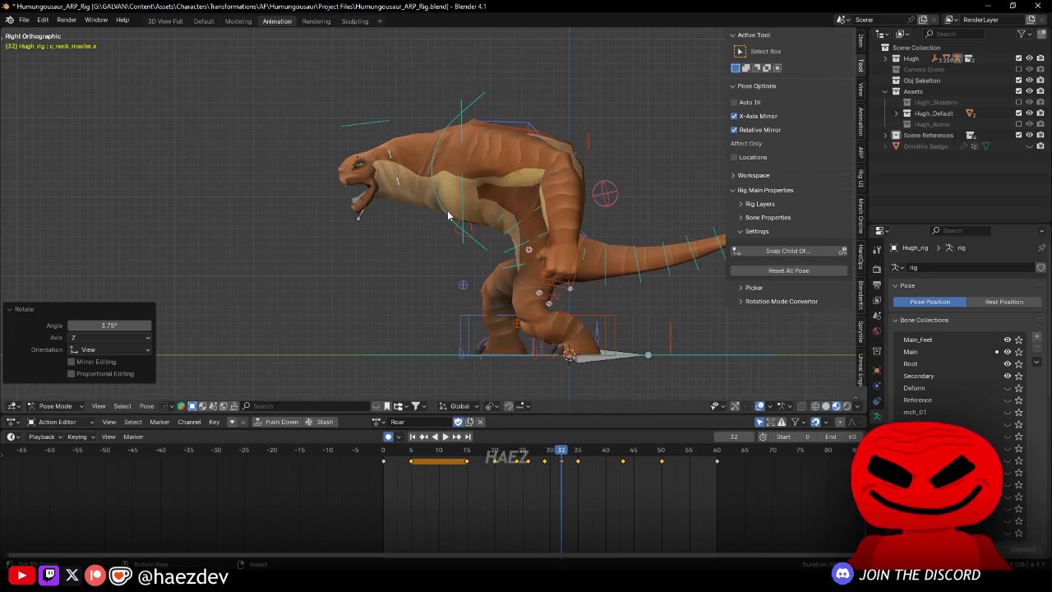
{"action": "key", "text": "i"}
{"action": "key", "text": "space"}
Step: Rotate the spine 11.07° and the neck -2.23° at frame 43 to lift the head
{"action": "left_click_drag", "start_coordinate": [544, 366], "coordinate": [609, 336]}
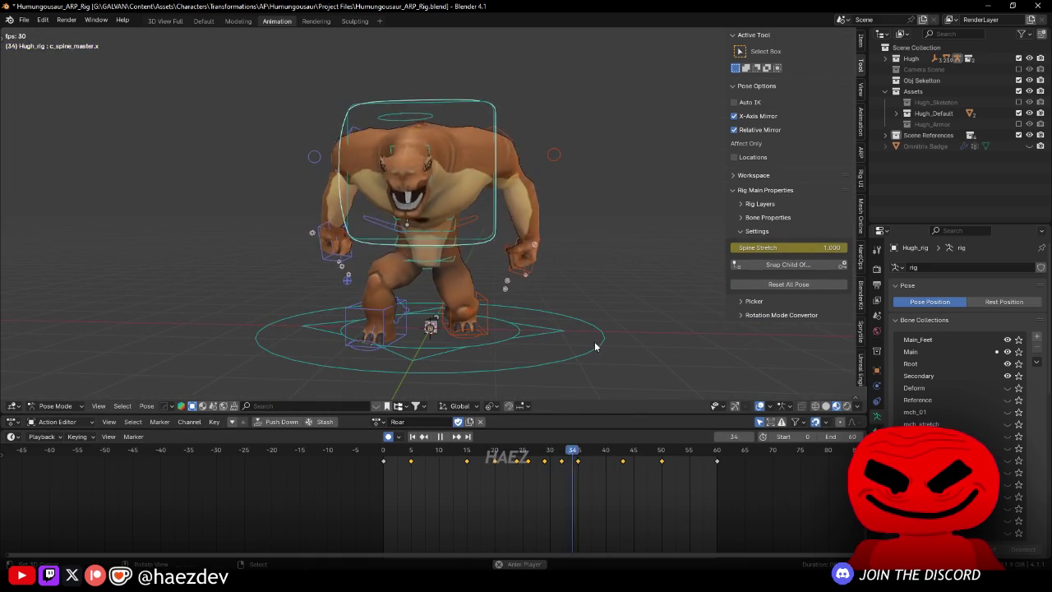
{"action": "left_click_drag", "start_coordinate": [518, 480], "coordinate": [622, 481]}
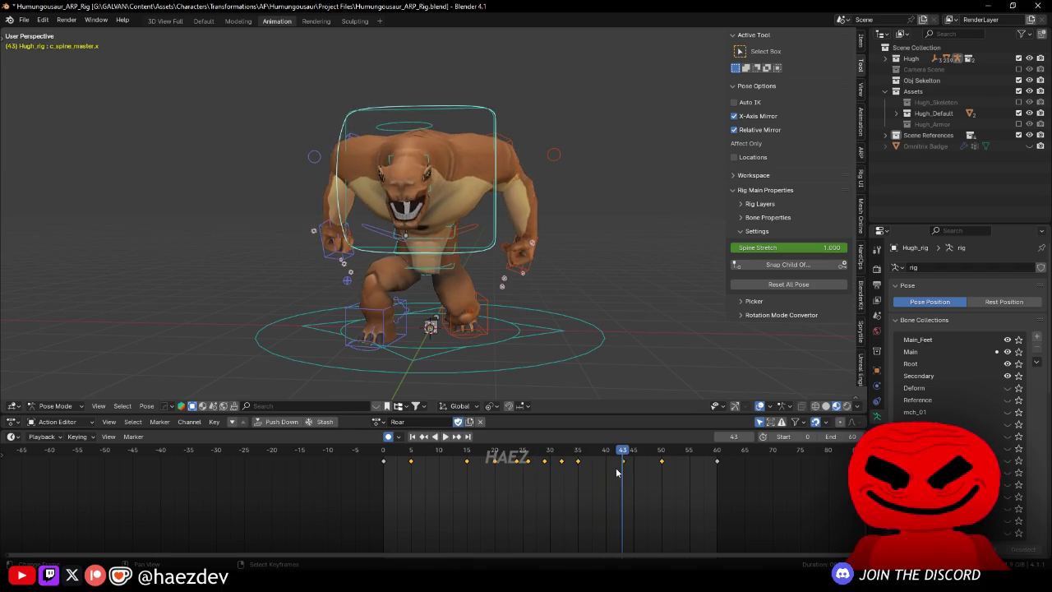
{"action": "key", "text": "KP_3"}
{"action": "key", "text": "r"}
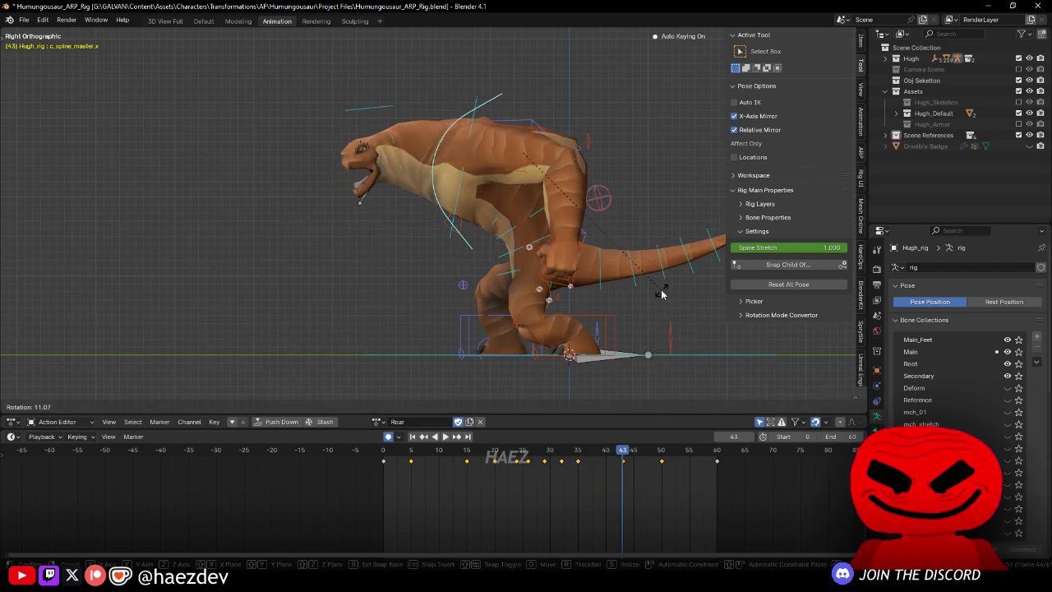
{"action": "left_click", "coordinate": [399, 169]}
{"action": "left_click", "coordinate": [398, 169]}
{"action": "key", "text": "r"}
{"action": "key", "text": "Return"}
{"action": "key", "text": "space"}
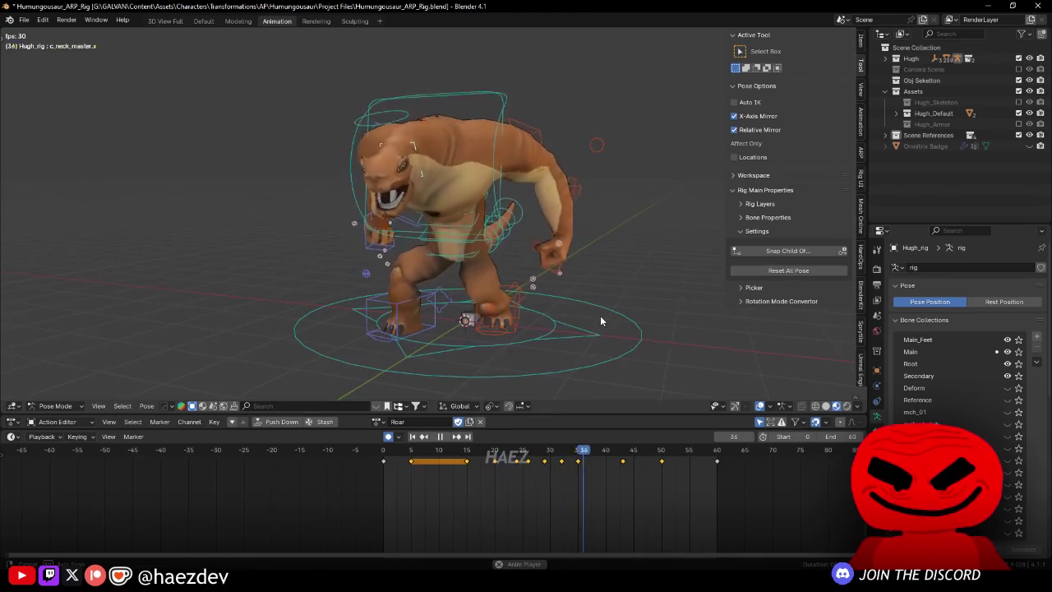
{"action": "key", "text": "space"}
Step: Select the jaw and rotate it -12.9° then 8.78° from frame 21 to open it
{"action": "left_click", "coordinate": [384, 215]}
{"action": "key", "text": "KP_3"}
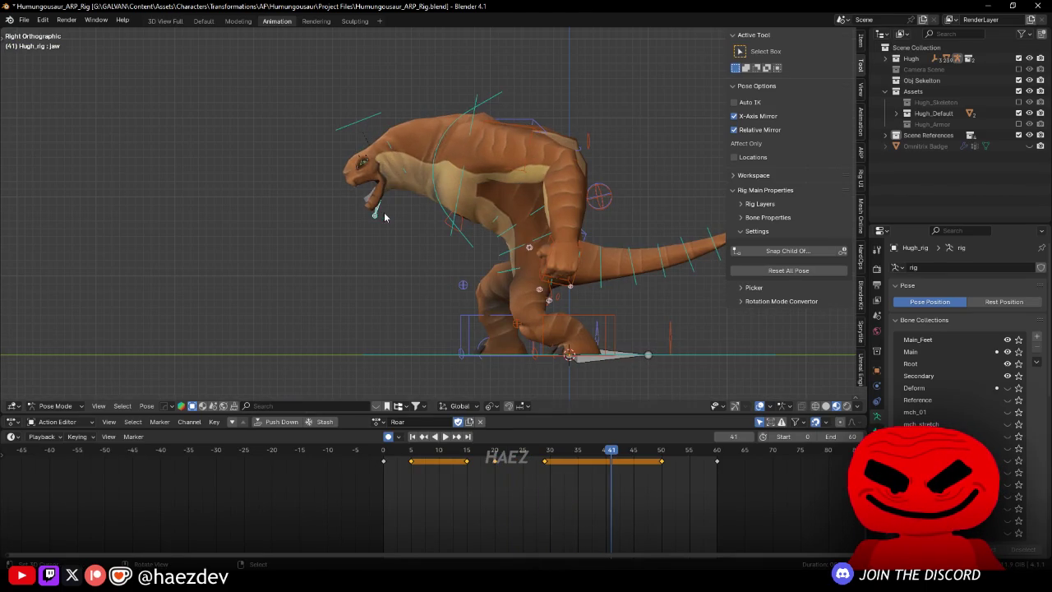
{"action": "key", "text": "space"}
{"action": "left_click", "coordinate": [500, 481]}
{"action": "key", "text": "r"}
{"action": "key", "text": "Return"}
{"action": "key", "text": "r"}
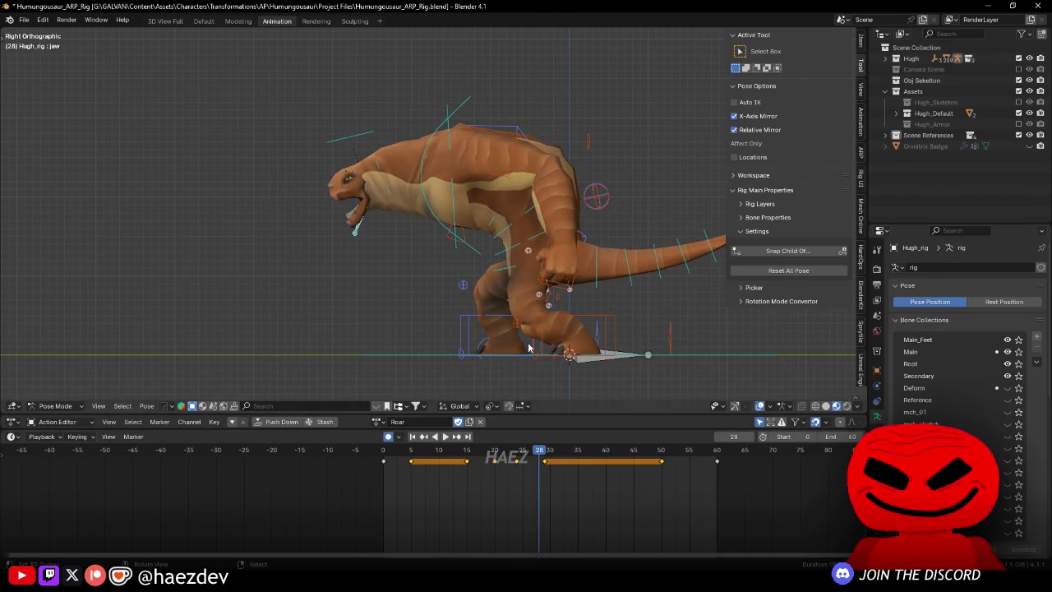
{"action": "left_click", "coordinate": [546, 488]}
Step: Slide the jaw key from frame 29 to 32 and review the roar from the front
{"action": "key", "text": "space"}
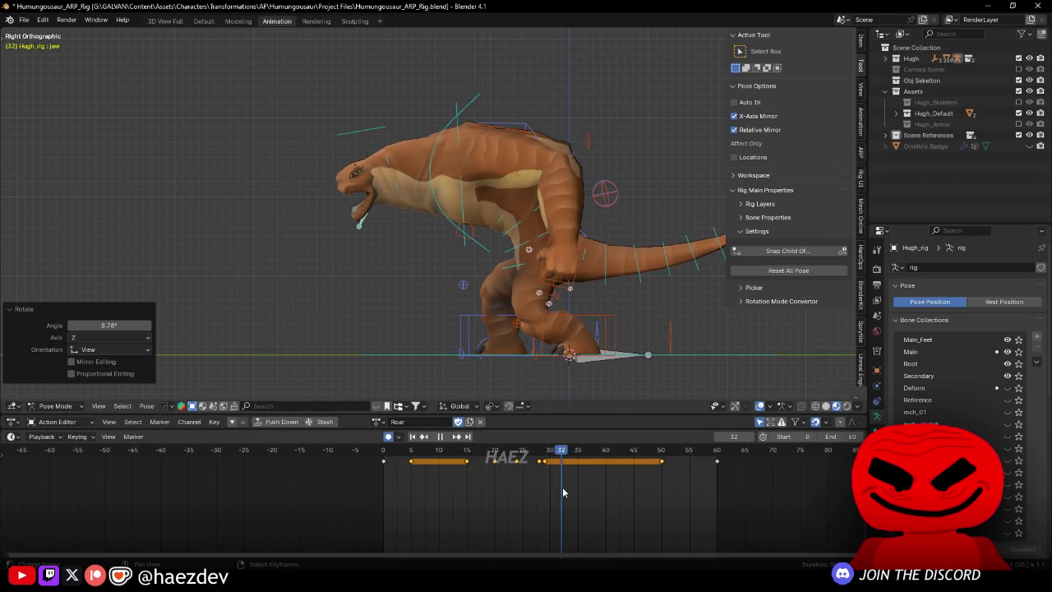
{"action": "left_click_drag", "start_coordinate": [546, 461], "coordinate": [564, 471]}
{"action": "key", "text": "space"}
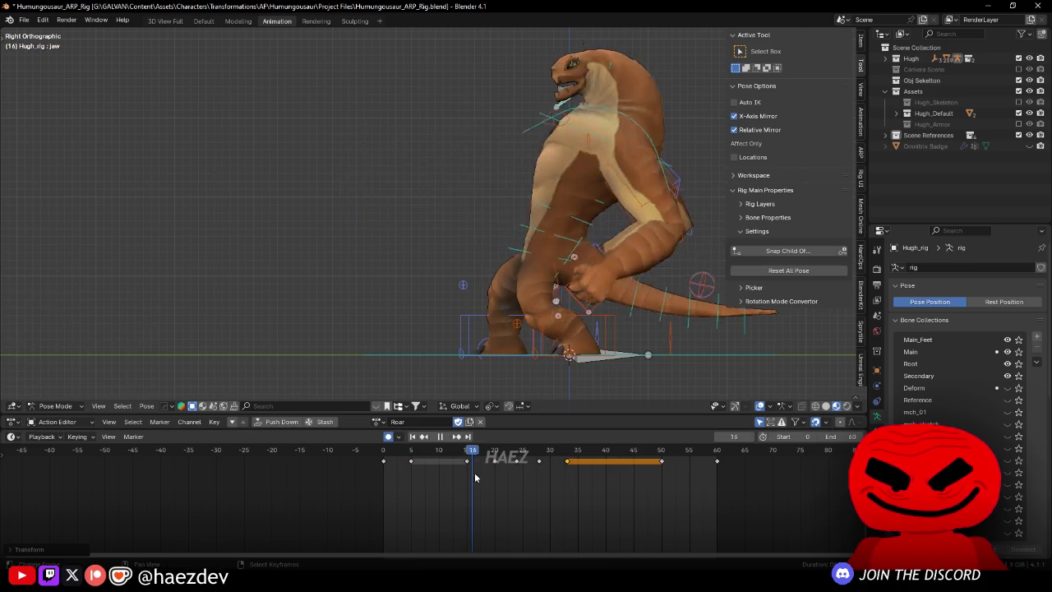
{"action": "mouse_move", "coordinate": [576, 296]}
{"action": "left_mouse_down"}
{"action": "mouse_move", "coordinate": [608, 272]}
{"action": "mouse_move", "coordinate": [580, 330]}
{"action": "mouse_move", "coordinate": [493, 326]}
{"action": "left_mouse_up"}
{"action": "key", "text": "space"}
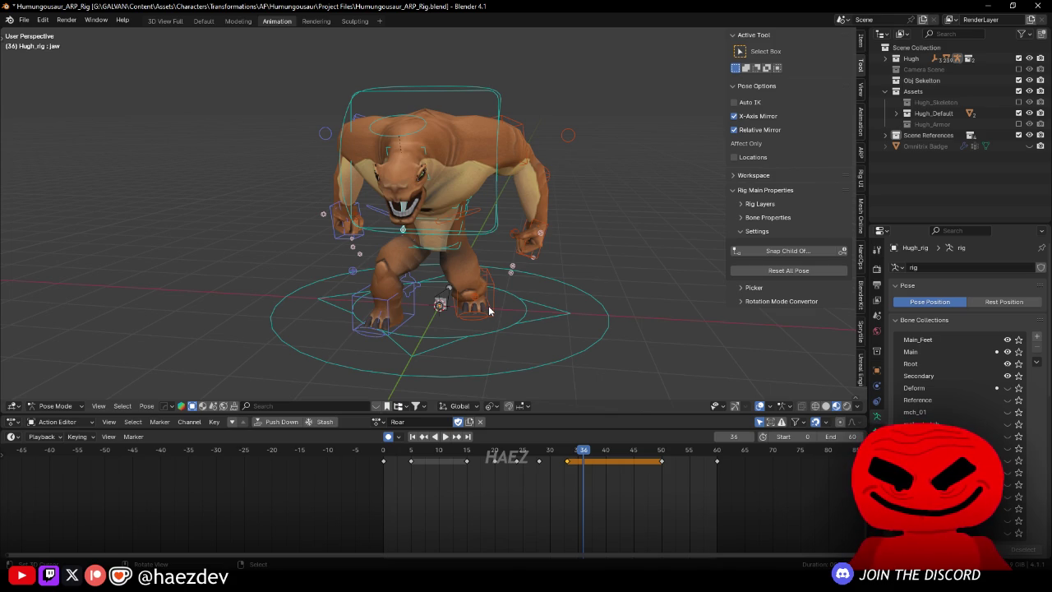
Step: Select the c_tail_master.x control and key a tail rotation at frame 5
{"action": "mouse_move", "coordinate": [563, 269]}
{"action": "left_mouse_down"}
{"action": "mouse_move", "coordinate": [480, 257]}
{"action": "mouse_move", "coordinate": [370, 196]}
{"action": "left_mouse_up"}
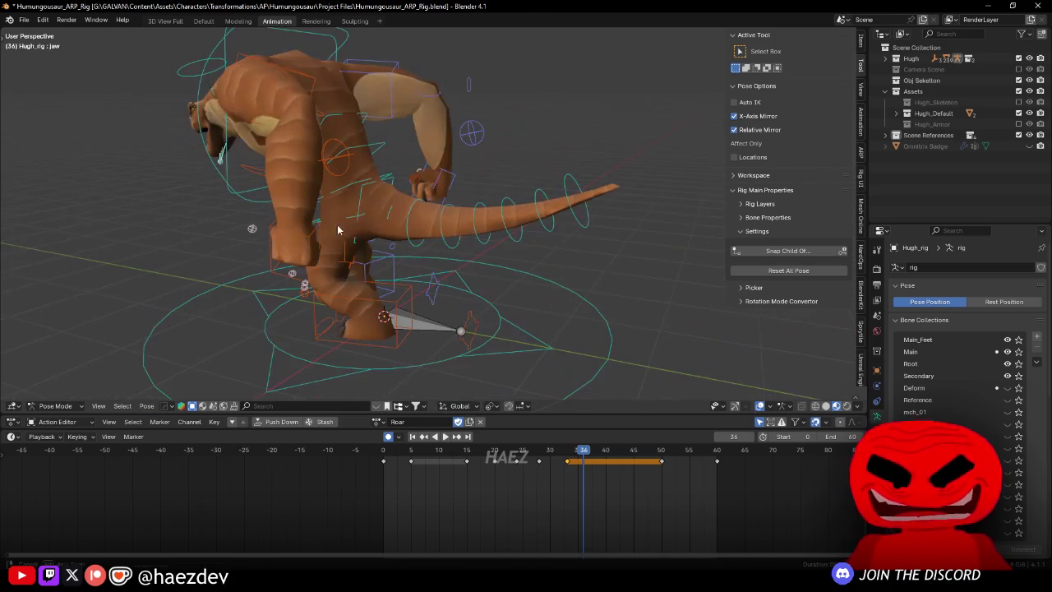
{"action": "left_click", "coordinate": [362, 193]}
{"action": "left_click_drag", "start_coordinate": [368, 485], "coordinate": [412, 471]}
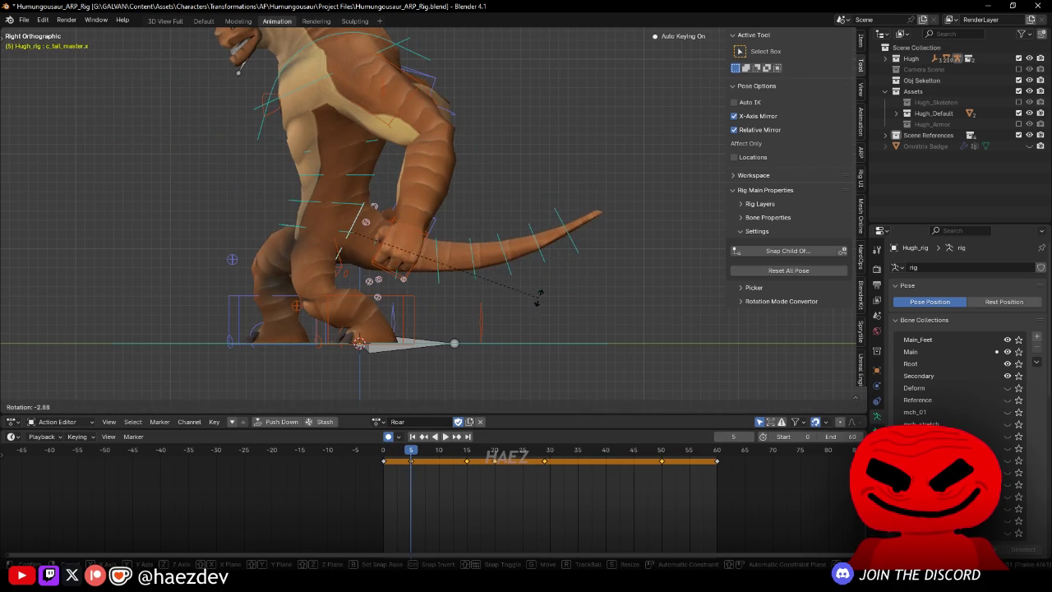
{"action": "left_click", "coordinate": [377, 465]}
Step: Key a -3.73° tail rotation around frames 20–24
{"action": "mouse_move", "coordinate": [427, 475]}
{"action": "left_mouse_down"}
{"action": "mouse_move", "coordinate": [462, 488]}
{"action": "mouse_move", "coordinate": [501, 485]}
{"action": "mouse_move", "coordinate": [493, 475]}
{"action": "left_mouse_up"}
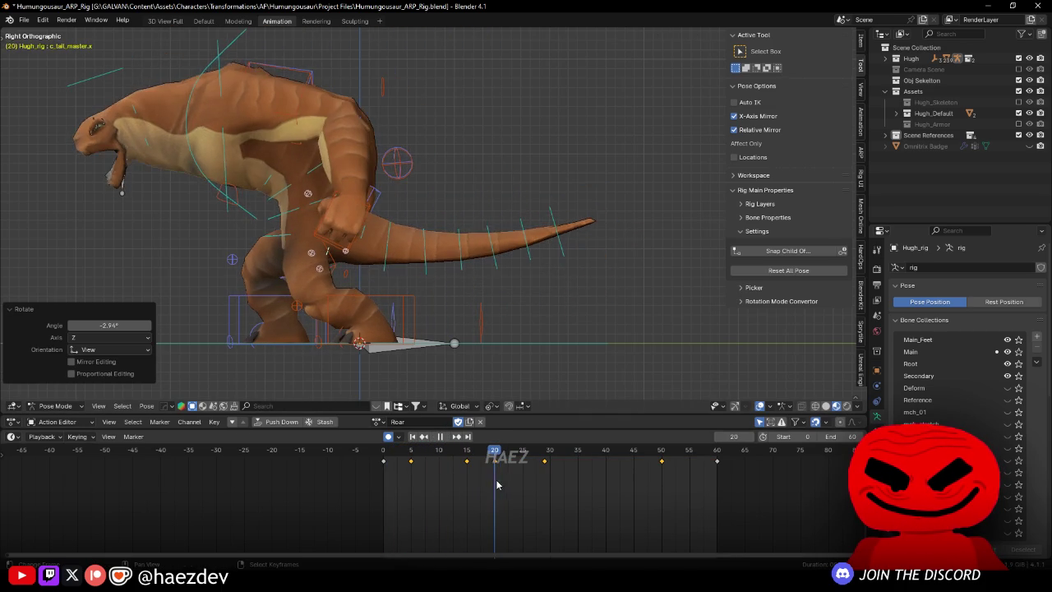
{"action": "left_click_drag", "start_coordinate": [494, 346], "coordinate": [440, 312]}
{"action": "key", "text": "Right"}
{"action": "key", "text": "Right"}
{"action": "key", "text": "Right"}
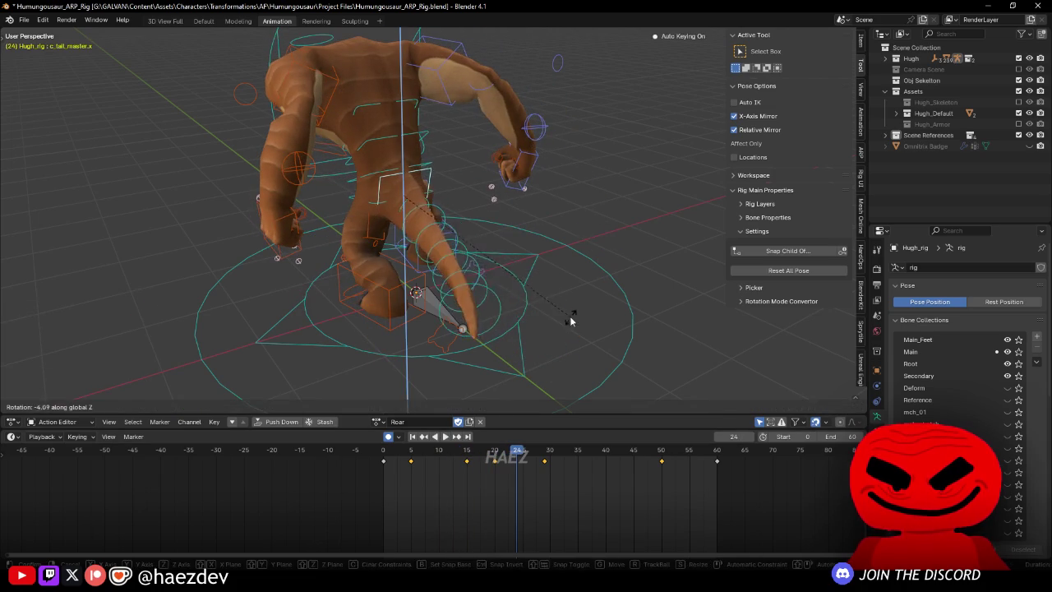
{"action": "key", "text": "ctrl+z"}
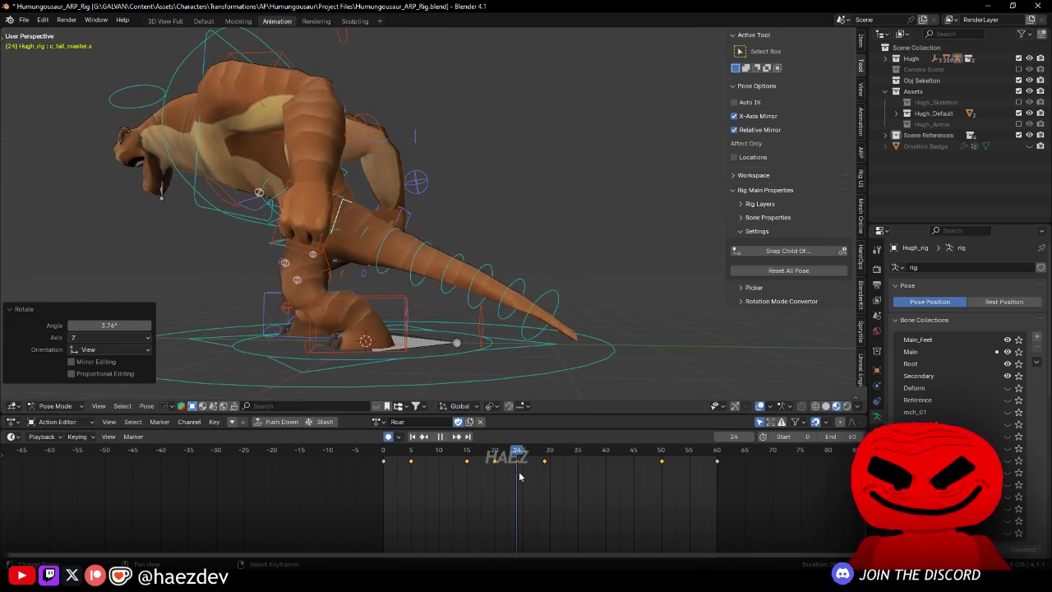
{"action": "key", "text": "space"}
{"action": "key", "text": "r"}
{"action": "left_click", "coordinate": [540, 330]}
Step: Key a -5.52° tail rotation at frame 29
{"action": "key", "text": "space"}
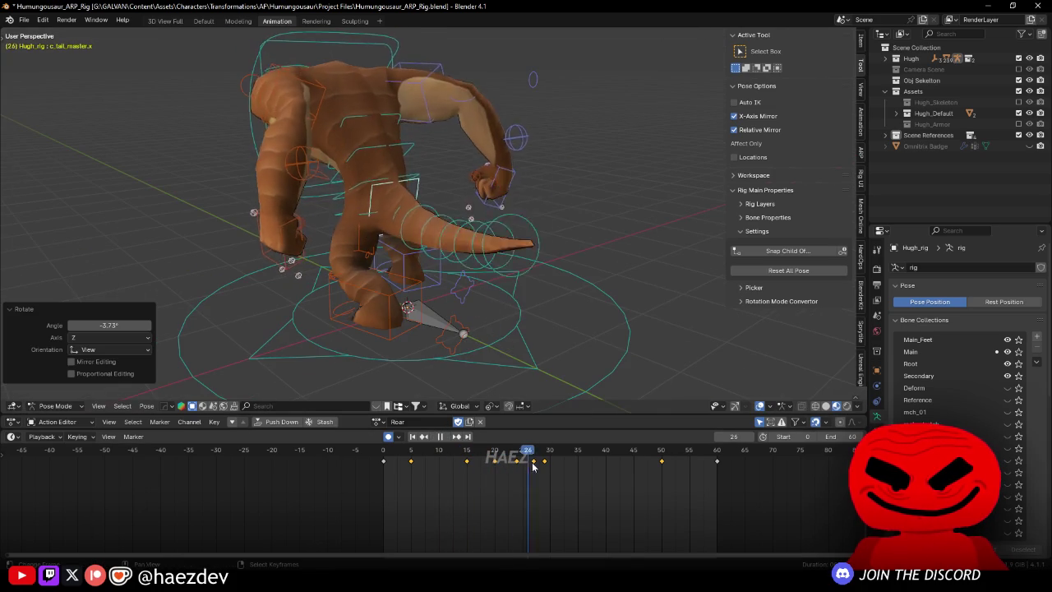
{"action": "key", "text": "space"}
{"action": "key", "text": "r"}
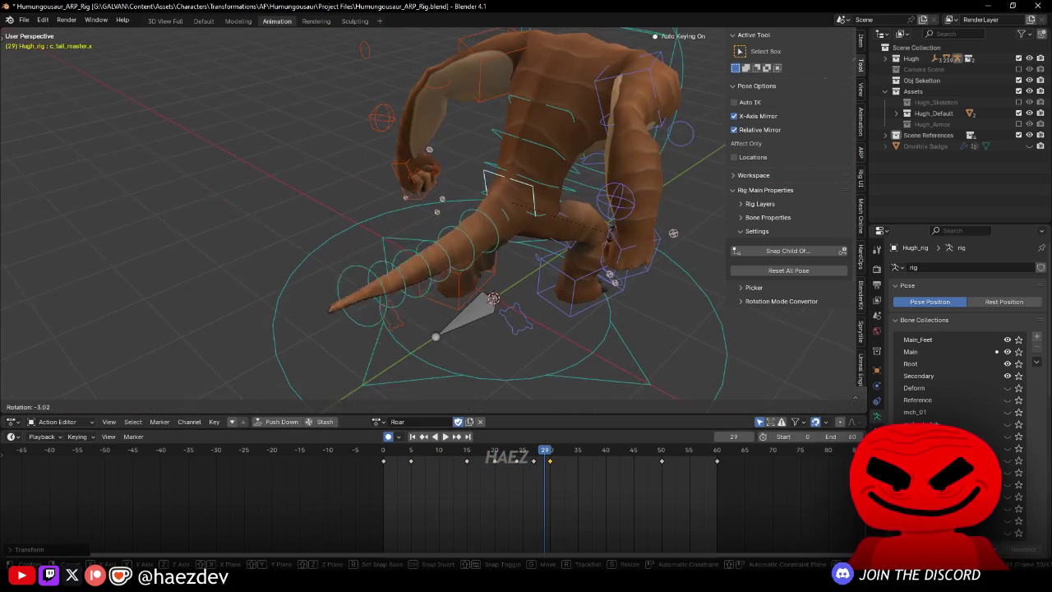
{"action": "left_click", "coordinate": [540, 277]}
Step: At frame 35, key tail rotations about global Z and then global X
{"action": "key", "text": "space"}
{"action": "left_click", "coordinate": [533, 462]}
{"action": "key", "text": "space"}
{"action": "key", "text": "r"}
{"action": "key", "text": "z"}
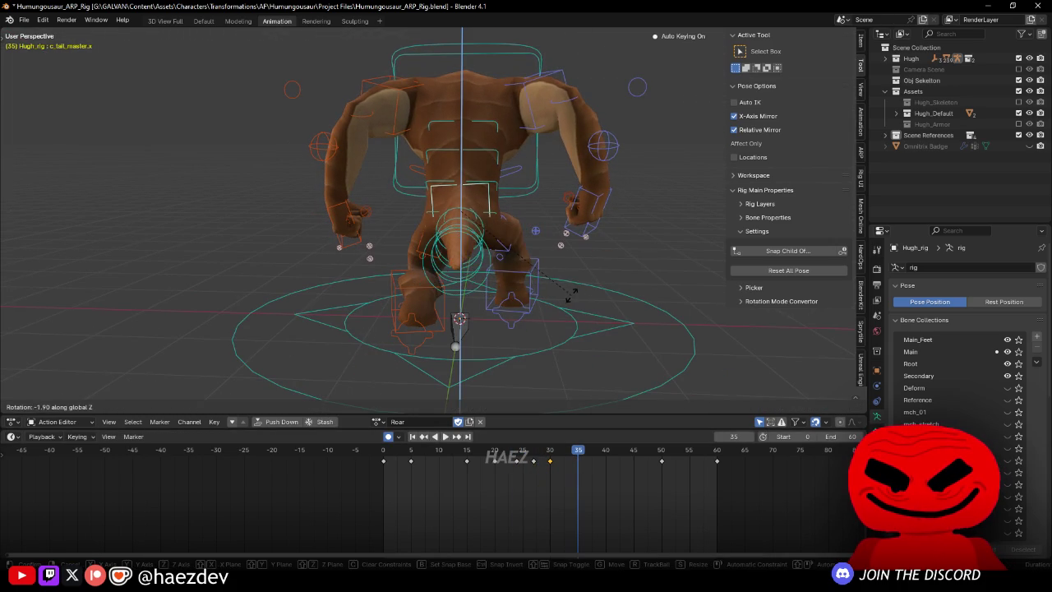
{"action": "left_click", "coordinate": [573, 293]}
{"action": "key", "text": "r"}
{"action": "key", "text": "x"}
{"action": "left_click", "coordinate": [573, 289]}
Step: Key a -3.29° tail rotation at frame 24 and a 2.5° rotation at frame 27
{"action": "left_click_drag", "start_coordinate": [467, 485], "coordinate": [517, 481]}
{"action": "key", "text": "r"}
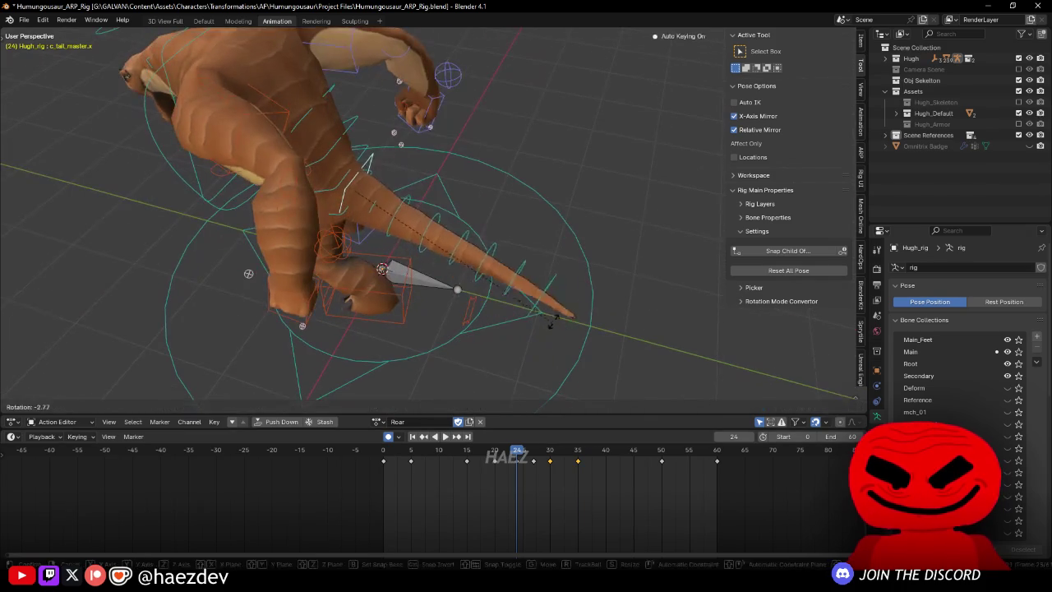
{"action": "left_click", "coordinate": [567, 312]}
{"action": "left_click", "coordinate": [503, 483]}
{"action": "key", "text": "space"}
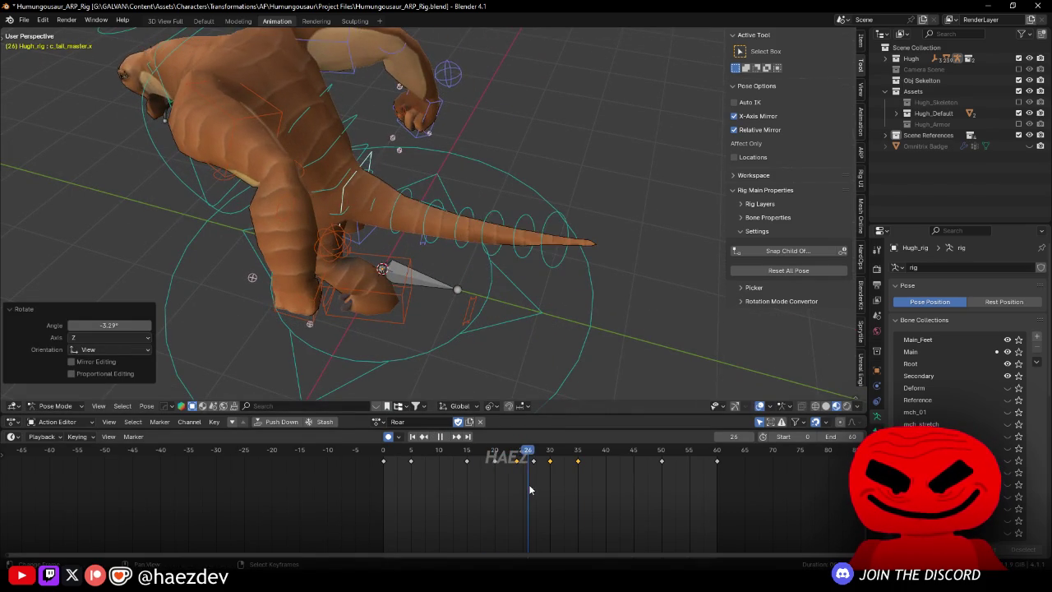
{"action": "key", "text": "space"}
{"action": "type", "text": "r2.5"}
{"action": "key", "text": "Return"}
{"action": "key", "text": "space"}
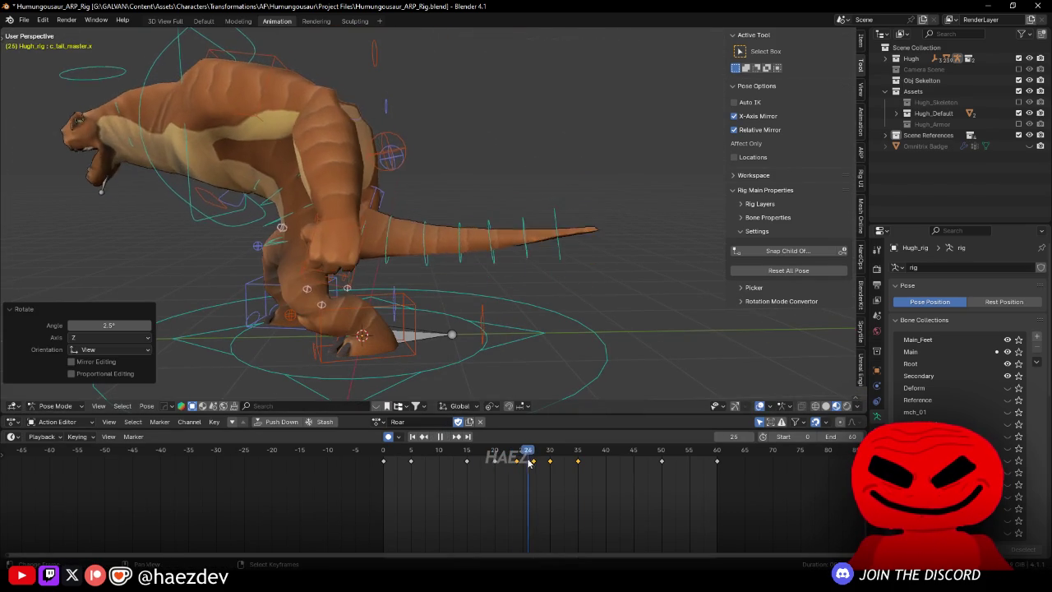
{"action": "key", "text": "space"}
Step: From a top-down view, key a 3.33° tail rotation at frame 30, then review playback
{"action": "mouse_move", "coordinate": [566, 362]}
{"action": "left_mouse_down"}
{"action": "mouse_move", "coordinate": [544, 262]}
{"action": "mouse_move", "coordinate": [543, 280]}
{"action": "mouse_move", "coordinate": [493, 280]}
{"action": "mouse_move", "coordinate": [452, 336]}
{"action": "left_mouse_up"}
{"action": "key", "text": "r"}
{"action": "left_click", "coordinate": [539, 293]}
{"action": "key", "text": "space"}
{"action": "left_click", "coordinate": [496, 474]}
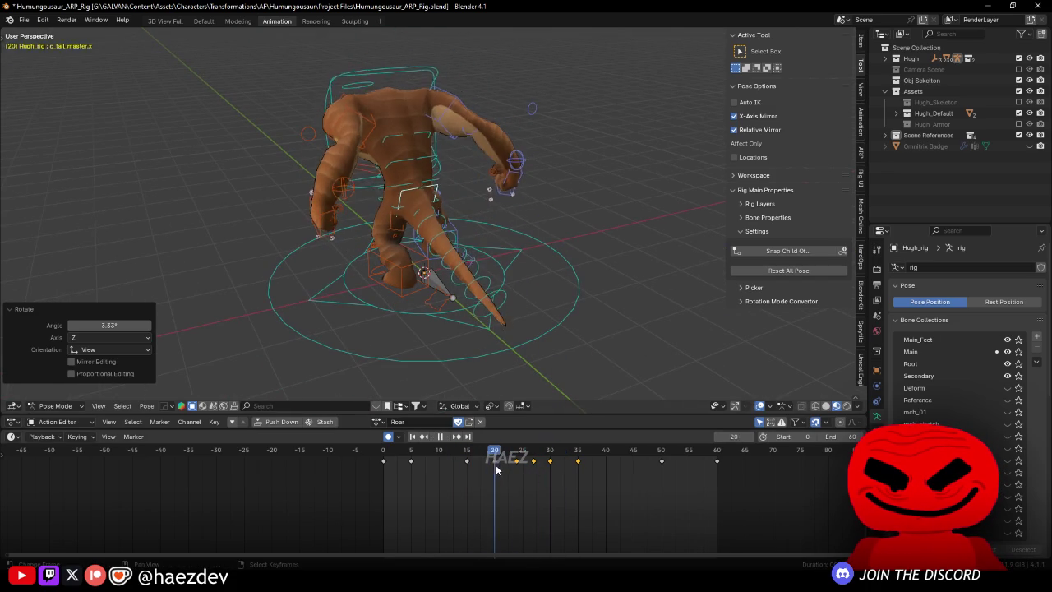
{"action": "mouse_move", "coordinate": [496, 466]}
{"action": "left_mouse_down"}
{"action": "mouse_move", "coordinate": [476, 363]}
{"action": "mouse_move", "coordinate": [502, 265]}
{"action": "mouse_move", "coordinate": [417, 408]}
{"action": "left_mouse_up"}
{"action": "key", "text": "space"}
{"action": "key", "text": "space"}
Step: Key tail rotations of -2.67° about Z and -3.37° around frame 19
{"action": "left_click_drag", "start_coordinate": [474, 474], "coordinate": [491, 477]}
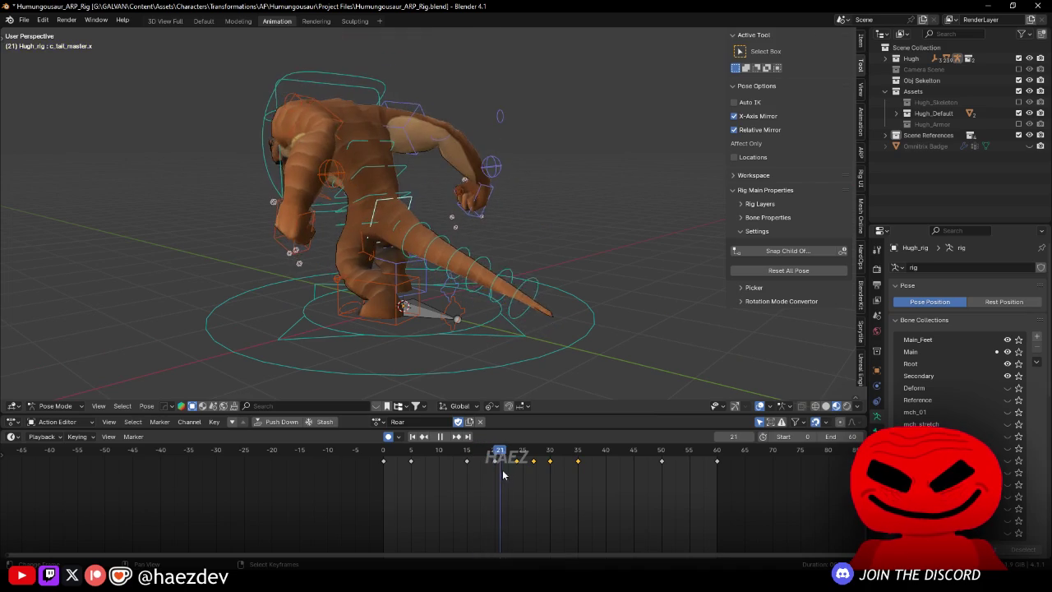
{"action": "key", "text": "space"}
{"action": "left_click_drag", "start_coordinate": [526, 370], "coordinate": [544, 302]}
{"action": "key", "text": "r"}
{"action": "key", "text": "z"}
{"action": "left_click", "coordinate": [512, 386]}
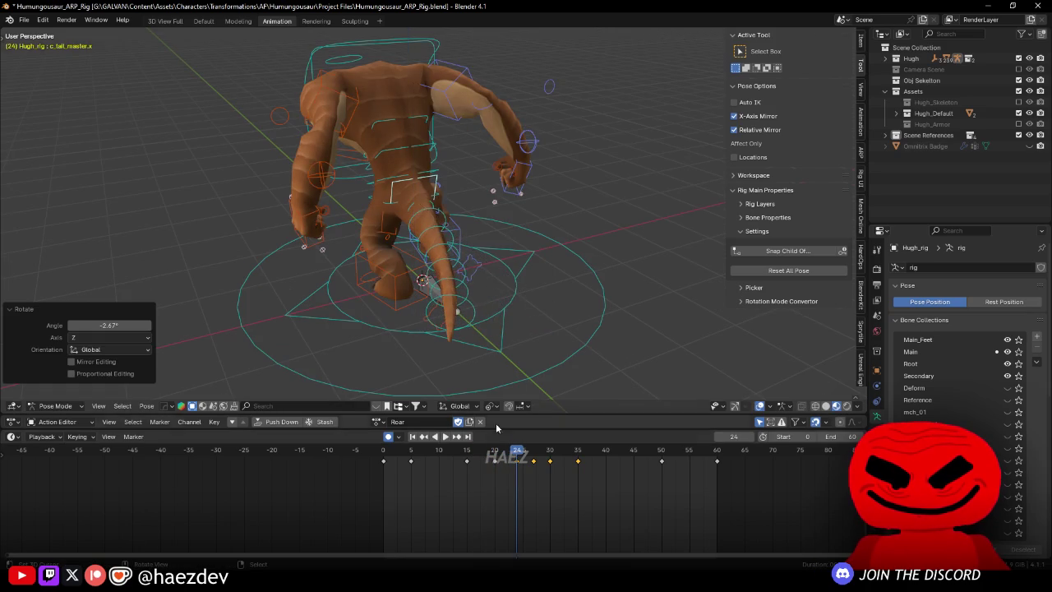
{"action": "key", "text": "space"}
{"action": "key", "text": "r"}
{"action": "left_click", "coordinate": [557, 230]}
{"action": "left_click_drag", "start_coordinate": [557, 231], "coordinate": [559, 289]}
Step: Move the frame-27 tail key and key a 4.26° tail rotation
{"action": "key", "text": "space"}
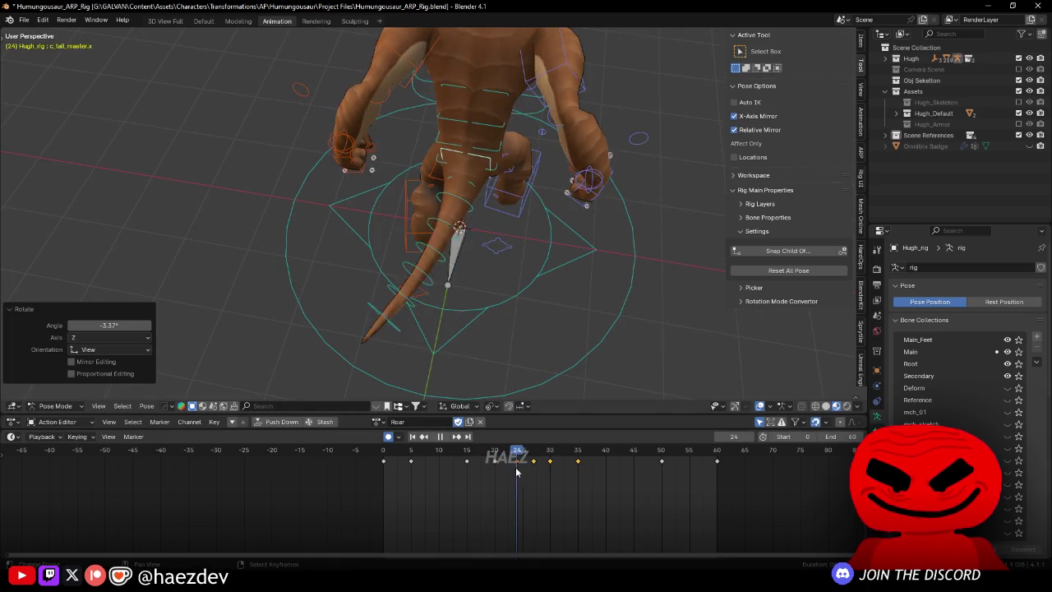
{"action": "key", "text": "g"}
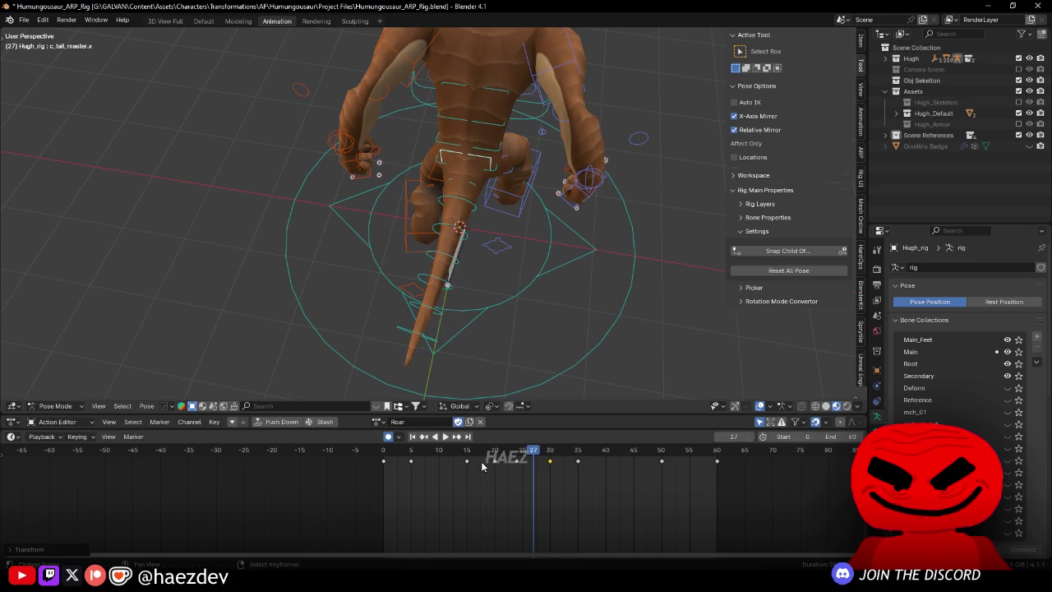
{"action": "left_click", "coordinate": [528, 467]}
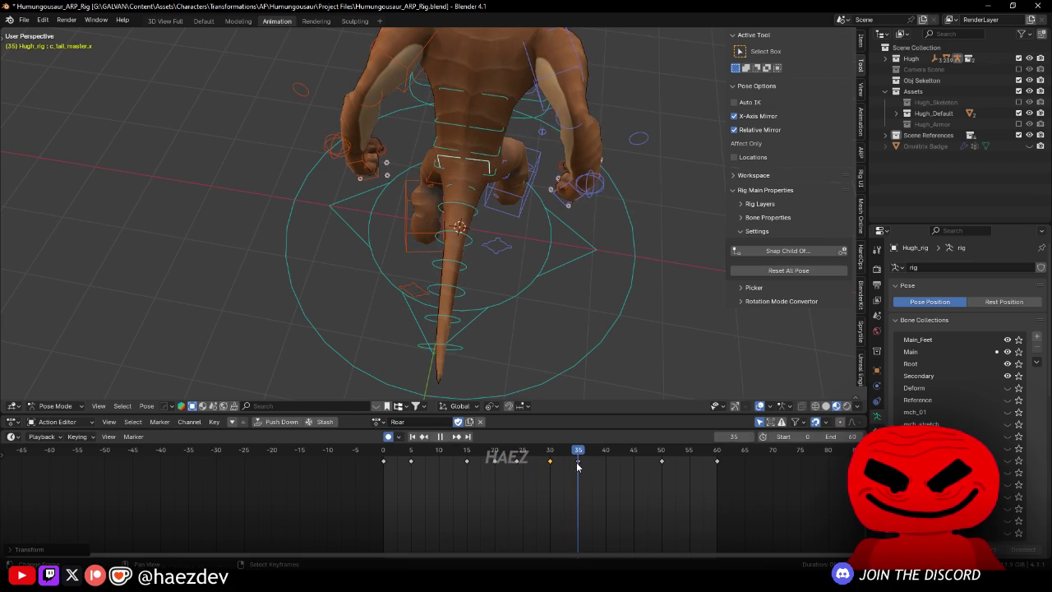
{"action": "key", "text": "space"}
{"action": "key", "text": "r"}
{"action": "left_click", "coordinate": [500, 331]}
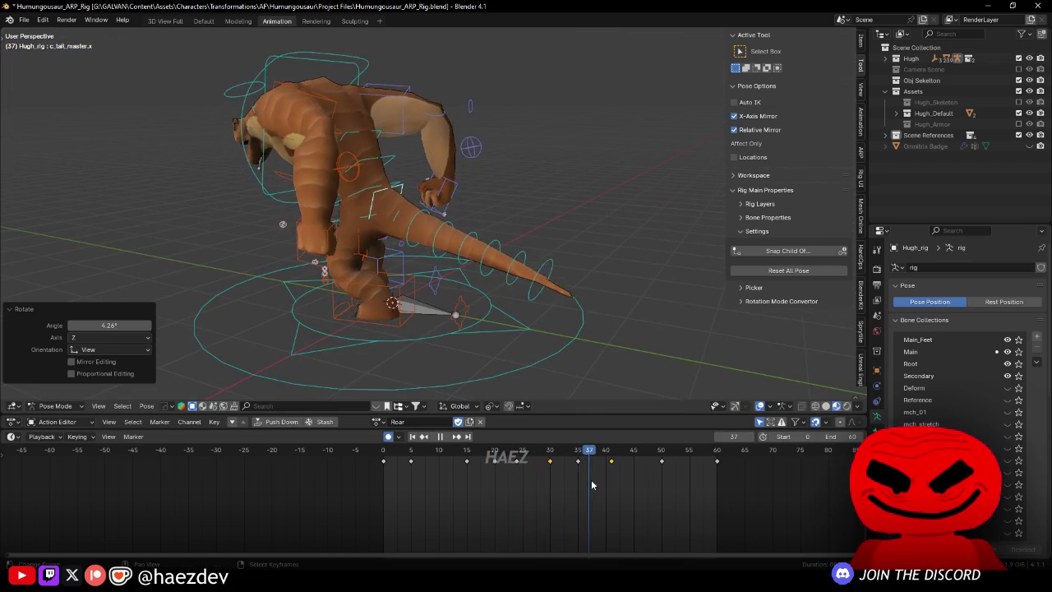
Step: Key further tail angles around frame 50, including 1.97° and 3.67°
{"action": "key", "text": "space"}
{"action": "key", "text": "r"}
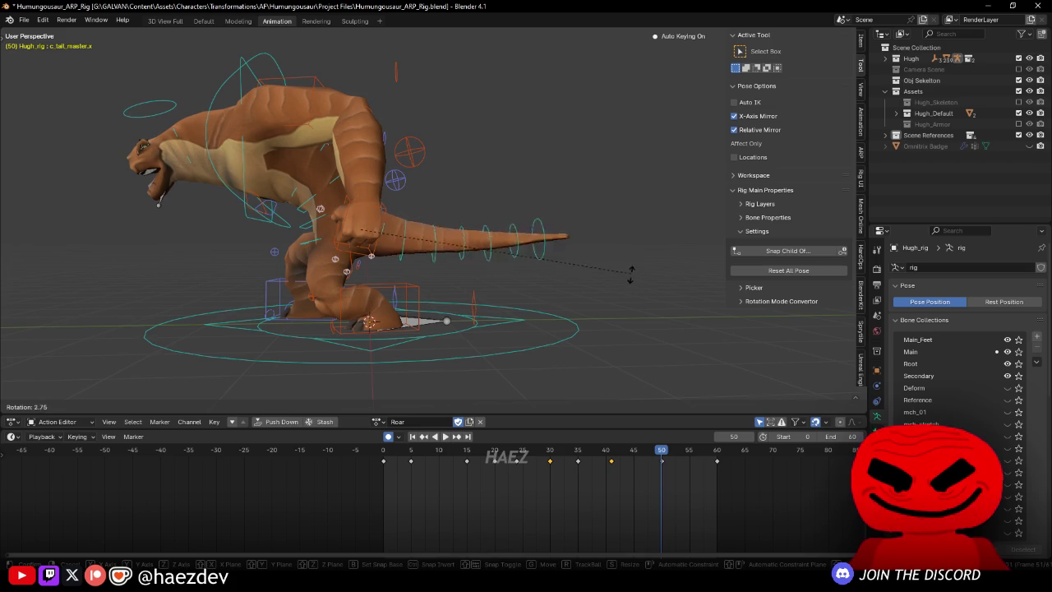
{"action": "left_click", "coordinate": [625, 289]}
{"action": "key", "text": "r"}
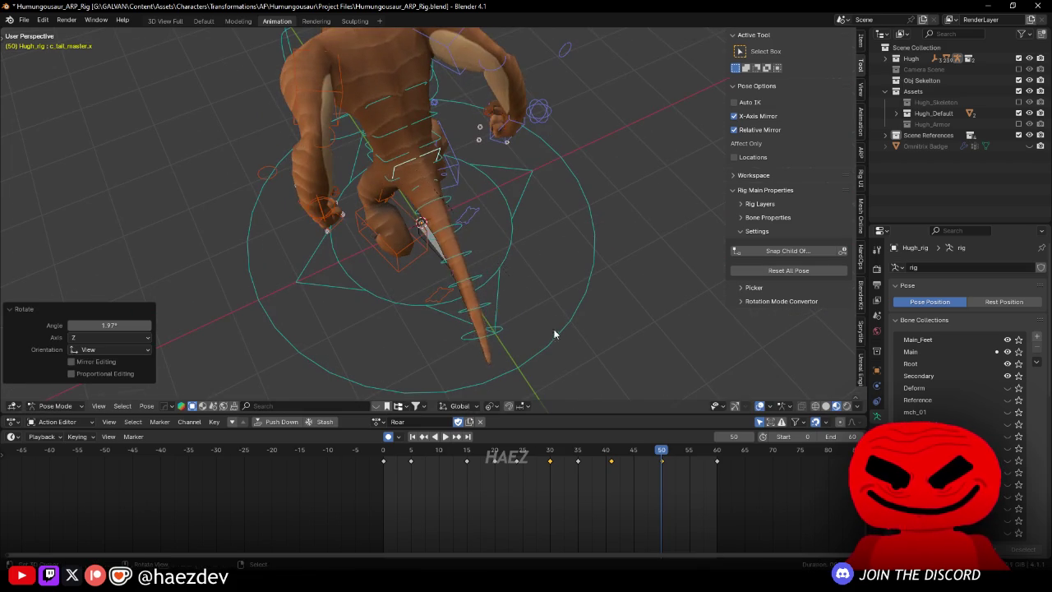
{"action": "key", "text": "Return"}
{"action": "left_click", "coordinate": [533, 484]}
{"action": "key", "text": "space"}
{"action": "key", "text": "r"}
{"action": "left_click", "coordinate": [504, 349]}
Step: Key a -9.66° sideways tail swing at frame 35
{"action": "left_click", "coordinate": [516, 485]}
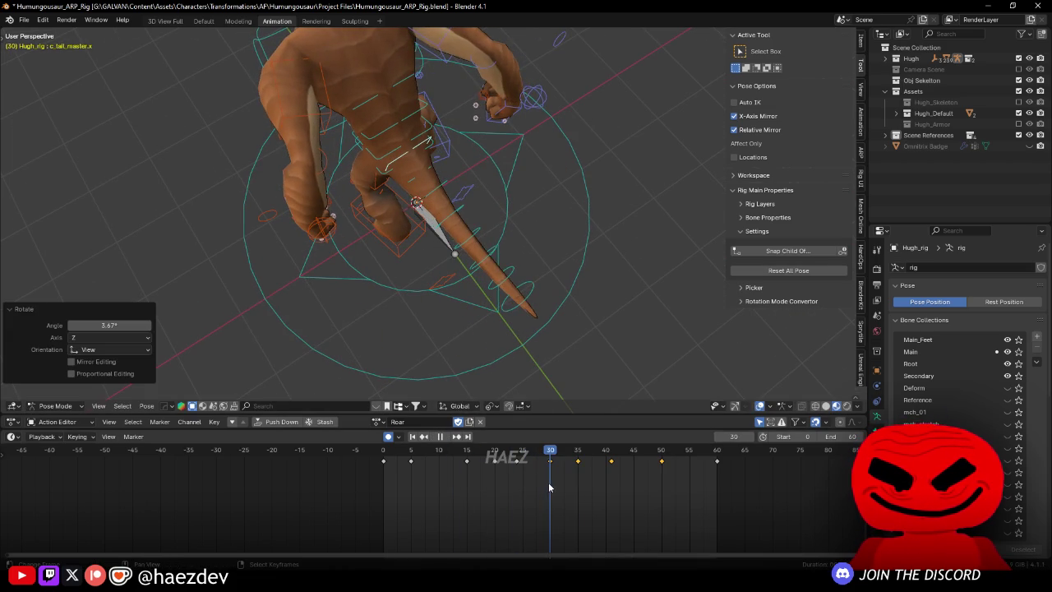
{"action": "key", "text": "space"}
{"action": "key", "text": "r"}
{"action": "left_click", "coordinate": [575, 285]}
{"action": "left_click", "coordinate": [501, 462]}
{"action": "key", "text": "space"}
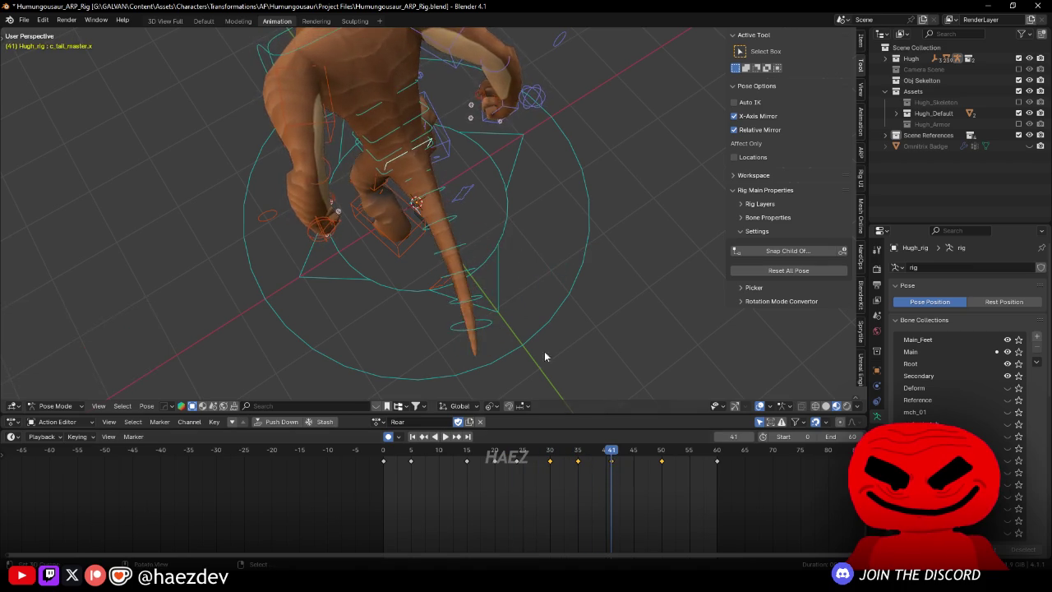
Step: Key a 3.5° tail rotation around frame 20
{"action": "mouse_move", "coordinate": [438, 507]}
{"action": "left_mouse_down"}
{"action": "mouse_move", "coordinate": [526, 491]}
{"action": "mouse_move", "coordinate": [593, 499]}
{"action": "mouse_move", "coordinate": [580, 499]}
{"action": "left_mouse_up"}
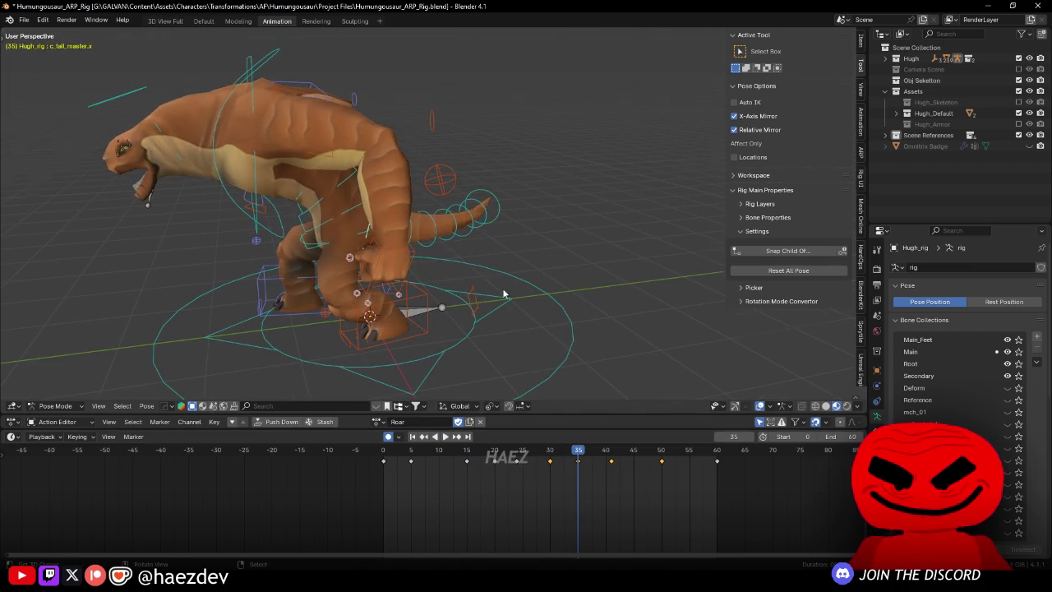
{"action": "key", "text": "space"}
{"action": "key", "text": "r"}
{"action": "left_click", "coordinate": [501, 465]}
{"action": "left_click_drag", "start_coordinate": [501, 464], "coordinate": [579, 483]}
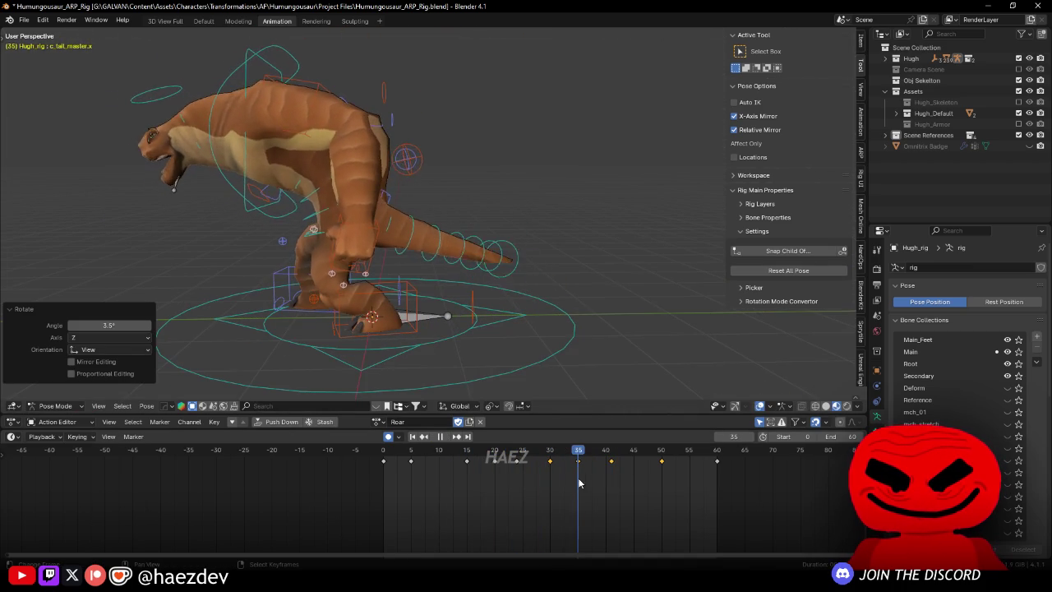
{"action": "key", "text": "space"}
Step: Key 4.4° at frame 44 and -3.55° at frame 37, then play the Roar action
{"action": "left_click_drag", "start_coordinate": [460, 361], "coordinate": [494, 388]}
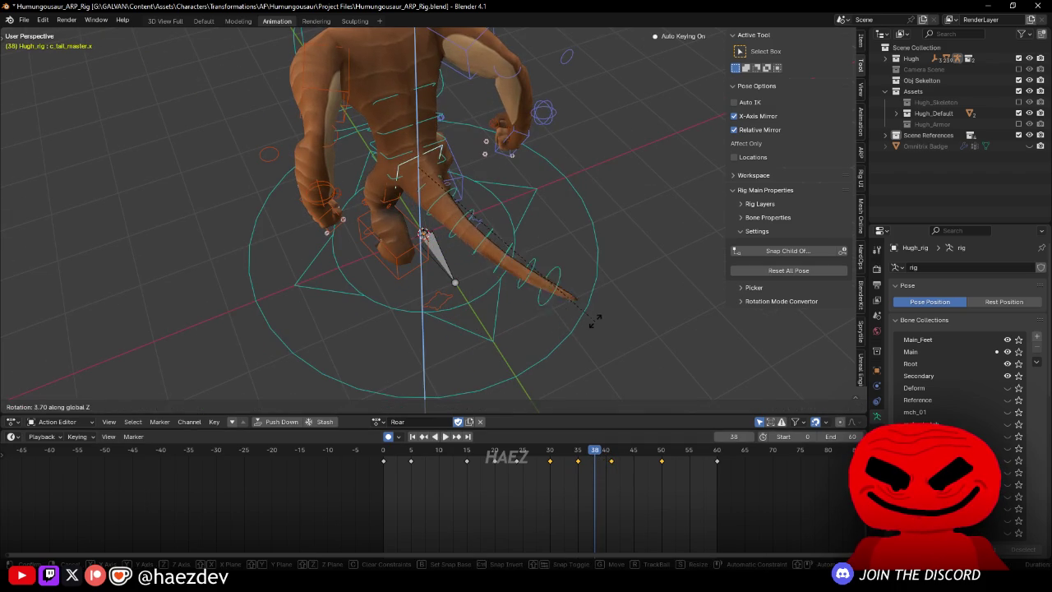
{"action": "left_click", "coordinate": [582, 322]}
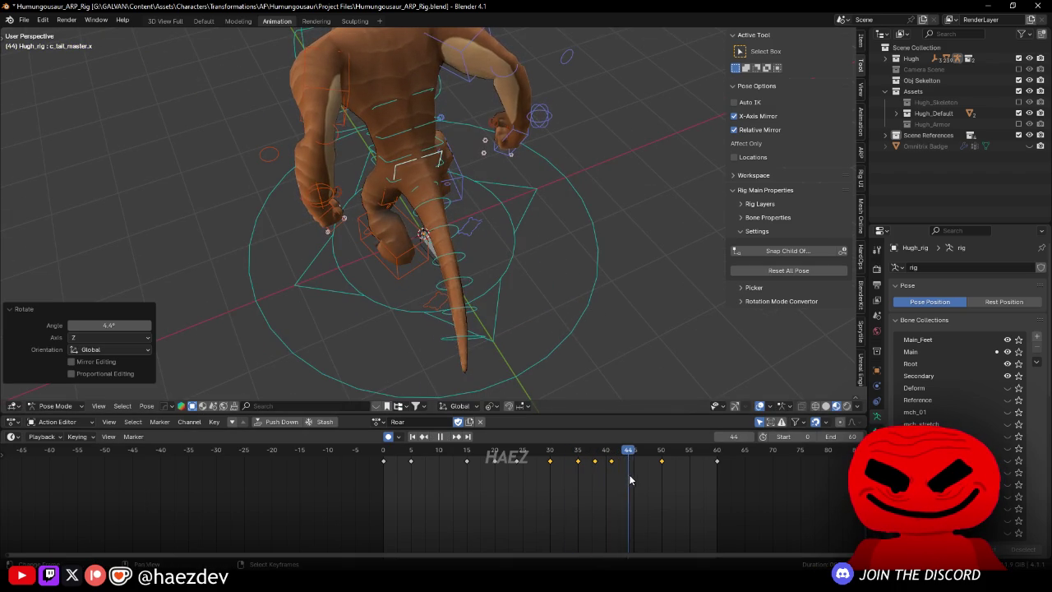
{"action": "key", "text": "r"}
{"action": "left_click", "coordinate": [601, 337]}
{"action": "left_click_drag", "start_coordinate": [532, 458], "coordinate": [716, 465]}
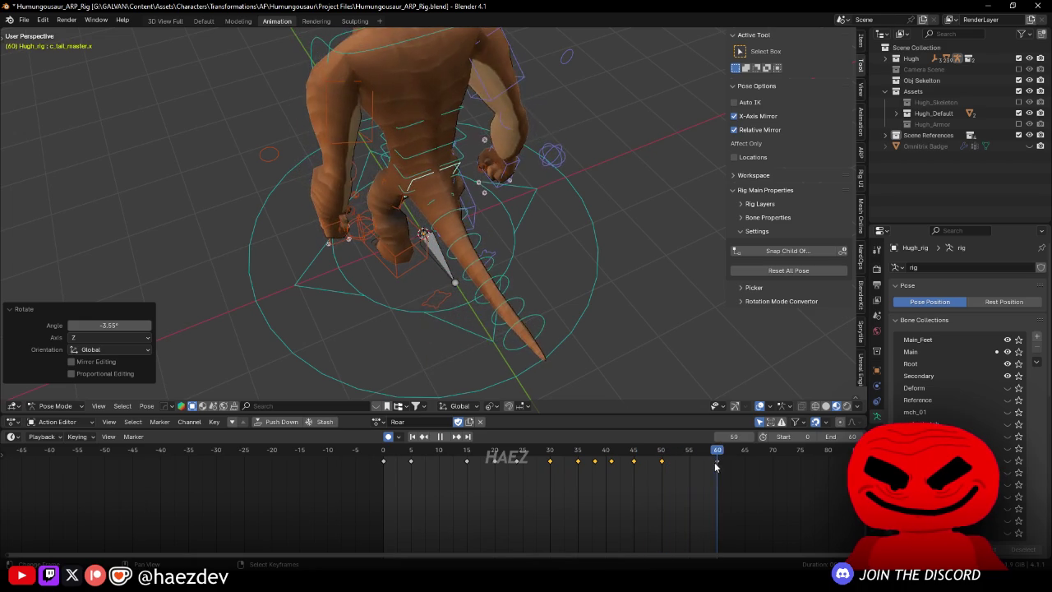
{"action": "key", "text": "space"}
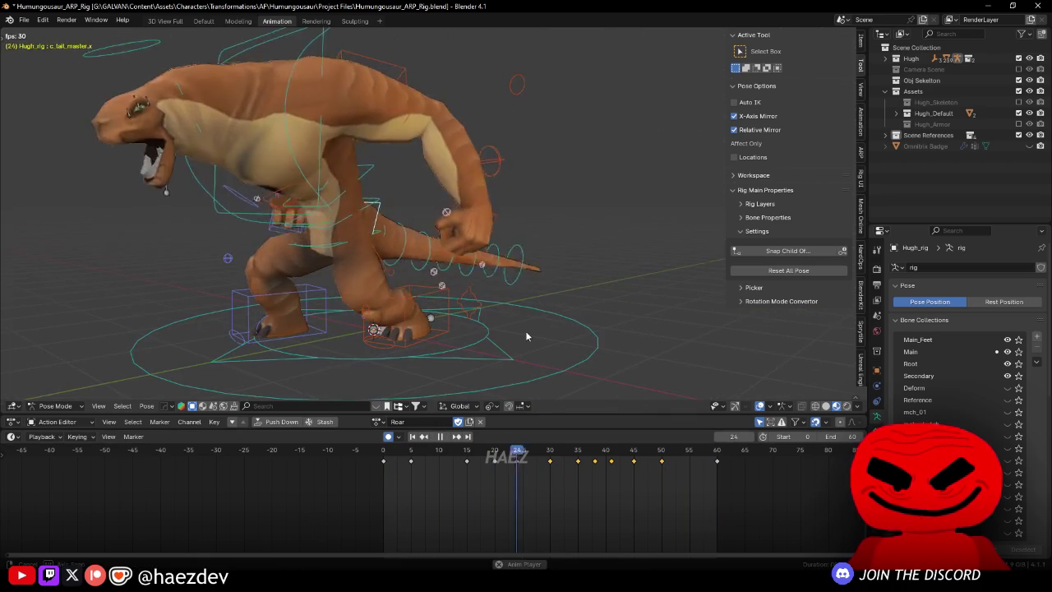
Step: Key a 2.69° tail rotation about Z at frame 24 and play it back
{"action": "key", "text": "space"}
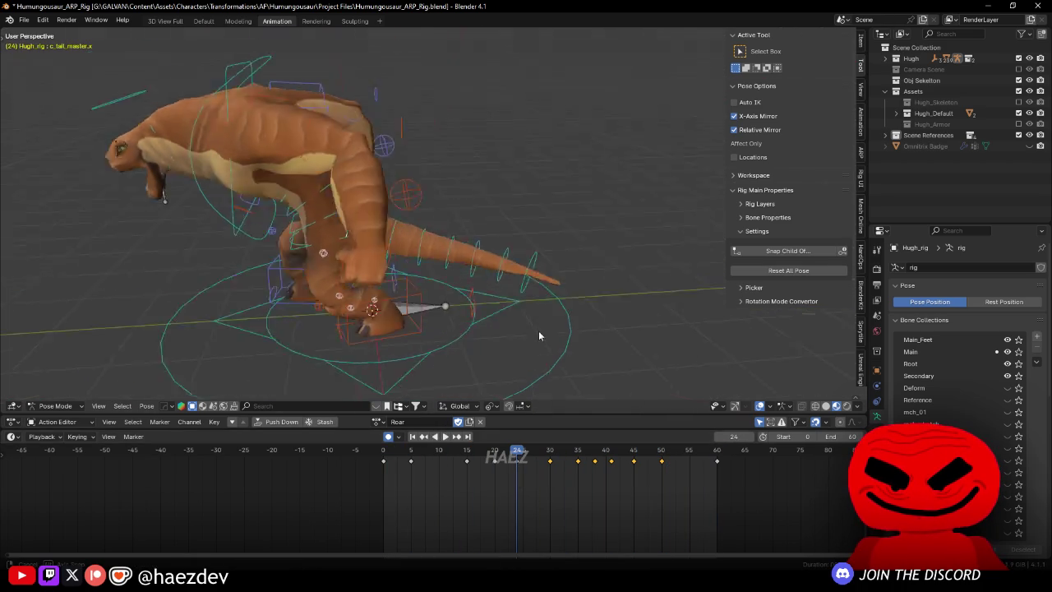
{"action": "left_click", "coordinate": [552, 486]}
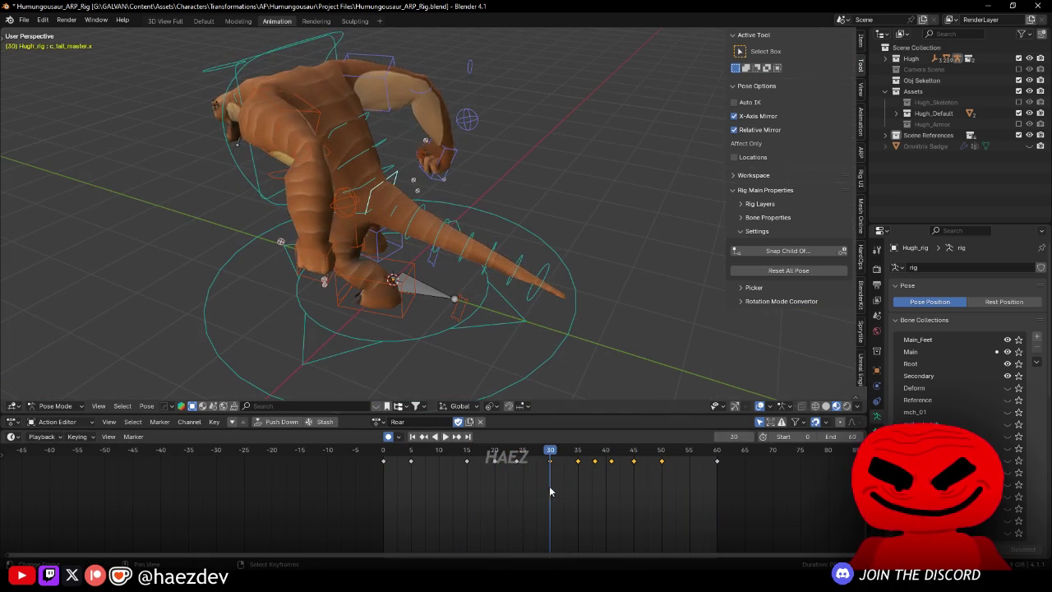
{"action": "left_click", "coordinate": [517, 484]}
{"action": "key", "text": "r"}
{"action": "key", "text": "z"}
{"action": "left_click", "coordinate": [548, 328]}
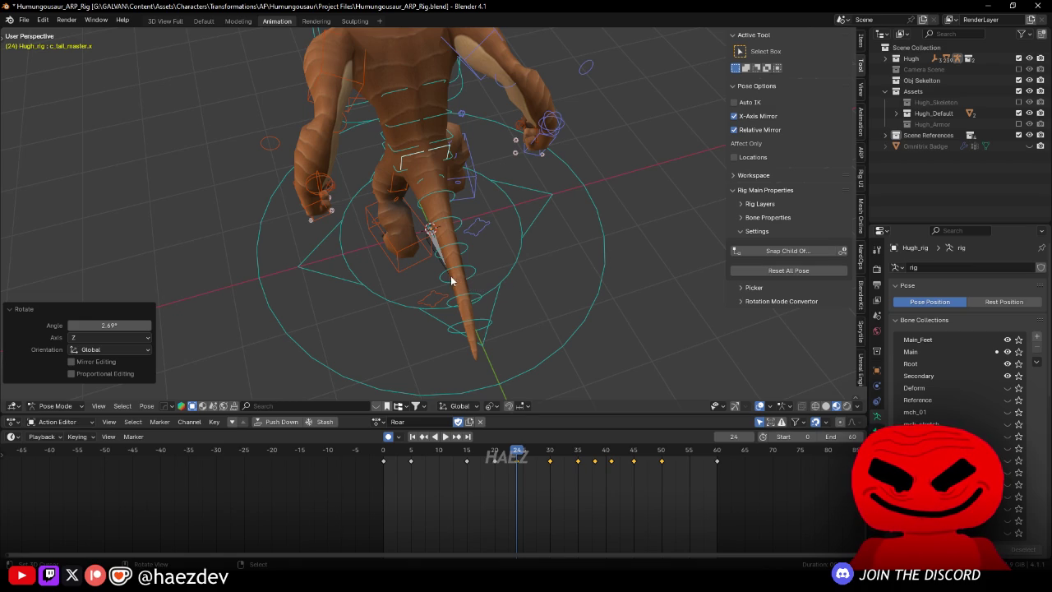
{"action": "key", "text": "space"}
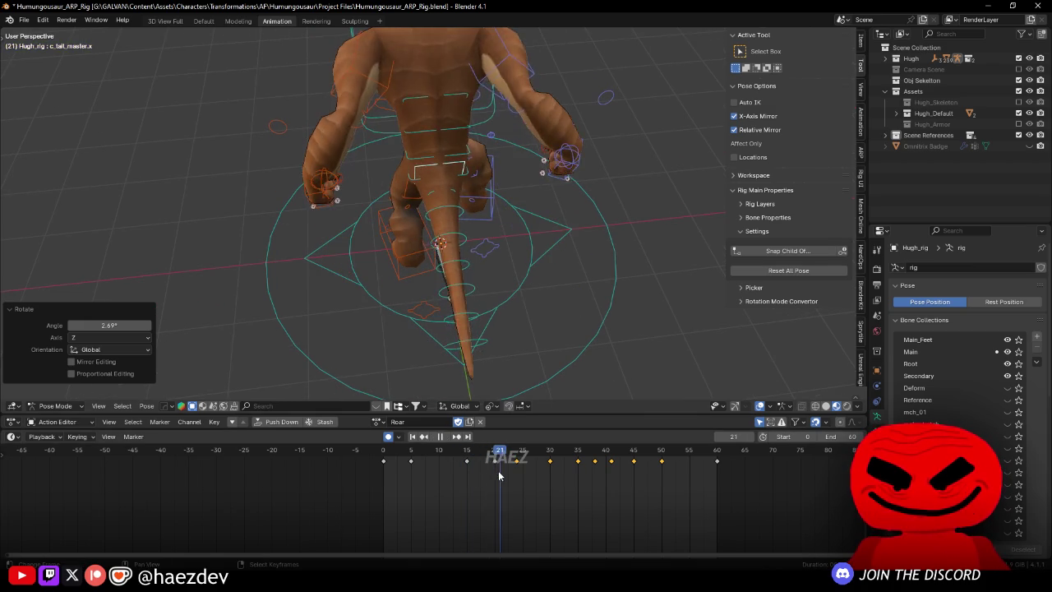
{"action": "key", "text": "Escape"}
Step: Key 1.29° at frame 20, then 3.52° and 2.67° tail rotations around frame 24
{"action": "key", "text": "r"}
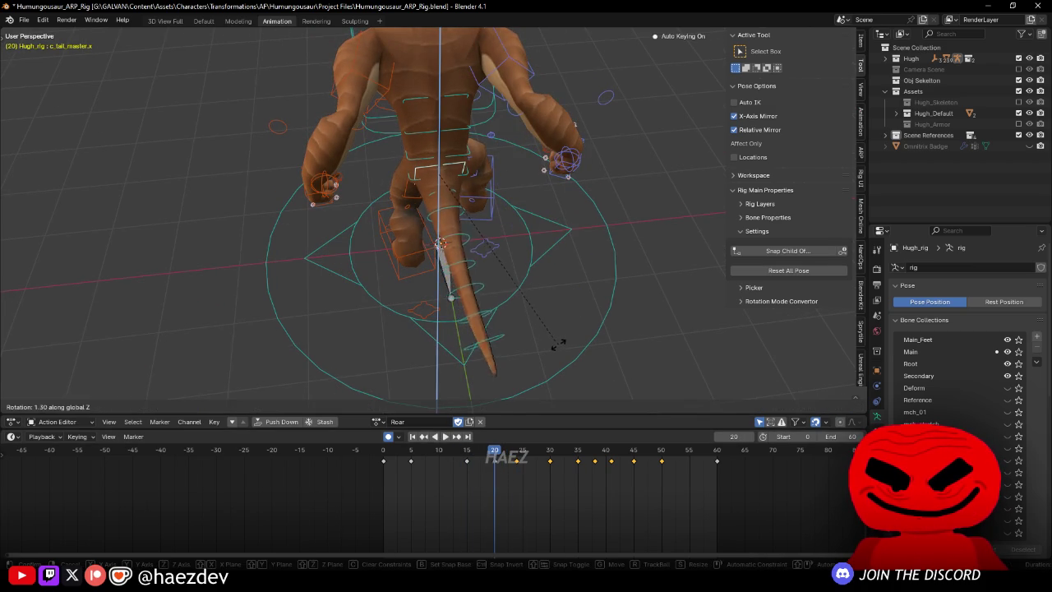
{"action": "left_click", "coordinate": [556, 344]}
{"action": "mouse_move", "coordinate": [556, 344]}
{"action": "left_mouse_down"}
{"action": "mouse_move", "coordinate": [601, 275]}
{"action": "mouse_move", "coordinate": [470, 499]}
{"action": "left_mouse_up"}
{"action": "key", "text": "space"}
{"action": "key", "text": "space"}
{"action": "key", "text": "r"}
{"action": "key", "text": "z"}
{"action": "left_click", "coordinate": [568, 346]}
{"action": "mouse_move", "coordinate": [567, 346]}
{"action": "left_mouse_down"}
{"action": "mouse_move", "coordinate": [603, 259]}
{"action": "mouse_move", "coordinate": [452, 463]}
{"action": "left_mouse_up"}
{"action": "key", "text": "r"}
{"action": "left_click", "coordinate": [603, 264]}
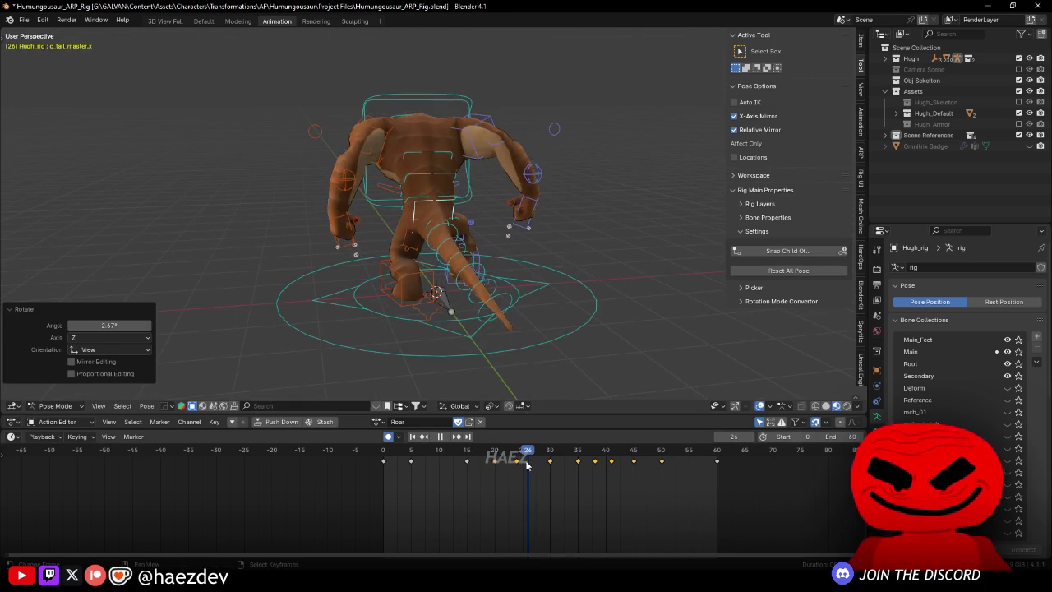
Step: From a back view, key a 2.27° tail rotation about Z
{"action": "left_click_drag", "start_coordinate": [518, 346], "coordinate": [565, 366]}
{"action": "key", "text": "r"}
{"action": "key", "text": "z"}
{"action": "left_click", "coordinate": [566, 366]}
{"action": "left_click", "coordinate": [454, 497]}
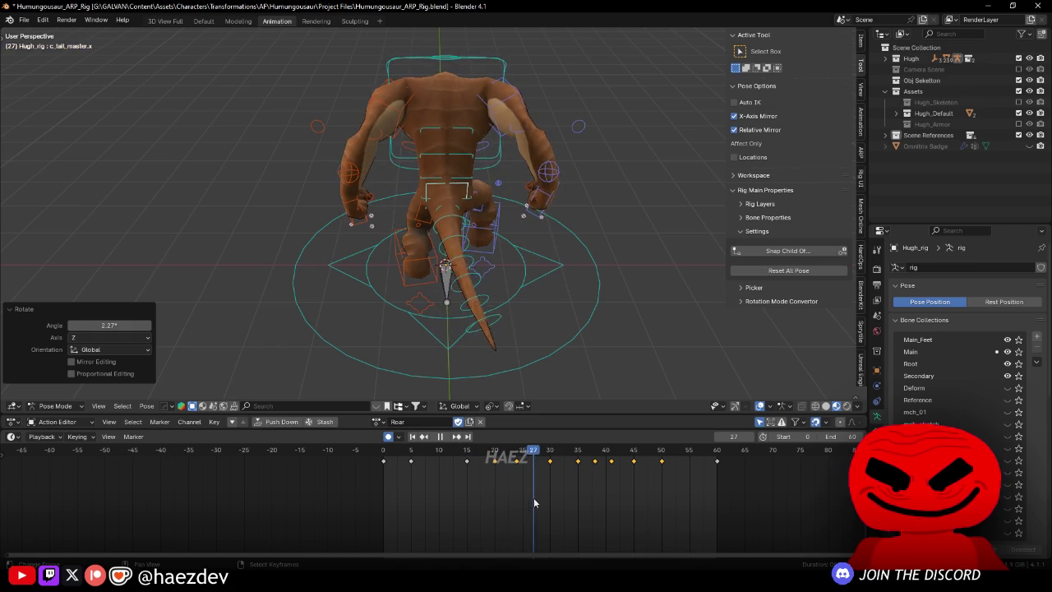
{"action": "left_click", "coordinate": [578, 482]}
Step: Key tail swings of -11.7° at frame 35 and -16.3° at frame 38
{"action": "key", "text": "r"}
{"action": "key", "text": "z"}
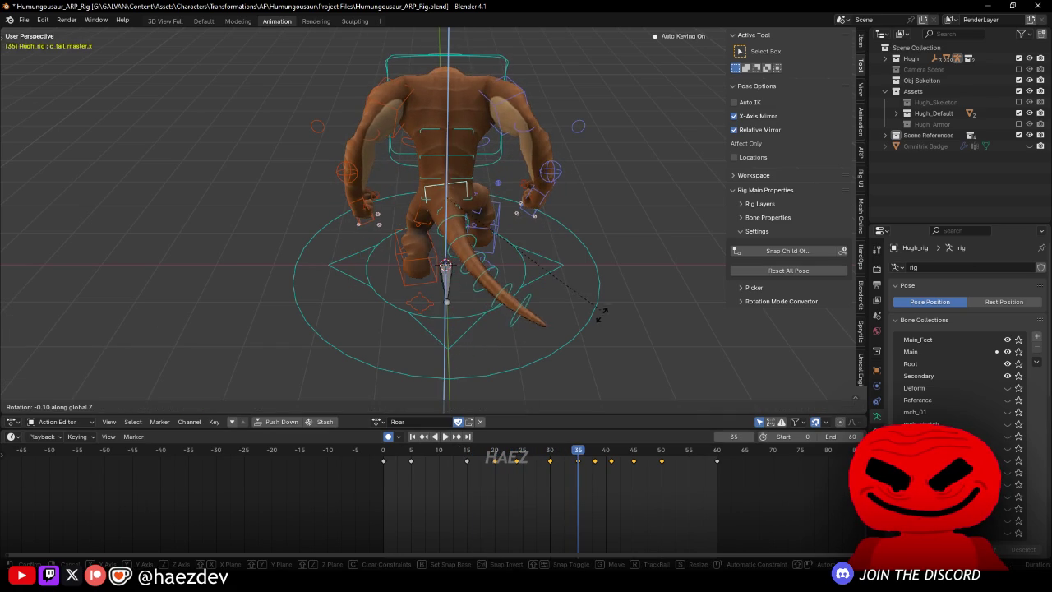
{"action": "left_click", "coordinate": [569, 329]}
{"action": "left_click", "coordinate": [508, 471]}
{"action": "key", "text": "space"}
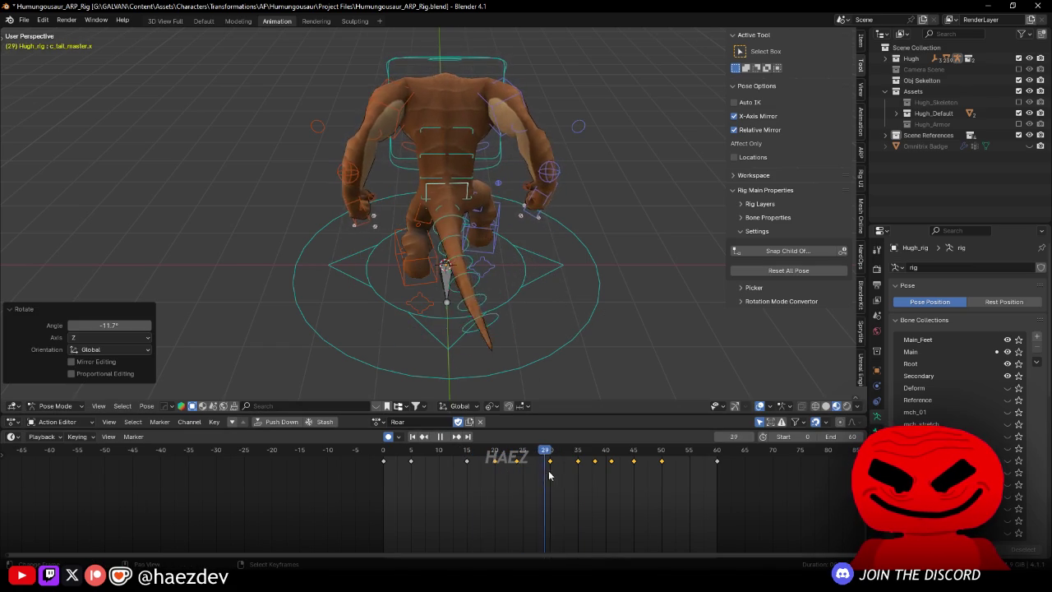
{"action": "key", "text": "space"}
{"action": "key", "text": "r"}
{"action": "key", "text": "z"}
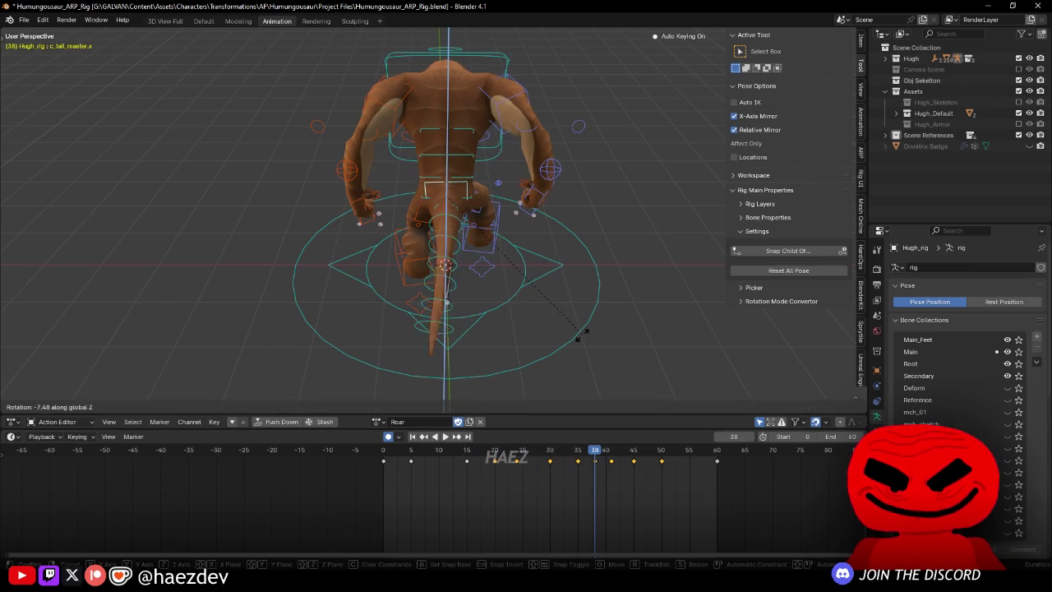
{"action": "left_click", "coordinate": [554, 342]}
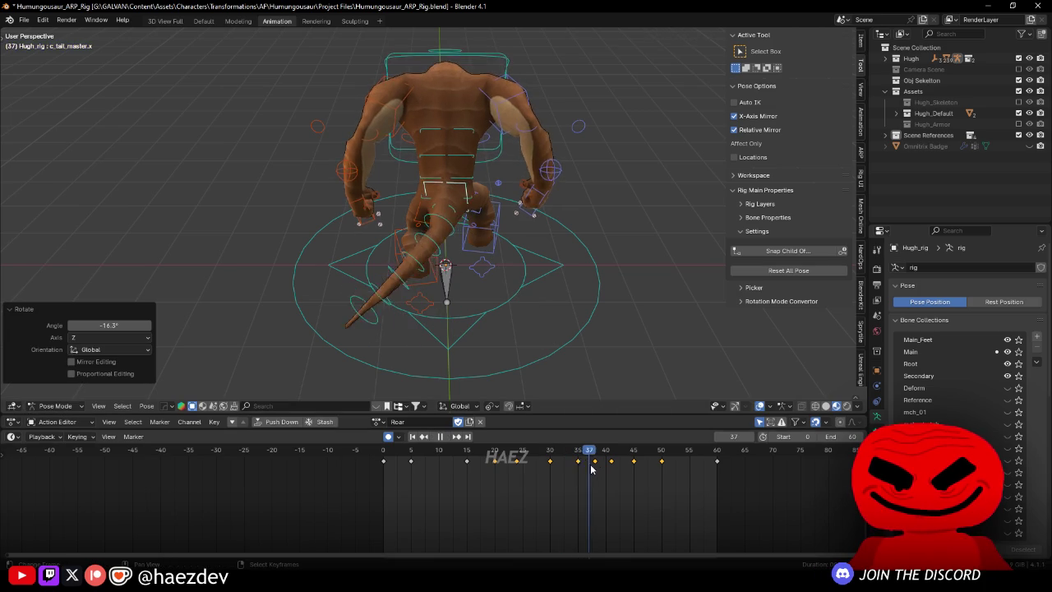
Step: Key -2.11° at frame 41, then 5.07° and 4.29° tail rotations around frame 46
{"action": "key", "text": "space"}
{"action": "key", "text": "r"}
{"action": "key", "text": "z"}
{"action": "left_click", "coordinate": [561, 471]}
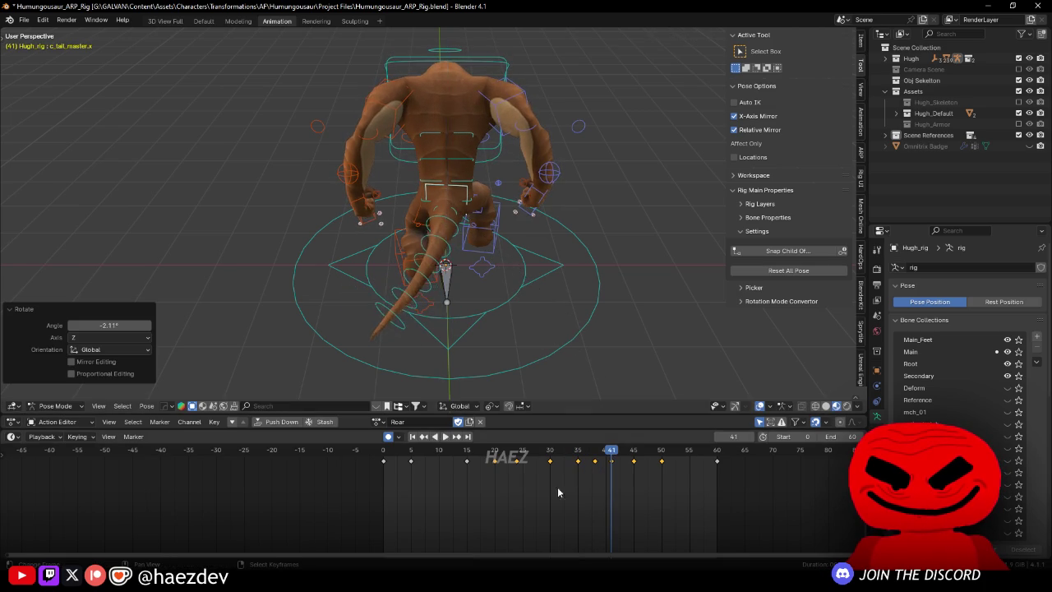
{"action": "key", "text": "r"}
{"action": "key", "text": "z"}
{"action": "left_click", "coordinate": [571, 490]}
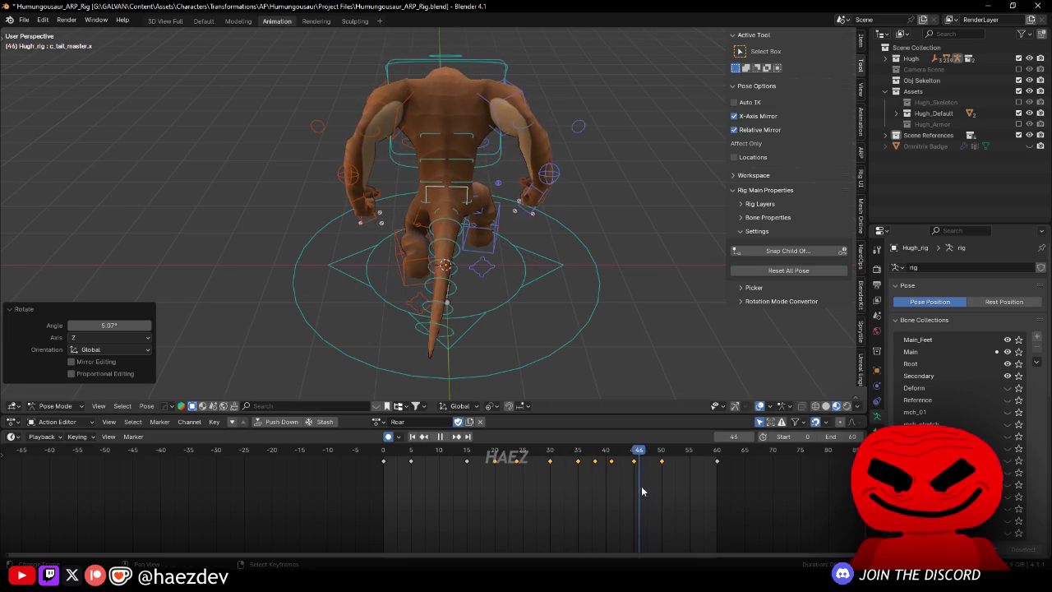
{"action": "key", "text": "r"}
{"action": "key", "text": "z"}
{"action": "left_click", "coordinate": [564, 322]}
{"action": "mouse_move", "coordinate": [564, 322]}
{"action": "left_mouse_down"}
{"action": "mouse_move", "coordinate": [481, 299]}
{"action": "mouse_move", "coordinate": [488, 288]}
{"action": "mouse_move", "coordinate": [457, 269]}
{"action": "mouse_move", "coordinate": [480, 271]}
{"action": "mouse_move", "coordinate": [362, 324]}
{"action": "mouse_move", "coordinate": [386, 304]}
{"action": "mouse_move", "coordinate": [380, 294]}
{"action": "mouse_move", "coordinate": [527, 320]}
{"action": "mouse_move", "coordinate": [576, 346]}
{"action": "mouse_move", "coordinate": [549, 409]}
{"action": "left_mouse_up"}
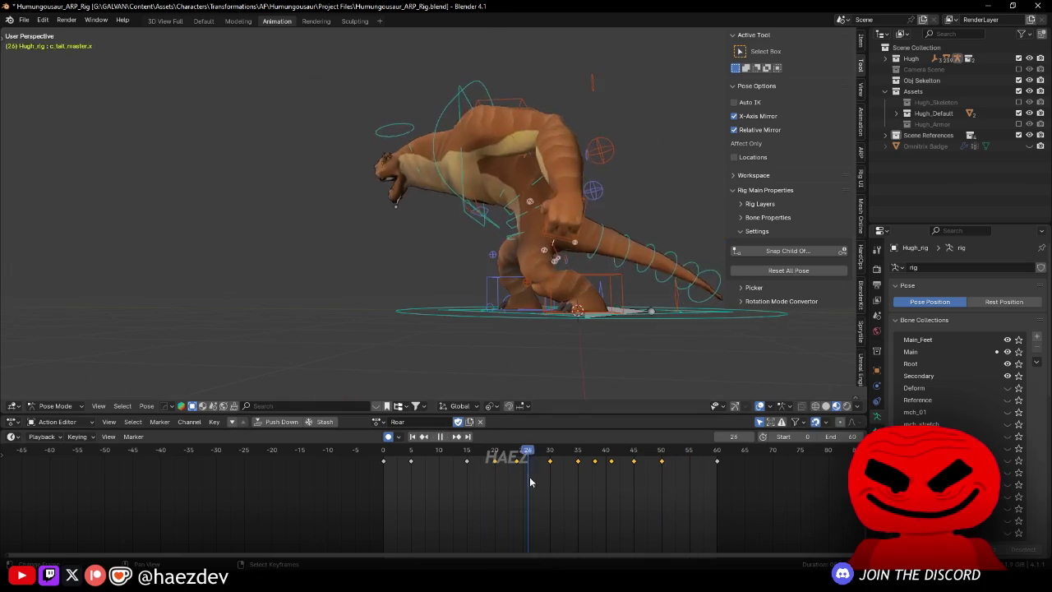
Step: Rotate the tail master about Z near frame 37, by -2.32° then 3.23°
{"action": "left_click_drag", "start_coordinate": [611, 490], "coordinate": [589, 489]}
{"action": "mouse_move", "coordinate": [657, 311]}
{"action": "left_mouse_down"}
{"action": "mouse_move", "coordinate": [625, 329]}
{"action": "mouse_move", "coordinate": [498, 313]}
{"action": "mouse_move", "coordinate": [548, 296]}
{"action": "mouse_move", "coordinate": [493, 386]}
{"action": "left_mouse_up"}
{"action": "key", "text": "r"}
{"action": "left_click", "coordinate": [615, 340]}
{"action": "key", "text": "r"}
{"action": "key", "text": "z"}
{"action": "left_click", "coordinate": [625, 338]}
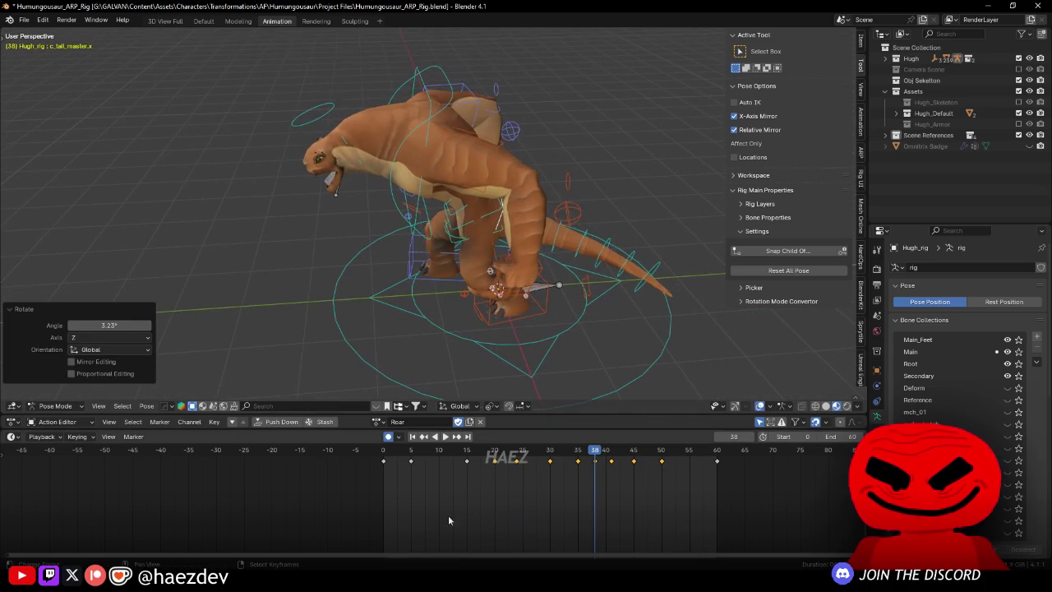
Step: Play the Roar action, then key tail rotations of 2.3° at frame 38 and -2.5° at frame 43
{"action": "key", "text": "space"}
{"action": "mouse_move", "coordinate": [545, 476]}
{"action": "left_mouse_down"}
{"action": "mouse_move", "coordinate": [600, 476]}
{"action": "mouse_move", "coordinate": [580, 480]}
{"action": "mouse_move", "coordinate": [591, 480]}
{"action": "left_mouse_up"}
{"action": "key", "text": "r"}
{"action": "left_click", "coordinate": [590, 437]}
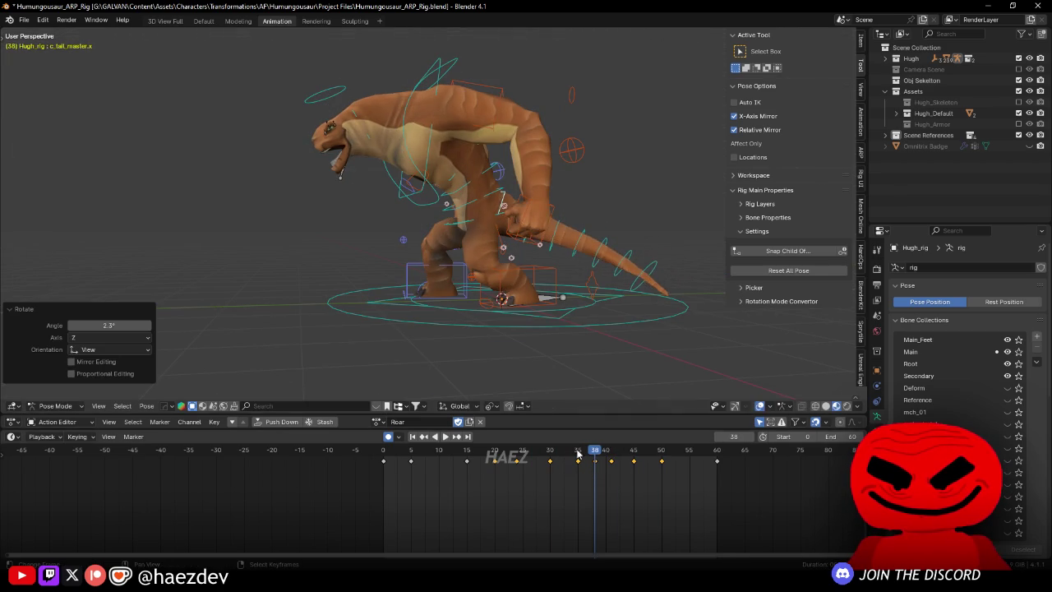
{"action": "key", "text": "r"}
{"action": "left_click", "coordinate": [529, 488]}
Step: Add a -2.59° tail rotation near frame 34 and play back to review the tail sweep
{"action": "left_click_drag", "start_coordinate": [529, 488], "coordinate": [622, 489]}
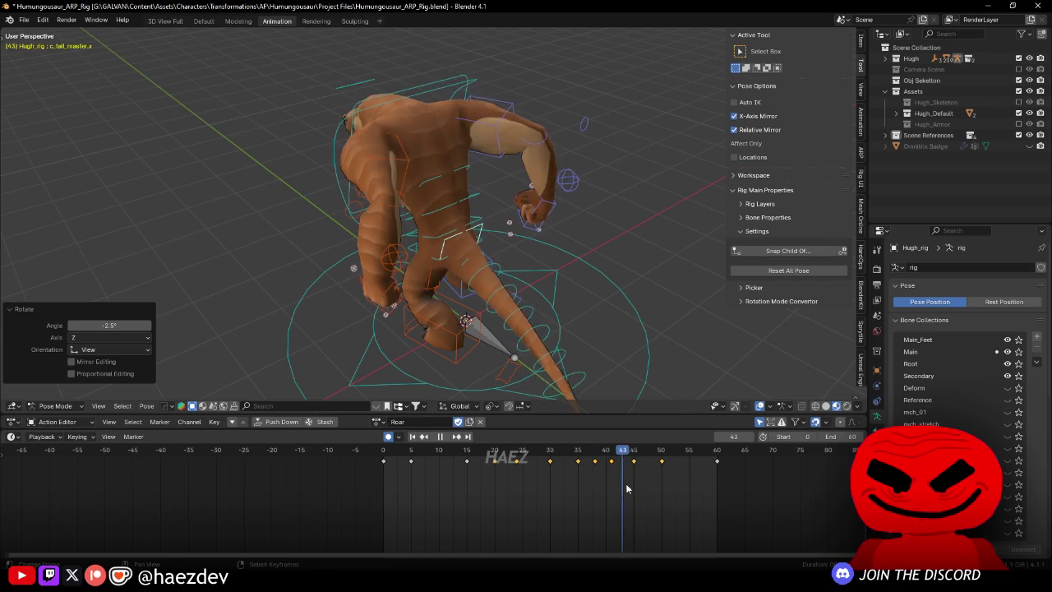
{"action": "key", "text": "r"}
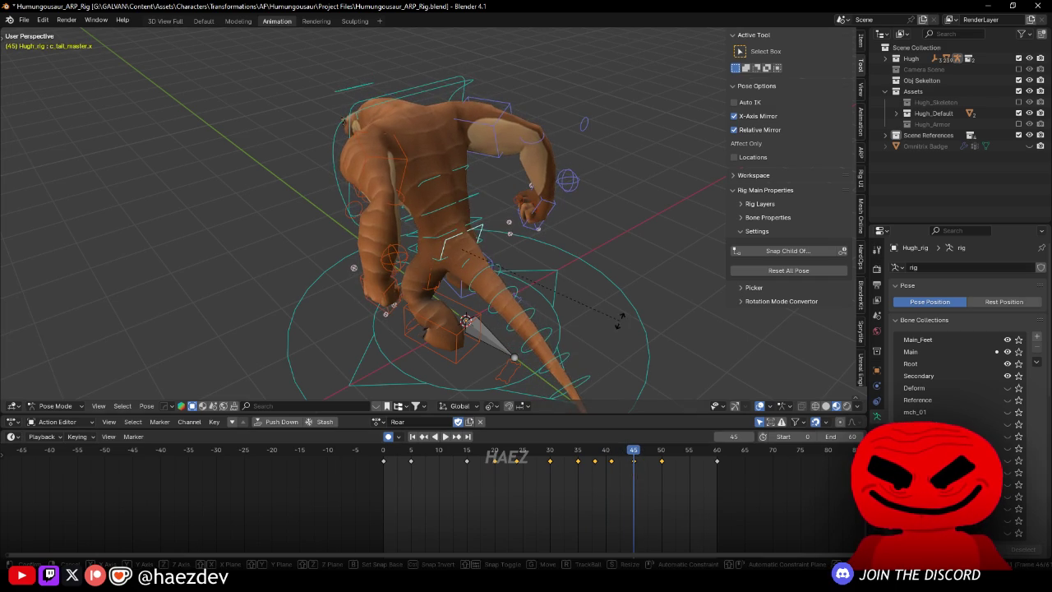
{"action": "left_click", "coordinate": [624, 313]}
{"action": "mouse_move", "coordinate": [608, 483]}
{"action": "left_mouse_down"}
{"action": "mouse_move", "coordinate": [588, 483]}
{"action": "mouse_move", "coordinate": [622, 485]}
{"action": "left_mouse_up"}
{"action": "key", "text": "space"}
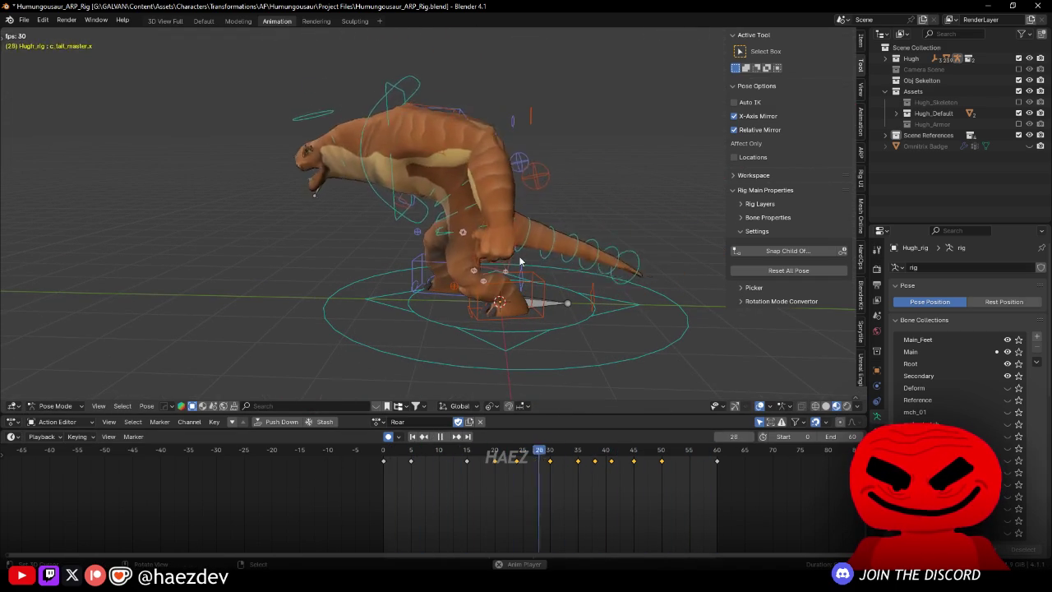
{"action": "key", "text": "space"}
{"action": "left_click", "coordinate": [517, 249]}
Step: In the right-side orthographic view, nudge the left hand IK control into new positions during playback
{"action": "key", "text": "KP_3"}
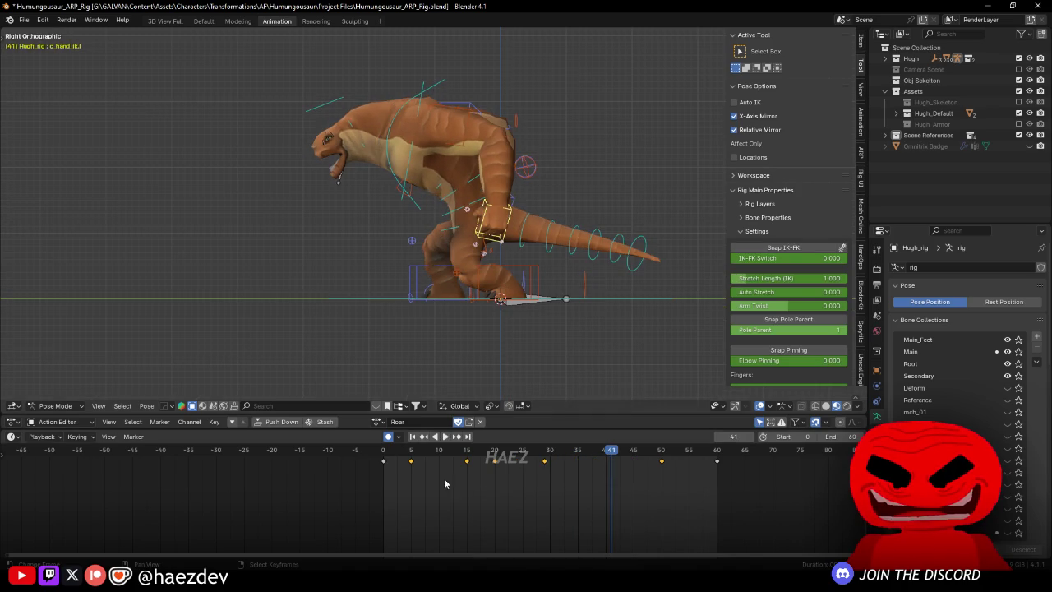
{"action": "key", "text": "space"}
{"action": "key", "text": "g"}
{"action": "left_click", "coordinate": [539, 321]}
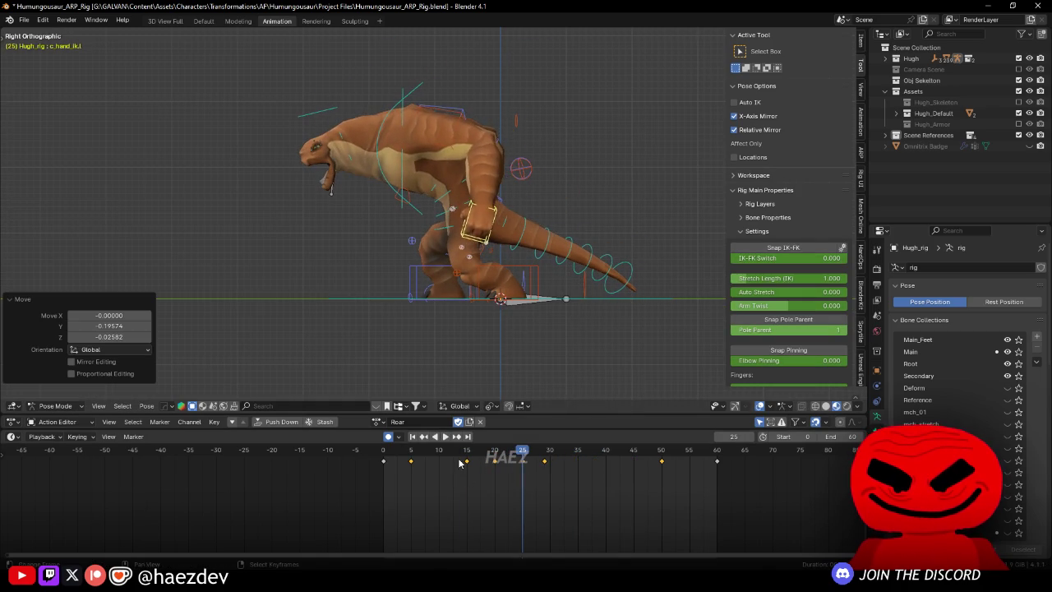
{"action": "key", "text": "g"}
{"action": "left_click", "coordinate": [551, 478]}
Step: Lower the left hand IK control with two more moves and scrub the Roar action to review
{"action": "key", "text": "g"}
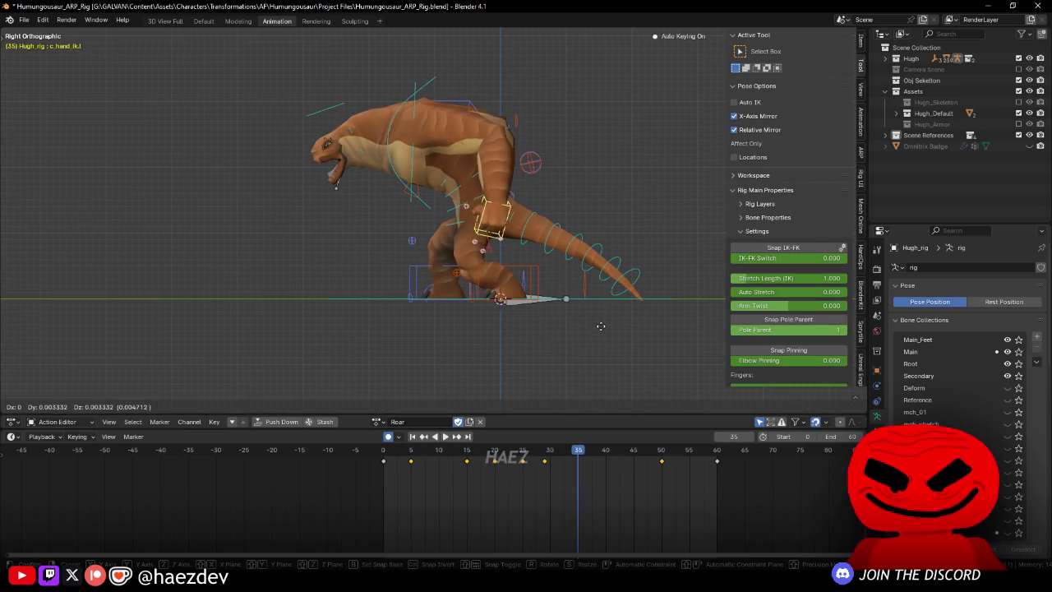
{"action": "left_click", "coordinate": [683, 241]}
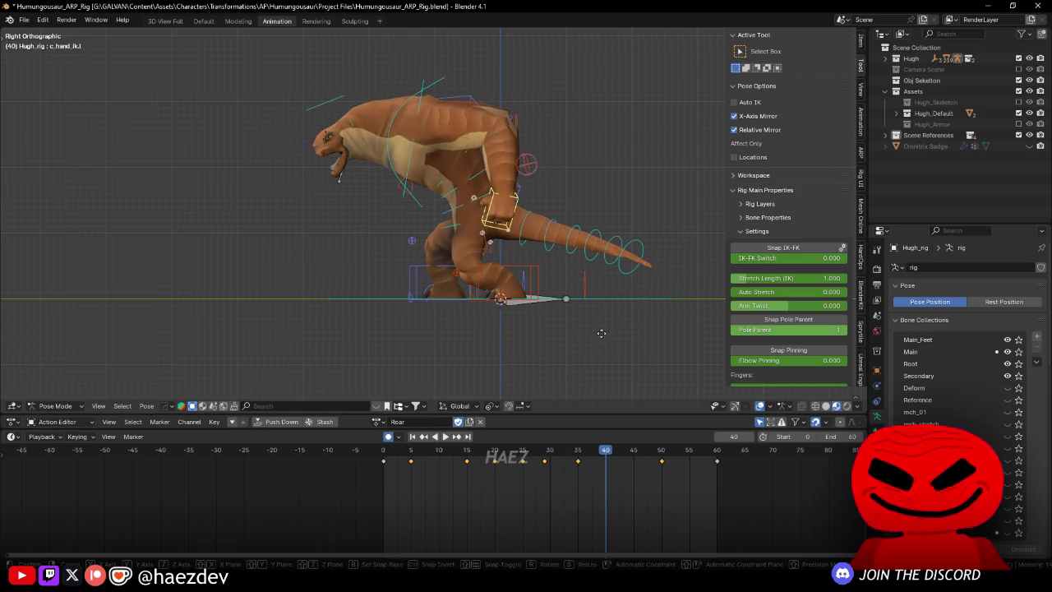
{"action": "key", "text": "g"}
{"action": "left_click", "coordinate": [584, 357]}
{"action": "mouse_move", "coordinate": [660, 488]}
{"action": "left_mouse_down"}
{"action": "mouse_move", "coordinate": [474, 502]}
{"action": "mouse_move", "coordinate": [613, 510]}
{"action": "left_mouse_up"}
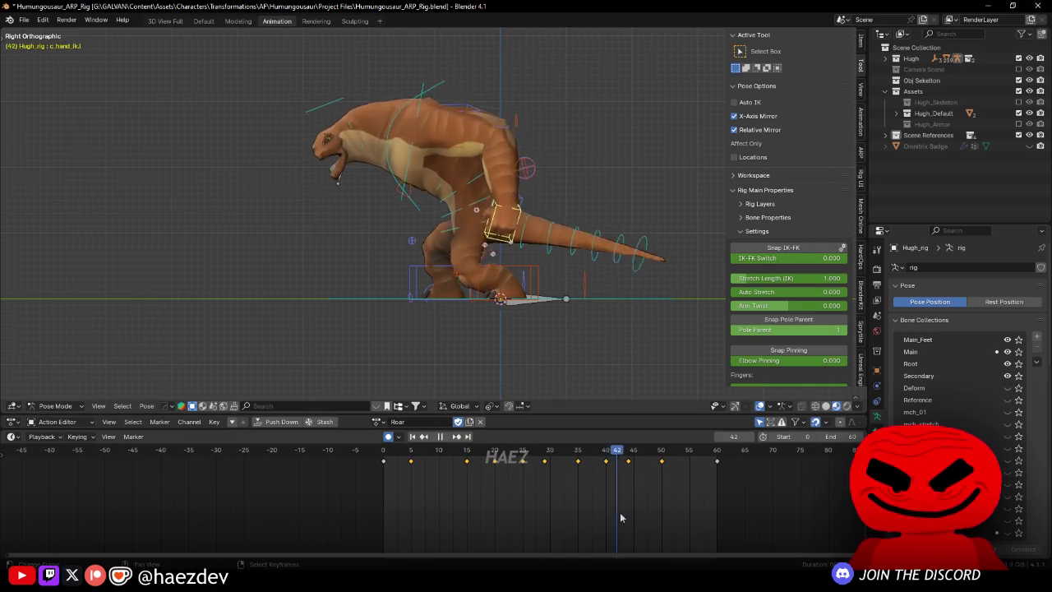
{"action": "mouse_move", "coordinate": [591, 255]}
{"action": "left_mouse_down"}
{"action": "mouse_move", "coordinate": [626, 238]}
{"action": "mouse_move", "coordinate": [530, 277]}
{"action": "mouse_move", "coordinate": [606, 328]}
{"action": "left_mouse_up"}
{"action": "left_click", "coordinate": [478, 194]}
{"action": "key", "text": "space"}
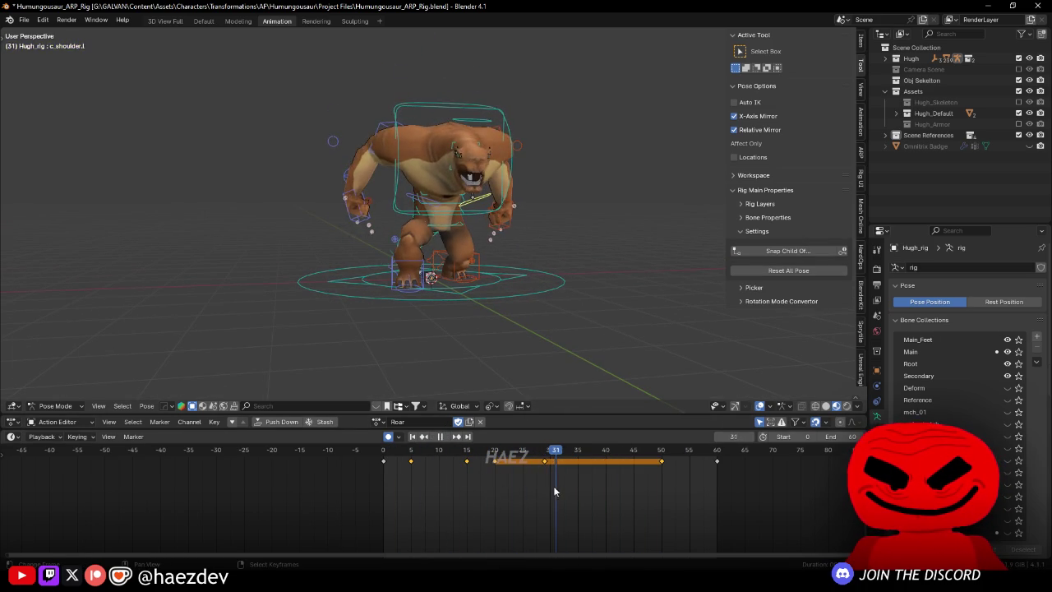
Step: Rotate the left shoulder control on the mid-roar frame and play the action back to check it
{"action": "key", "text": "space"}
{"action": "mouse_move", "coordinate": [518, 345]}
{"action": "left_mouse_down"}
{"action": "mouse_move", "coordinate": [504, 287]}
{"action": "mouse_move", "coordinate": [539, 248]}
{"action": "mouse_move", "coordinate": [499, 267]}
{"action": "left_mouse_up"}
{"action": "key", "text": "r"}
{"action": "left_click", "coordinate": [536, 222]}
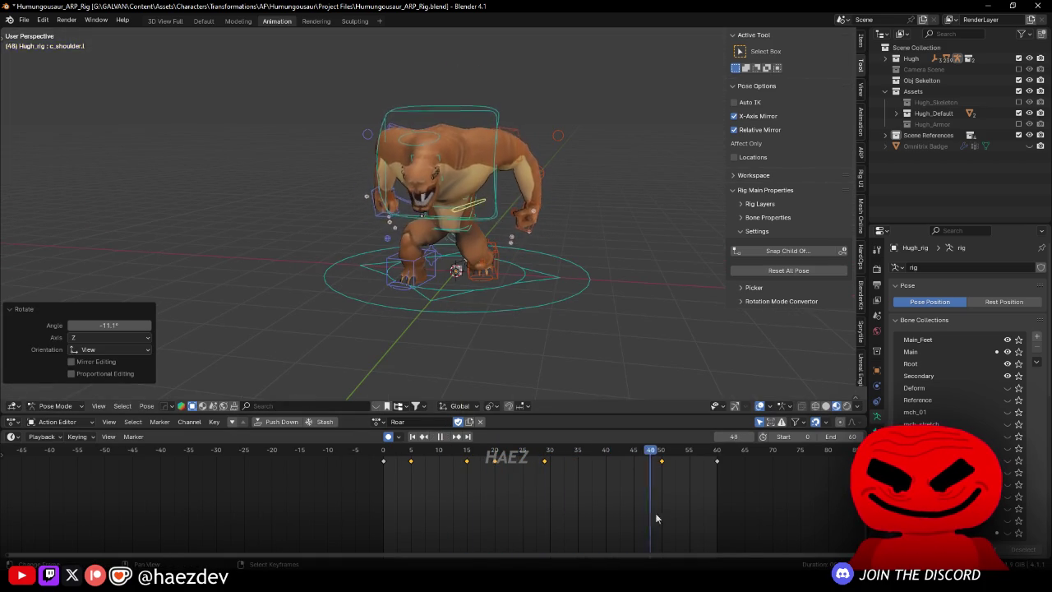
{"action": "key", "text": "space"}
{"action": "mouse_move", "coordinate": [580, 366]}
{"action": "left_mouse_down"}
{"action": "mouse_move", "coordinate": [651, 286]}
{"action": "mouse_move", "coordinate": [641, 290]}
{"action": "left_mouse_up"}
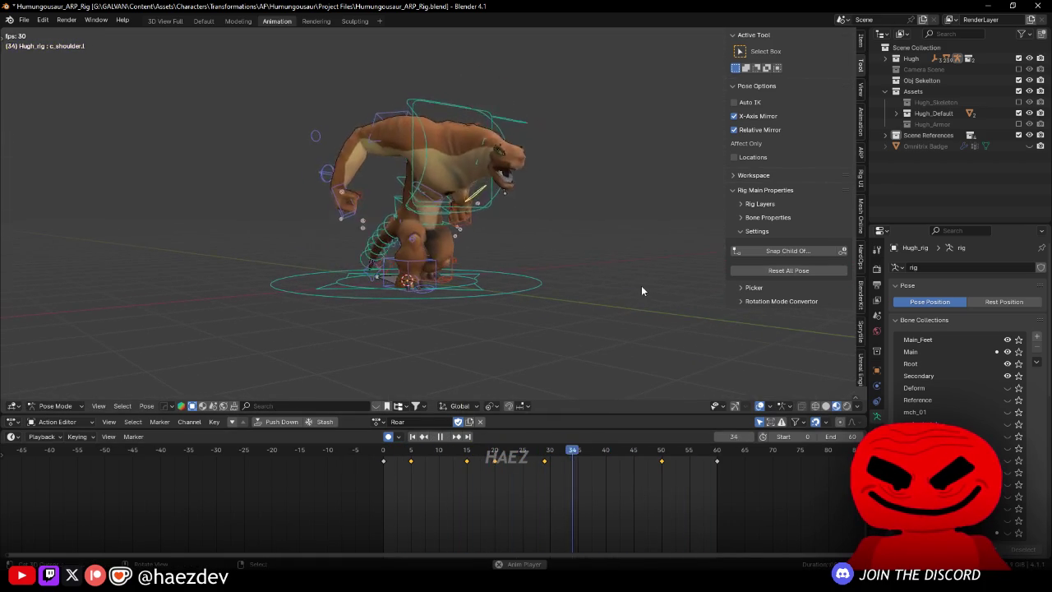
{"action": "key", "text": "space"}
Step: At frame 5, rotate the left hand IK control 26.1° and move it to X -0.11392, Y -0.14961, Z 0.17741
{"action": "key", "text": "shift+Left"}
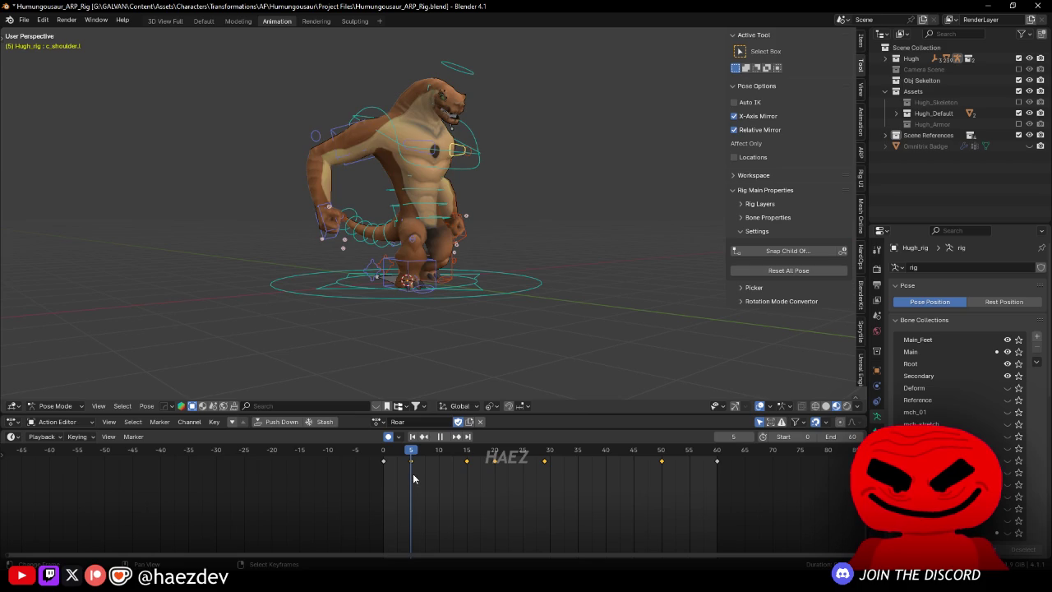
{"action": "key", "text": "Escape"}
{"action": "left_click", "coordinate": [527, 238]}
{"action": "key", "text": "r"}
{"action": "left_click", "coordinate": [522, 257]}
{"action": "key", "text": "g"}
{"action": "left_click", "coordinate": [515, 236]}
Step: Nudge the left hand IK control into place with three small moves
{"action": "key", "text": "g"}
{"action": "left_click", "coordinate": [510, 212]}
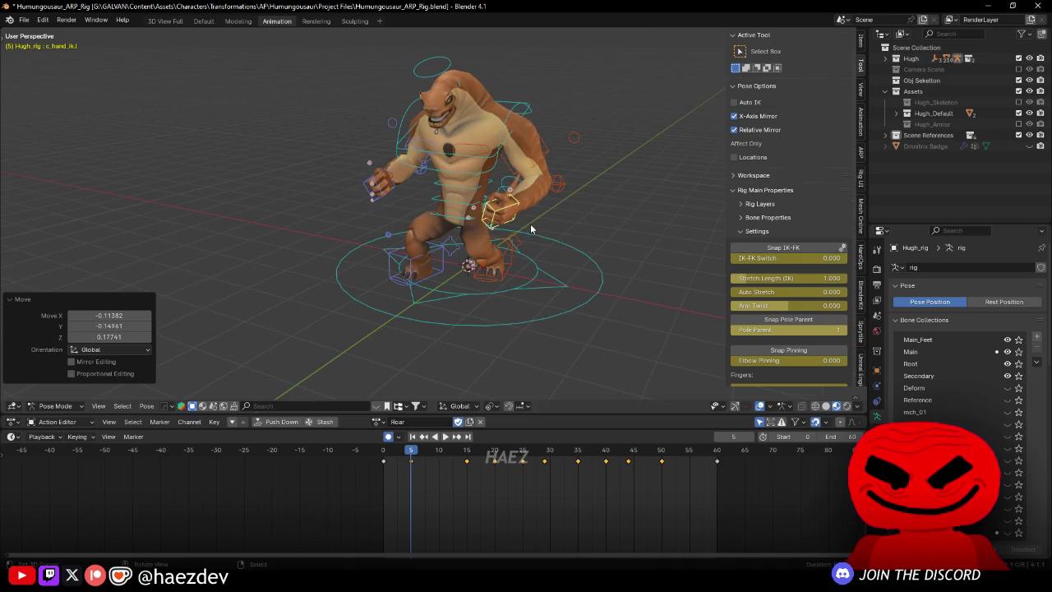
{"action": "key", "text": "g"}
{"action": "left_click", "coordinate": [527, 231]}
{"action": "key", "text": "g"}
{"action": "left_click", "coordinate": [443, 218]}
{"action": "left_click_drag", "start_coordinate": [436, 212], "coordinate": [461, 231]}
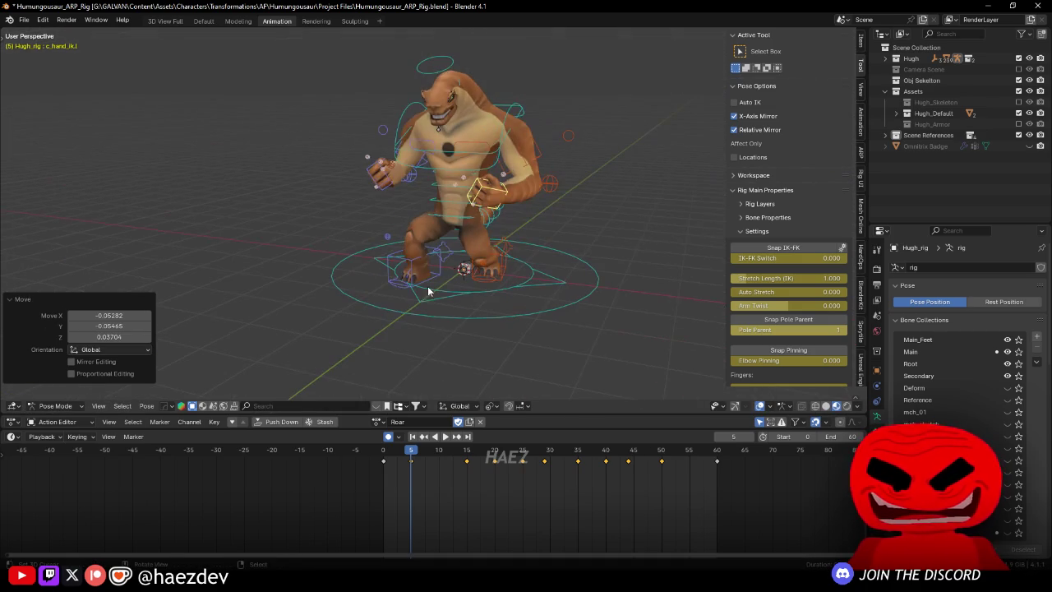
Step: Replay from the start and adjust the hand's rotation twice at frame 15
{"action": "key", "text": "shift+Left"}
{"action": "key", "text": "space"}
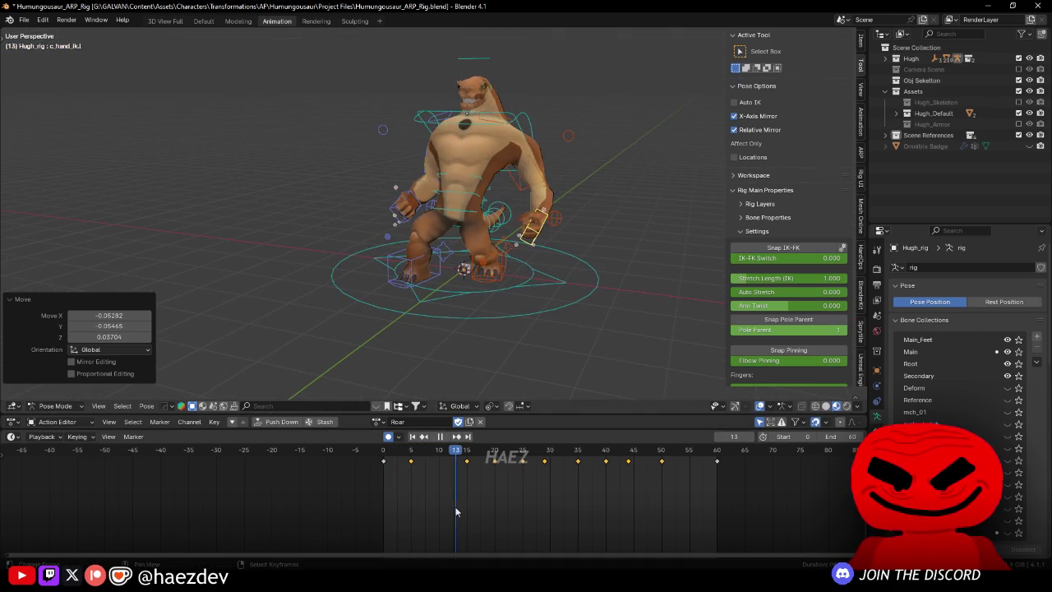
{"action": "key", "text": "space"}
{"action": "key", "text": "r"}
{"action": "left_click", "coordinate": [529, 295]}
{"action": "left_click_drag", "start_coordinate": [529, 294], "coordinate": [507, 268]}
{"action": "key", "text": "r"}
{"action": "left_click", "coordinate": [490, 261]}
Step: Move and rotate the hand at frame 15, then replay the action up to frame 20
{"action": "key", "text": "g"}
{"action": "left_click", "coordinate": [490, 261]}
{"action": "key", "text": "r"}
{"action": "left_click", "coordinate": [535, 195]}
{"action": "key", "text": "shift+Left"}
{"action": "key", "text": "space"}
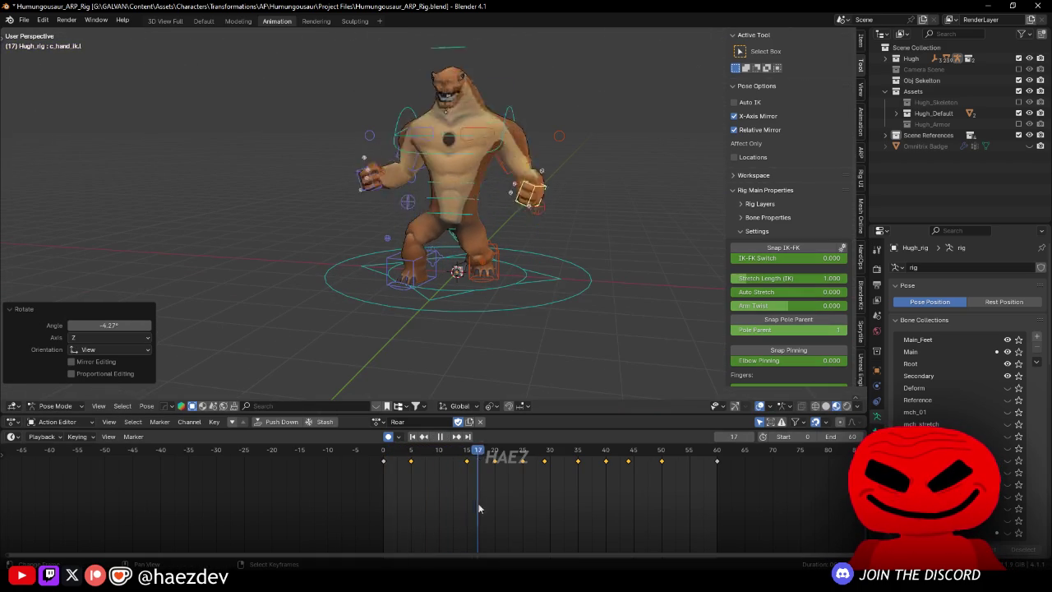
{"action": "key", "text": "space"}
Step: At frame 20, move and rotate the left hand control, then scrub and replay the motion
{"action": "left_click", "coordinate": [496, 502]}
{"action": "key", "text": "g"}
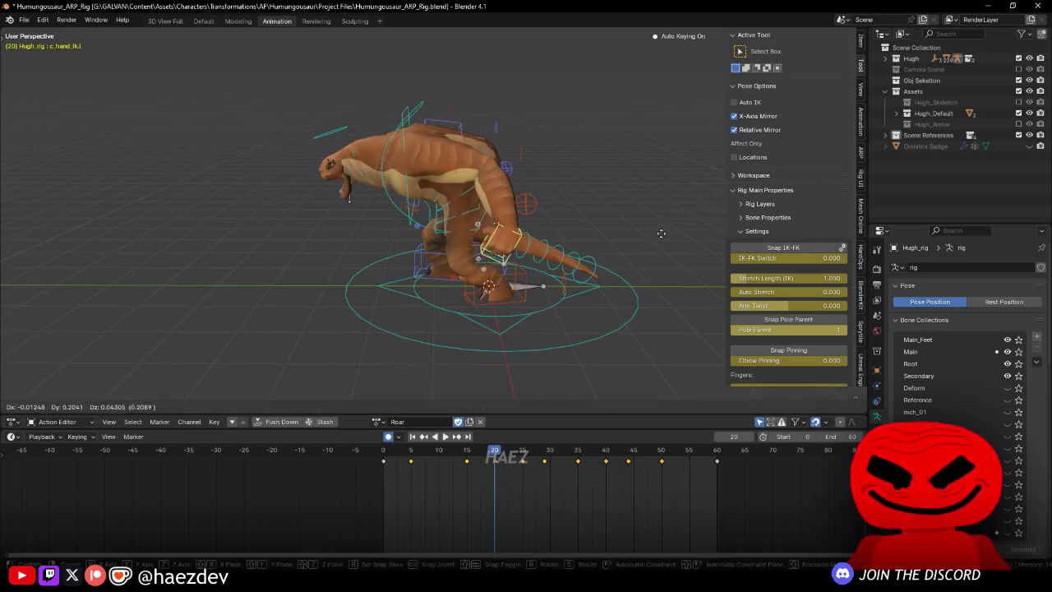
{"action": "left_click", "coordinate": [583, 321]}
{"action": "key", "text": "r"}
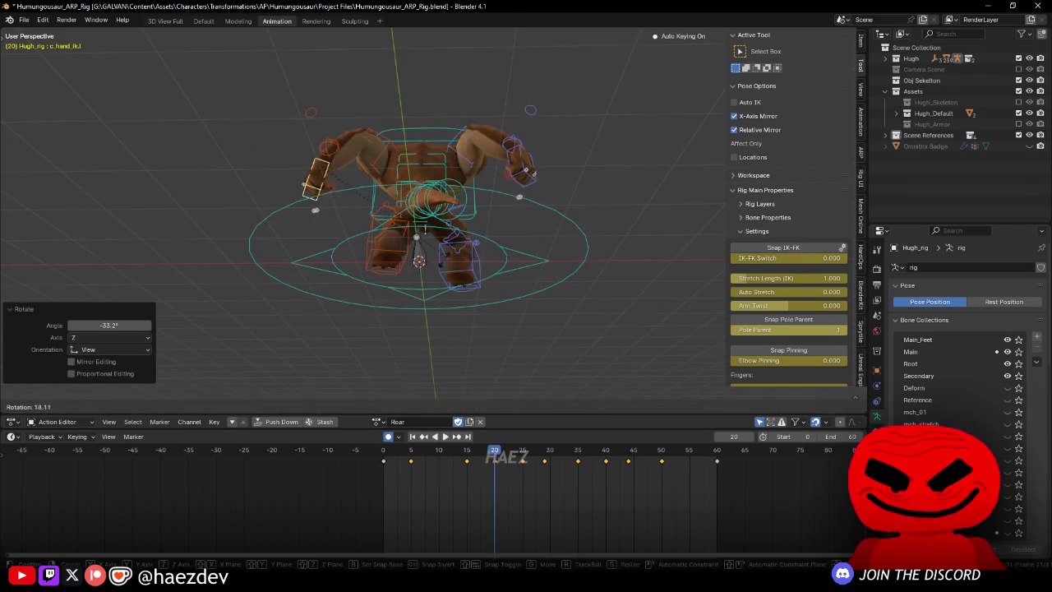
{"action": "left_click", "coordinate": [504, 295]}
{"action": "mouse_move", "coordinate": [494, 503]}
{"action": "left_mouse_down"}
{"action": "mouse_move", "coordinate": [404, 503]}
{"action": "mouse_move", "coordinate": [556, 518]}
{"action": "left_mouse_up"}
{"action": "key", "text": "space"}
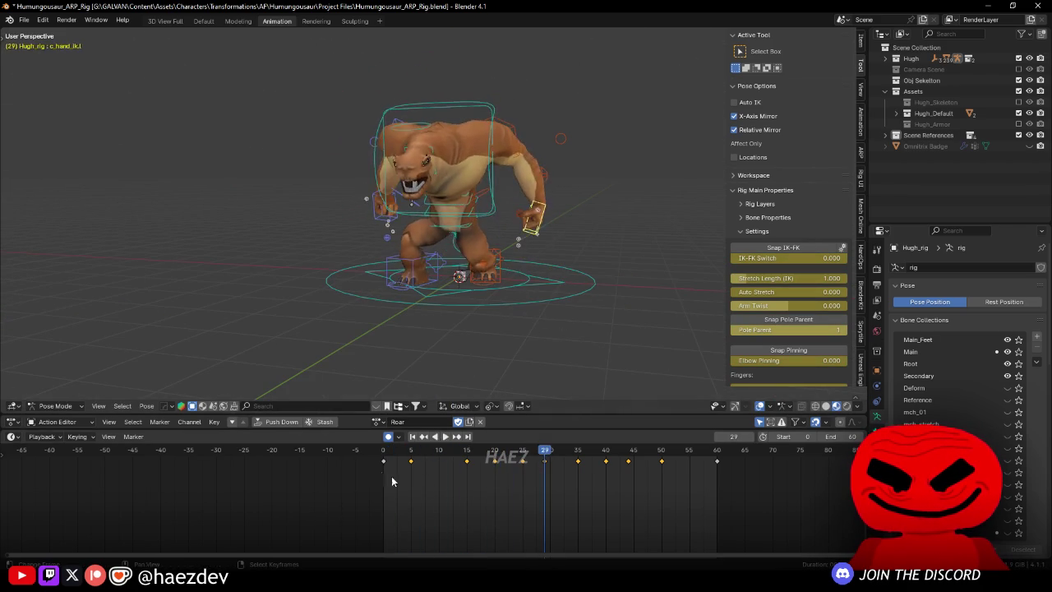
{"action": "key", "text": "space"}
Step: Re-pose the hand at frames 5 and 15 with a move and a rotation each
{"action": "key", "text": "g"}
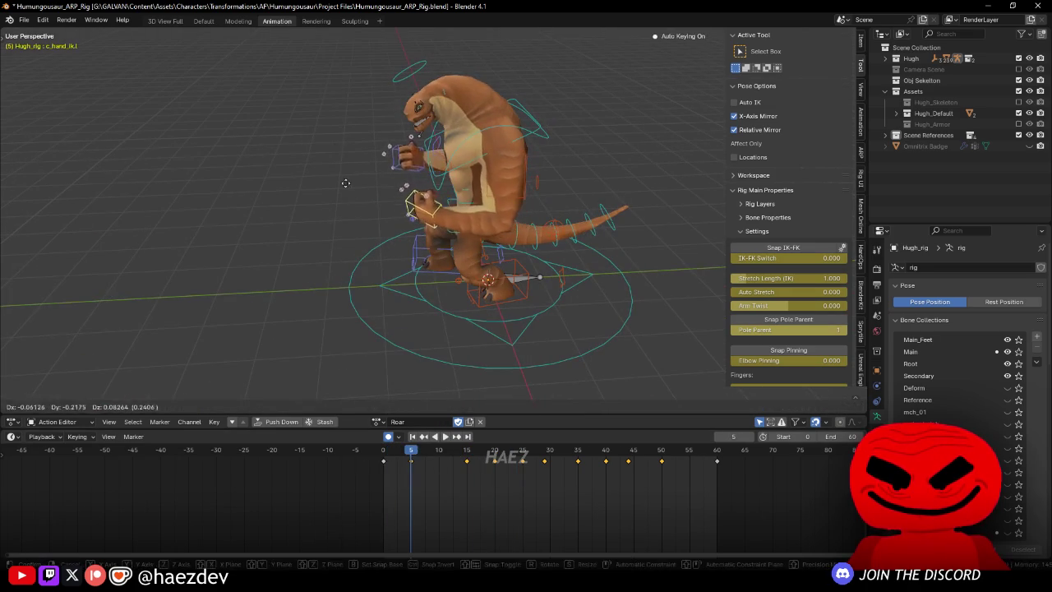
{"action": "left_click", "coordinate": [525, 220]}
{"action": "key", "text": "r"}
{"action": "left_click", "coordinate": [474, 298]}
{"action": "left_click_drag", "start_coordinate": [412, 469], "coordinate": [466, 469]}
{"action": "key", "text": "g"}
{"action": "left_click", "coordinate": [471, 231]}
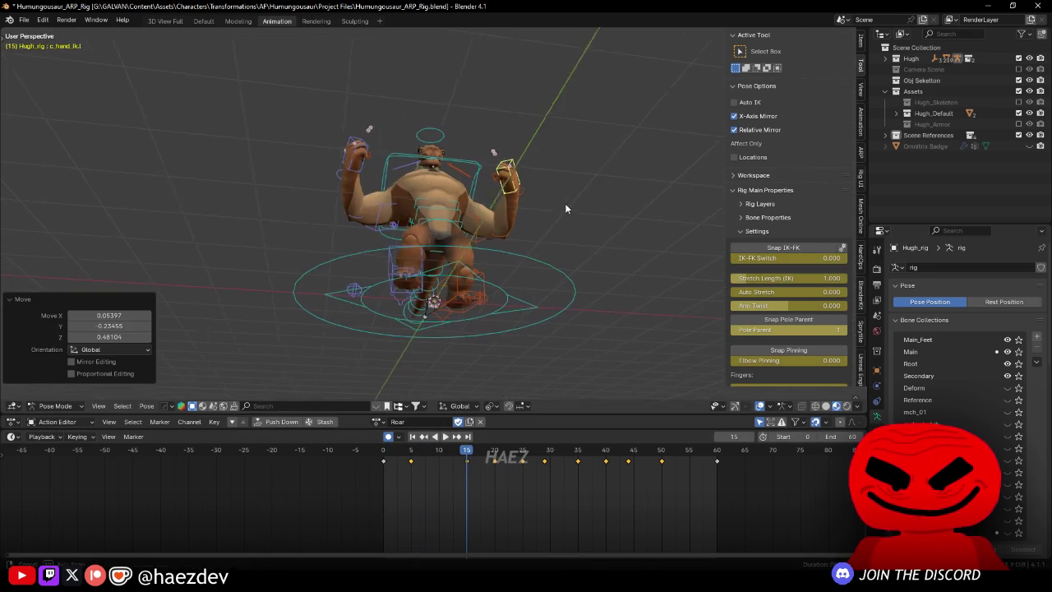
{"action": "key", "text": "r"}
{"action": "left_click", "coordinate": [567, 186]}
Step: Replay the Roar action from the start and stop at frame 10 for review
{"action": "key", "text": "shift+Left"}
{"action": "key", "text": "space"}
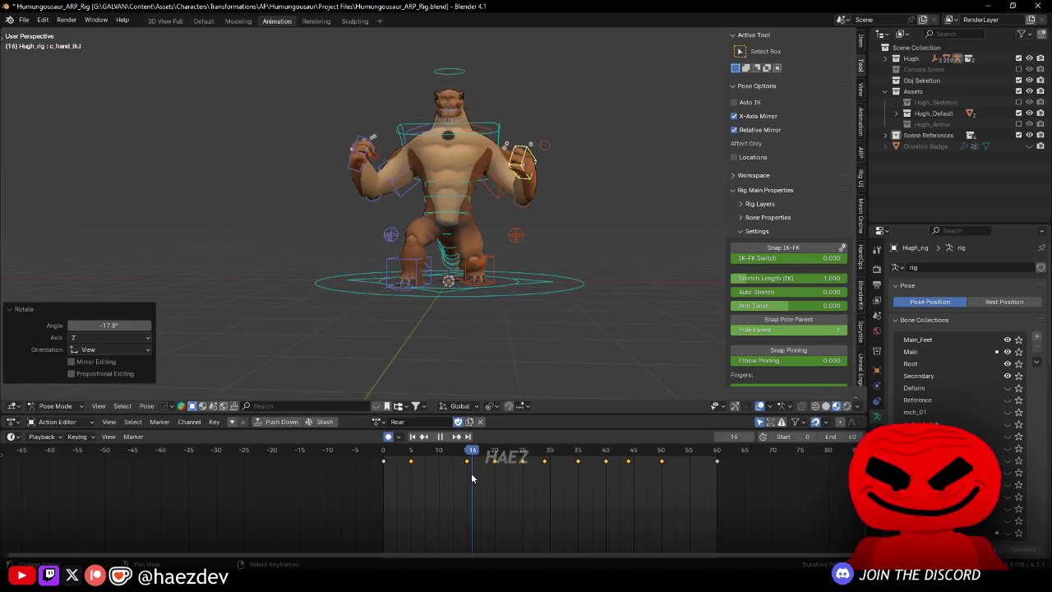
{"action": "key", "text": "space"}
{"action": "key", "text": "shift+Left"}
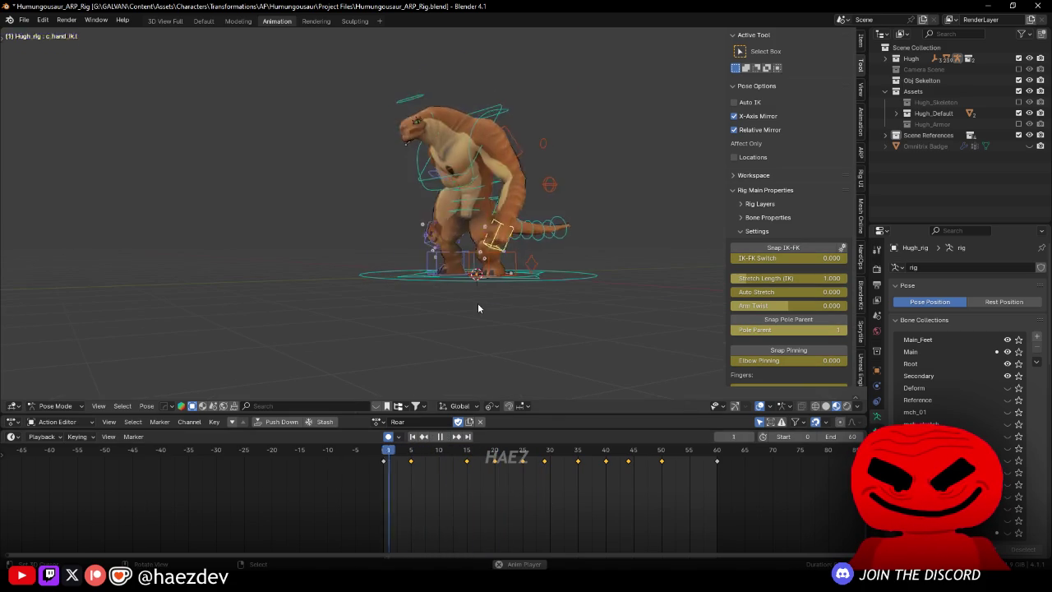
{"action": "mouse_move", "coordinate": [516, 371]}
{"action": "left_mouse_down"}
{"action": "mouse_move", "coordinate": [452, 243]}
{"action": "mouse_move", "coordinate": [511, 238]}
{"action": "mouse_move", "coordinate": [395, 329]}
{"action": "mouse_move", "coordinate": [307, 364]}
{"action": "mouse_move", "coordinate": [323, 260]}
{"action": "mouse_move", "coordinate": [386, 271]}
{"action": "left_mouse_up"}
{"action": "key", "text": "space"}
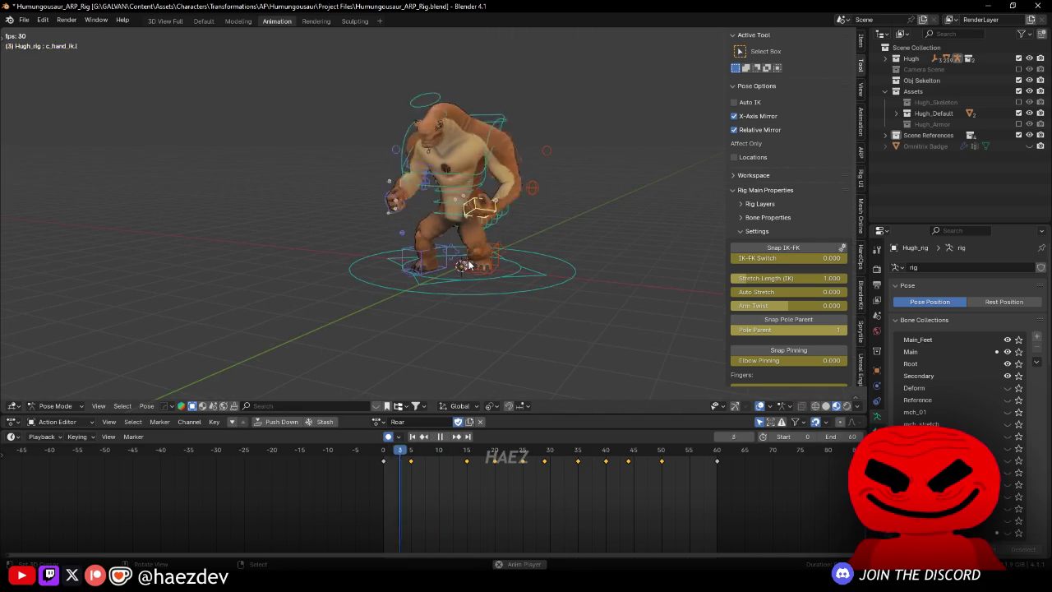
{"action": "left_click", "coordinate": [416, 475]}
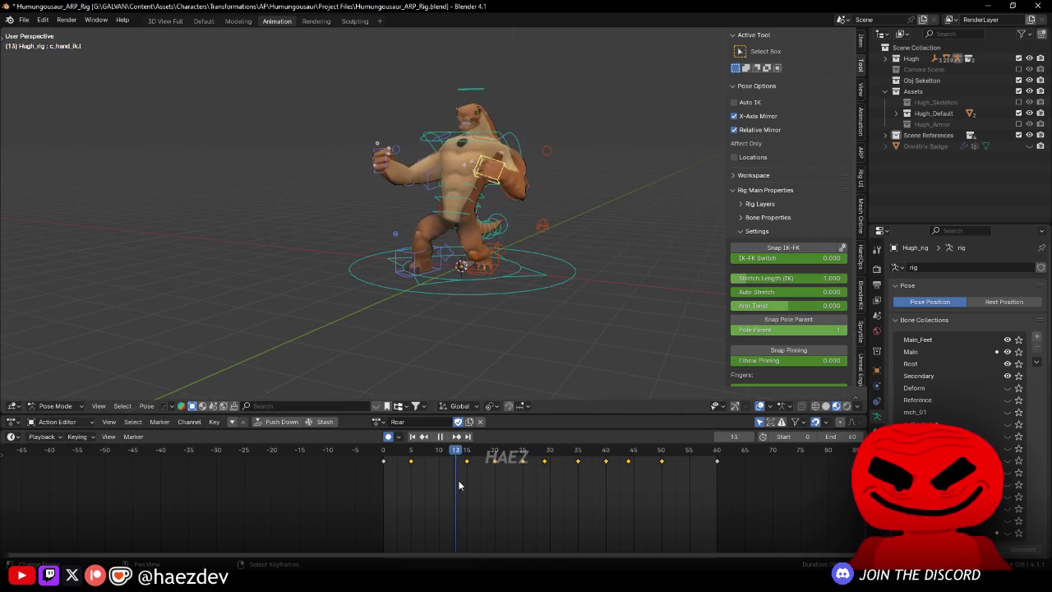
{"action": "left_click", "coordinate": [440, 486]}
{"action": "key", "text": "space"}
Step: With X-Axis Mirror off, rotate the left hand control and the right hand control 43° at frame 10
{"action": "left_click", "coordinate": [397, 168]}
{"action": "left_click", "coordinate": [735, 117]}
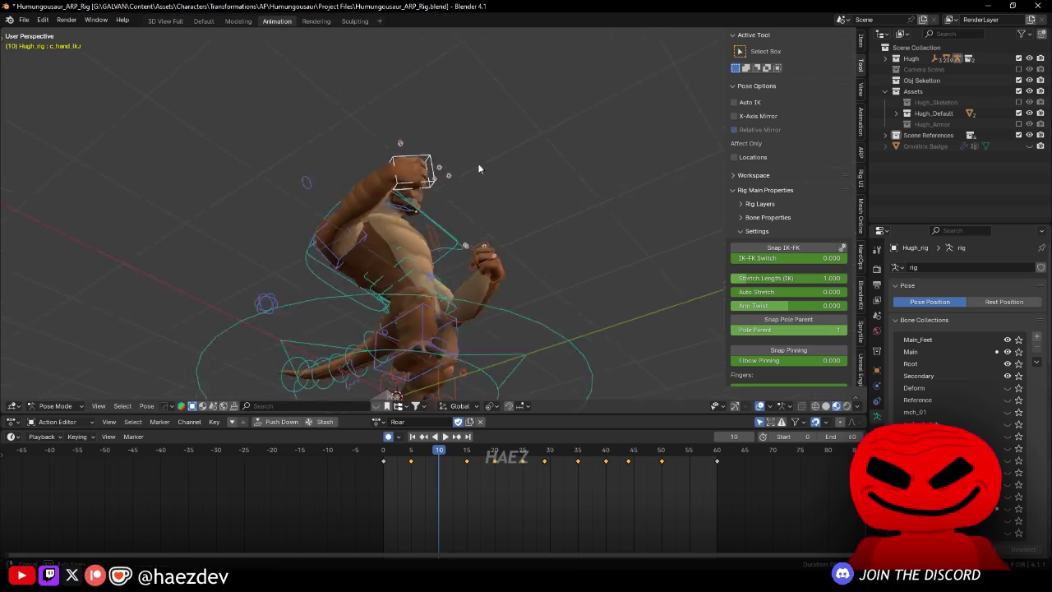
{"action": "key", "text": "r"}
{"action": "left_click", "coordinate": [490, 157]}
{"action": "left_click", "coordinate": [517, 224]}
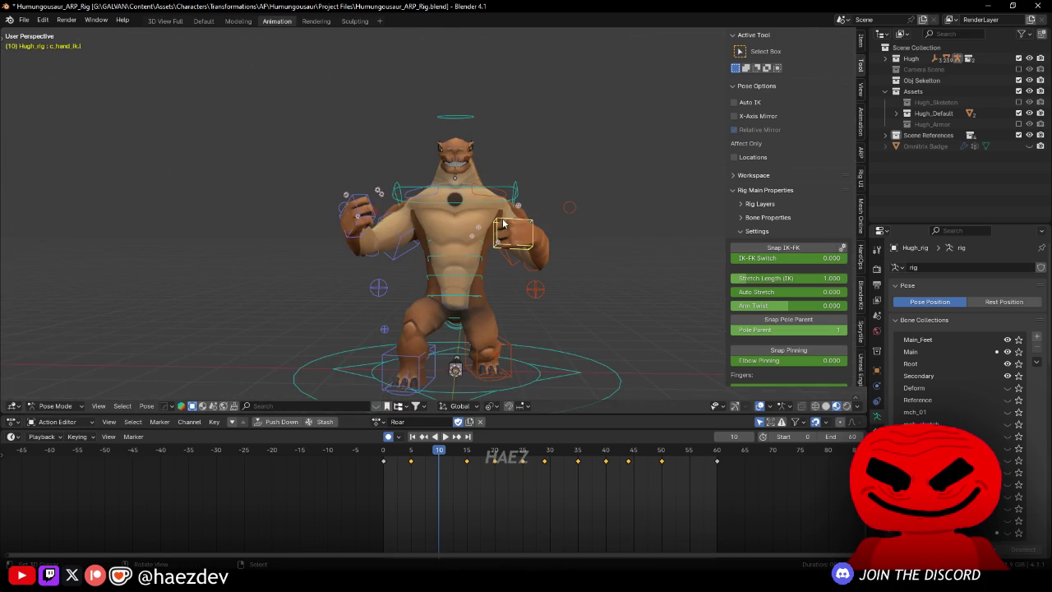
{"action": "key", "text": "r"}
{"action": "left_click", "coordinate": [562, 212]}
Step: Copy the left hand's pose, paste it at frame 15, then move it and rotate it -12.4°
{"action": "key", "text": "space"}
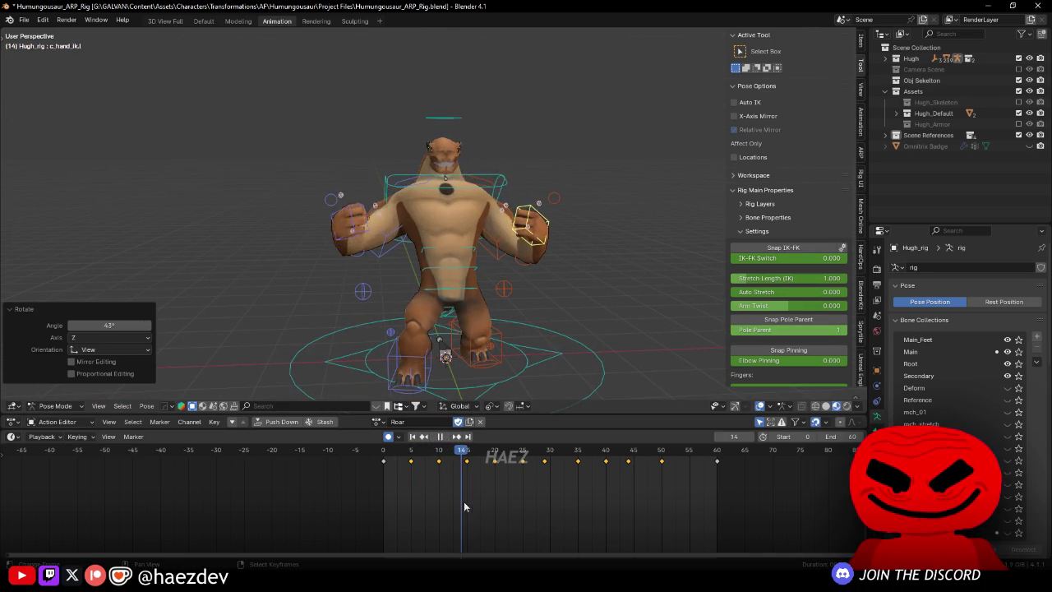
{"action": "key", "text": "space"}
{"action": "left_click", "coordinate": [344, 202]}
{"action": "key", "text": "space"}
{"action": "key", "text": "ctrl+c"}
{"action": "key", "text": "space"}
{"action": "key", "text": "ctrl+v"}
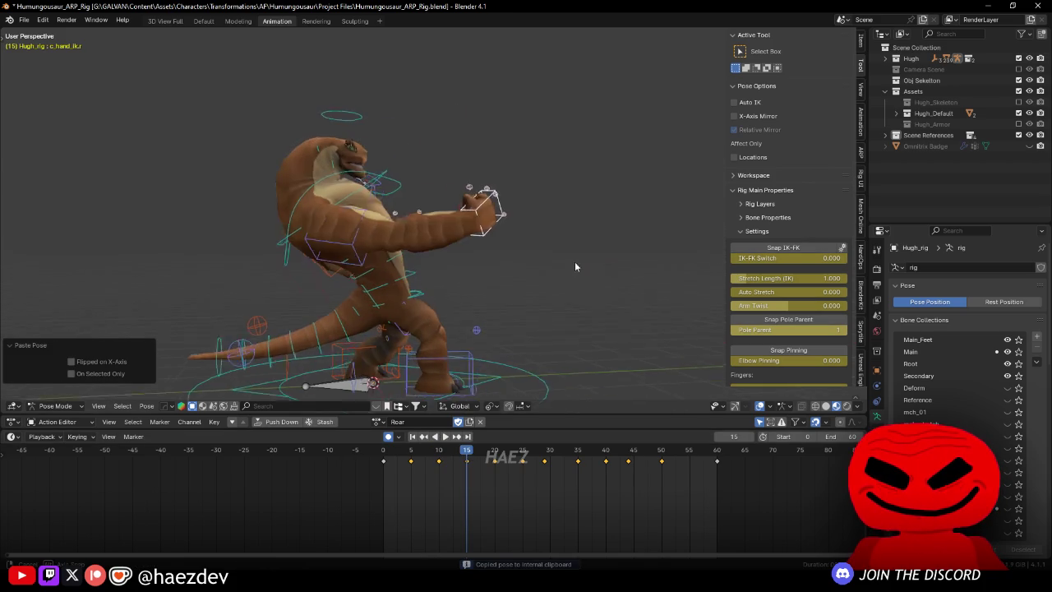
{"action": "key", "text": "g"}
{"action": "left_click", "coordinate": [466, 261]}
{"action": "key", "text": "r"}
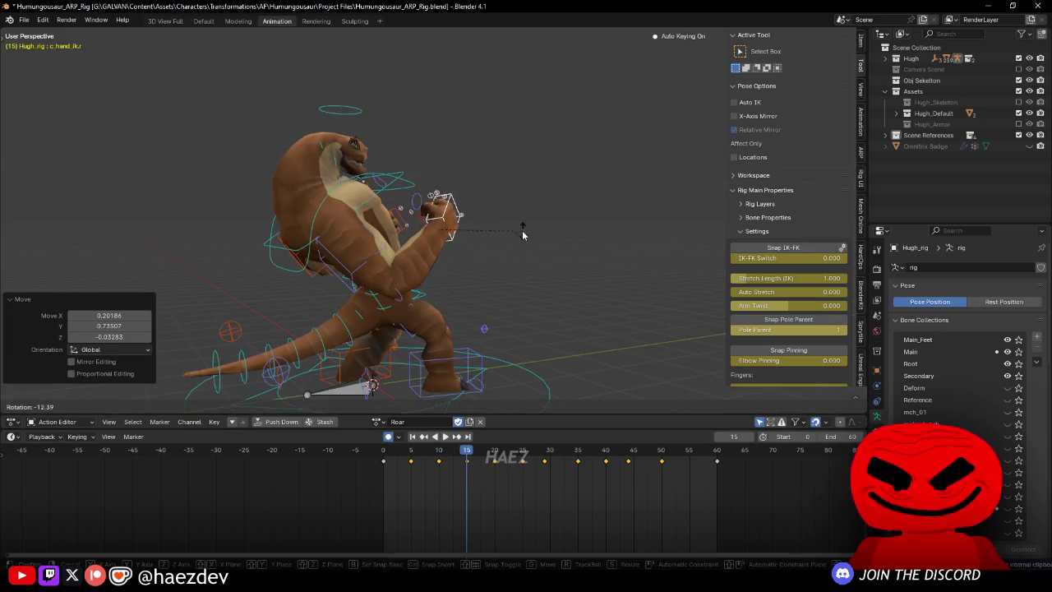
{"action": "key", "text": "Return"}
Step: Rotate the hand 6.19° at frame 10 and copy that pose onto frame 15
{"action": "mouse_move", "coordinate": [449, 471]}
{"action": "left_mouse_down"}
{"action": "mouse_move", "coordinate": [430, 466]}
{"action": "mouse_move", "coordinate": [472, 465]}
{"action": "left_mouse_up"}
{"action": "key", "text": "Down"}
{"action": "key", "text": "Down"}
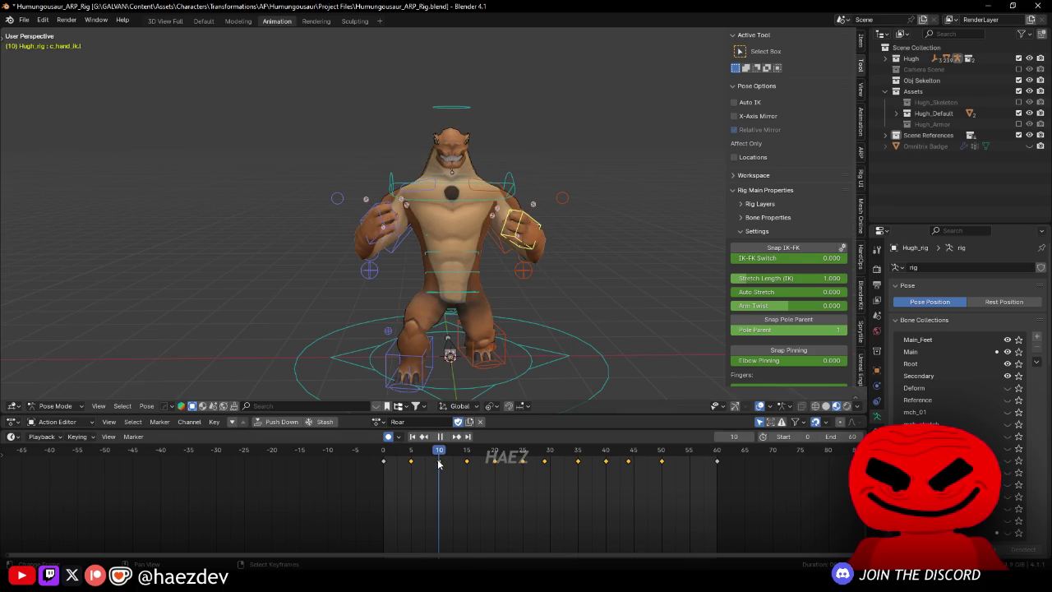
{"action": "key", "text": "r"}
{"action": "left_click", "coordinate": [504, 359]}
{"action": "key", "text": "ctrl+c"}
{"action": "key", "text": "Up"}
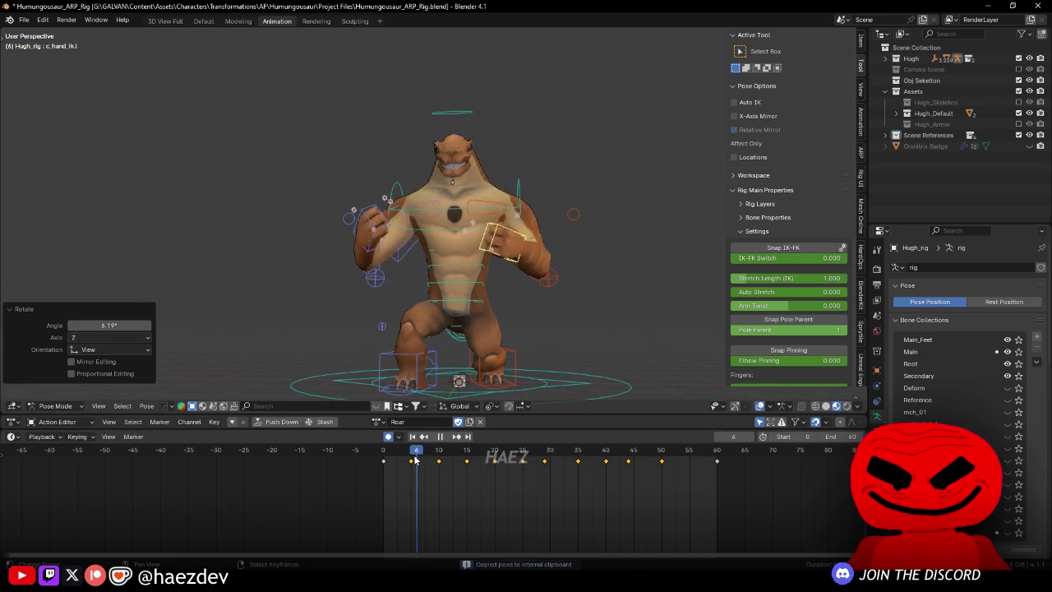
{"action": "key", "text": "ctrl+v"}
Step: Rotate the pasted hand pose 7.84° and play back to frame 23 to check
{"action": "key", "text": "r"}
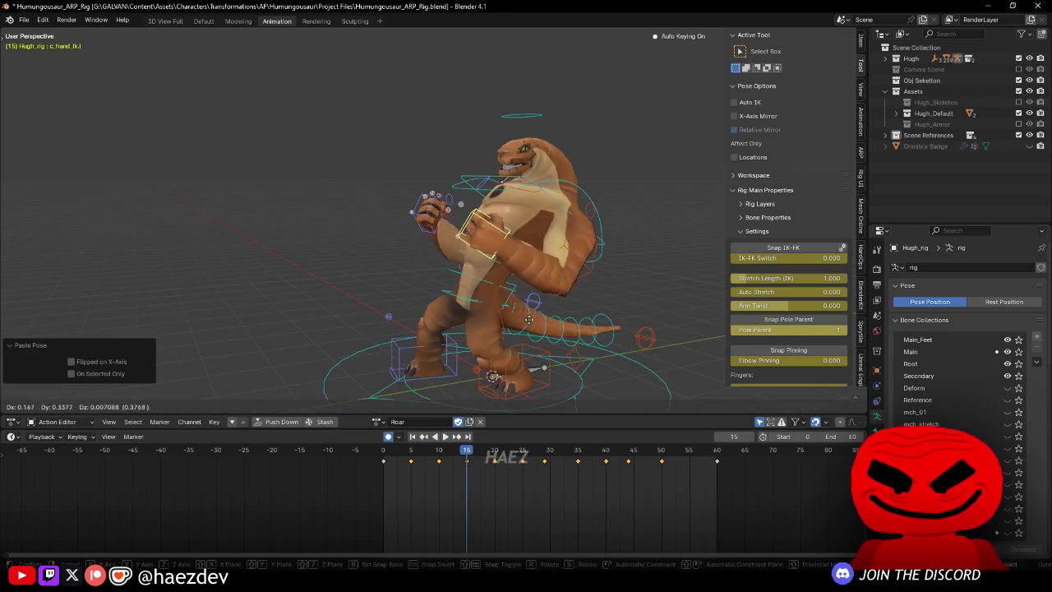
{"action": "left_click", "coordinate": [493, 329]}
{"action": "key", "text": "shift+ctrl+space"}
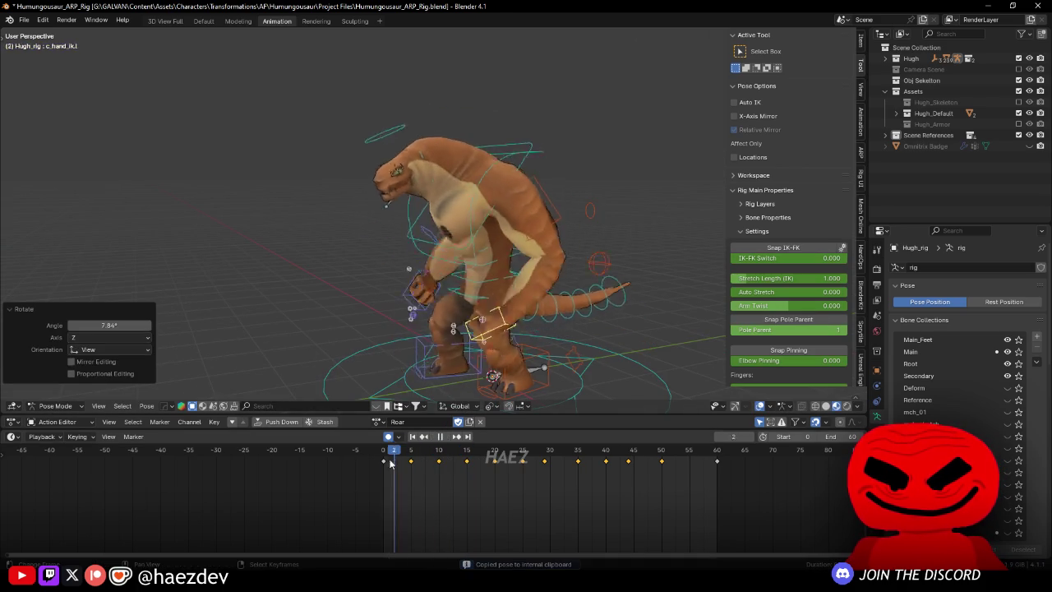
{"action": "key", "text": "space"}
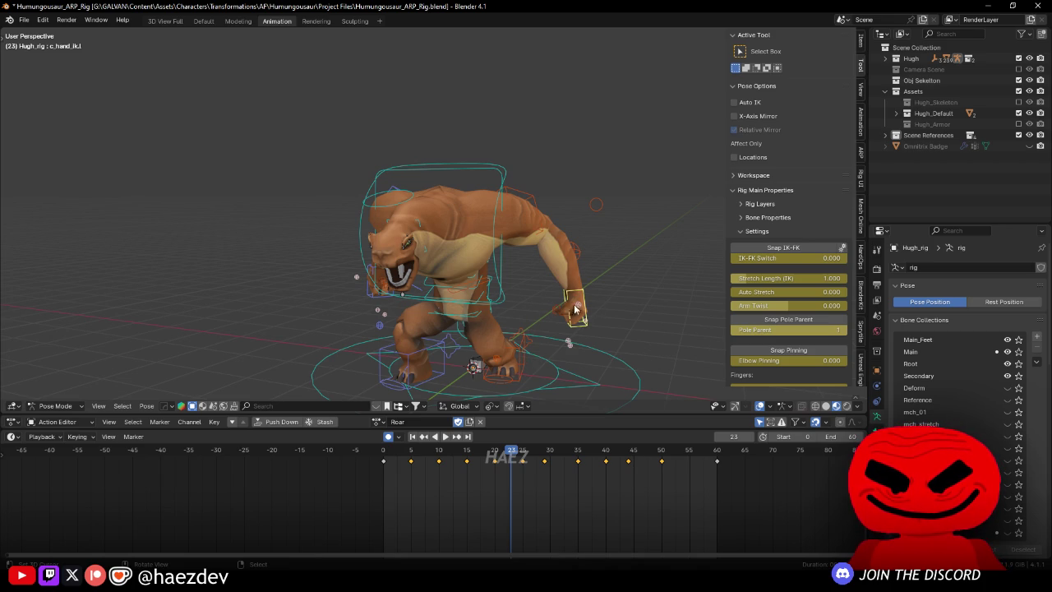
{"action": "mouse_move", "coordinate": [609, 309]}
{"action": "left_mouse_down"}
{"action": "mouse_move", "coordinate": [527, 288]}
{"action": "mouse_move", "coordinate": [486, 294]}
{"action": "mouse_move", "coordinate": [487, 280]}
{"action": "left_mouse_up"}
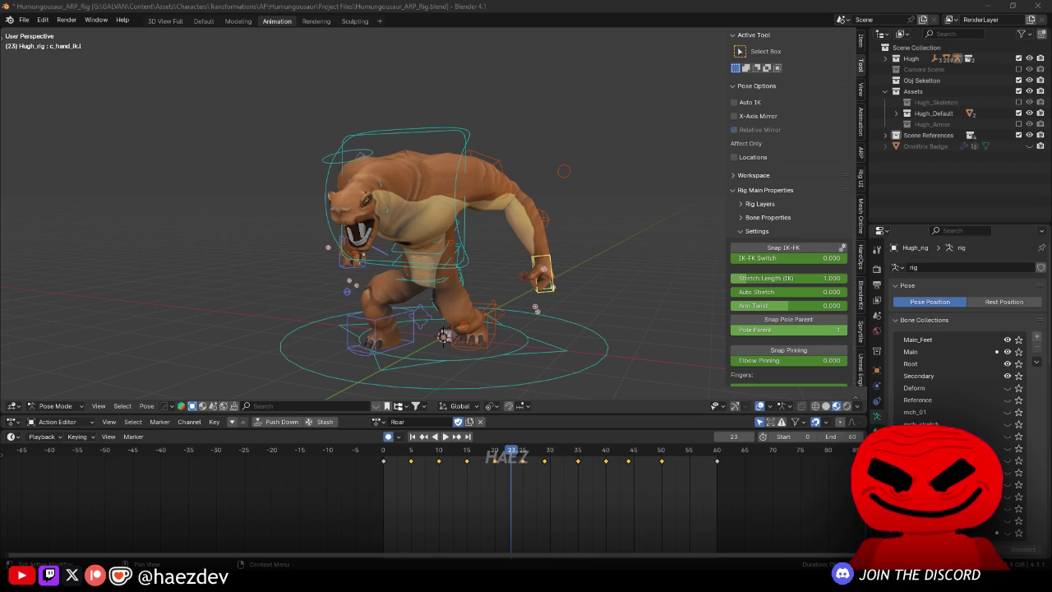
{"action": "key", "text": "space"}
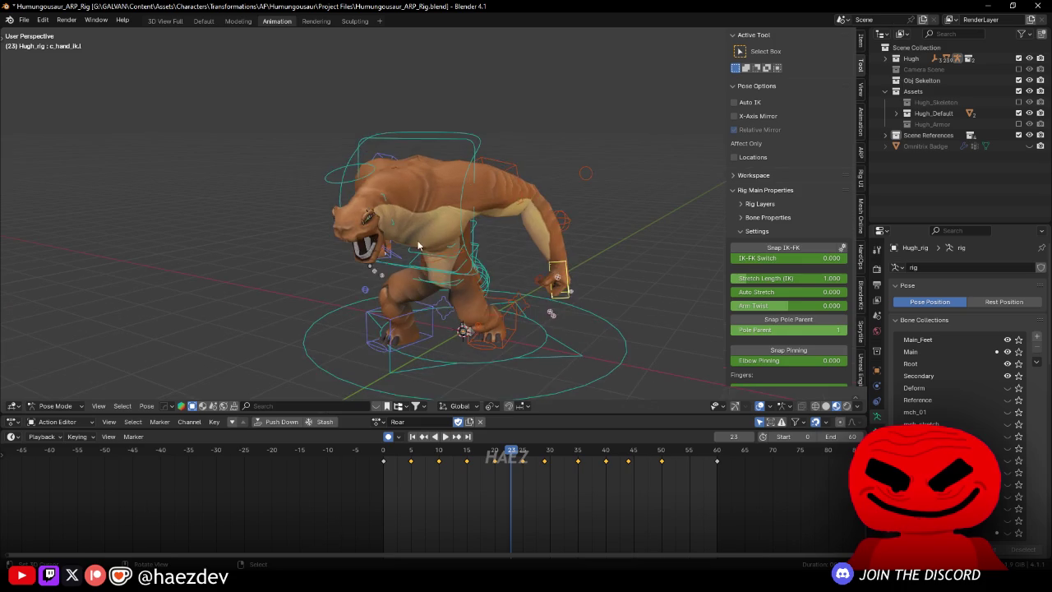
{"action": "key", "text": "a"}
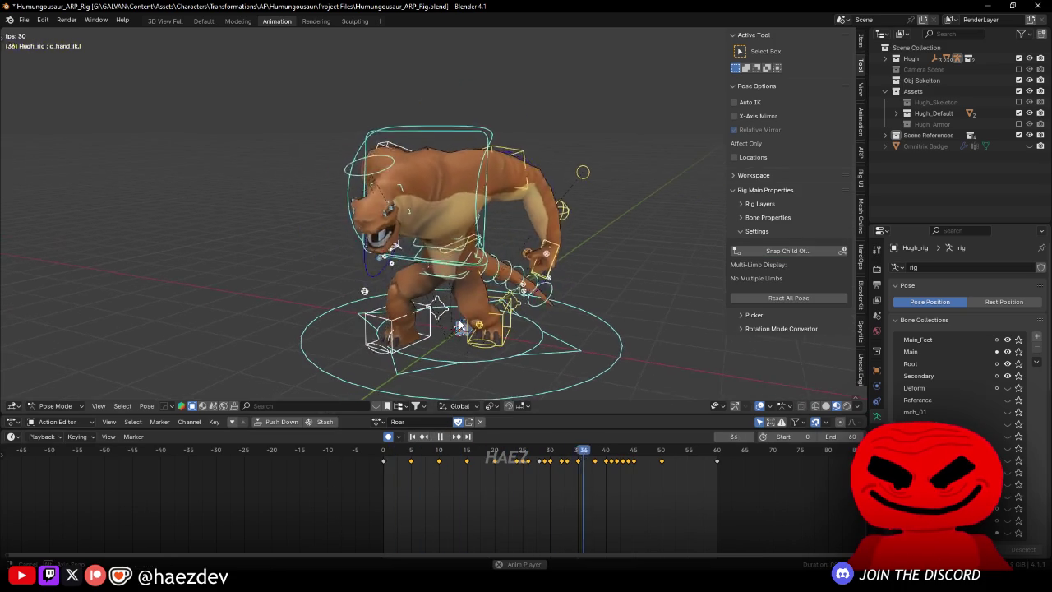
{"action": "key", "text": "KP_3"}
{"action": "key", "text": "space"}
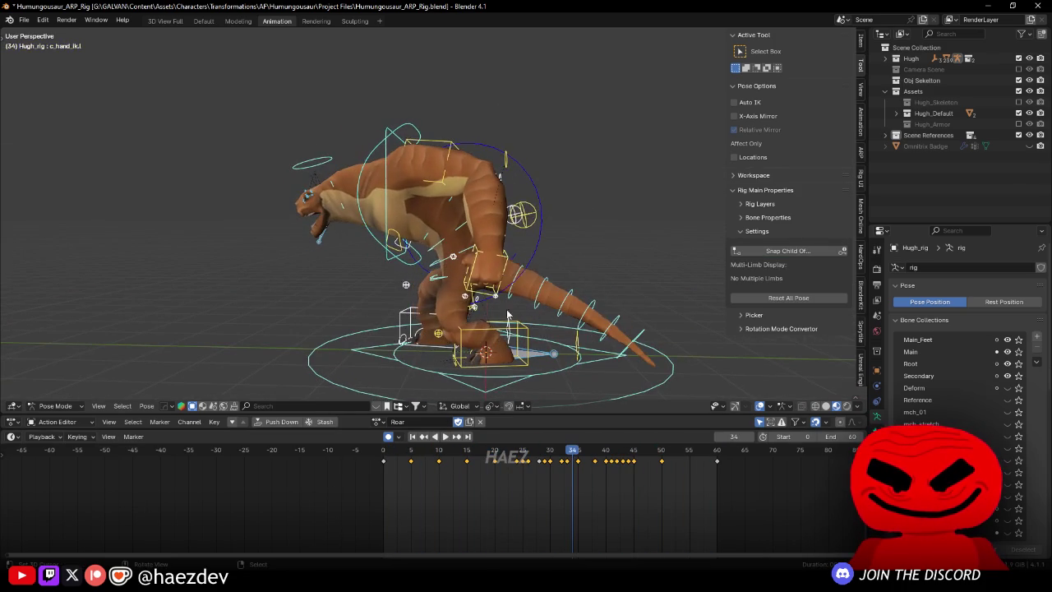
{"action": "left_click", "coordinate": [499, 259]}
{"action": "key", "text": "space"}
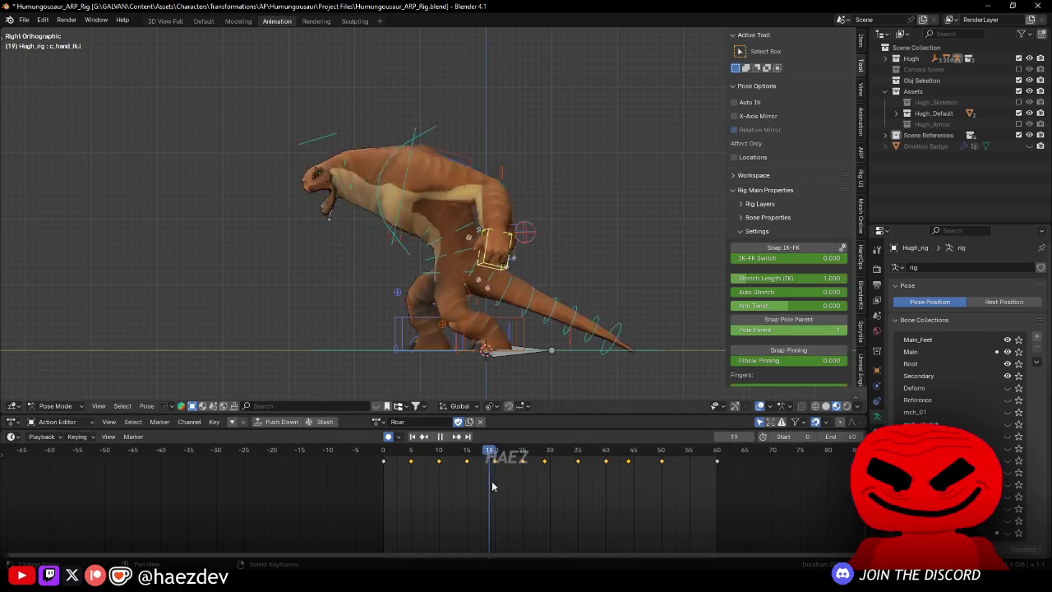
{"action": "key", "text": "Escape"}
{"action": "left_click_drag", "start_coordinate": [345, 296], "coordinate": [465, 296]}
{"action": "left_click_drag", "start_coordinate": [435, 502], "coordinate": [583, 523]}
Step: Select the root master in Right Ortho view and replay the Roar from the start to frame 20
{"action": "key", "text": "space"}
{"action": "left_click_drag", "start_coordinate": [353, 304], "coordinate": [444, 304]}
{"action": "left_click", "coordinate": [444, 306]}
{"action": "key", "text": "KP_3"}
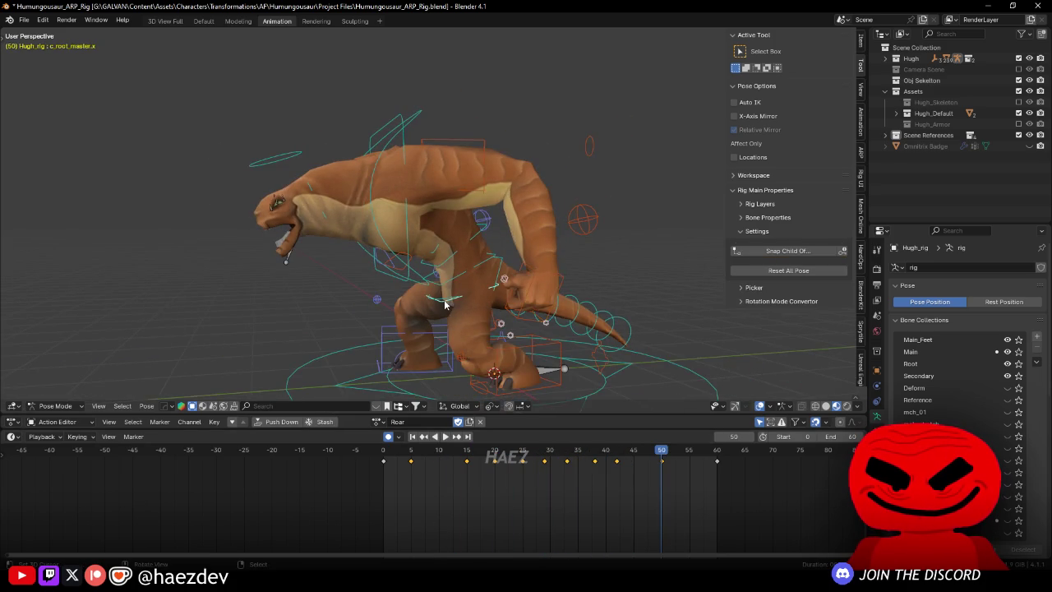
{"action": "key", "text": "shift+Left"}
{"action": "key", "text": "space"}
{"action": "mouse_move", "coordinate": [393, 462]}
{"action": "left_mouse_down"}
{"action": "mouse_move", "coordinate": [518, 494]}
{"action": "mouse_move", "coordinate": [461, 486]}
{"action": "mouse_move", "coordinate": [495, 490]}
{"action": "left_mouse_up"}
{"action": "key", "text": "space"}
Step: Rotate and move the tail bone on frame 20, then restart playback to check it
{"action": "key", "text": "r"}
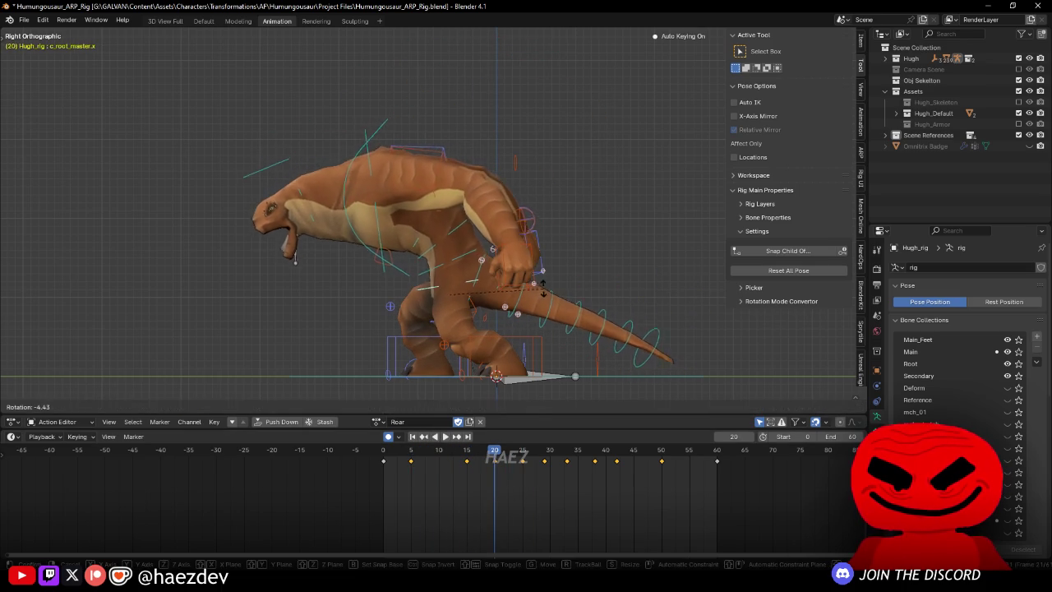
{"action": "left_click", "coordinate": [539, 301]}
{"action": "key", "text": "g"}
{"action": "left_click", "coordinate": [527, 304]}
{"action": "left_click", "coordinate": [461, 471]}
{"action": "key", "text": "space"}
Step: Move the selected bone to a new position at frame 25 and review frames 18–29
{"action": "key", "text": "space"}
{"action": "key", "text": "g"}
{"action": "left_click", "coordinate": [657, 335]}
{"action": "key", "text": "space"}
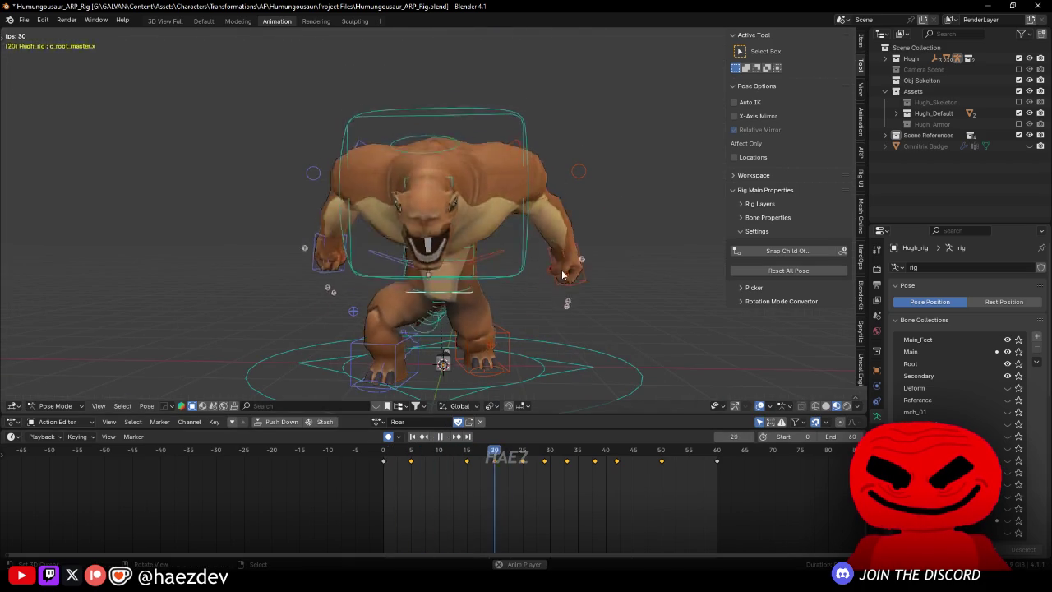
{"action": "mouse_move", "coordinate": [530, 452]}
{"action": "left_mouse_down"}
{"action": "mouse_move", "coordinate": [512, 460]}
{"action": "mouse_move", "coordinate": [546, 470]}
{"action": "mouse_move", "coordinate": [523, 464]}
{"action": "mouse_move", "coordinate": [545, 453]}
{"action": "mouse_move", "coordinate": [493, 469]}
{"action": "mouse_move", "coordinate": [522, 489]}
{"action": "mouse_move", "coordinate": [551, 483]}
{"action": "mouse_move", "coordinate": [437, 493]}
{"action": "mouse_move", "coordinate": [527, 500]}
{"action": "left_mouse_up"}
{"action": "key", "text": "KP_3"}
Step: Shift the root control backward and slightly down on frame 29
{"action": "key", "text": "g"}
{"action": "left_click", "coordinate": [597, 360]}
{"action": "key", "text": "g"}
{"action": "left_click", "coordinate": [565, 456]}
{"action": "key", "text": "g"}
{"action": "left_click", "coordinate": [525, 497]}
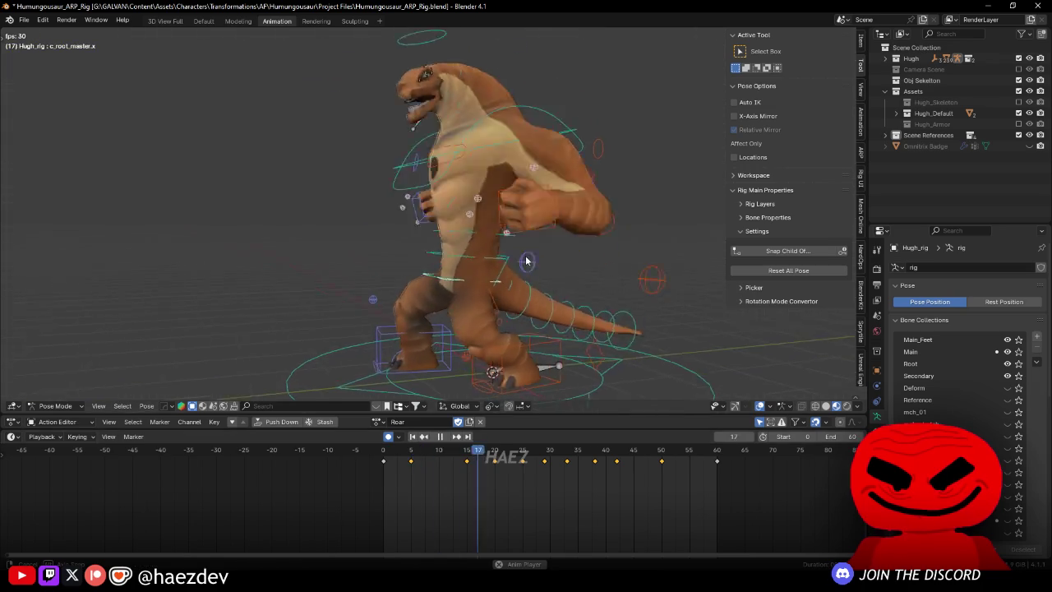
Step: Tilt the root control by -7.04° on frame 20 in Right Ortho view
{"action": "key", "text": "space"}
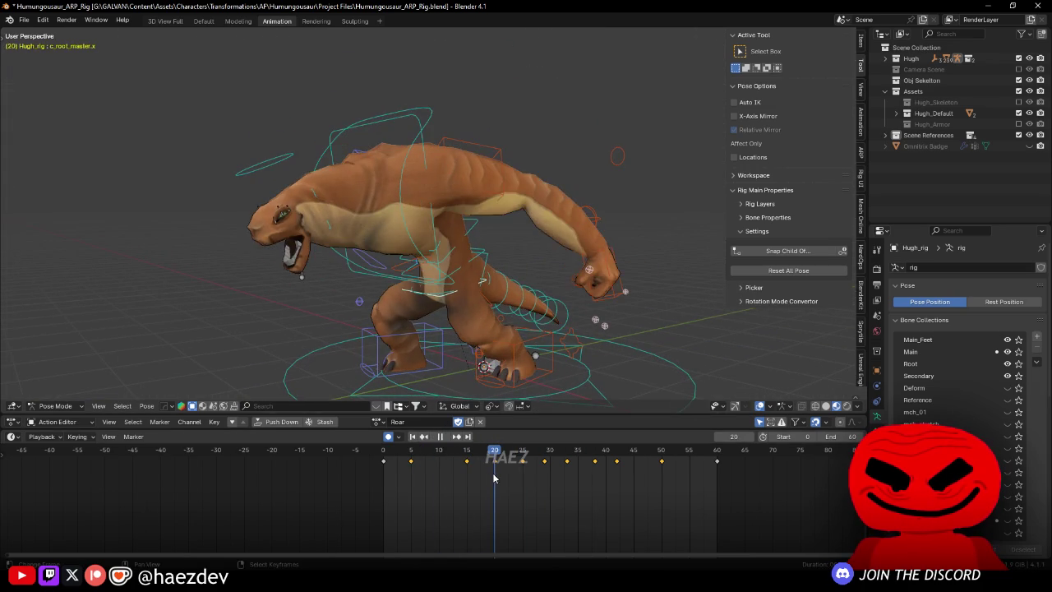
{"action": "key", "text": "KP_3"}
{"action": "key", "text": "r"}
{"action": "left_click", "coordinate": [526, 366]}
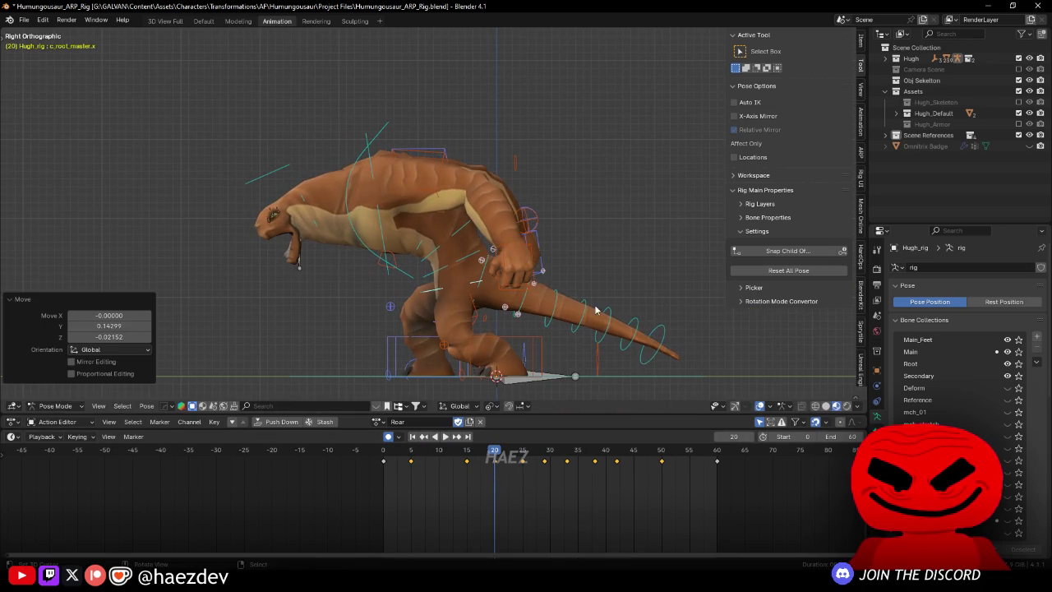
{"action": "left_click", "coordinate": [339, 173]}
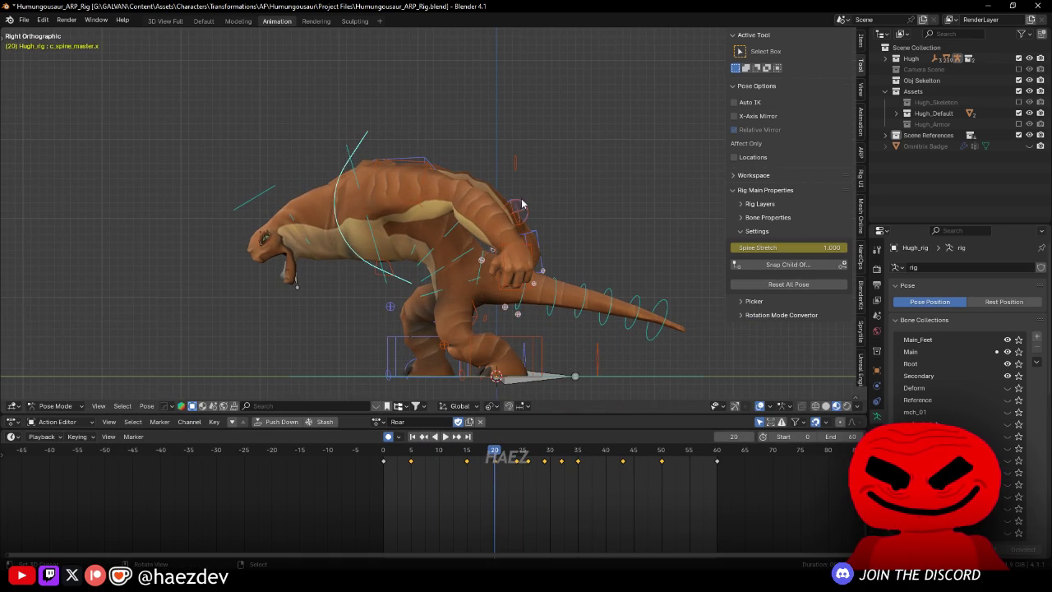
Step: Rotate the spine master 9.04° and replay from frame 19 to review it
{"action": "key", "text": "r"}
{"action": "key", "text": "Return"}
{"action": "left_click_drag", "start_coordinate": [438, 465], "coordinate": [490, 470]}
{"action": "key", "text": "space"}
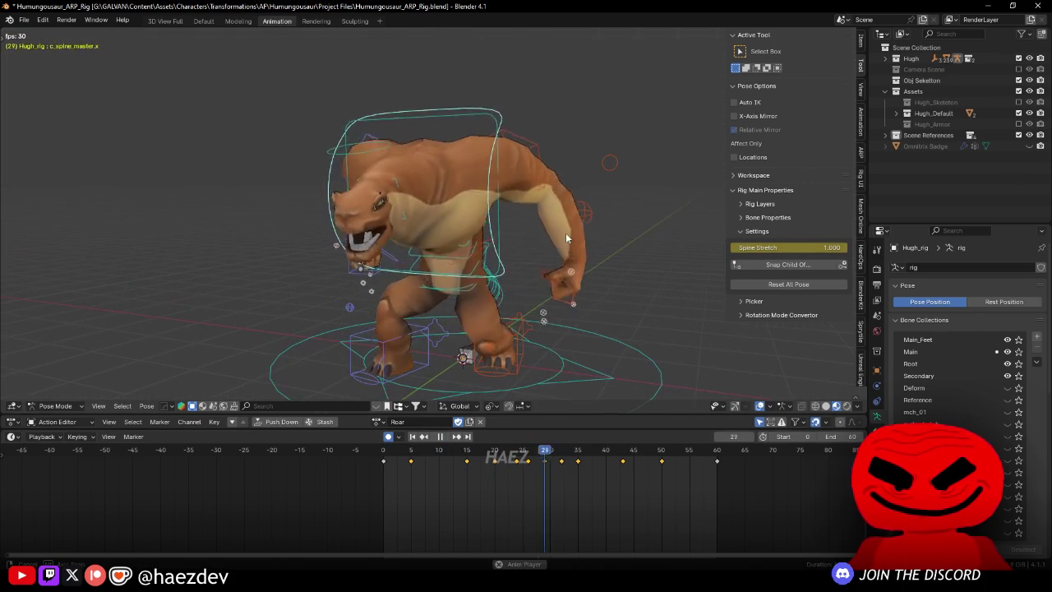
{"action": "key", "text": "space"}
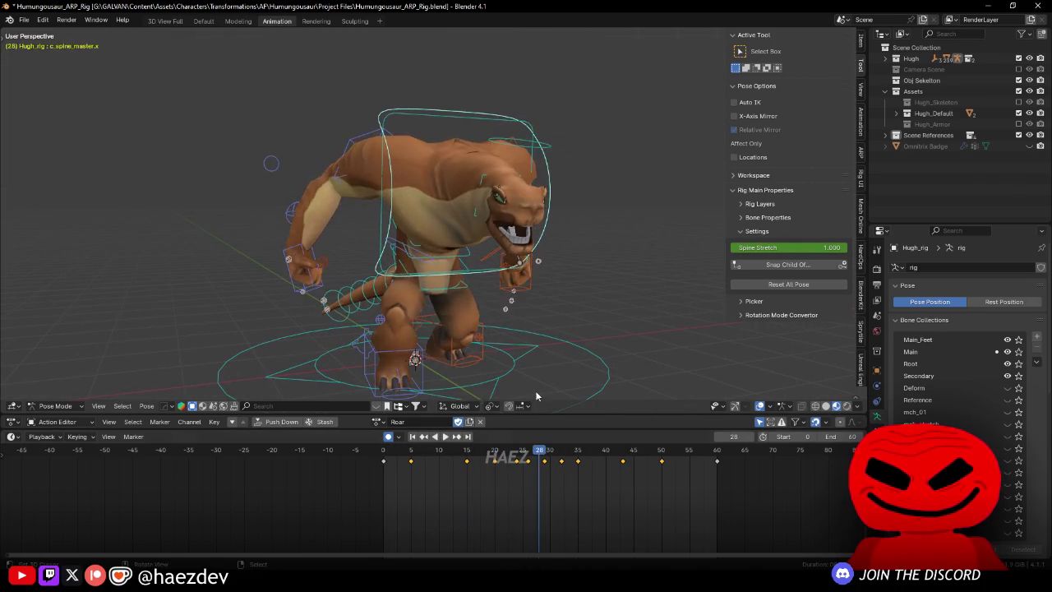
{"action": "mouse_move", "coordinate": [489, 460]}
{"action": "left_mouse_down"}
{"action": "mouse_move", "coordinate": [505, 453]}
{"action": "mouse_move", "coordinate": [529, 476]}
{"action": "left_mouse_up"}
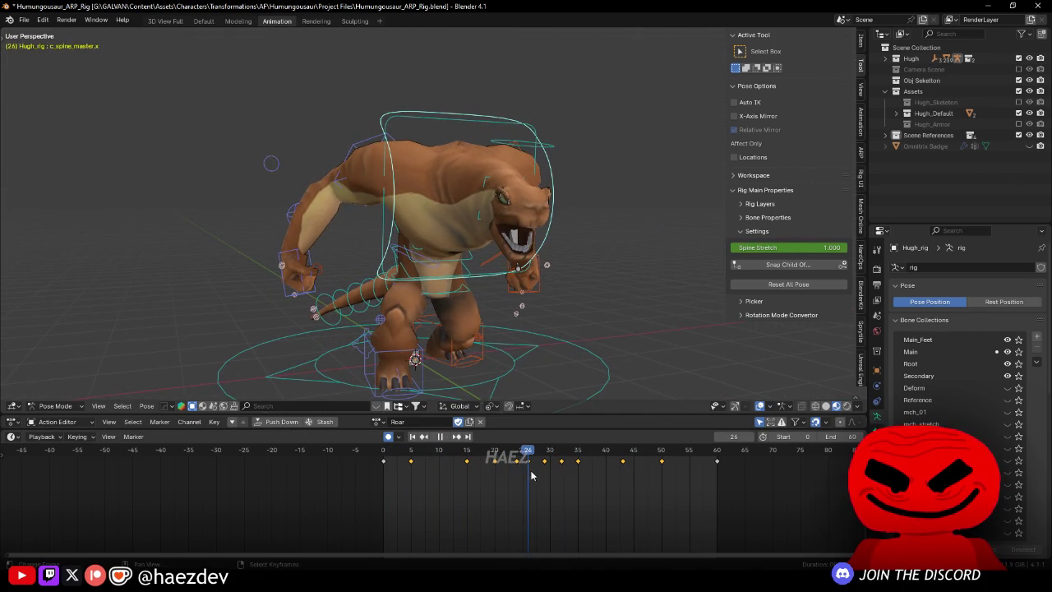
Step: Rotate the upper body and tilt the neck master -2.63°, then replay to check
{"action": "key", "text": "KP_3"}
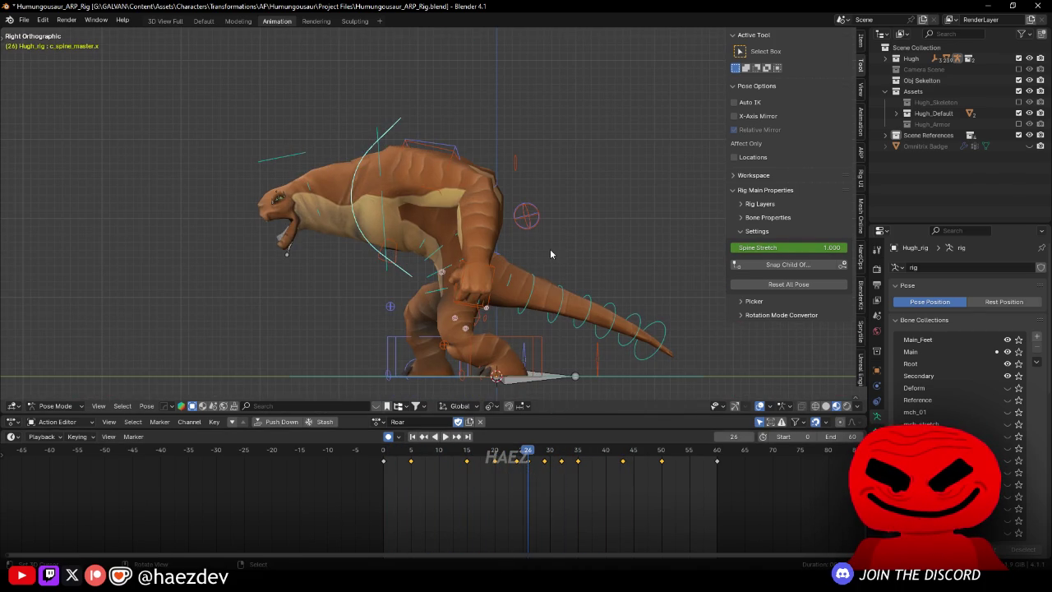
{"action": "key", "text": "r"}
{"action": "key", "text": "Return"}
{"action": "left_click", "coordinate": [339, 206]}
{"action": "key", "text": "r"}
{"action": "key", "text": "Return"}
{"action": "key", "text": "space"}
{"action": "mouse_move", "coordinate": [526, 345]}
{"action": "left_mouse_down"}
{"action": "mouse_move", "coordinate": [408, 496]}
{"action": "mouse_move", "coordinate": [613, 304]}
{"action": "mouse_move", "coordinate": [581, 258]}
{"action": "mouse_move", "coordinate": [630, 278]}
{"action": "left_mouse_up"}
{"action": "key", "text": "Escape"}
Step: Rotate the neck master 4.87° and the spine master -4.26° about the X axis
{"action": "key", "text": "r"}
{"action": "key", "text": "x"}
{"action": "key", "text": "Return"}
{"action": "mouse_move", "coordinate": [445, 492]}
{"action": "left_mouse_down"}
{"action": "mouse_move", "coordinate": [510, 486]}
{"action": "mouse_move", "coordinate": [581, 499]}
{"action": "mouse_move", "coordinate": [545, 490]}
{"action": "left_mouse_up"}
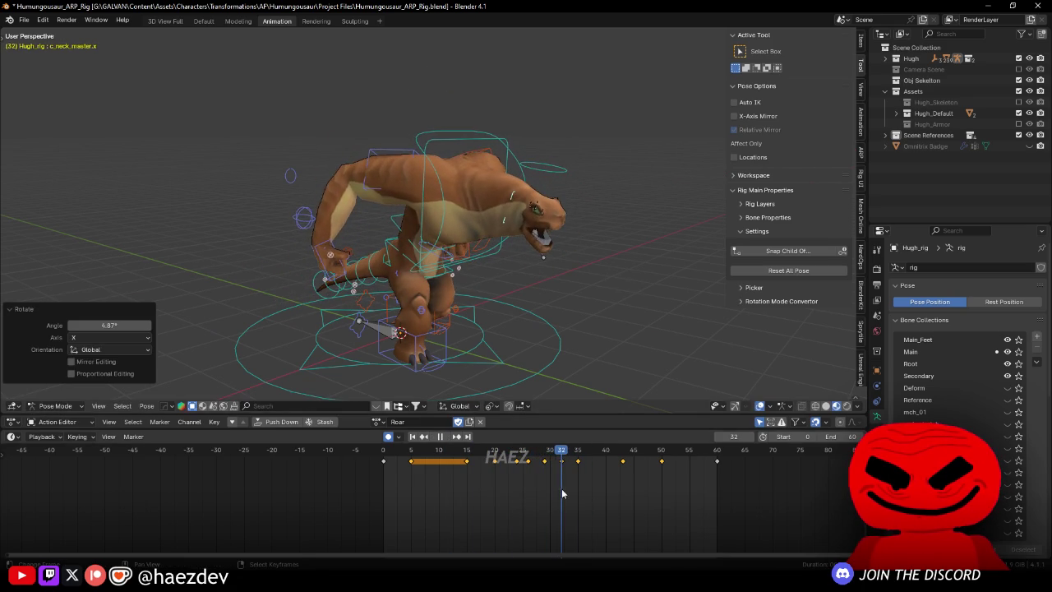
{"action": "left_click", "coordinate": [456, 174]}
{"action": "key", "text": "r"}
{"action": "key", "text": "x"}
{"action": "key", "text": "Return"}
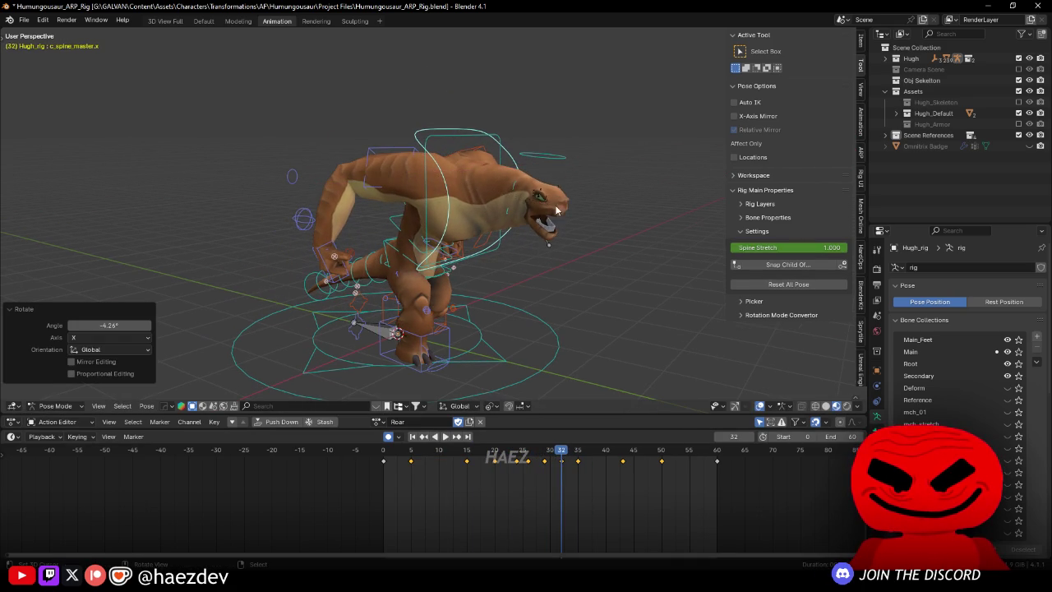
Step: Rotate the neck master 5.65° about X and replay the roar to review the head
{"action": "left_click", "coordinate": [515, 185]}
{"action": "key", "text": "r"}
{"action": "key", "text": "x"}
{"action": "left_click", "coordinate": [580, 214]}
{"action": "key", "text": "space"}
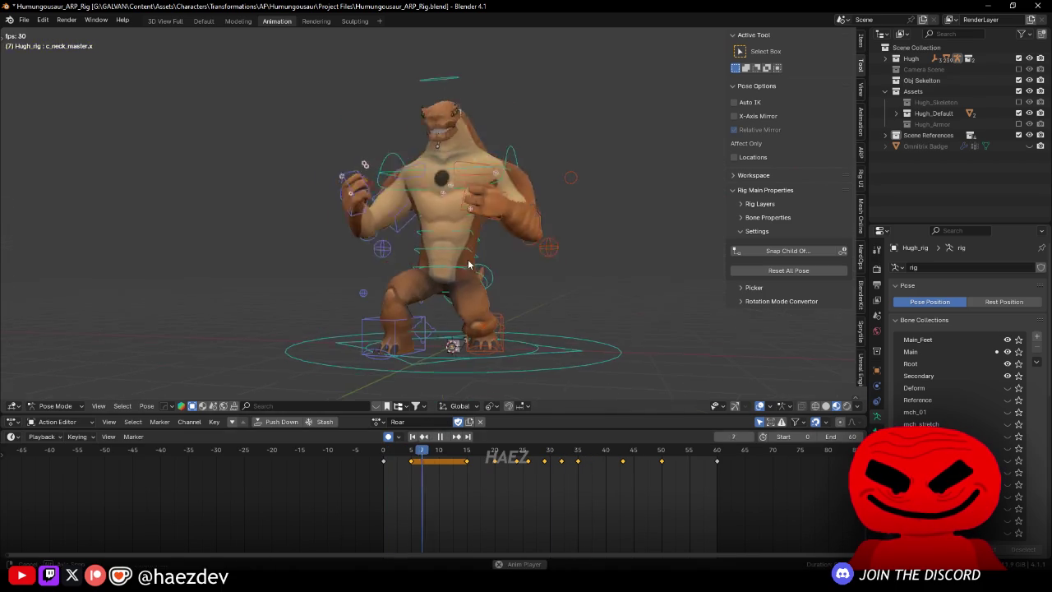
Step: Select the left hand IK control and review the roar from side and front views
{"action": "mouse_move", "coordinate": [479, 450]}
{"action": "left_mouse_down"}
{"action": "mouse_move", "coordinate": [479, 498]}
{"action": "mouse_move", "coordinate": [566, 460]}
{"action": "mouse_move", "coordinate": [430, 463]}
{"action": "mouse_move", "coordinate": [543, 497]}
{"action": "mouse_move", "coordinate": [466, 484]}
{"action": "mouse_move", "coordinate": [494, 483]}
{"action": "left_mouse_up"}
{"action": "left_click", "coordinate": [544, 256]}
{"action": "key", "text": "space"}
{"action": "key", "text": "space"}
{"action": "mouse_move", "coordinate": [460, 329]}
{"action": "left_mouse_down"}
{"action": "mouse_move", "coordinate": [436, 311]}
{"action": "mouse_move", "coordinate": [575, 284]}
{"action": "left_mouse_up"}
{"action": "key", "text": "space"}
{"action": "left_click_drag", "start_coordinate": [494, 465], "coordinate": [467, 464]}
{"action": "key", "text": "space"}
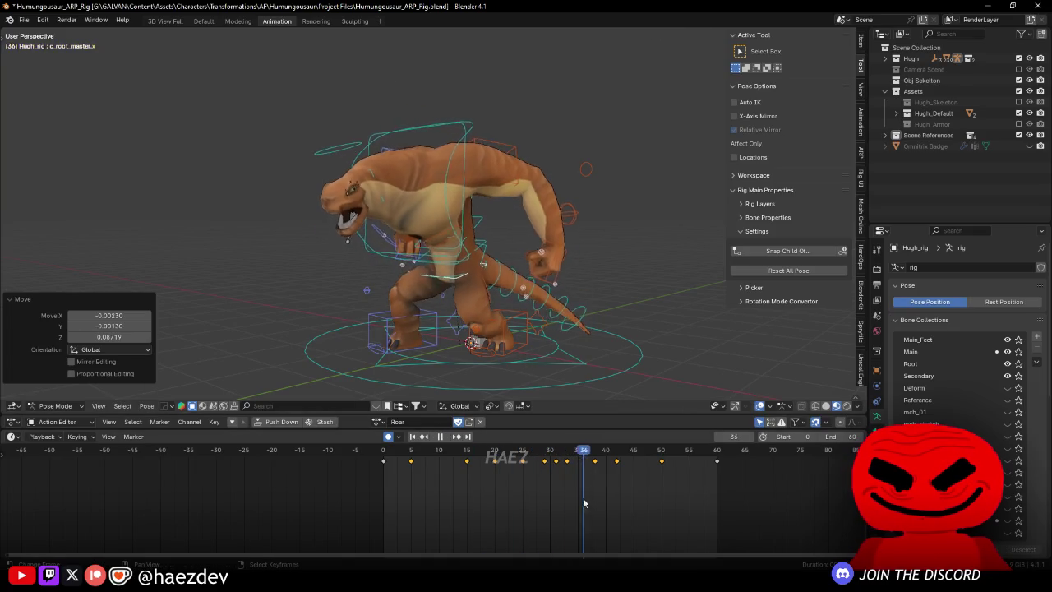
{"action": "key", "text": "space"}
Step: Move the root master on frame 23 and review the result from several angles
{"action": "key", "text": "g"}
{"action": "left_click", "coordinate": [538, 350]}
{"action": "key", "text": "space"}
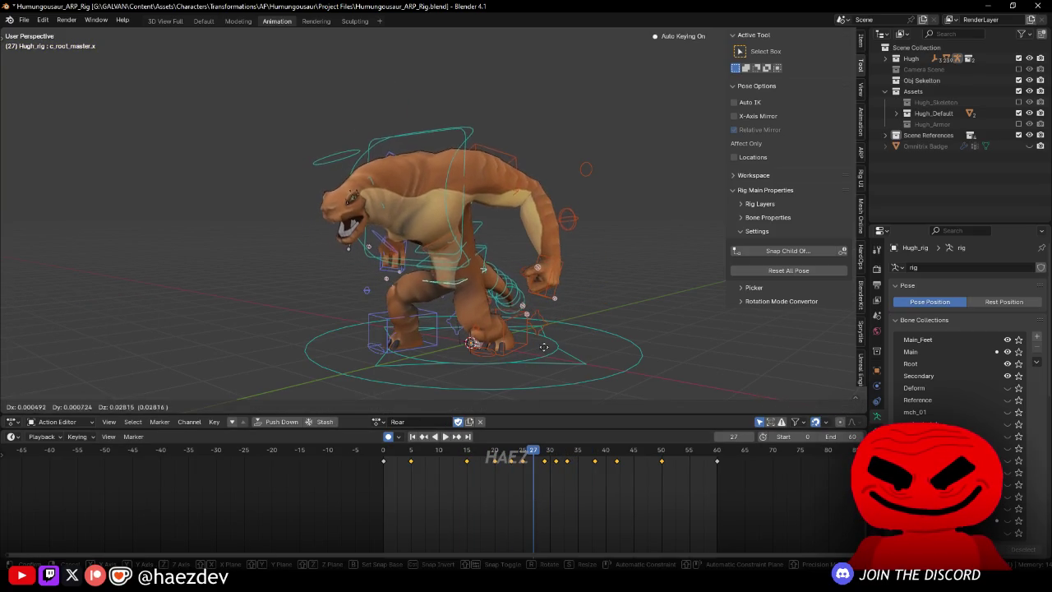
{"action": "key", "text": "KP_1"}
{"action": "key", "text": "space"}
{"action": "mouse_move", "coordinate": [603, 281]}
{"action": "left_mouse_down"}
{"action": "mouse_move", "coordinate": [380, 284]}
{"action": "mouse_move", "coordinate": [530, 257]}
{"action": "left_mouse_up"}
{"action": "left_click_drag", "start_coordinate": [436, 473], "coordinate": [537, 477]}
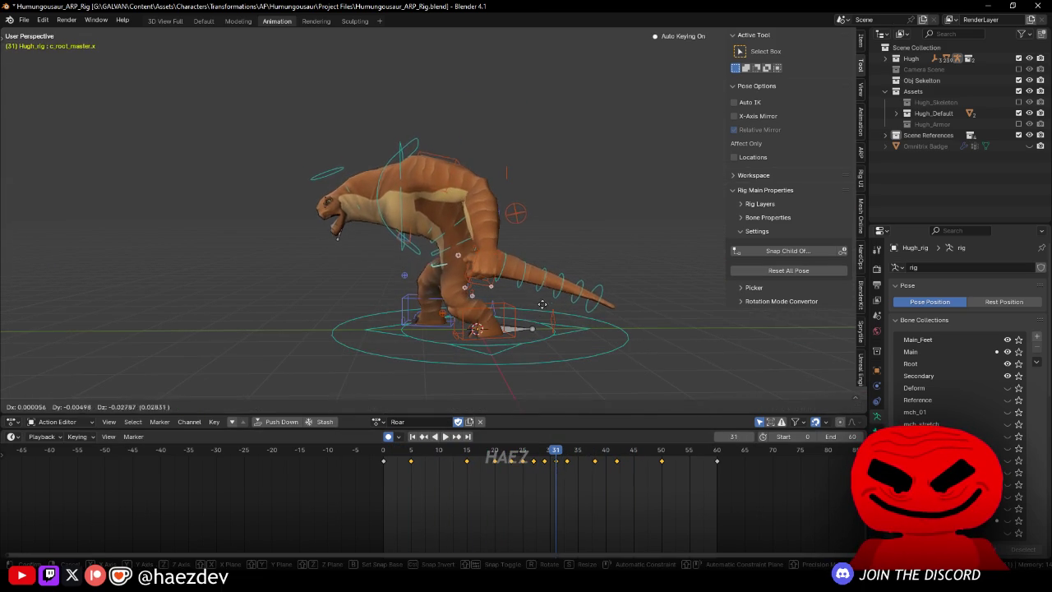
{"action": "left_click_drag", "start_coordinate": [493, 345], "coordinate": [568, 343]}
{"action": "key", "text": "space"}
{"action": "left_click", "coordinate": [551, 504]}
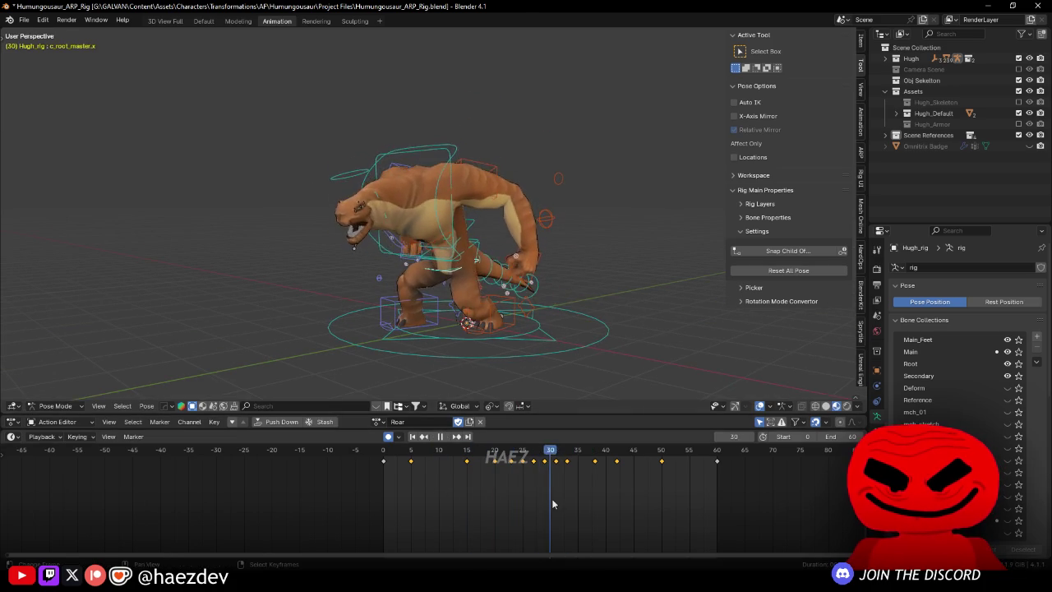
Step: Nudge the root master on frames 24, 25 and 27, ending at Y -0.02881, Z 0.00298
{"action": "left_click", "coordinate": [517, 473]}
{"action": "key", "text": "g"}
{"action": "key", "text": "Return"}
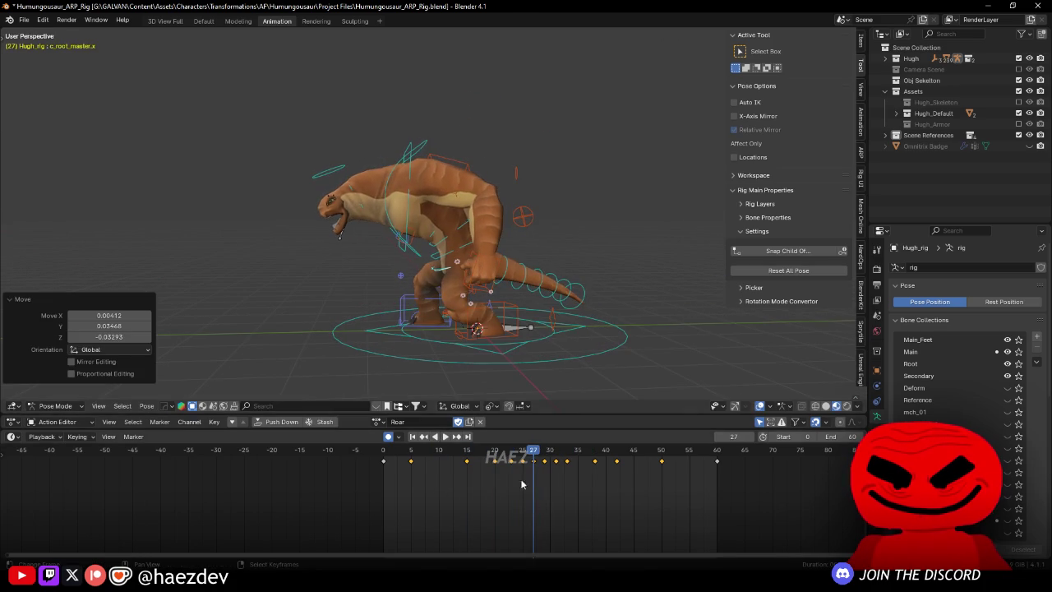
{"action": "mouse_move", "coordinate": [512, 469]}
{"action": "left_mouse_down"}
{"action": "mouse_move", "coordinate": [466, 472]}
{"action": "mouse_move", "coordinate": [541, 476]}
{"action": "mouse_move", "coordinate": [521, 476]}
{"action": "left_mouse_up"}
{"action": "key", "text": "g"}
{"action": "key", "text": "Return"}
{"action": "key", "text": "Up"}
{"action": "key", "text": "g"}
{"action": "key", "text": "Return"}
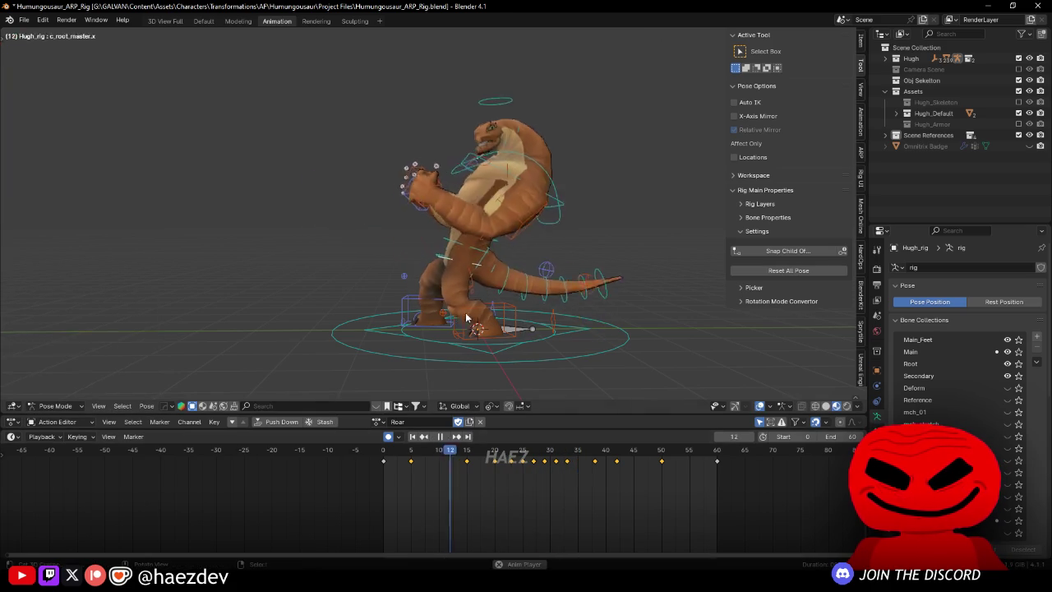
{"action": "left_click_drag", "start_coordinate": [473, 321], "coordinate": [564, 309]}
{"action": "left_click", "coordinate": [482, 513]}
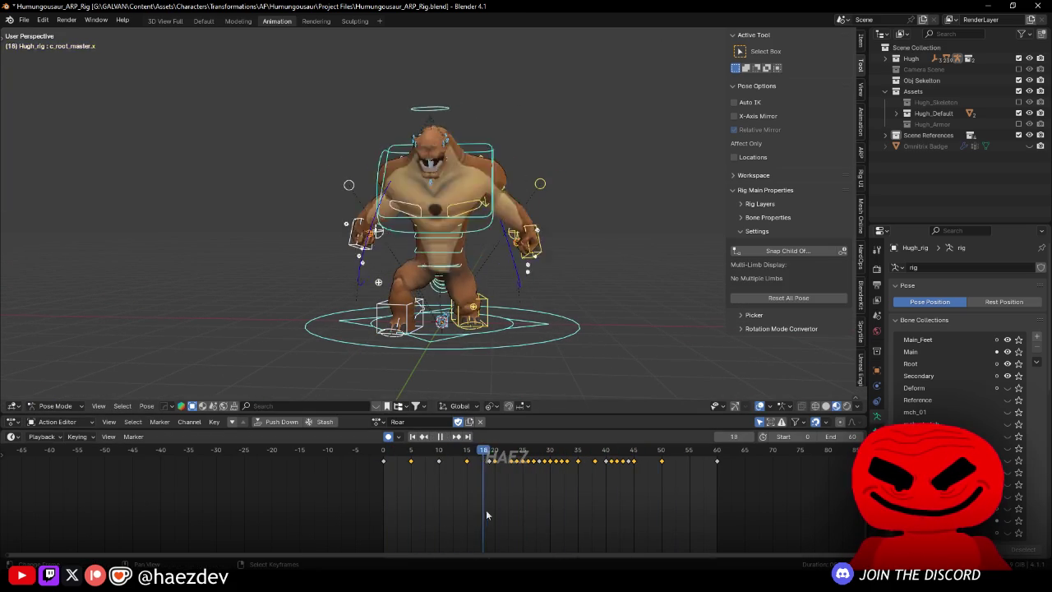
Step: Rotate the spine master -17.6° about the X axis at frame 10
{"action": "left_click", "coordinate": [452, 194]}
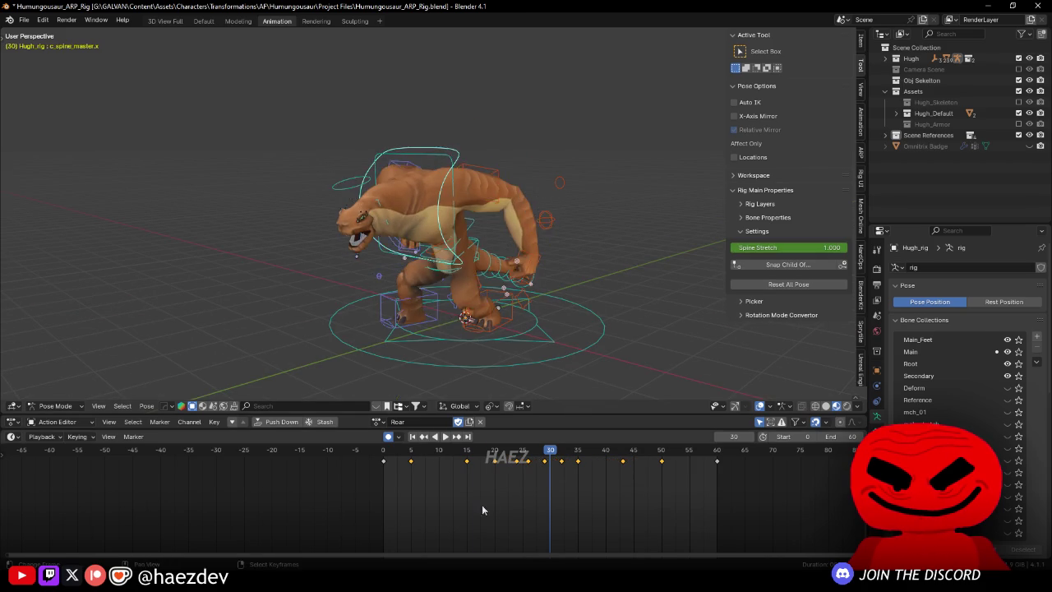
{"action": "left_click", "coordinate": [440, 480]}
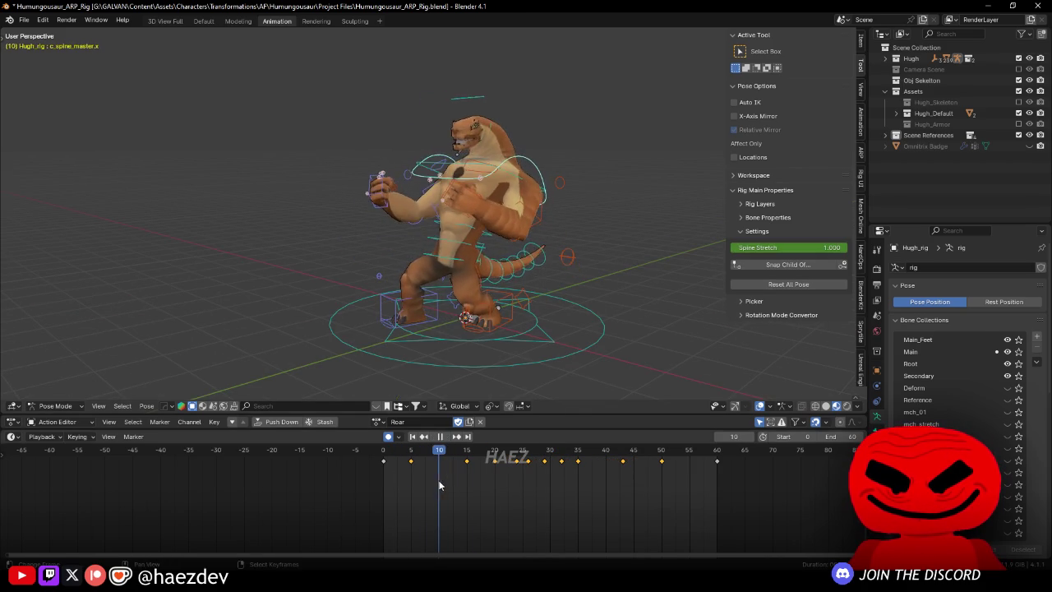
{"action": "key", "text": "r"}
{"action": "key", "text": "x"}
{"action": "left_click", "coordinate": [431, 434]}
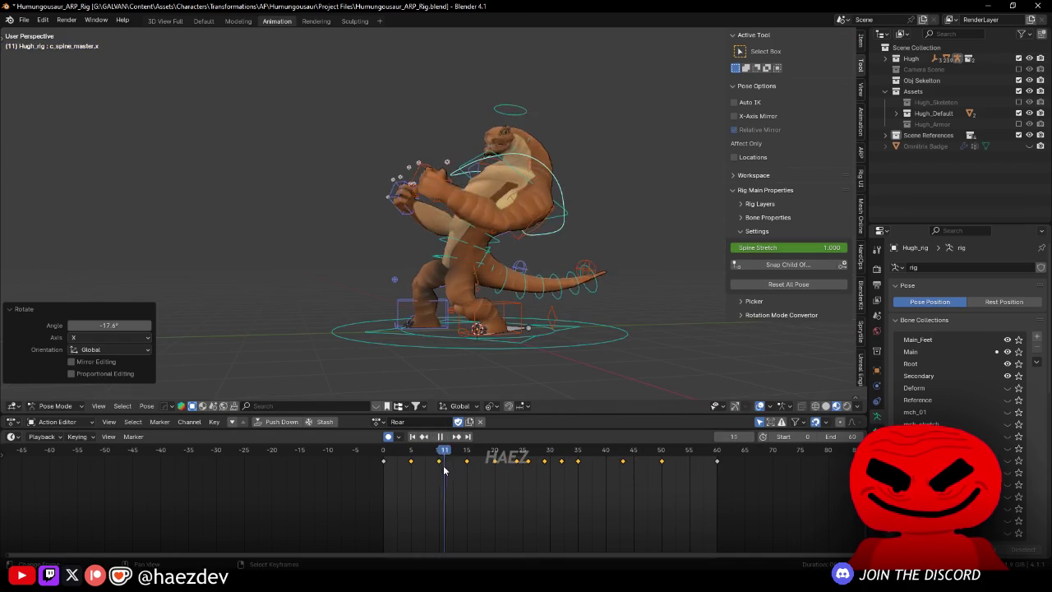
Step: Replay the roar from front and side angles to review the spine change
{"action": "key", "text": "space"}
{"action": "key", "text": "KP_1"}
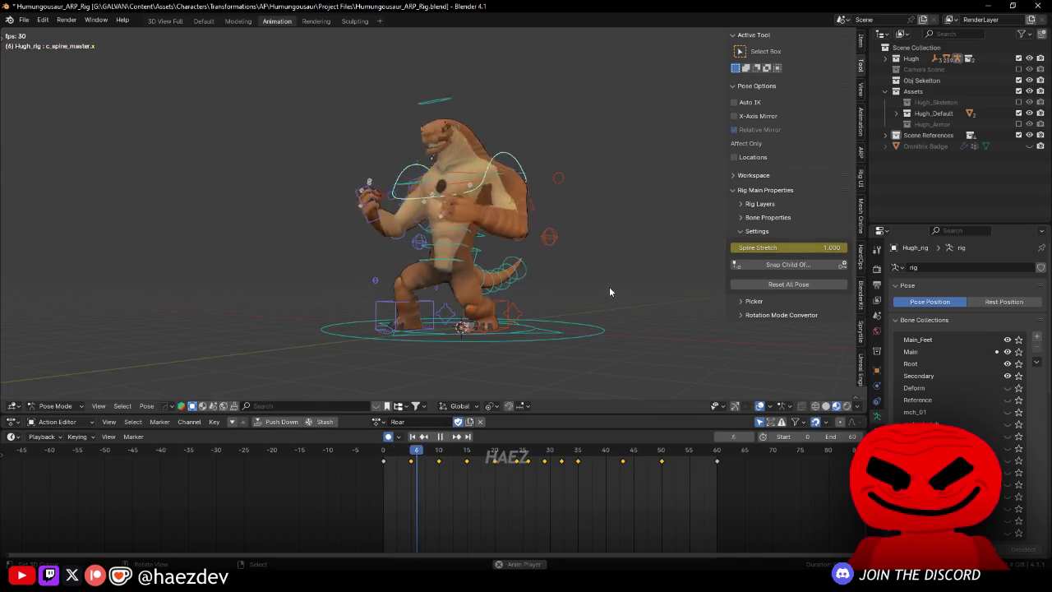
{"action": "key", "text": "Left"}
{"action": "left_click_drag", "start_coordinate": [493, 346], "coordinate": [611, 353]}
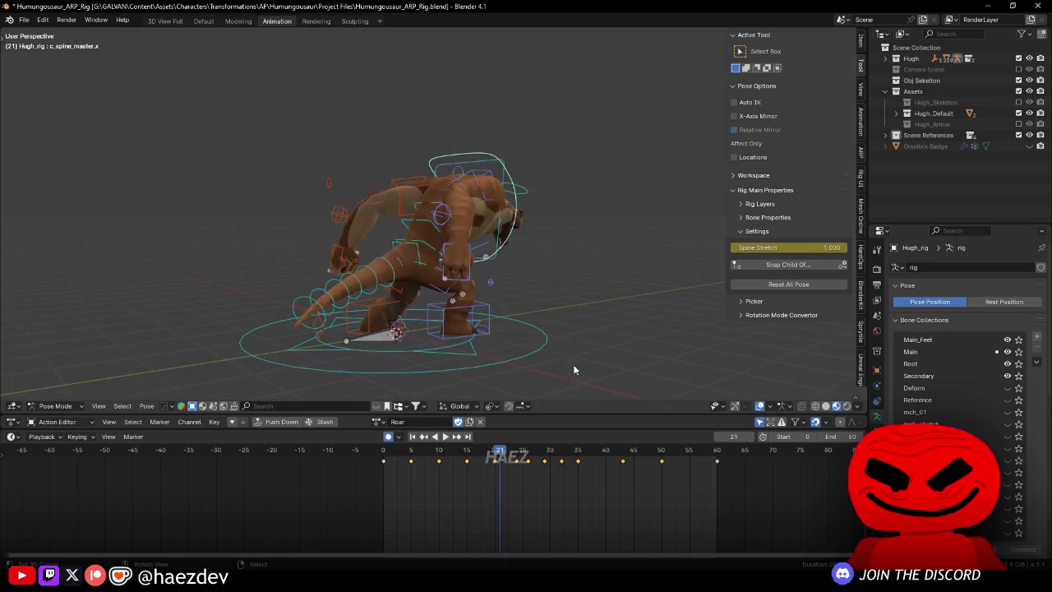
{"action": "key", "text": "space"}
{"action": "left_click_drag", "start_coordinate": [461, 328], "coordinate": [645, 325]}
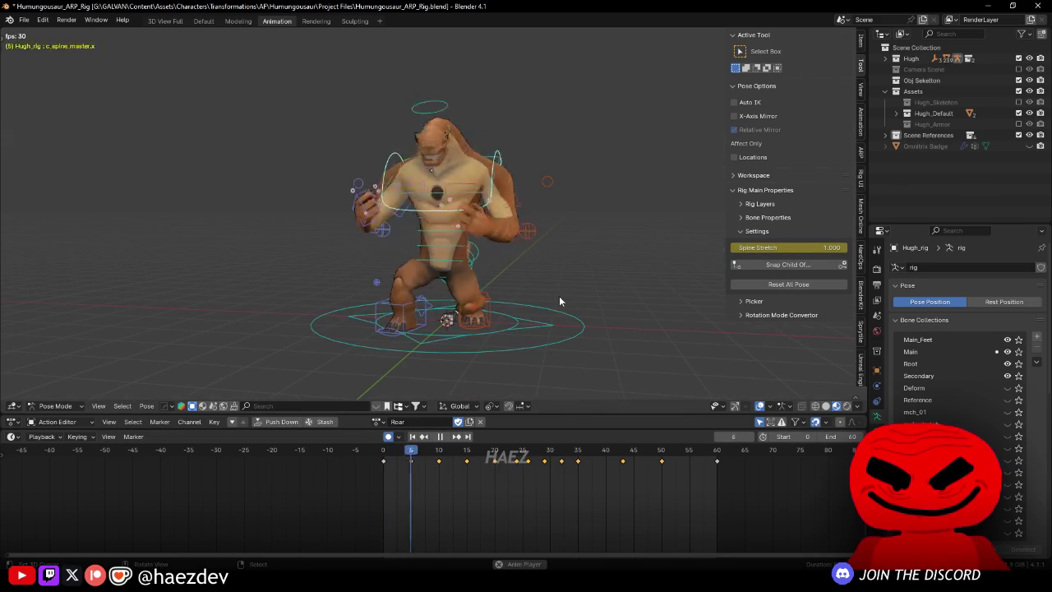
{"action": "key", "text": "space"}
{"action": "key", "text": "space"}
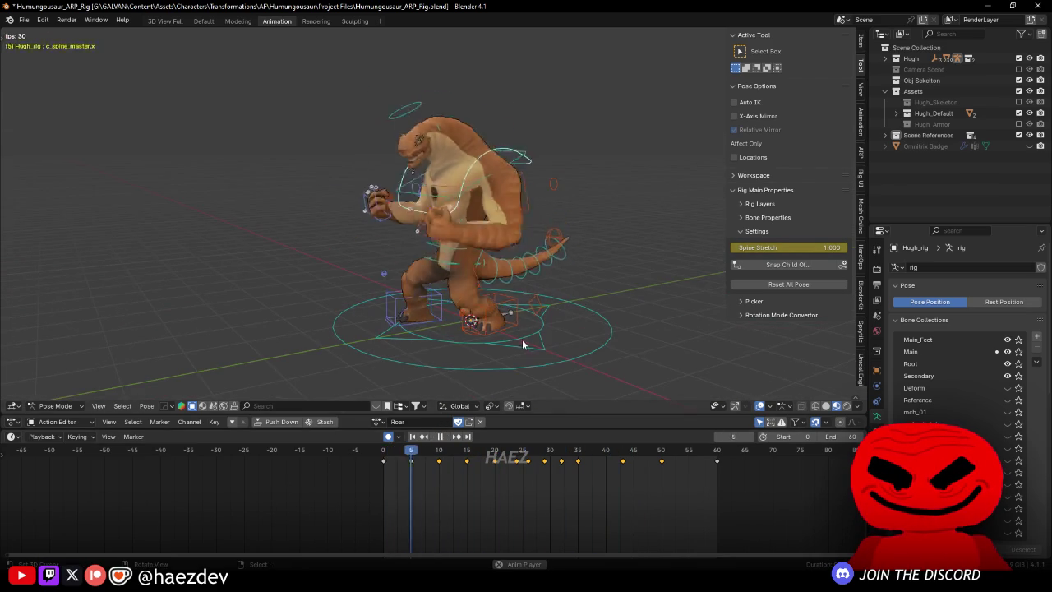
{"action": "left_click_drag", "start_coordinate": [510, 345], "coordinate": [578, 336]}
Step: Pick c_foot_ik.r in Right Ortho view and play the Roar's opening frames from frame 0
{"action": "key", "text": "KP_3"}
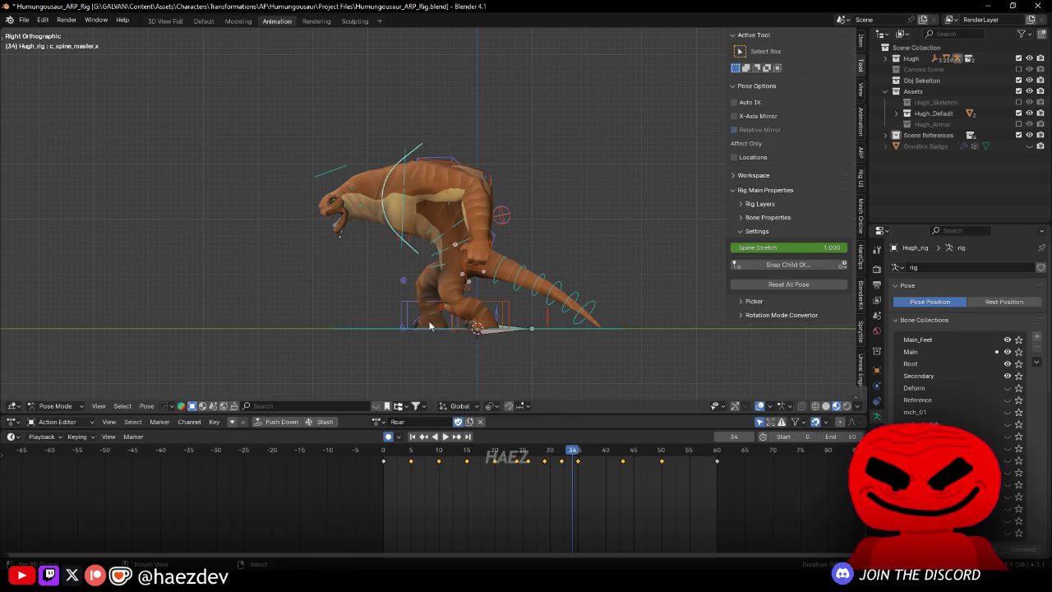
{"action": "left_click", "coordinate": [440, 329]}
{"action": "key", "text": "shift+Left"}
{"action": "key", "text": "space"}
{"action": "key", "text": "space"}
{"action": "mouse_move", "coordinate": [365, 475]}
{"action": "left_mouse_down"}
{"action": "mouse_move", "coordinate": [434, 466]}
{"action": "mouse_move", "coordinate": [419, 473]}
{"action": "left_mouse_up"}
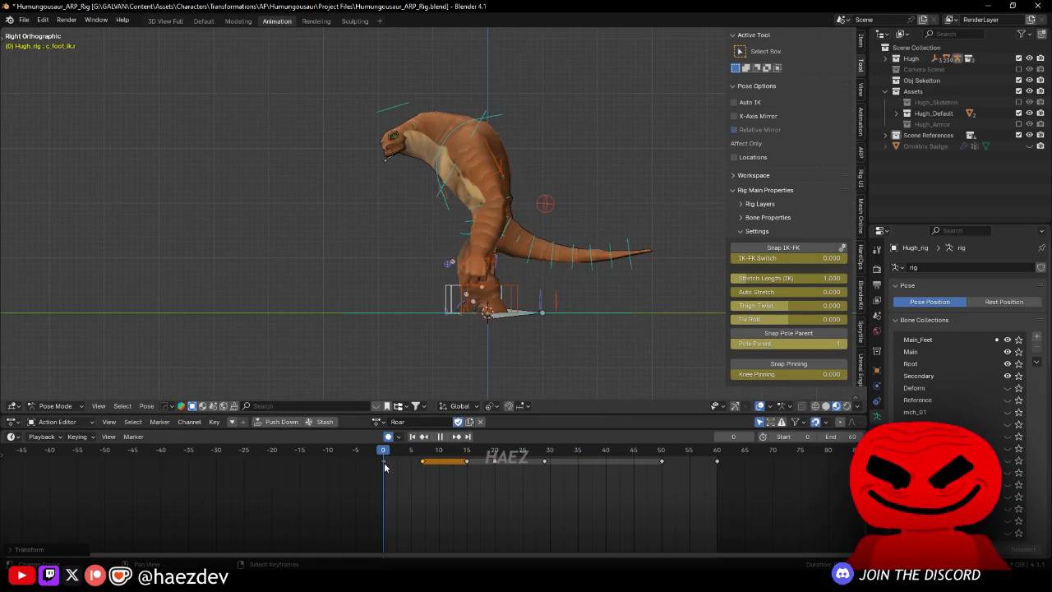
Step: Move and rotate the right foot IK controller into a new stomp pose
{"action": "key", "text": "g"}
{"action": "left_click", "coordinate": [443, 281]}
{"action": "key", "text": "r"}
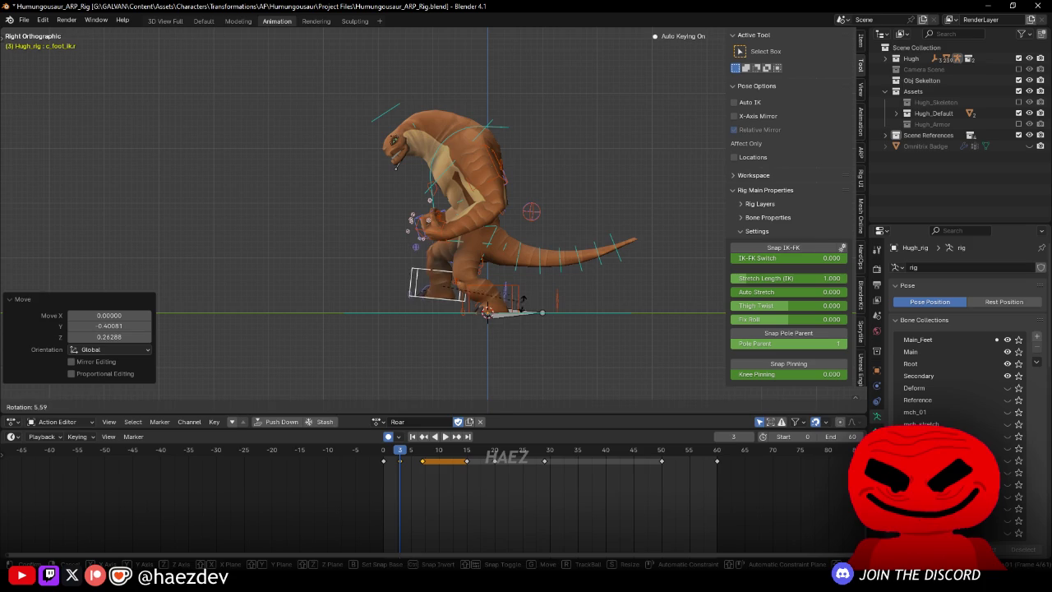
{"action": "left_click", "coordinate": [410, 300]}
{"action": "left_click", "coordinate": [499, 288]}
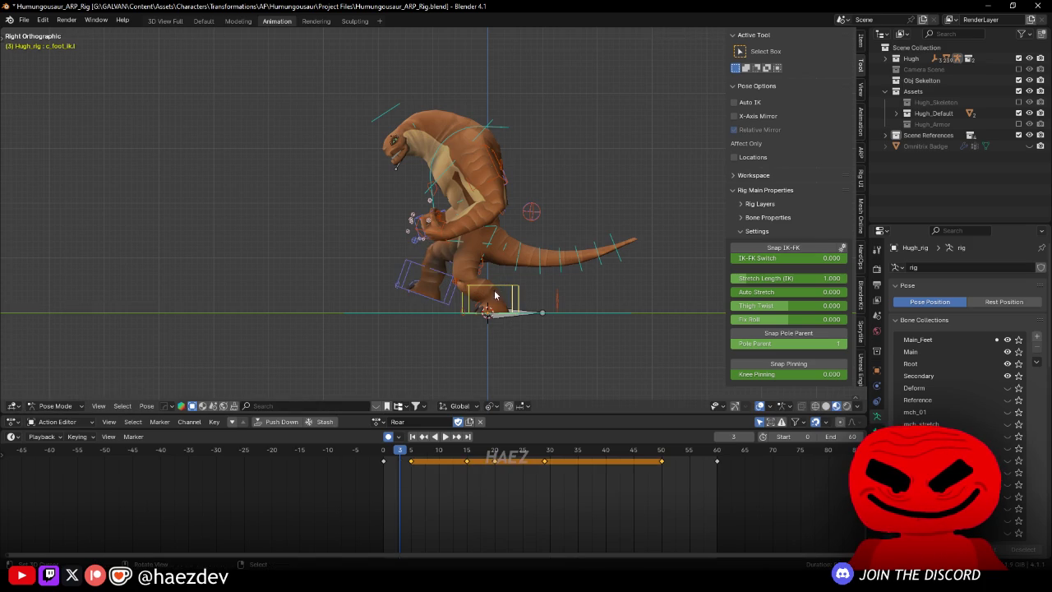
Step: Preview the stomp, then shift the foot key from frame 3 to frame 10
{"action": "mouse_move", "coordinate": [408, 467]}
{"action": "left_mouse_down"}
{"action": "mouse_move", "coordinate": [389, 470]}
{"action": "mouse_move", "coordinate": [400, 470]}
{"action": "left_mouse_up"}
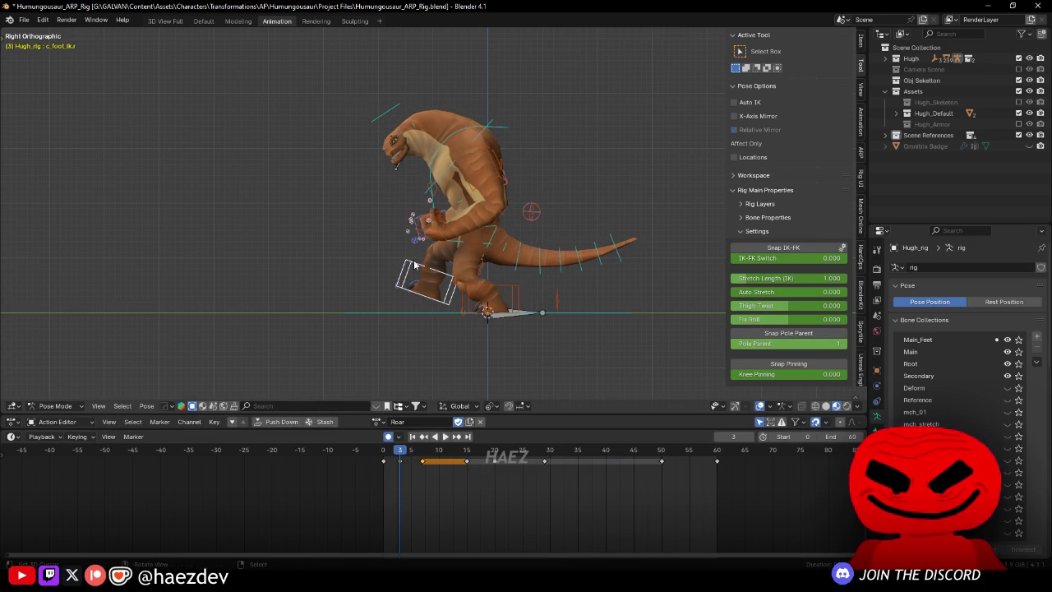
{"action": "key", "text": "space"}
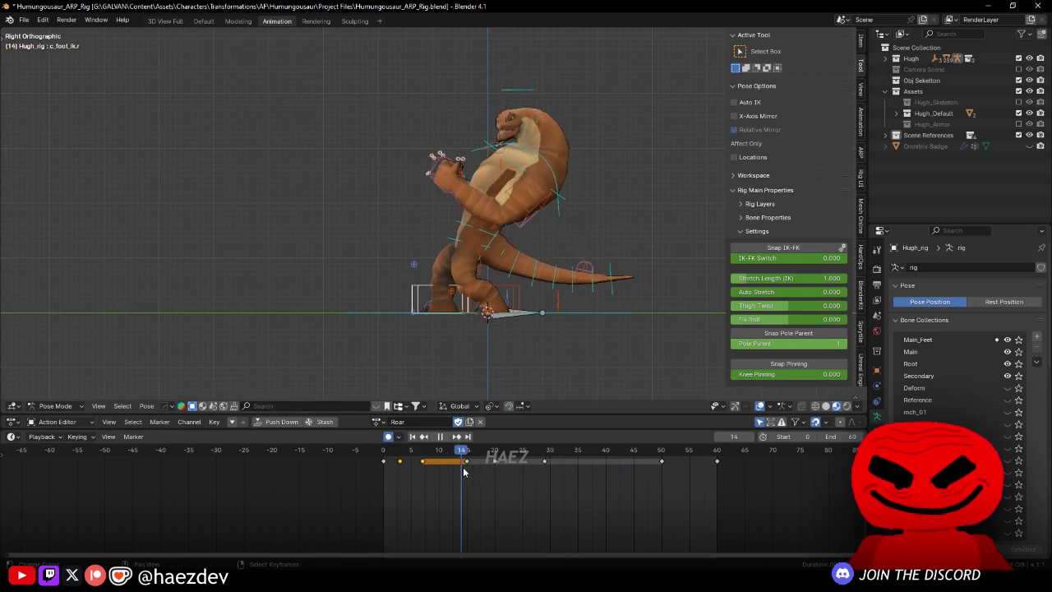
{"action": "key", "text": "space"}
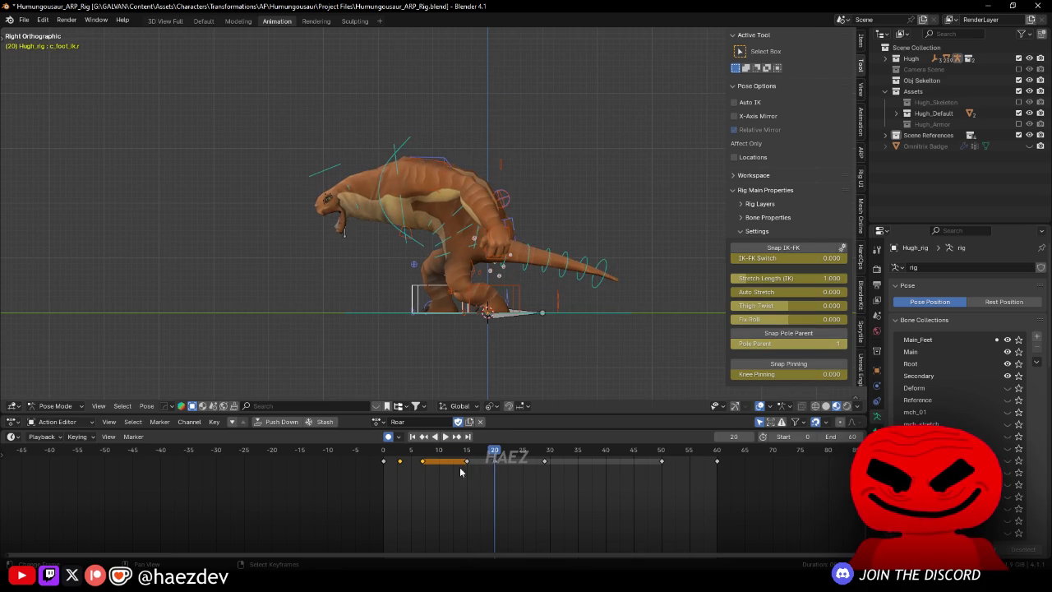
{"action": "left_click_drag", "start_coordinate": [417, 471], "coordinate": [473, 460]}
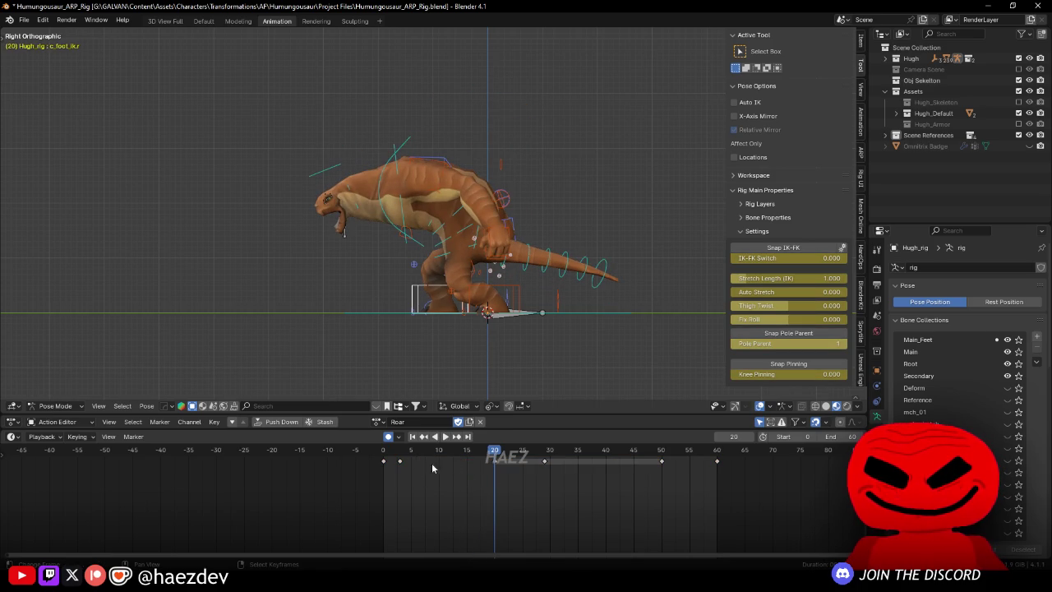
{"action": "left_click_drag", "start_coordinate": [402, 461], "coordinate": [439, 461]}
{"action": "key", "text": "shift+Left"}
{"action": "key", "text": "space"}
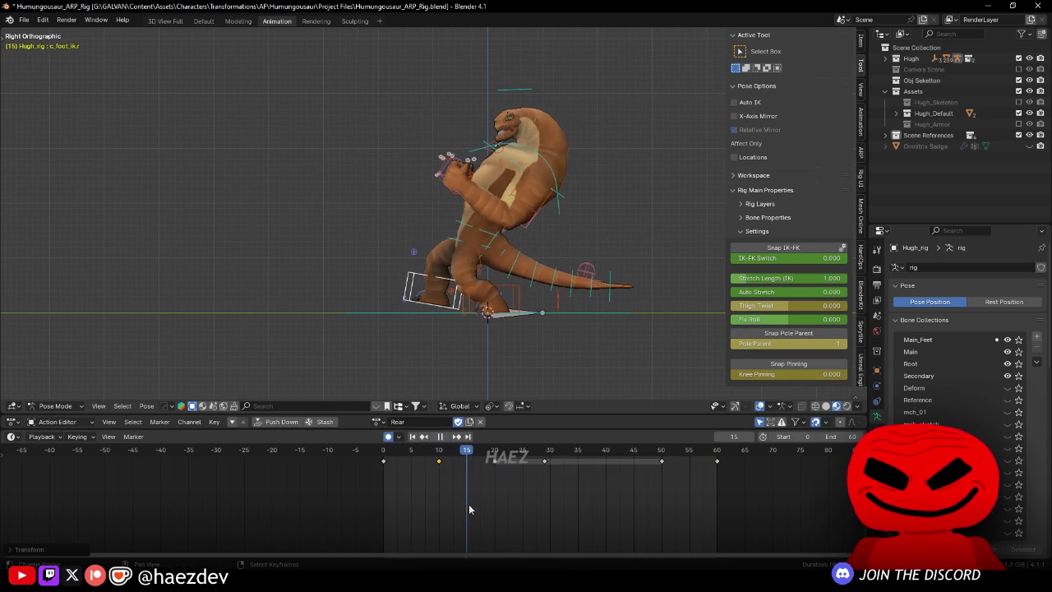
{"action": "key", "text": "space"}
Step: Rotate the right foot controller at frame 15
{"action": "left_click_drag", "start_coordinate": [494, 500], "coordinate": [469, 495]}
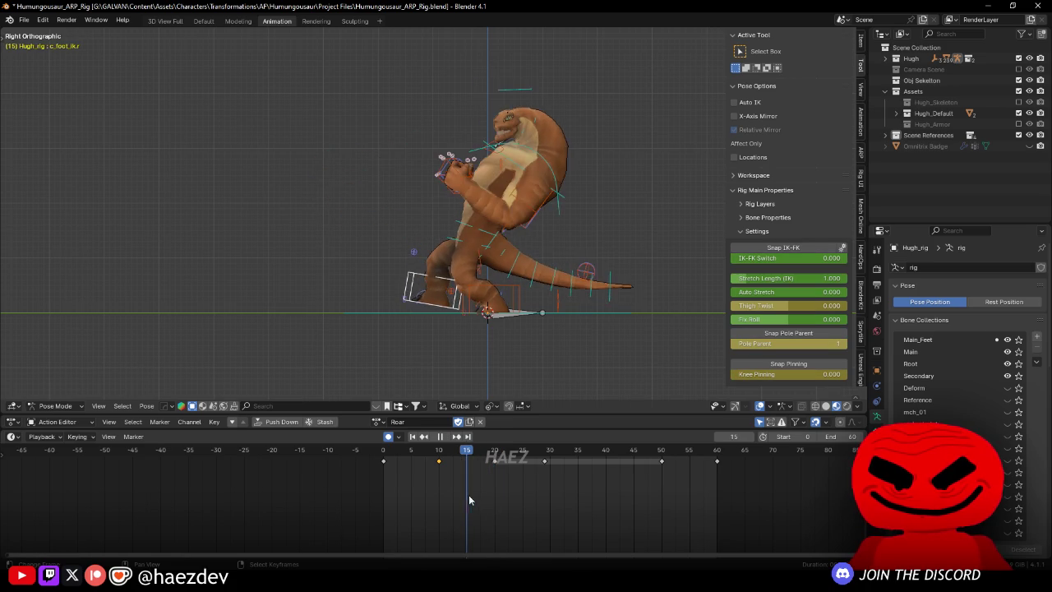
{"action": "scroll", "coordinate": [515, 330], "scroll_direction": "up", "scroll_amount": 2}
{"action": "key", "text": "r"}
{"action": "left_click", "coordinate": [510, 364]}
{"action": "key", "text": "g"}
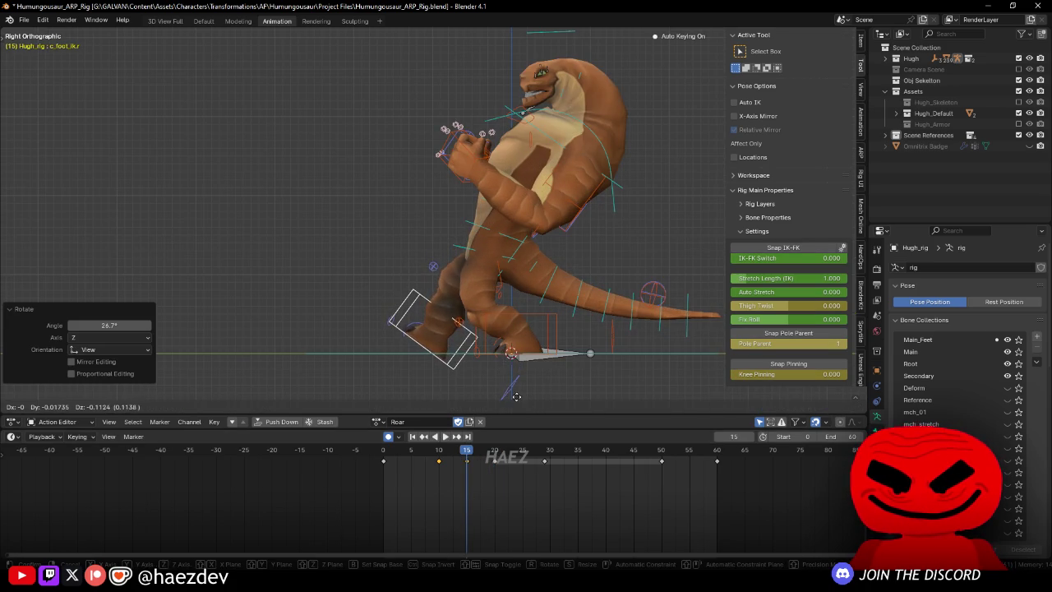
{"action": "key", "text": "Escape"}
Step: Rotate and raise the right foot at frame 10 to Z 0.11384, then replay
{"action": "key", "text": "Down"}
{"action": "key", "text": "r"}
{"action": "left_click", "coordinate": [519, 329]}
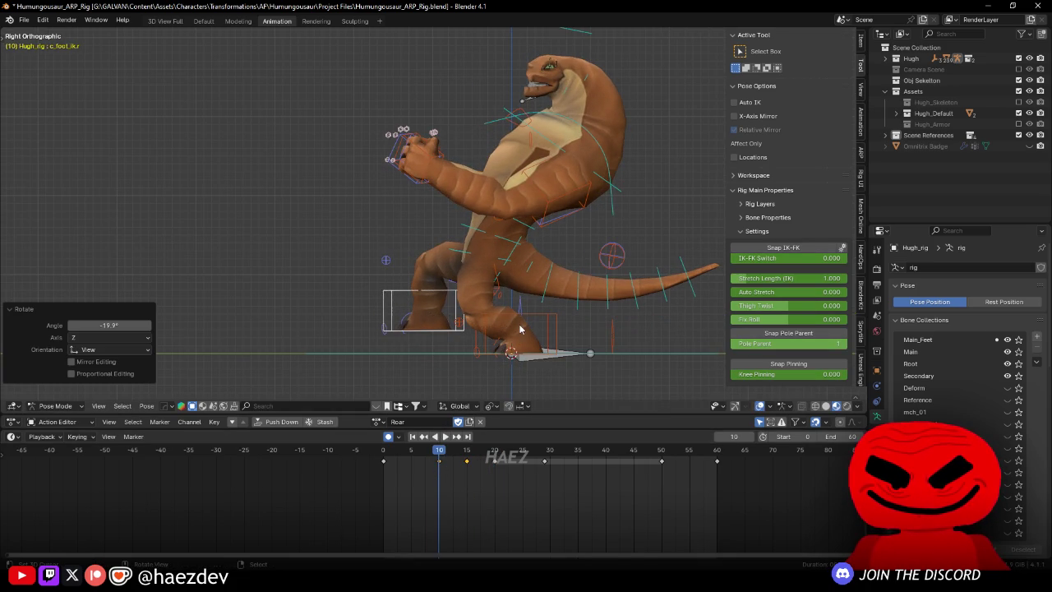
{"action": "key", "text": "g"}
{"action": "left_click", "coordinate": [513, 345]}
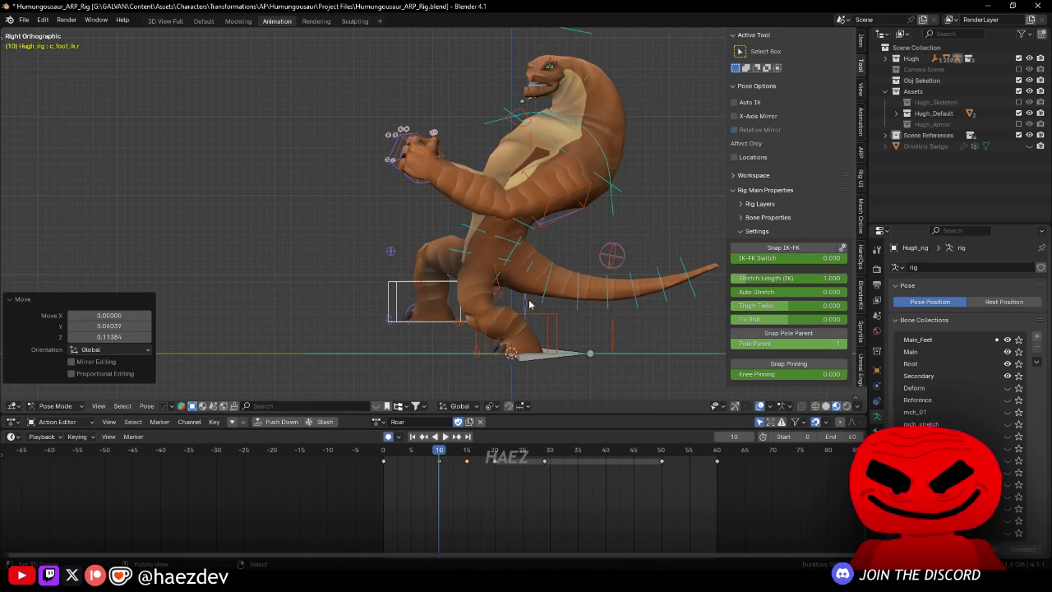
{"action": "key", "text": "shift+Left"}
{"action": "key", "text": "space"}
Step: Rotate the right foot -31.58° and reposition it at frame 5, then replay
{"action": "key", "text": "space"}
{"action": "key", "text": "r"}
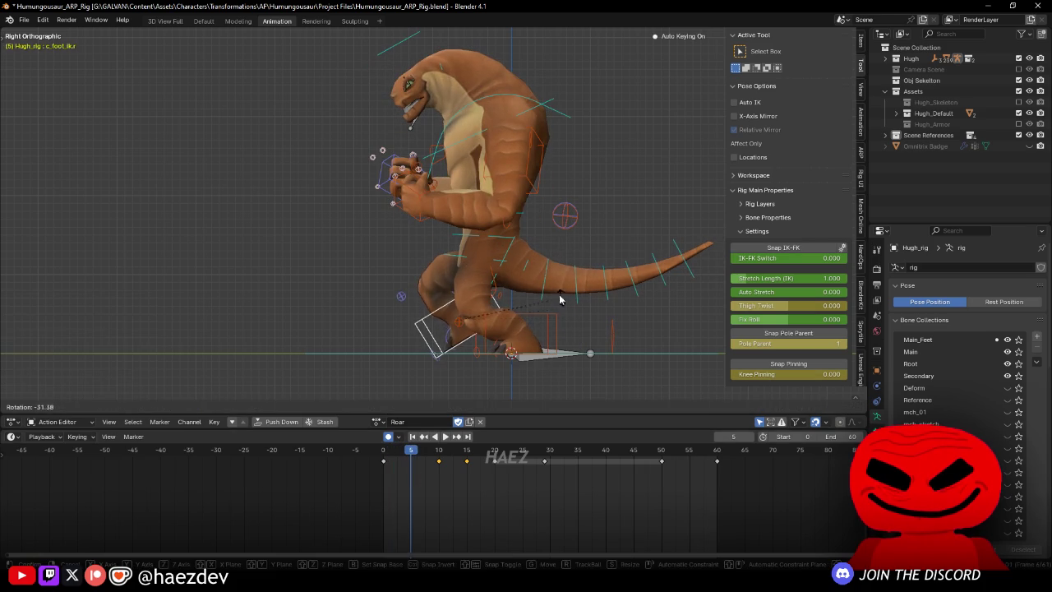
{"action": "left_click", "coordinate": [416, 460]}
{"action": "key", "text": "g"}
{"action": "left_click", "coordinate": [419, 457]}
{"action": "key", "text": "shift+Left"}
{"action": "key", "text": "space"}
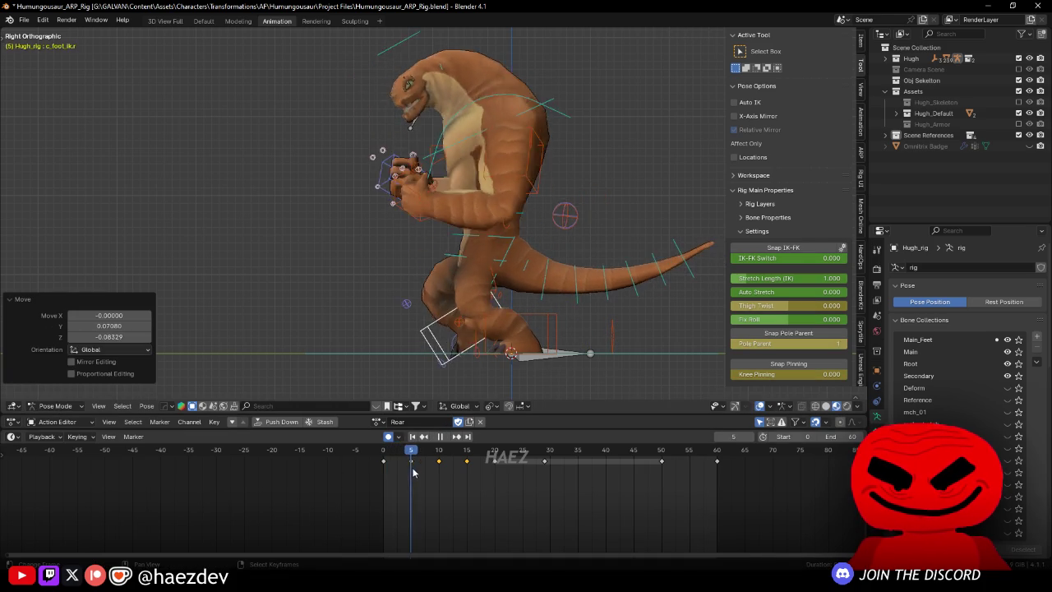
{"action": "key", "text": "space"}
Step: Slide the frame 20 foot key to about frame 17 and replay the new timing
{"action": "left_click", "coordinate": [490, 460]}
{"action": "key", "text": "g"}
{"action": "left_click", "coordinate": [471, 465]}
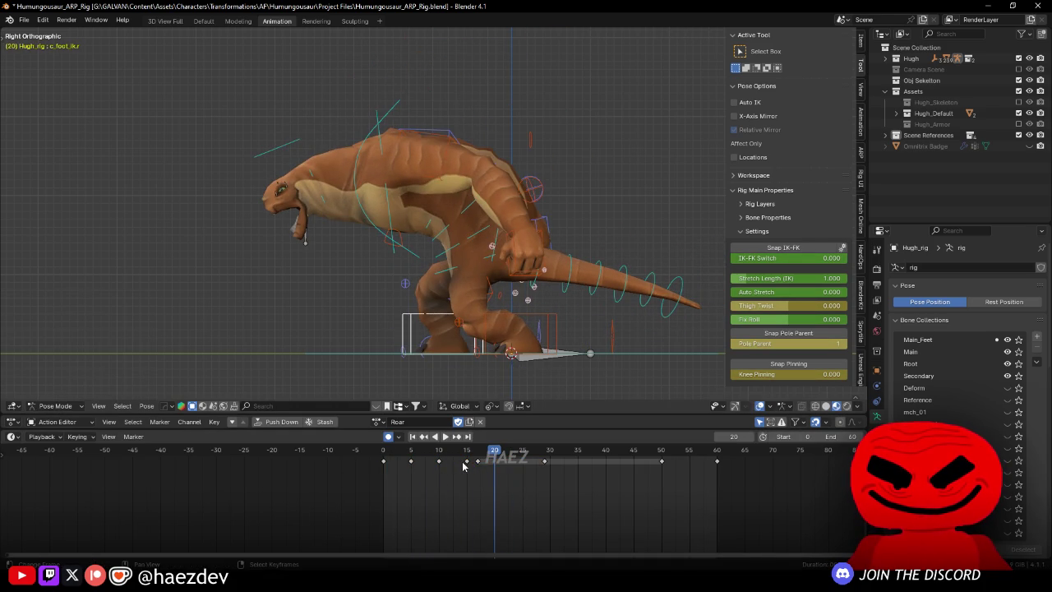
{"action": "key", "text": "space"}
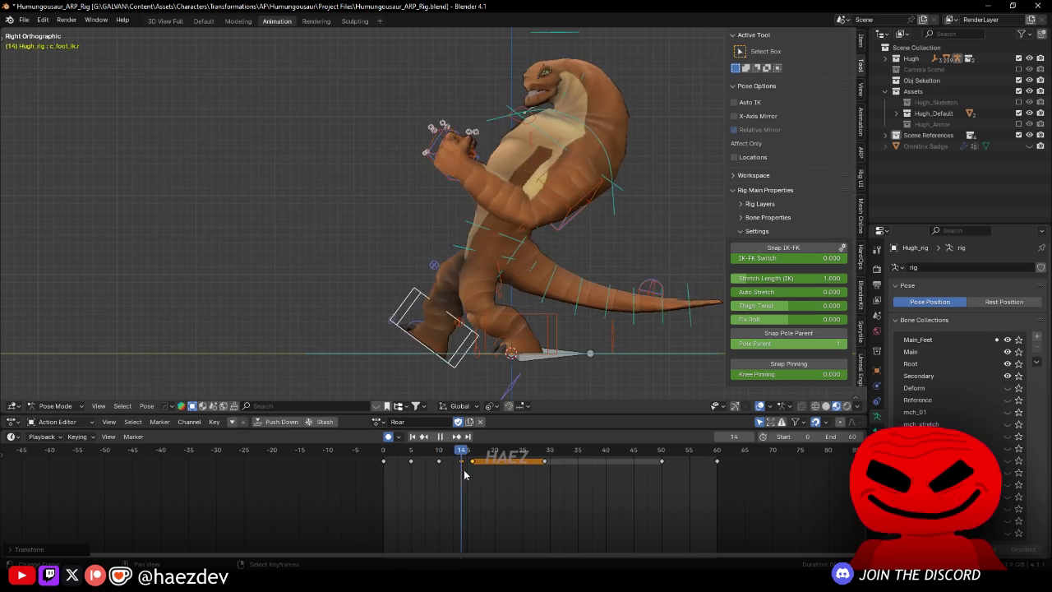
{"action": "key", "text": "space"}
{"action": "left_click", "coordinate": [442, 275]}
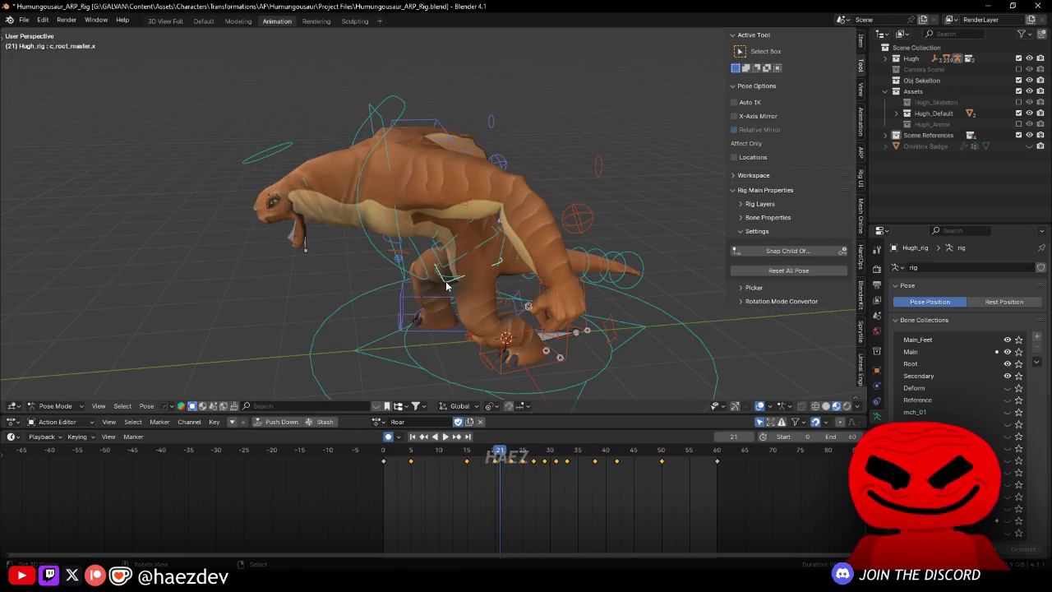
Step: In side view, move the root's frame 15 key to about frame 13 and replay
{"action": "key", "text": "KP_3"}
{"action": "key", "text": "space"}
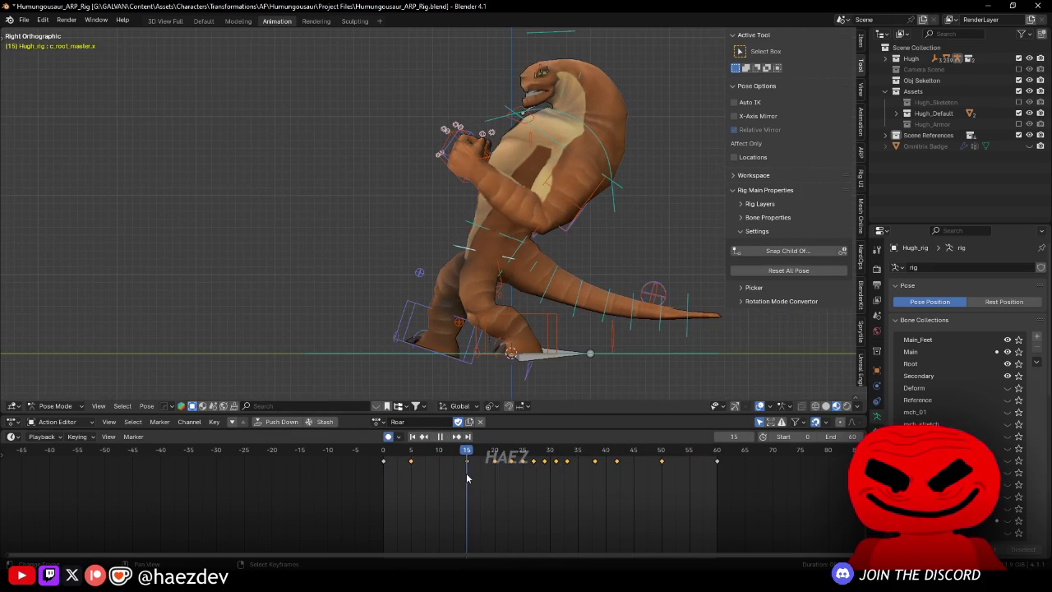
{"action": "left_click_drag", "start_coordinate": [466, 462], "coordinate": [460, 469]}
{"action": "key", "text": "space"}
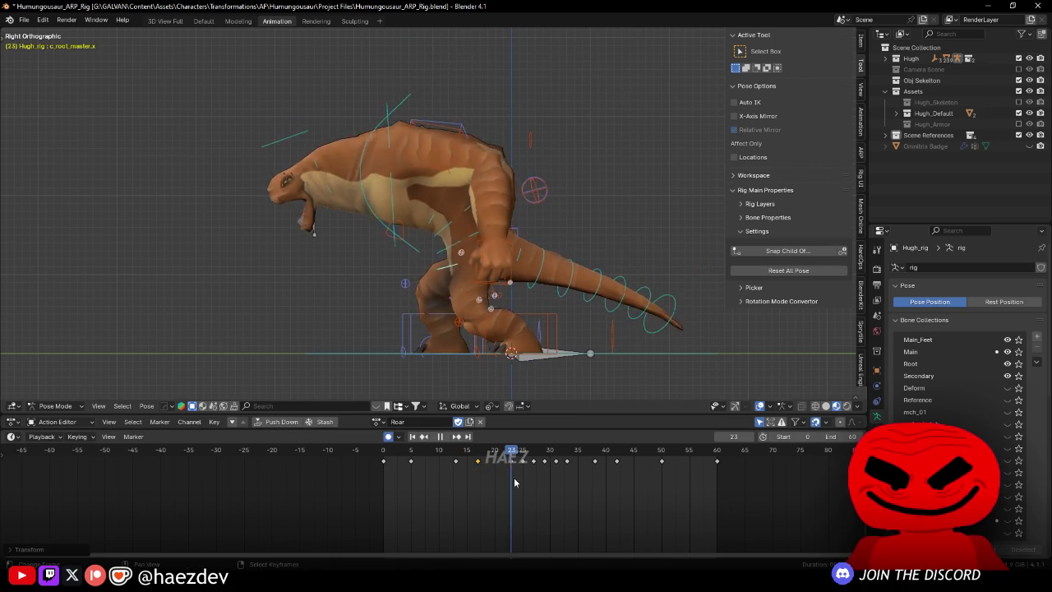
Step: Move the root controller at frame 5 by Y 0.02707, Z 0.09371, then replay
{"action": "left_click_drag", "start_coordinate": [493, 312], "coordinate": [578, 294]}
{"action": "key", "text": "Escape"}
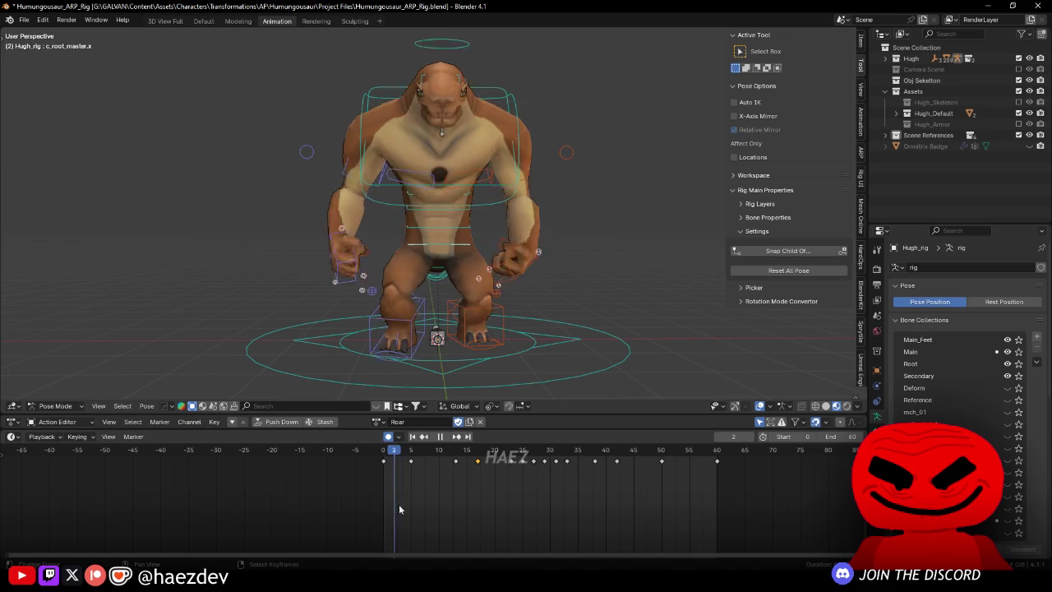
{"action": "key", "text": "space"}
{"action": "mouse_move", "coordinate": [460, 374]}
{"action": "left_mouse_down"}
{"action": "mouse_move", "coordinate": [499, 371]}
{"action": "mouse_move", "coordinate": [507, 352]}
{"action": "left_mouse_up"}
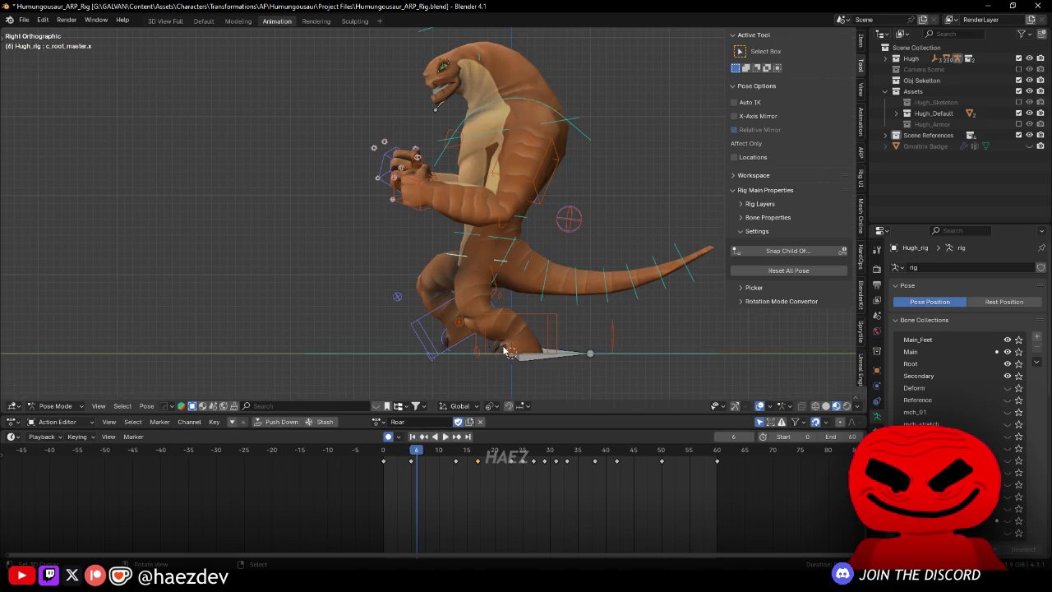
{"action": "key", "text": "g"}
{"action": "key", "text": "Return"}
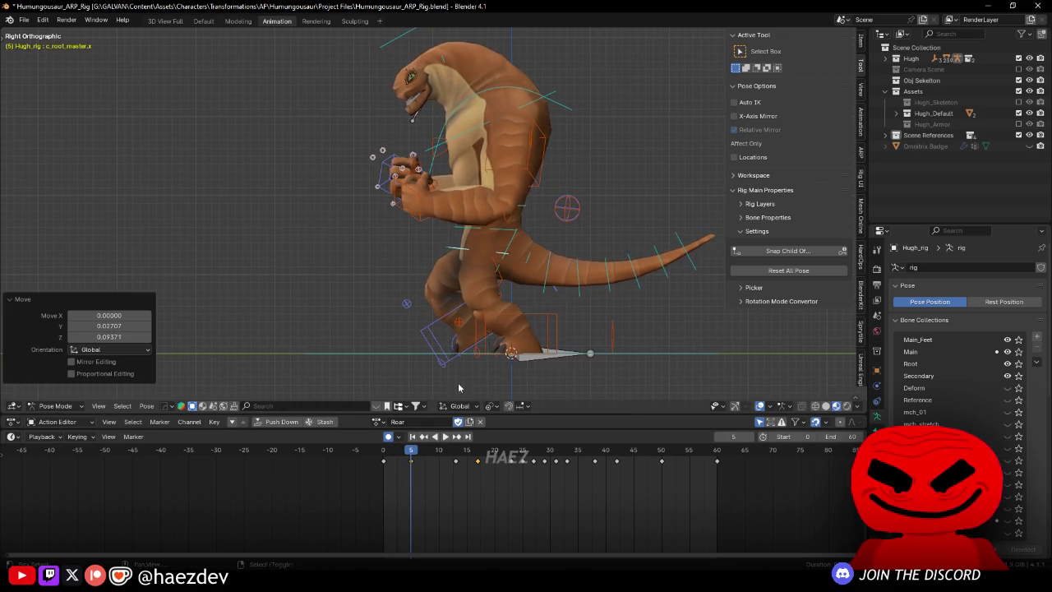
{"action": "key", "text": "shift+Left"}
{"action": "key", "text": "space"}
{"action": "key", "text": "space"}
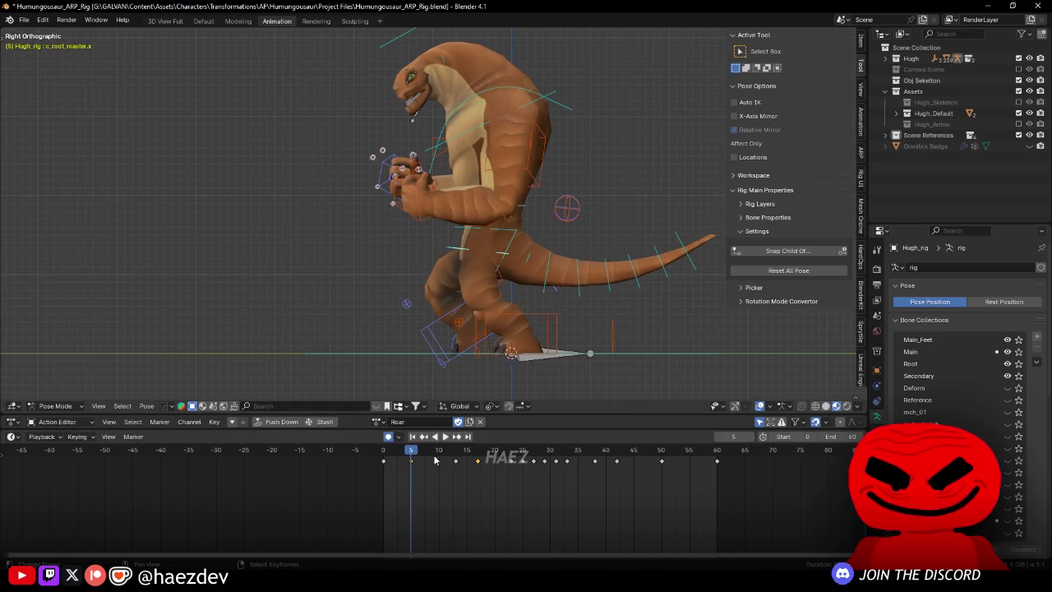
Step: Shift the left foot IK controller along Y at frame 0, then reduce the offset
{"action": "left_click", "coordinate": [545, 327]}
{"action": "key", "text": "g"}
{"action": "key", "text": "y"}
{"action": "key", "text": "Return"}
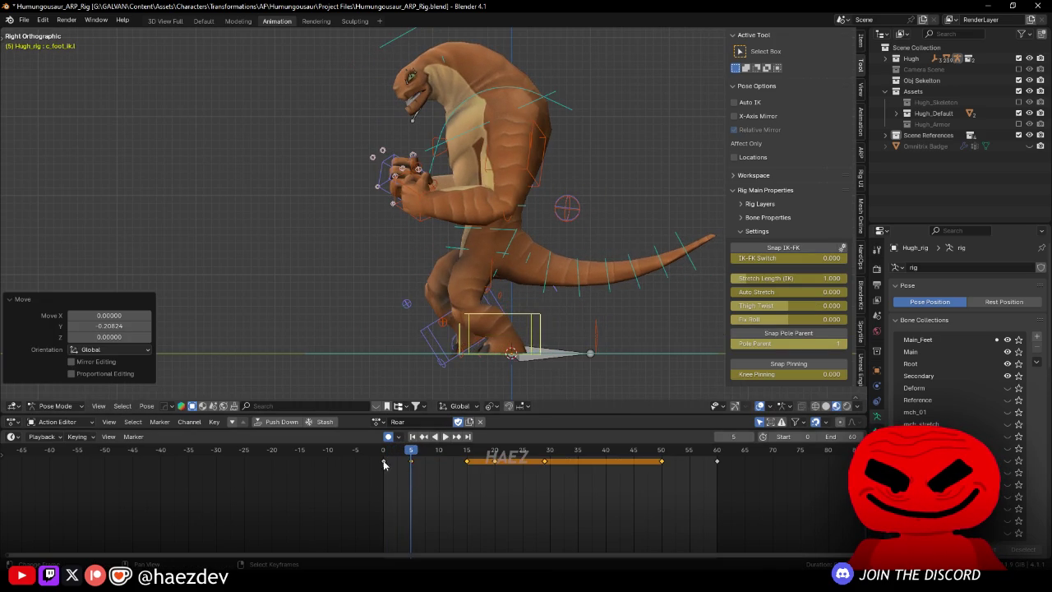
{"action": "key", "text": "shift+Left"}
{"action": "key", "text": "space"}
{"action": "key", "text": "space"}
{"action": "key", "text": "shift+Left"}
{"action": "key", "text": "g"}
{"action": "key", "text": "y"}
{"action": "key", "text": "Return"}
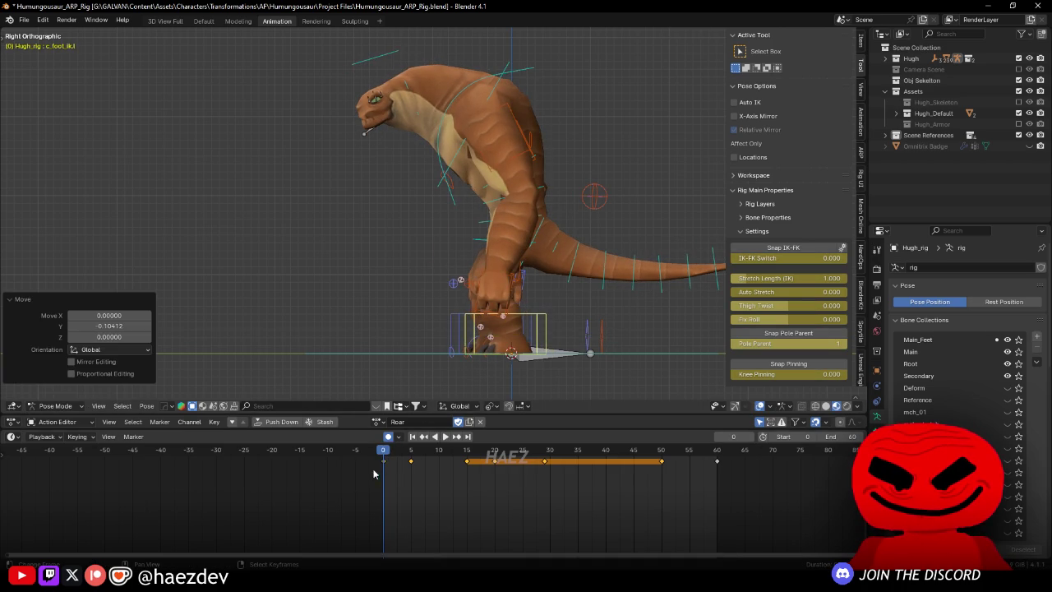
{"action": "key", "text": "space"}
{"action": "key", "text": "space"}
{"action": "key", "text": "shift+Left"}
Step: Move the left foot controller along Y at frame 5 and replay
{"action": "key", "text": "g"}
{"action": "key", "text": "y"}
{"action": "key", "text": "Return"}
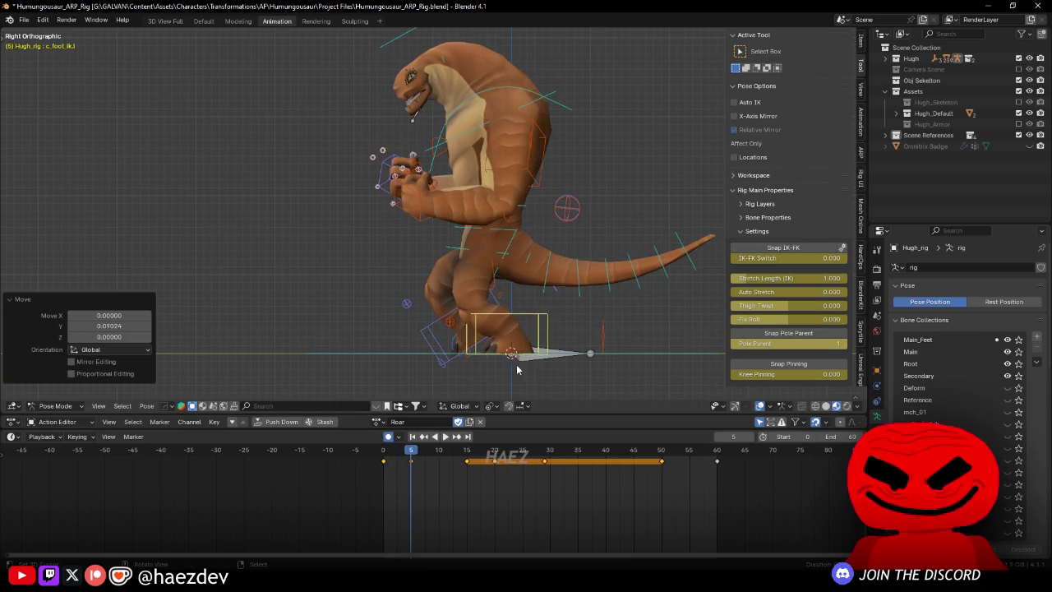
{"action": "key", "text": "space"}
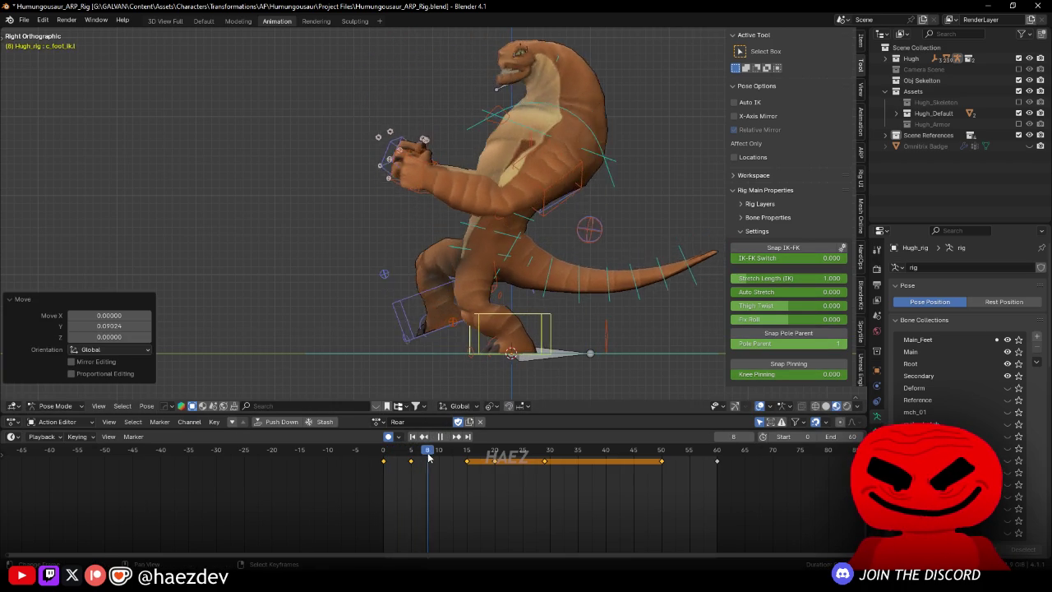
{"action": "key", "text": "space"}
Step: Shift the left foot by Y -0.09718 at frame 10 and replay the full Roar
{"action": "key", "text": "g"}
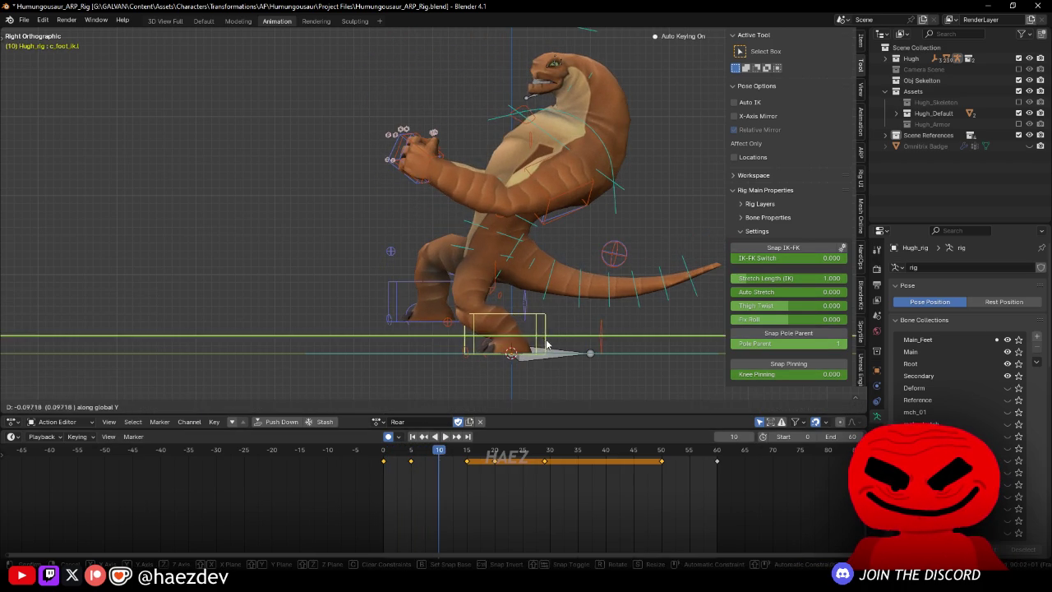
{"action": "key", "text": "Return"}
{"action": "key", "text": "space"}
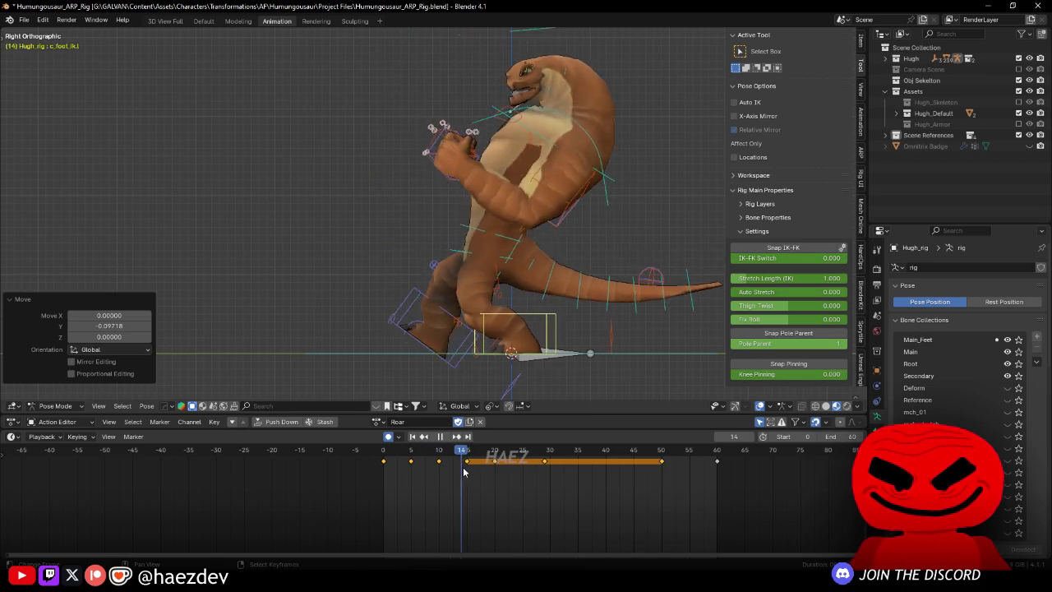
{"action": "key", "text": "Escape"}
{"action": "key", "text": "space"}
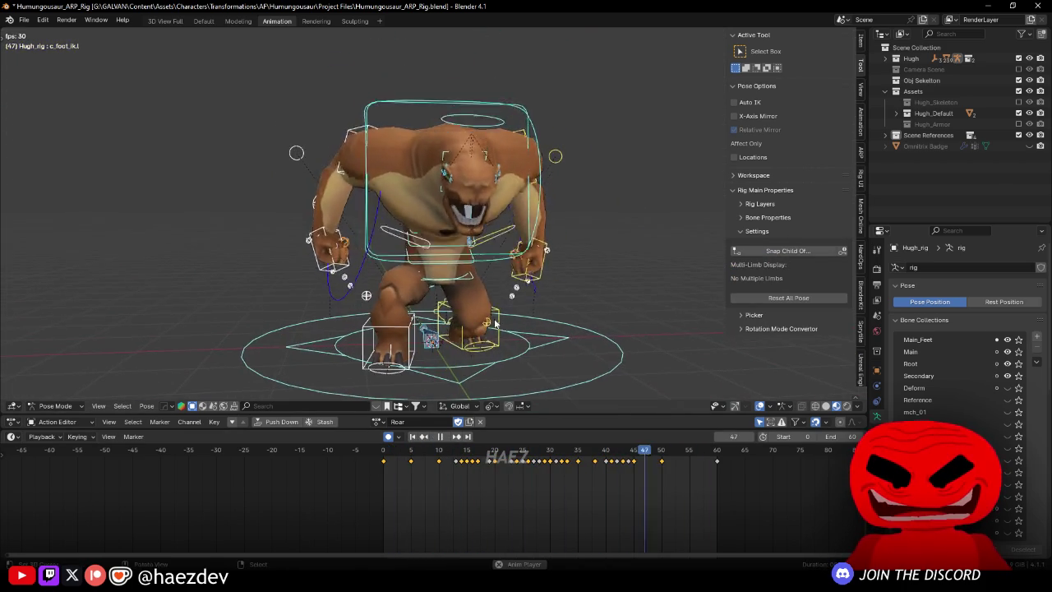
{"action": "key", "text": "space"}
{"action": "left_click_drag", "start_coordinate": [499, 326], "coordinate": [506, 335]}
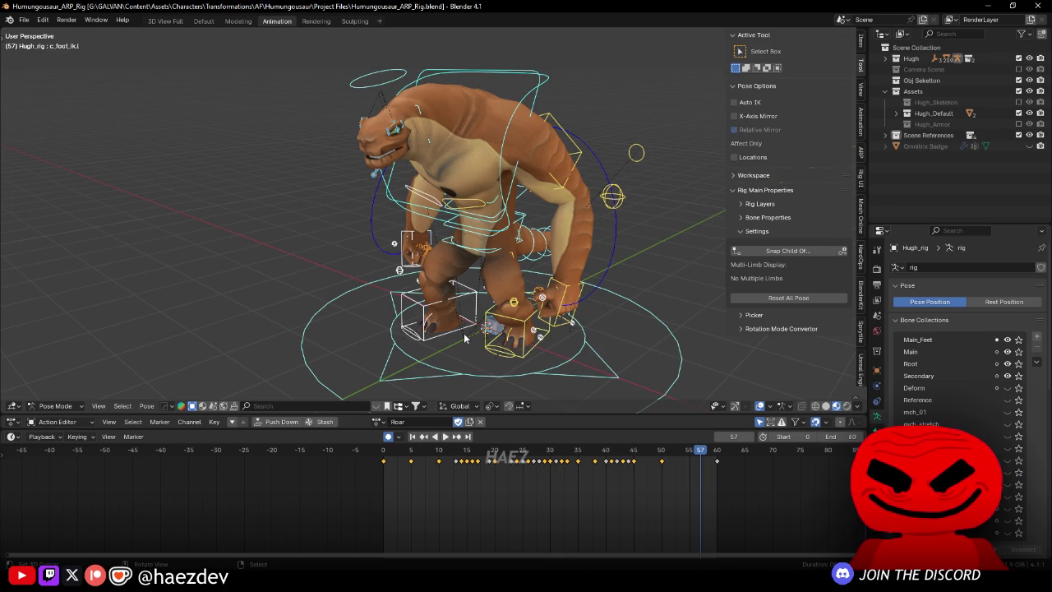
{"action": "left_click_drag", "start_coordinate": [443, 224], "coordinate": [607, 237]}
{"action": "left_click", "coordinate": [501, 228]}
{"action": "mouse_move", "coordinate": [444, 465]}
{"action": "left_mouse_down"}
{"action": "mouse_move", "coordinate": [452, 488]}
{"action": "mouse_move", "coordinate": [519, 495]}
{"action": "mouse_move", "coordinate": [516, 459]}
{"action": "left_mouse_up"}
{"action": "key", "text": "r"}
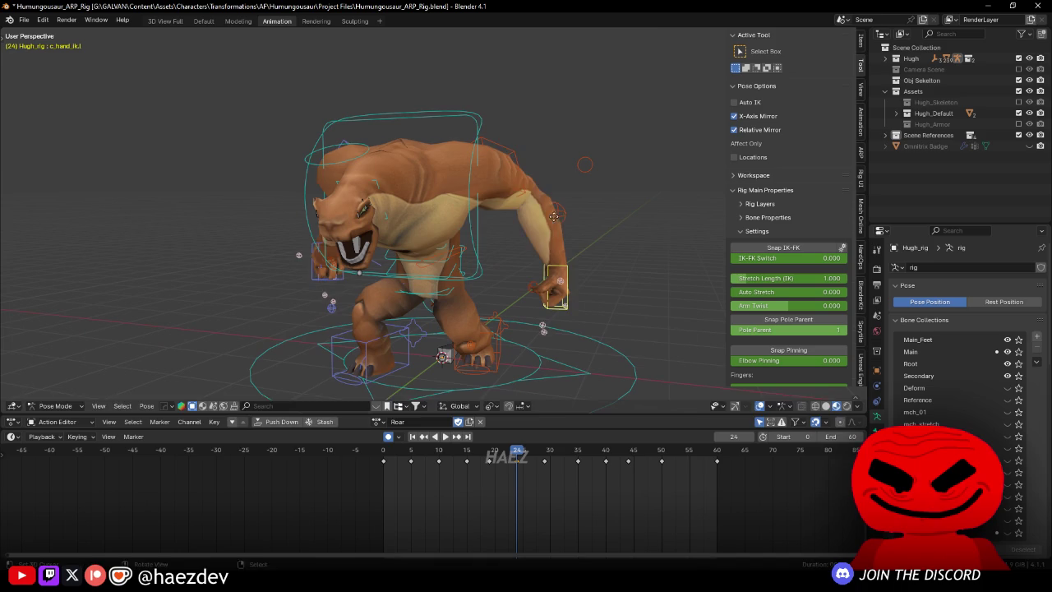
Step: Rotate and move the left hand IK control, then review the playback
{"action": "left_click", "coordinate": [570, 208]}
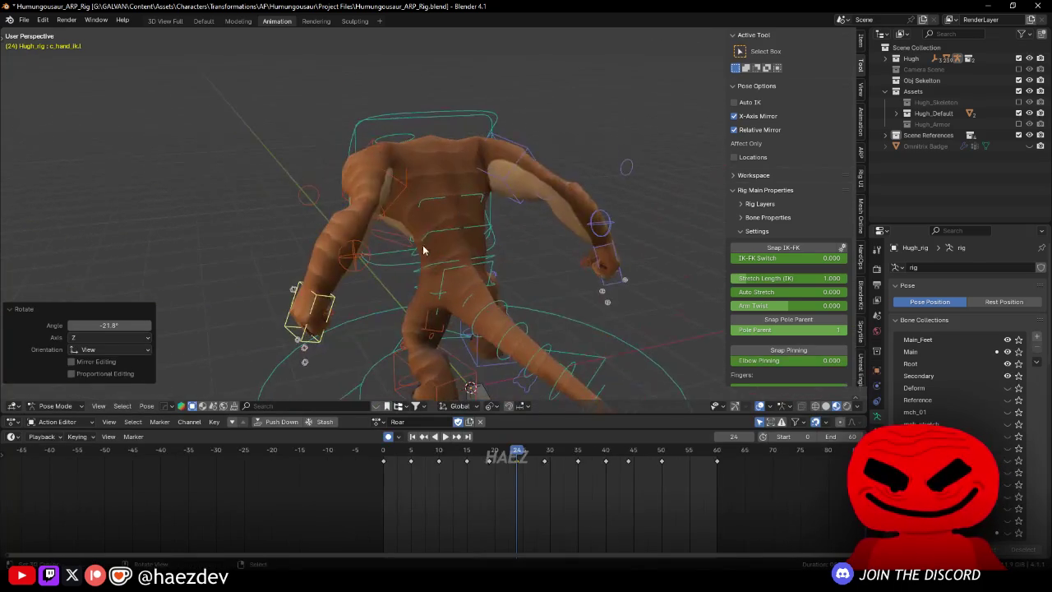
{"action": "key", "text": "g"}
{"action": "left_click", "coordinate": [397, 261]}
{"action": "key", "text": "space"}
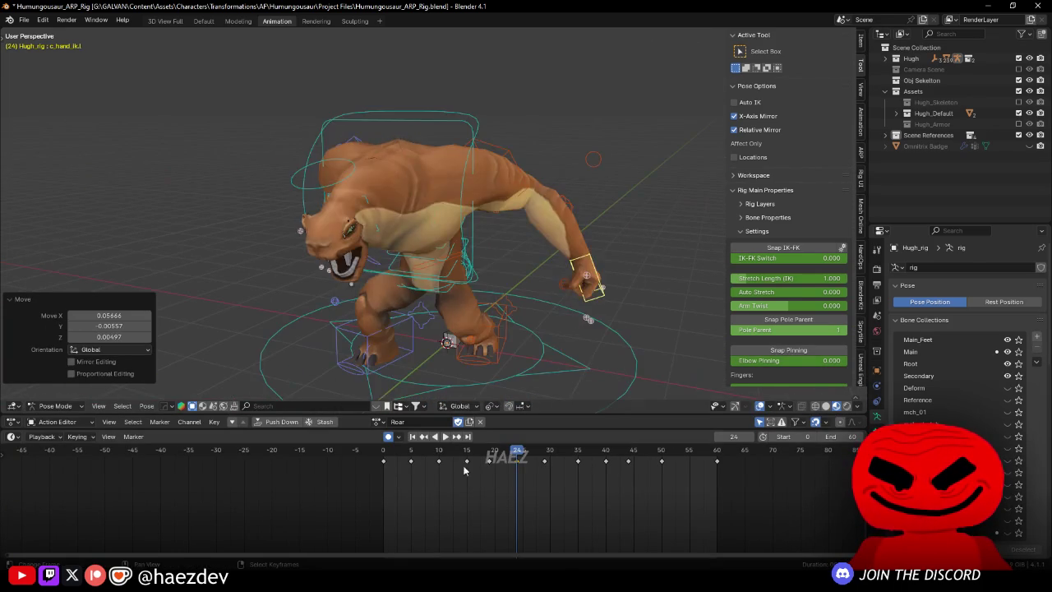
{"action": "key", "text": "space"}
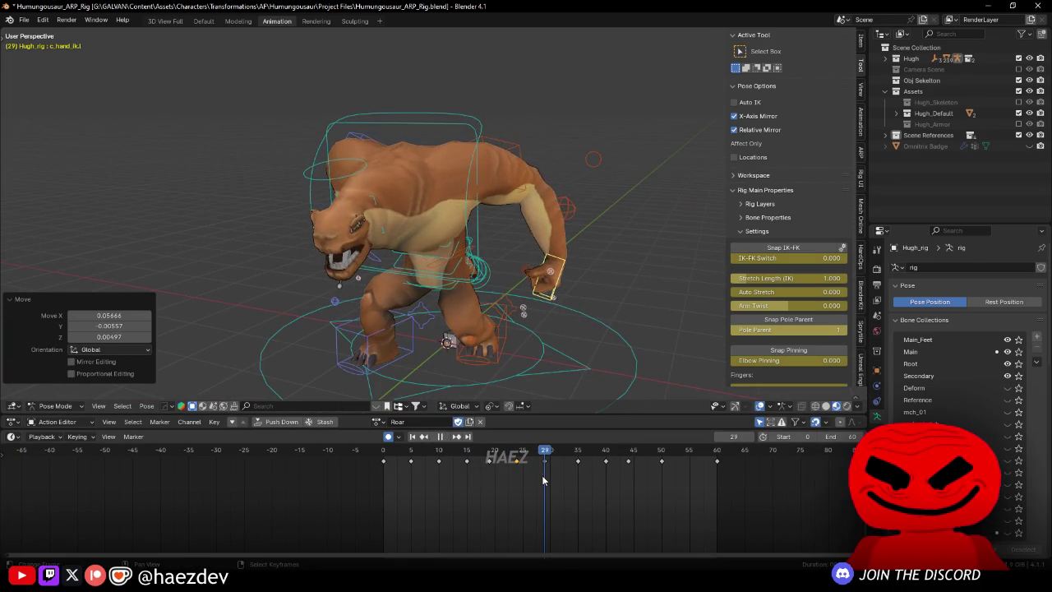
Step: Move and rotate the left hand control again at frame 29
{"action": "key", "text": "g"}
{"action": "left_click", "coordinate": [676, 316]}
{"action": "key", "text": "r"}
{"action": "left_click", "coordinate": [621, 312]}
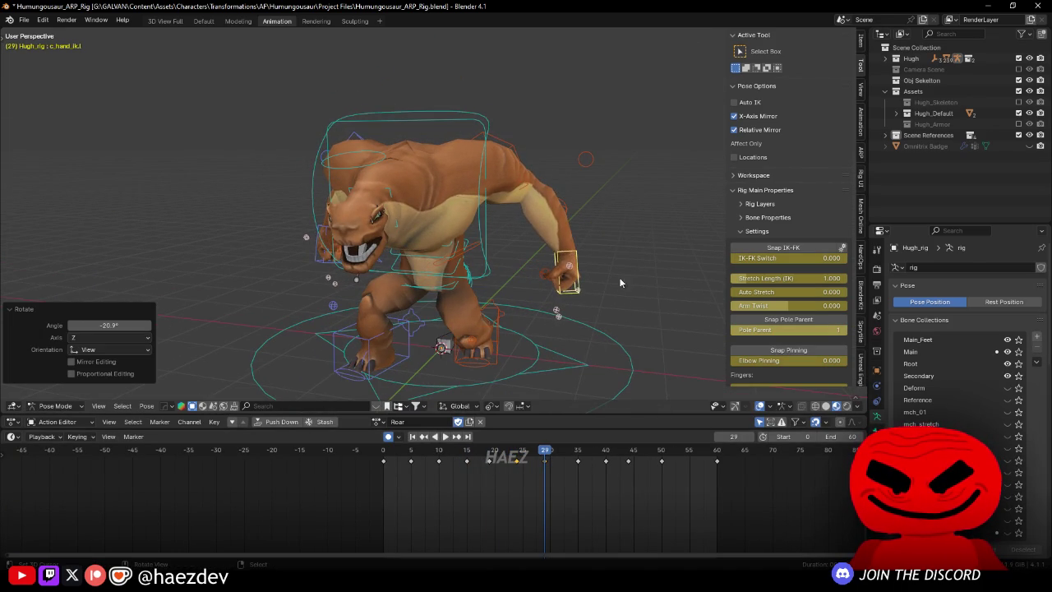
Step: Raise the left arm pole control and play back to check the arm
{"action": "left_click", "coordinate": [575, 217]}
{"action": "key", "text": "g"}
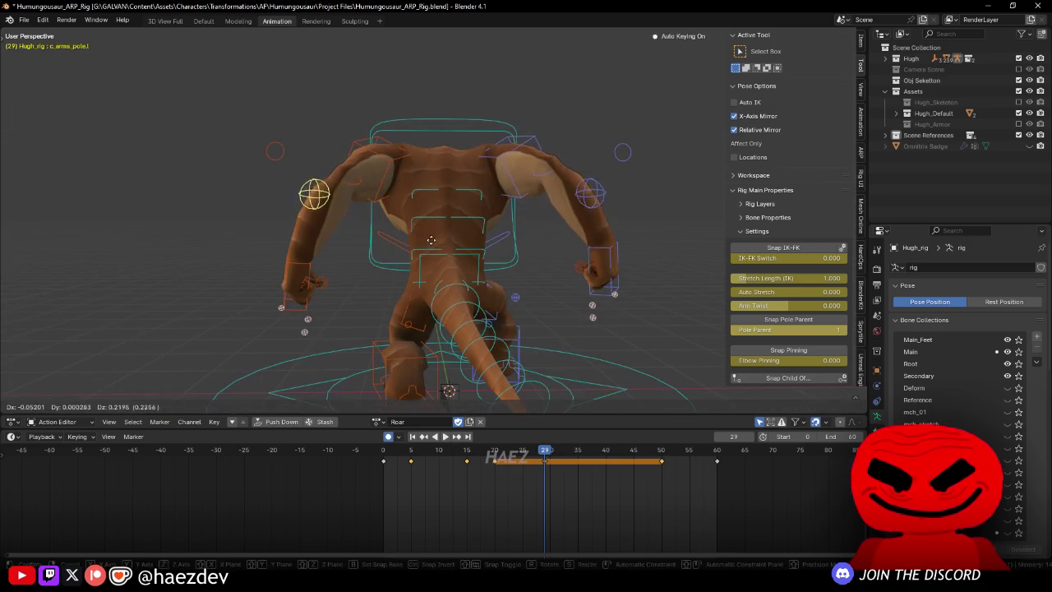
{"action": "left_click", "coordinate": [423, 247]}
{"action": "key", "text": "space"}
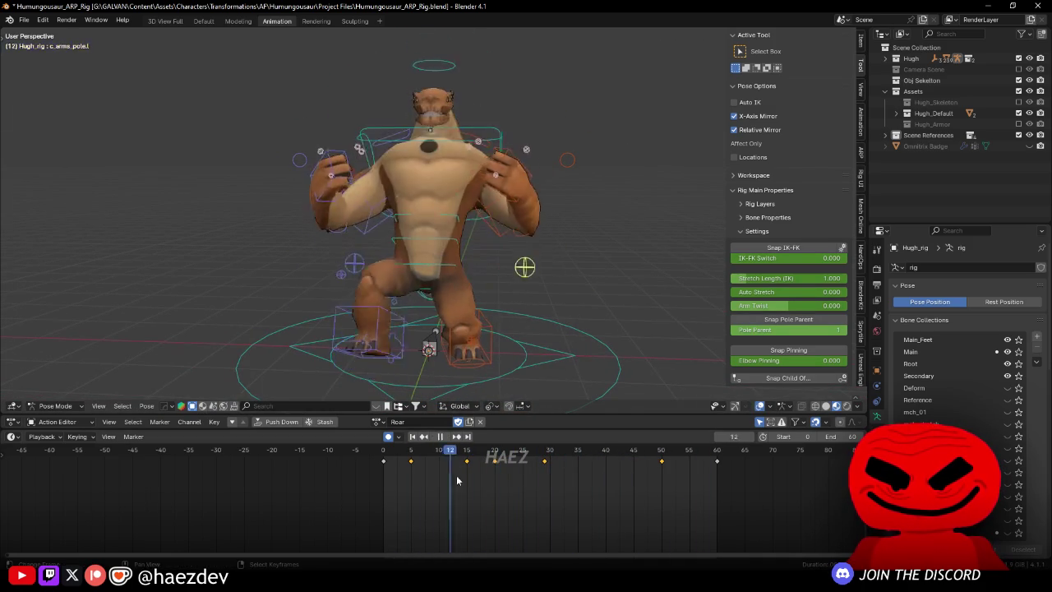
{"action": "key", "text": "space"}
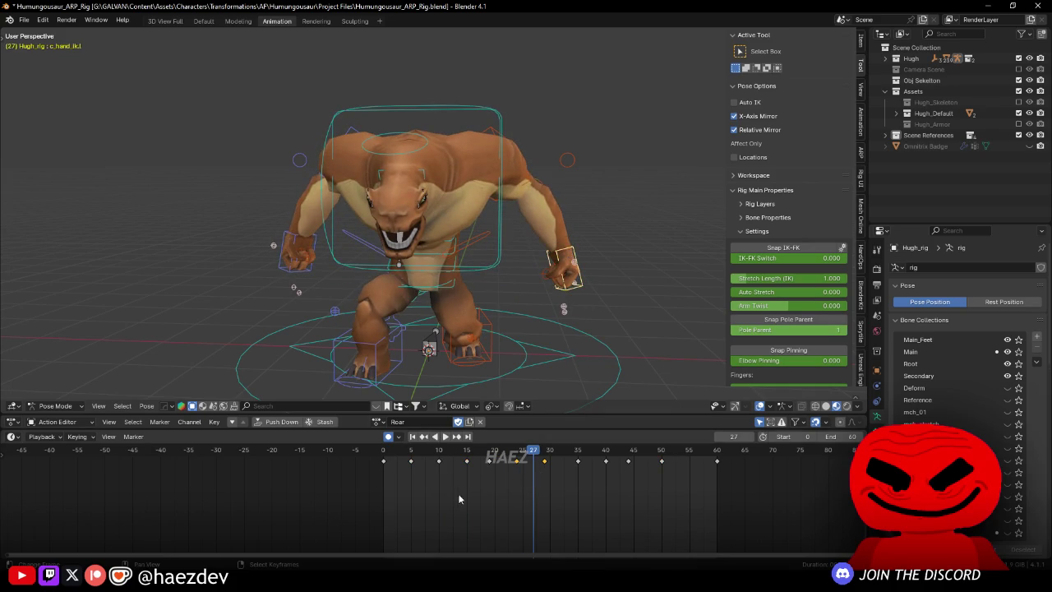
Step: At frame 19, rotate the left hand control twice from a higher view angle
{"action": "left_click", "coordinate": [489, 449]}
{"action": "left_click_drag", "start_coordinate": [587, 300], "coordinate": [575, 306]}
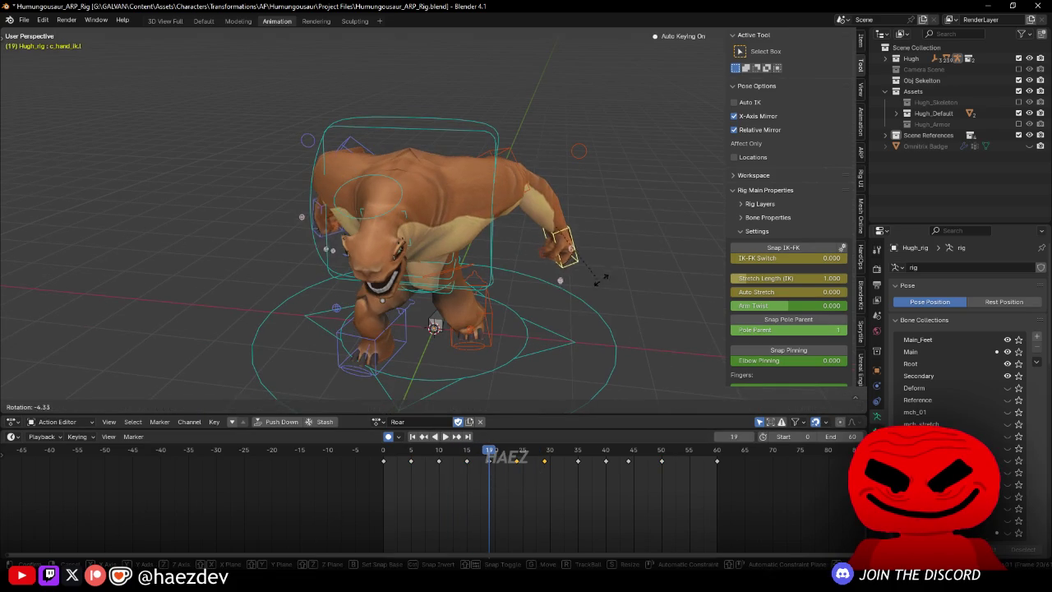
{"action": "key", "text": "r"}
{"action": "left_click", "coordinate": [586, 303]}
{"action": "key", "text": "space"}
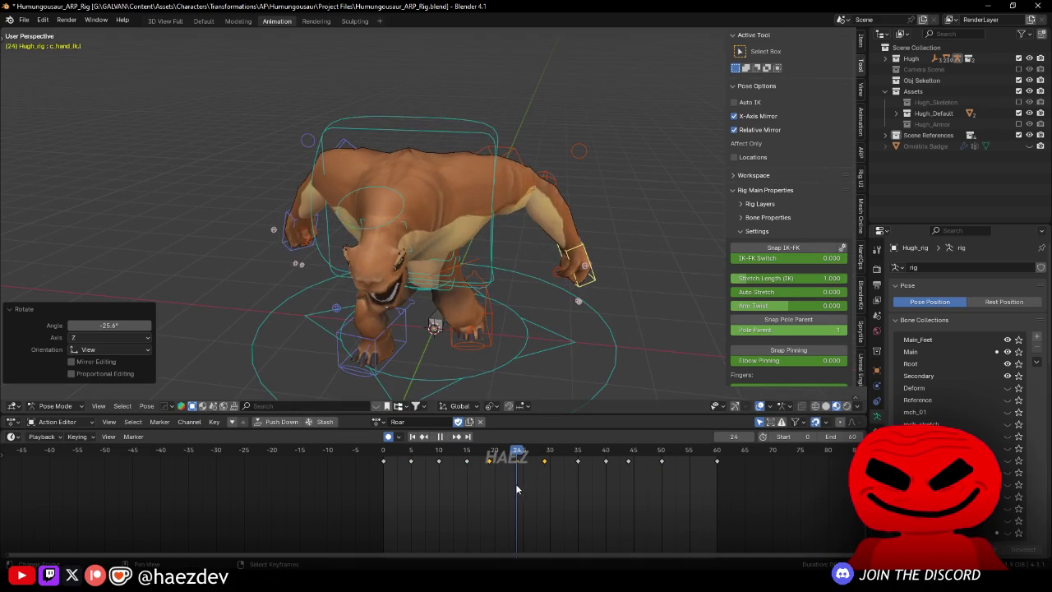
{"action": "key", "text": "space"}
{"action": "key", "text": "r"}
{"action": "left_click", "coordinate": [617, 298]}
Step: Rotate the hand -16.2° at frame 29 and move it X 0.07467 at frame 24
{"action": "key", "text": "space"}
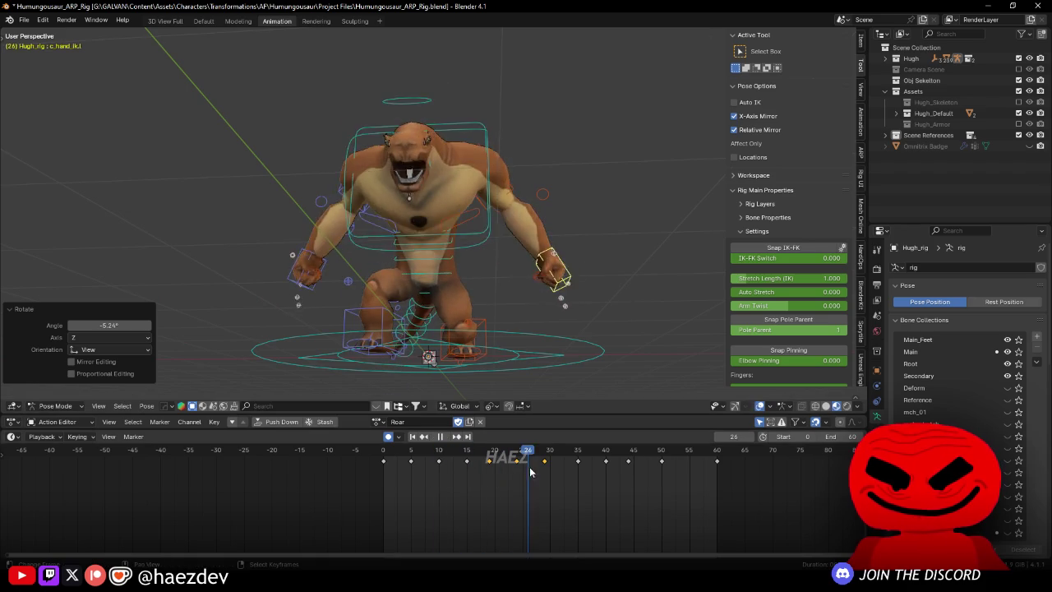
{"action": "key", "text": "space"}
{"action": "key", "text": "r"}
{"action": "left_click", "coordinate": [574, 286]}
{"action": "key", "text": "space"}
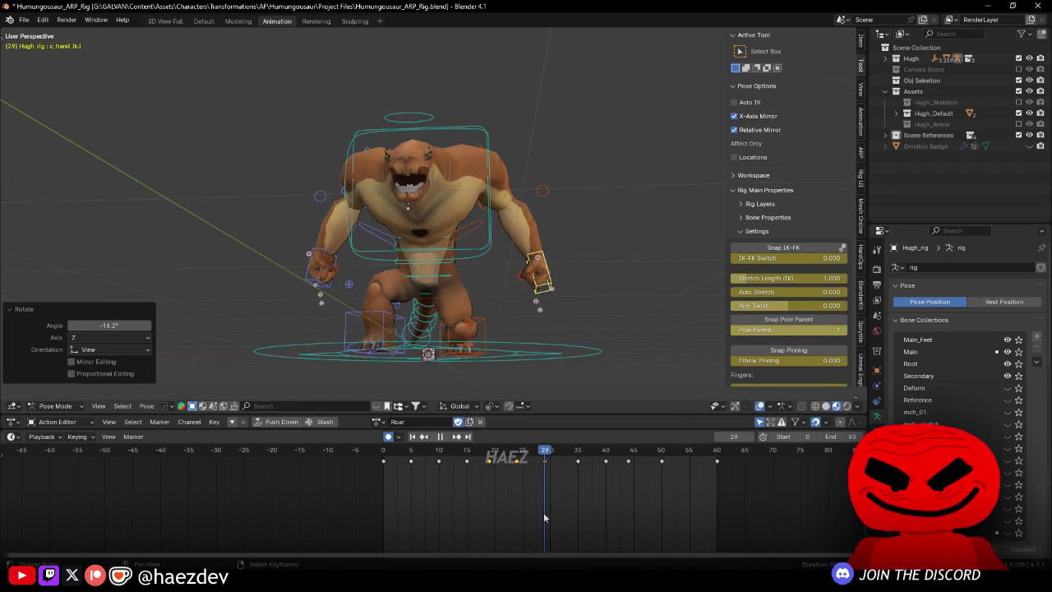
{"action": "key", "text": "g"}
{"action": "key", "text": "x"}
{"action": "left_click", "coordinate": [575, 337]}
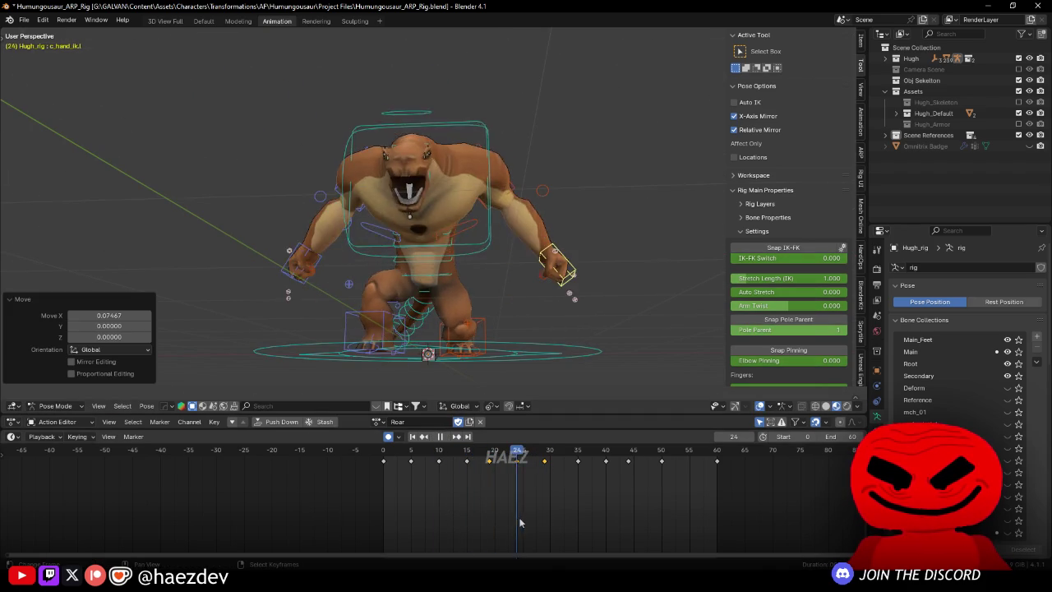
{"action": "left_click_drag", "start_coordinate": [460, 313], "coordinate": [474, 302]}
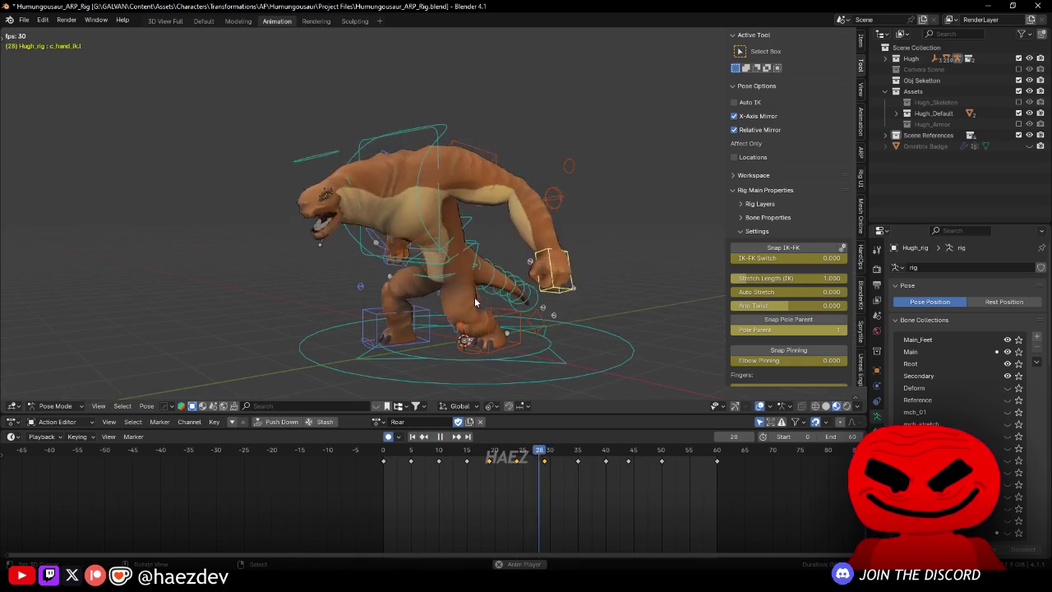
{"action": "mouse_move", "coordinate": [487, 285]}
{"action": "left_mouse_down"}
{"action": "mouse_move", "coordinate": [646, 293]}
{"action": "mouse_move", "coordinate": [518, 281]}
{"action": "mouse_move", "coordinate": [598, 294]}
{"action": "mouse_move", "coordinate": [416, 232]}
{"action": "mouse_move", "coordinate": [276, 243]}
{"action": "mouse_move", "coordinate": [241, 485]}
{"action": "mouse_move", "coordinate": [394, 345]}
{"action": "mouse_move", "coordinate": [556, 270]}
{"action": "mouse_move", "coordinate": [374, 245]}
{"action": "mouse_move", "coordinate": [450, 280]}
{"action": "mouse_move", "coordinate": [654, 326]}
{"action": "mouse_move", "coordinate": [380, 303]}
{"action": "mouse_move", "coordinate": [360, 270]}
{"action": "left_mouse_up"}
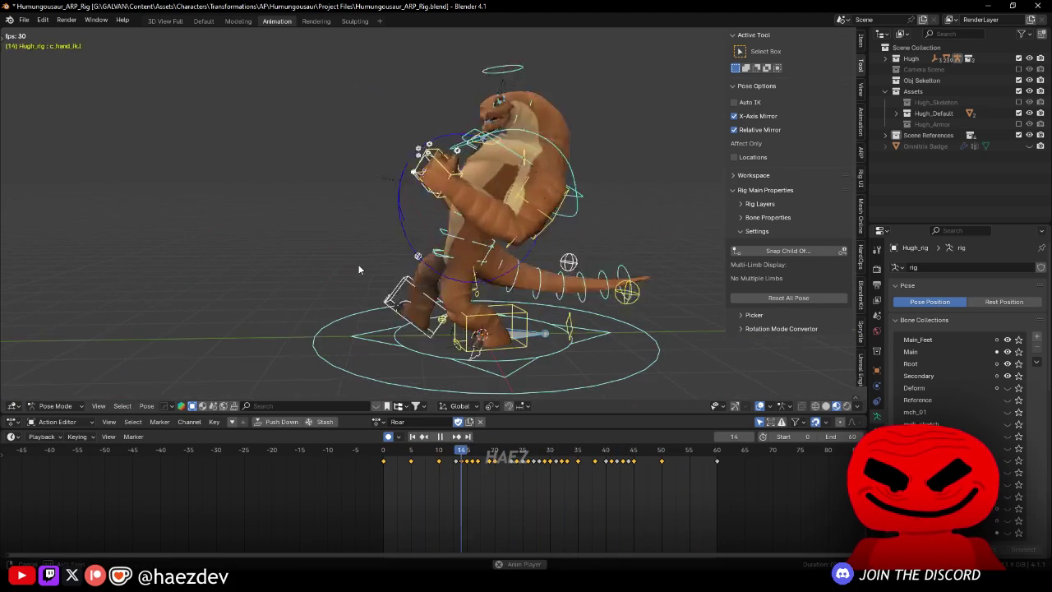
{"action": "key", "text": "space"}
{"action": "left_click", "coordinate": [434, 261]}
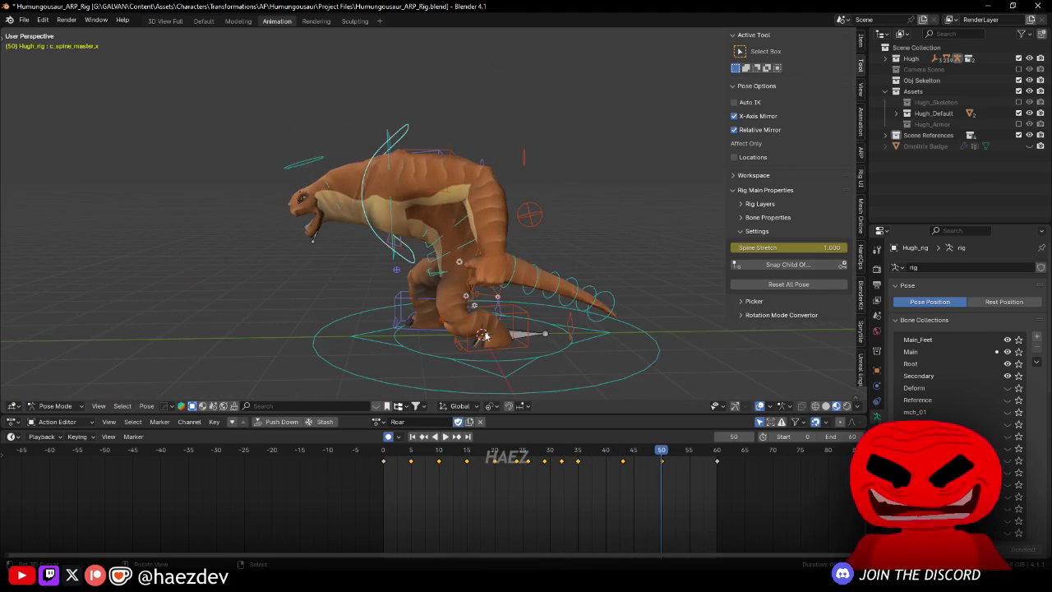
{"action": "key", "text": "space"}
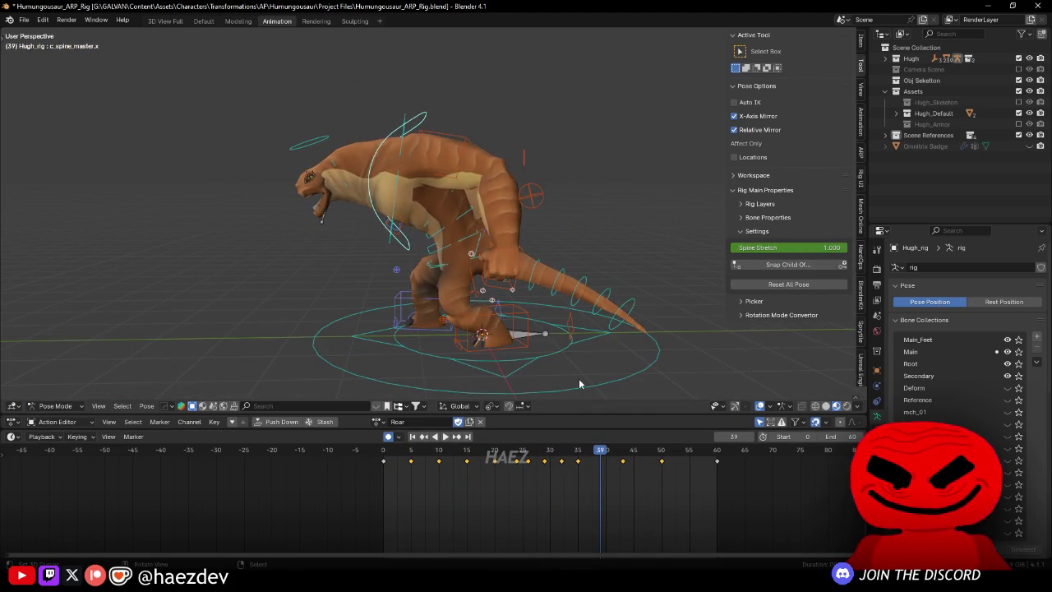
Step: In Right Ortho view, rotate the spine master and neck master controls, then preview
{"action": "key", "text": "KP_3"}
{"action": "key", "text": "r"}
{"action": "left_click", "coordinate": [633, 270]}
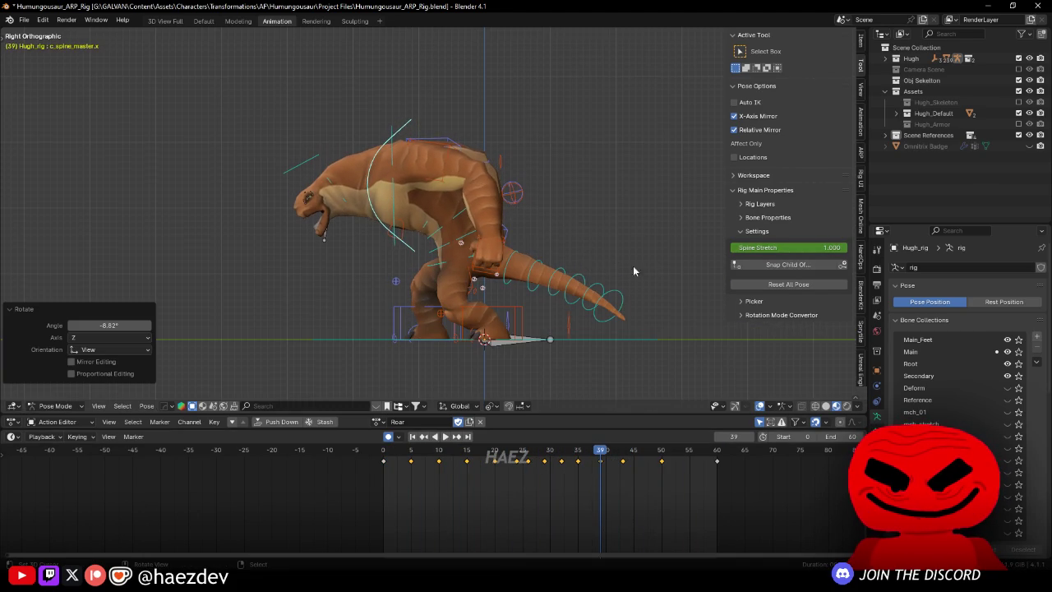
{"action": "left_click", "coordinate": [328, 179]}
{"action": "key", "text": "r"}
{"action": "left_click", "coordinate": [543, 386]}
{"action": "key", "text": "shift+ctrl+space"}
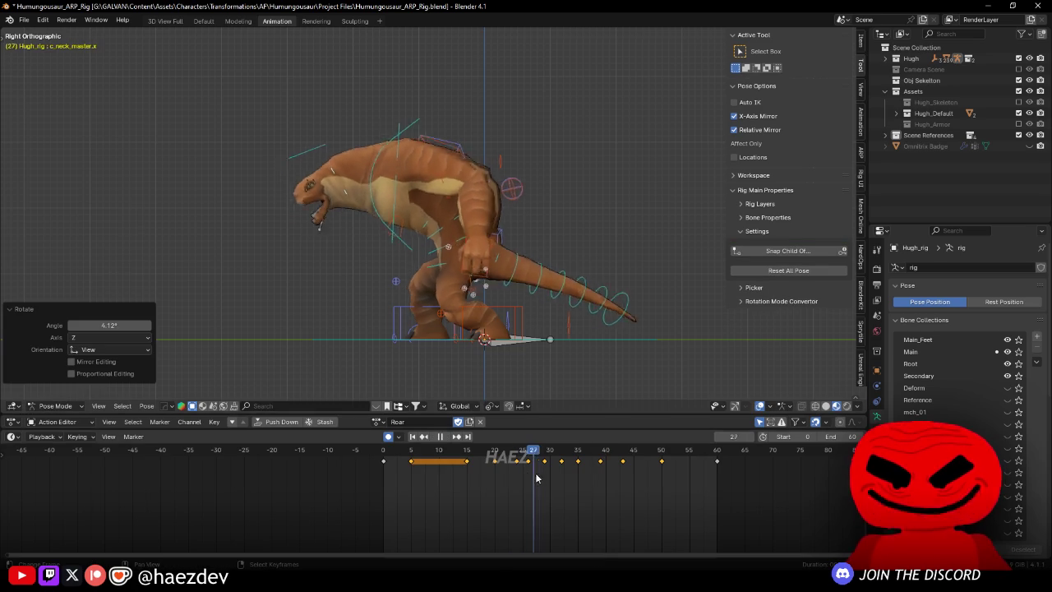
{"action": "key", "text": "Escape"}
Step: Near frame 43, rotate the spine master -6.34° and adjust the neck master again
{"action": "left_click_drag", "start_coordinate": [591, 477], "coordinate": [628, 478]}
{"action": "left_click", "coordinate": [387, 146]}
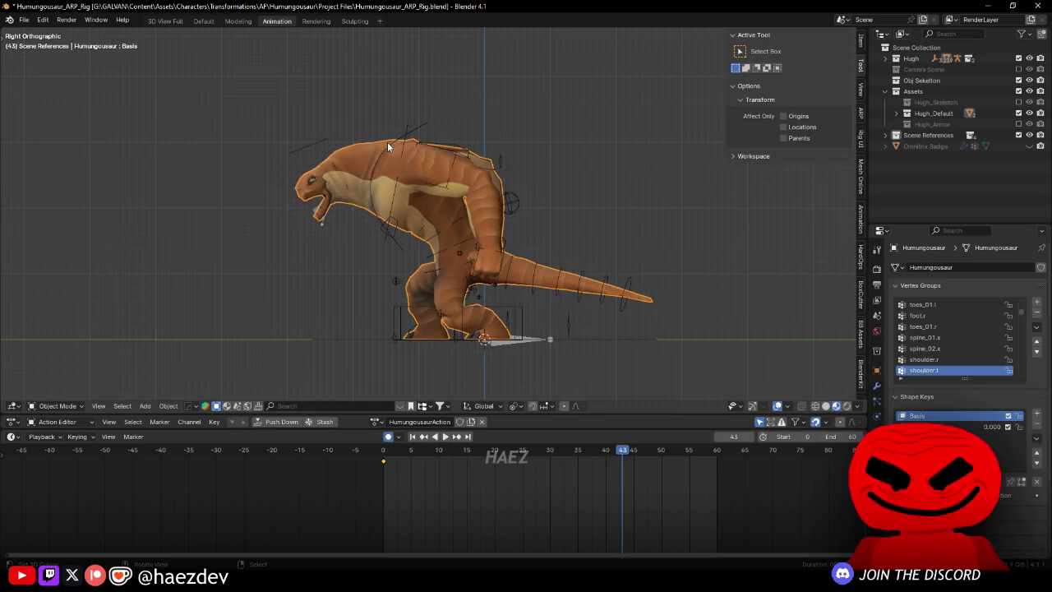
{"action": "key", "text": "ctrl+z"}
{"action": "left_click", "coordinate": [460, 153]}
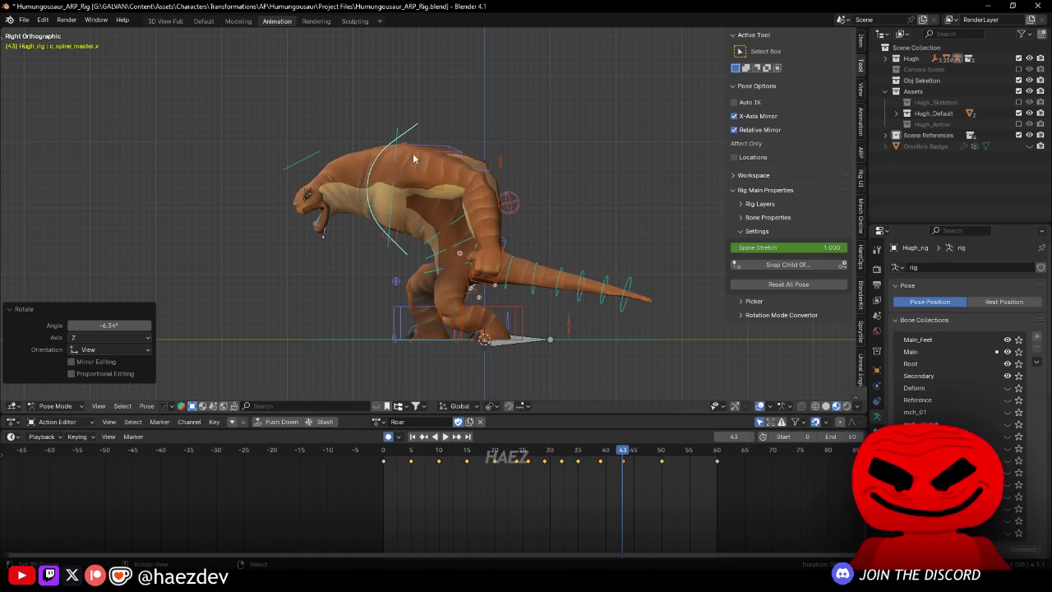
{"action": "left_click", "coordinate": [332, 177]}
{"action": "key", "text": "r"}
{"action": "left_click", "coordinate": [339, 182]}
Step: Scrub and replay the Roar from the front to review the head rearing back
{"action": "mouse_move", "coordinate": [568, 510]}
{"action": "left_mouse_down"}
{"action": "mouse_move", "coordinate": [579, 482]}
{"action": "mouse_move", "coordinate": [638, 503]}
{"action": "mouse_move", "coordinate": [509, 516]}
{"action": "left_mouse_up"}
{"action": "mouse_move", "coordinate": [545, 353]}
{"action": "left_mouse_down"}
{"action": "mouse_move", "coordinate": [566, 333]}
{"action": "mouse_move", "coordinate": [565, 366]}
{"action": "left_mouse_up"}
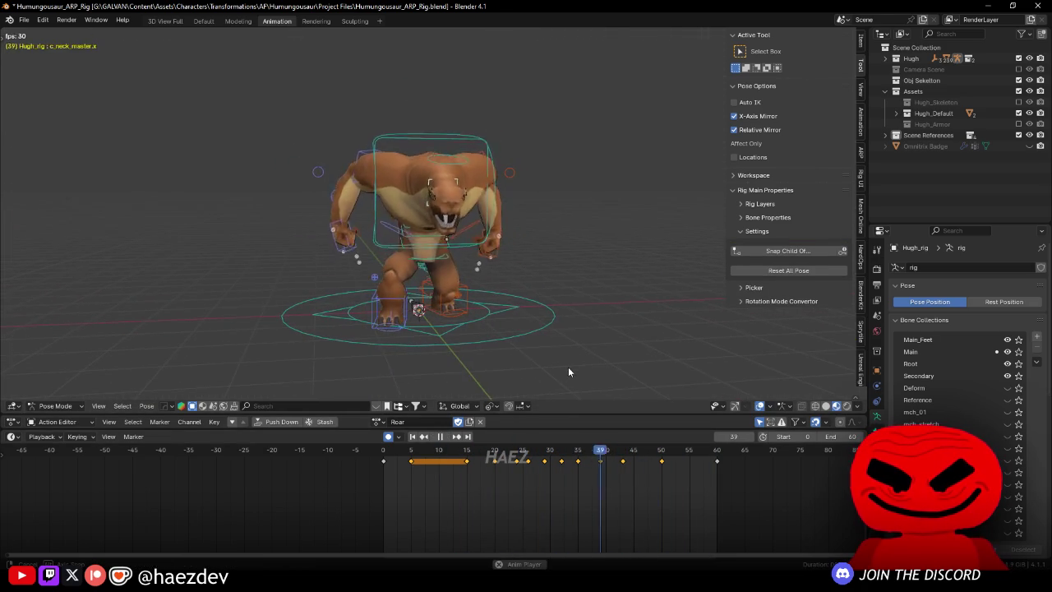
{"action": "key", "text": "space"}
{"action": "key", "text": "space"}
{"action": "mouse_move", "coordinate": [518, 345]}
{"action": "left_mouse_down"}
{"action": "mouse_move", "coordinate": [539, 325]}
{"action": "mouse_move", "coordinate": [651, 323]}
{"action": "mouse_move", "coordinate": [414, 377]}
{"action": "mouse_move", "coordinate": [460, 345]}
{"action": "left_mouse_up"}
{"action": "key", "text": "space"}
{"action": "key", "text": "shift+Left"}
{"action": "key", "text": "space"}
{"action": "key", "text": "space"}
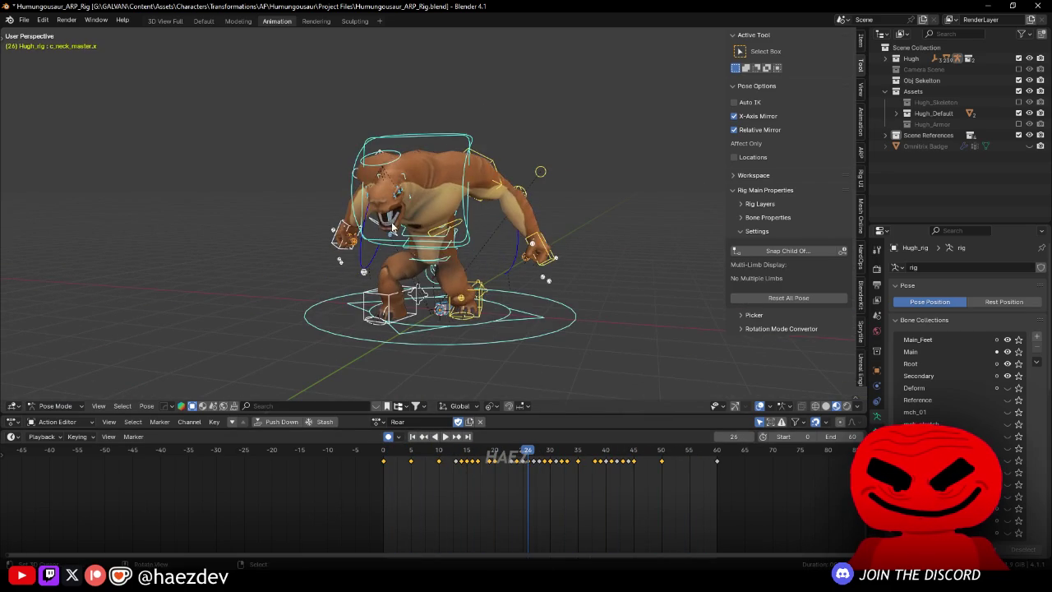
Step: Select the jaw control, orbit to a side view, and stop playback at frame 38
{"action": "left_click", "coordinate": [471, 271]}
{"action": "scroll", "coordinate": [471, 272], "scroll_direction": "up", "scroll_amount": 2}
{"action": "left_click_drag", "start_coordinate": [471, 271], "coordinate": [543, 471]}
{"action": "key", "text": "space"}
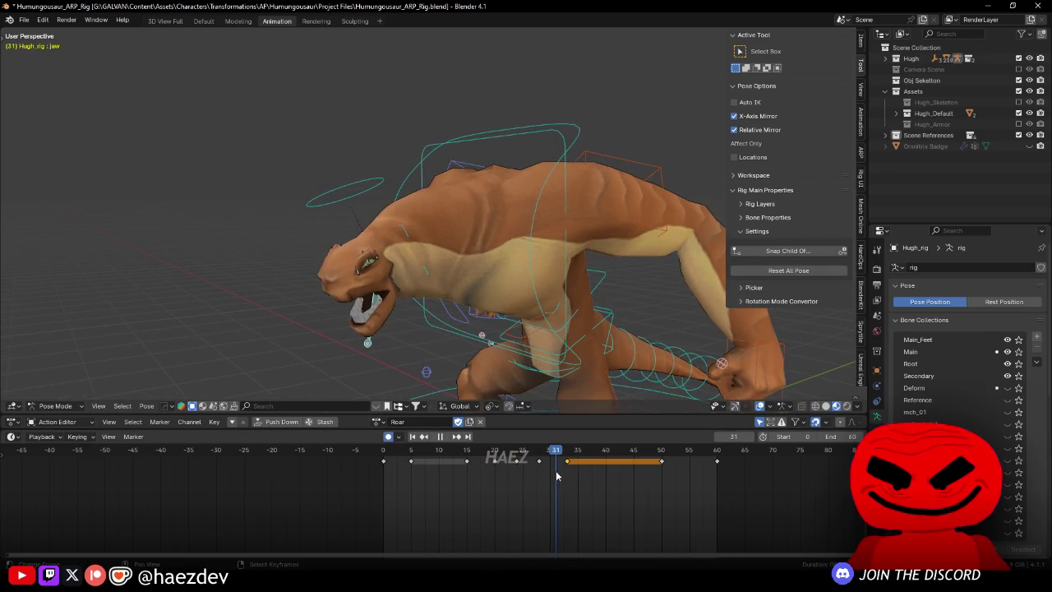
{"action": "left_click", "coordinate": [567, 461]}
{"action": "left_click_drag", "start_coordinate": [526, 345], "coordinate": [533, 337]}
{"action": "key", "text": "space"}
Step: Key new X-axis jaw rotations and positions at frames 38 and 43
{"action": "key", "text": "r"}
{"action": "key", "text": "x"}
{"action": "left_click", "coordinate": [535, 309]}
{"action": "key", "text": "g"}
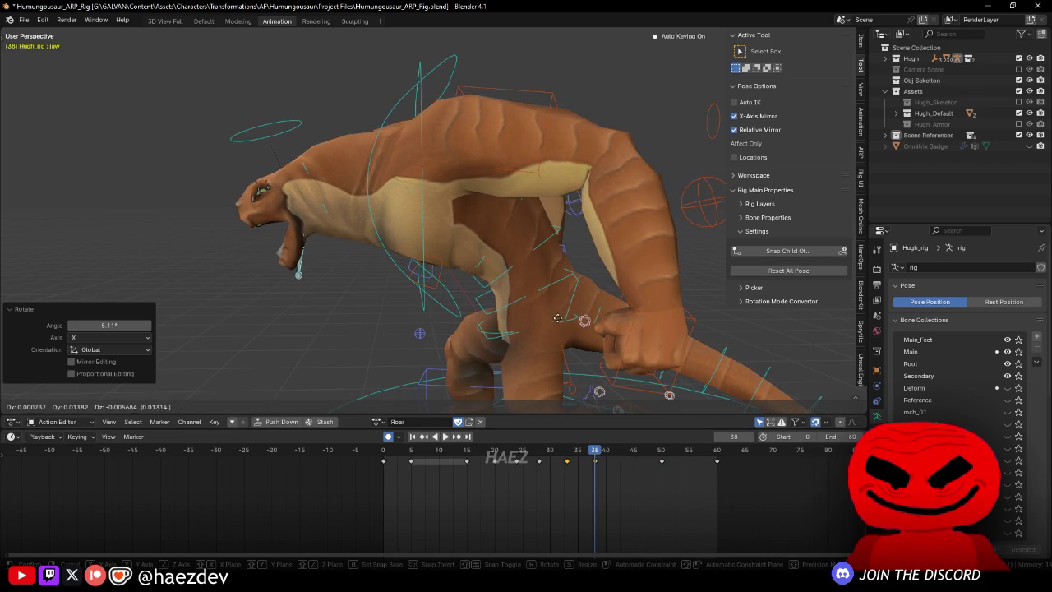
{"action": "left_click", "coordinate": [561, 337]}
{"action": "key", "text": "Right"}
{"action": "key", "text": "Right"}
{"action": "key", "text": "Right"}
{"action": "key", "text": "r"}
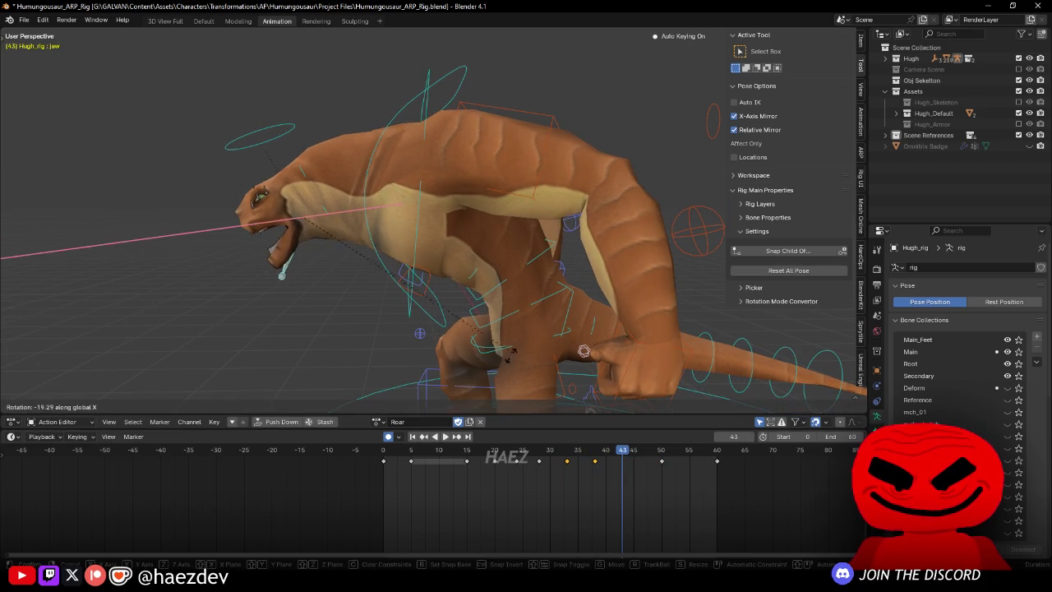
{"action": "left_click", "coordinate": [510, 352]}
Step: At frame 50, move the jaw and rotate it on the X axis
{"action": "key", "text": "space"}
{"action": "key", "text": "g"}
{"action": "left_click", "coordinate": [674, 485]}
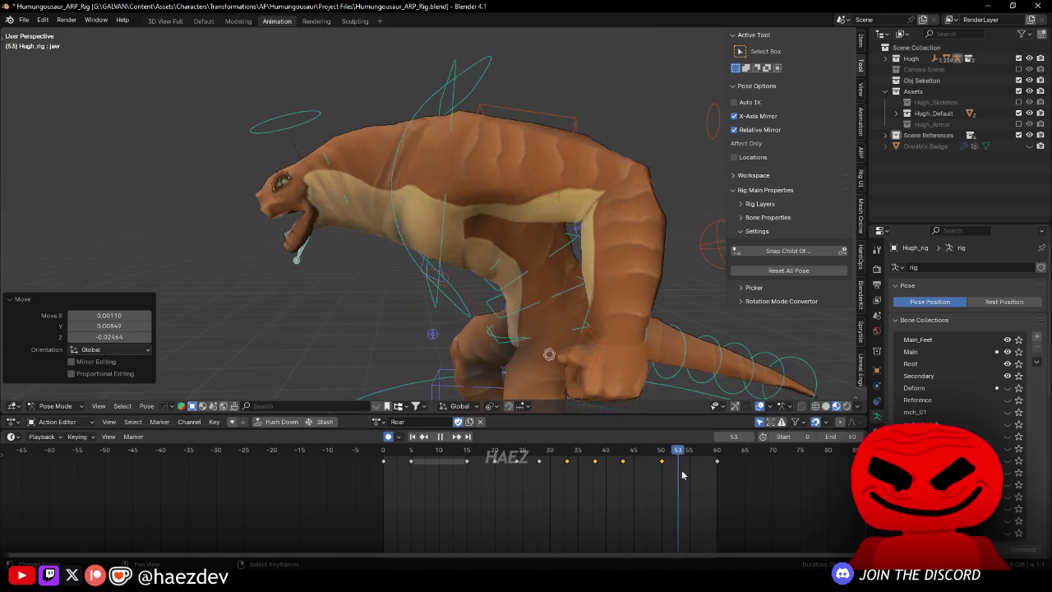
{"action": "key", "text": "r"}
{"action": "key", "text": "x"}
{"action": "left_click", "coordinate": [556, 364]}
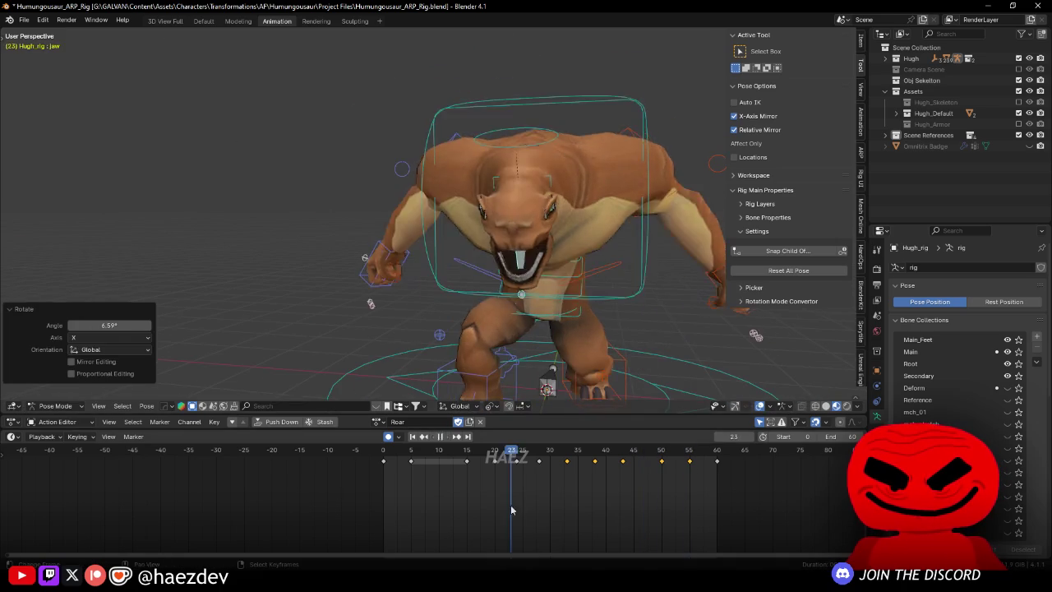
Step: Scrub back and key a jaw rotation at frame 28, then play it back
{"action": "left_click_drag", "start_coordinate": [579, 358], "coordinate": [673, 332]}
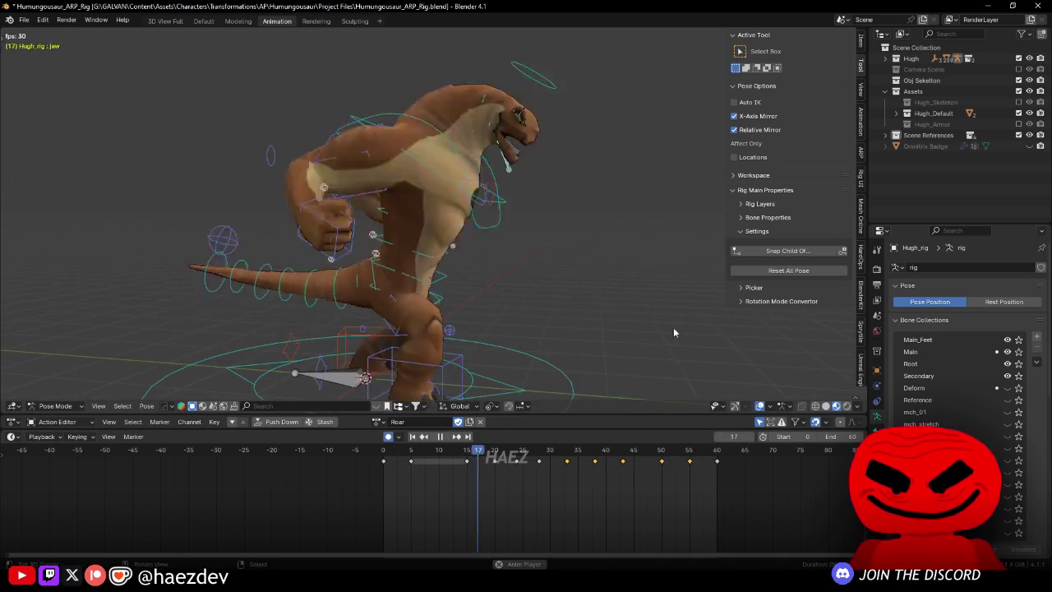
{"action": "left_click_drag", "start_coordinate": [419, 472], "coordinate": [539, 487]}
{"action": "key", "text": "r"}
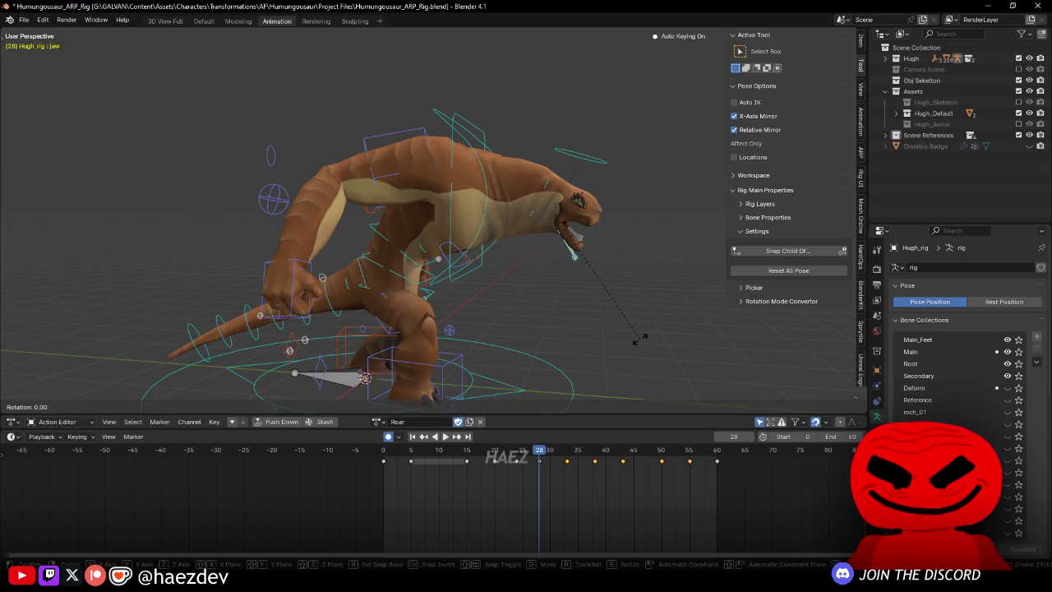
{"action": "left_click", "coordinate": [639, 339]}
{"action": "key", "text": "space"}
Step: Select all rig controls, rewind to frame 0, and save the blend file
{"action": "left_click_drag", "start_coordinate": [600, 268], "coordinate": [459, 270]}
{"action": "key", "text": "a"}
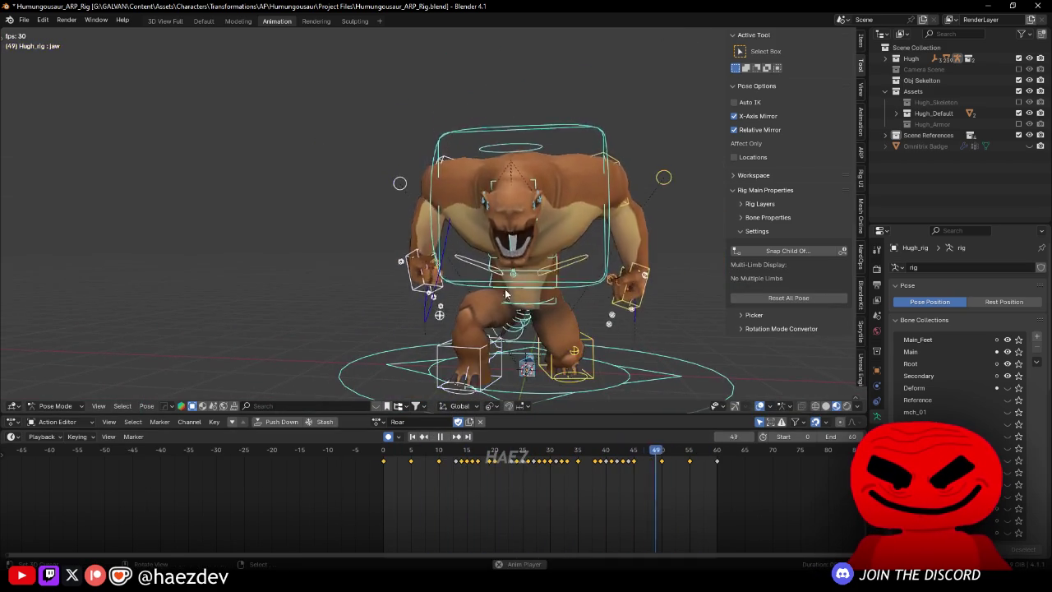
{"action": "key", "text": "space"}
{"action": "key", "text": "shift+Left"}
{"action": "key", "text": "ctrl+s"}
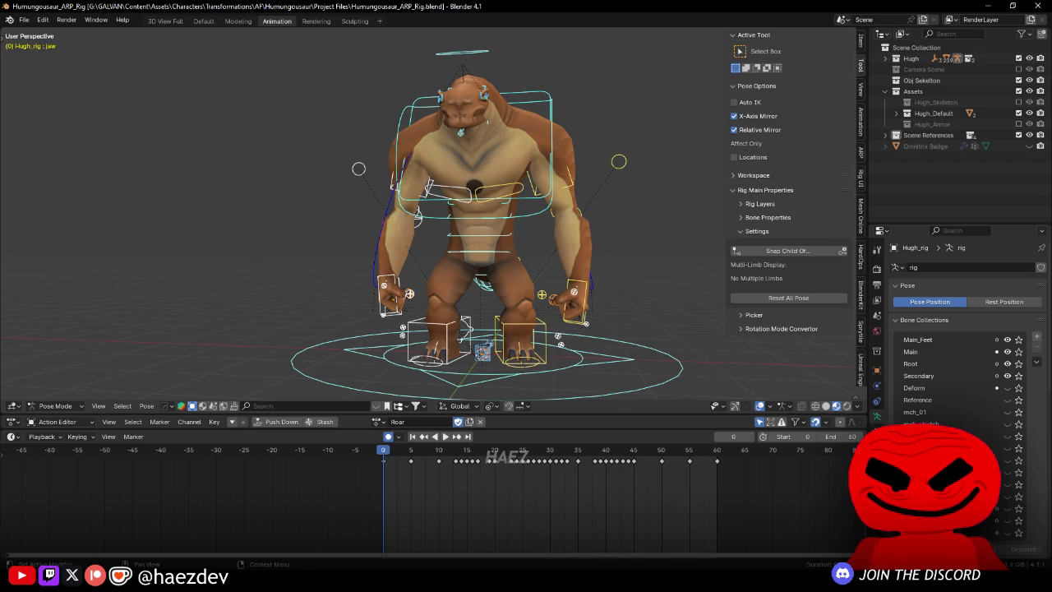
Step: Play the Roar action twice from different viewing angles, saving the rig file in between
{"action": "mouse_move", "coordinate": [438, 249]}
{"action": "left_mouse_down"}
{"action": "mouse_move", "coordinate": [527, 259]}
{"action": "mouse_move", "coordinate": [453, 323]}
{"action": "left_mouse_up"}
{"action": "key", "text": "ctrl+s"}
{"action": "key", "text": "space"}
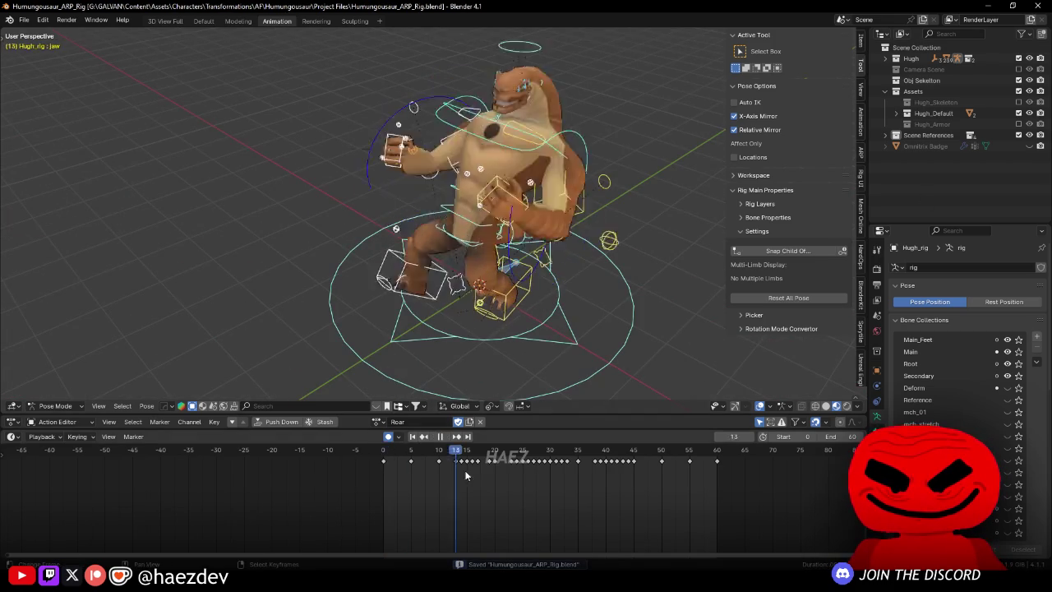
{"action": "mouse_move", "coordinate": [559, 328]}
{"action": "left_mouse_down"}
{"action": "mouse_move", "coordinate": [576, 271]}
{"action": "mouse_move", "coordinate": [386, 286]}
{"action": "mouse_move", "coordinate": [455, 281]}
{"action": "mouse_move", "coordinate": [439, 292]}
{"action": "left_mouse_up"}
{"action": "key", "text": "space"}
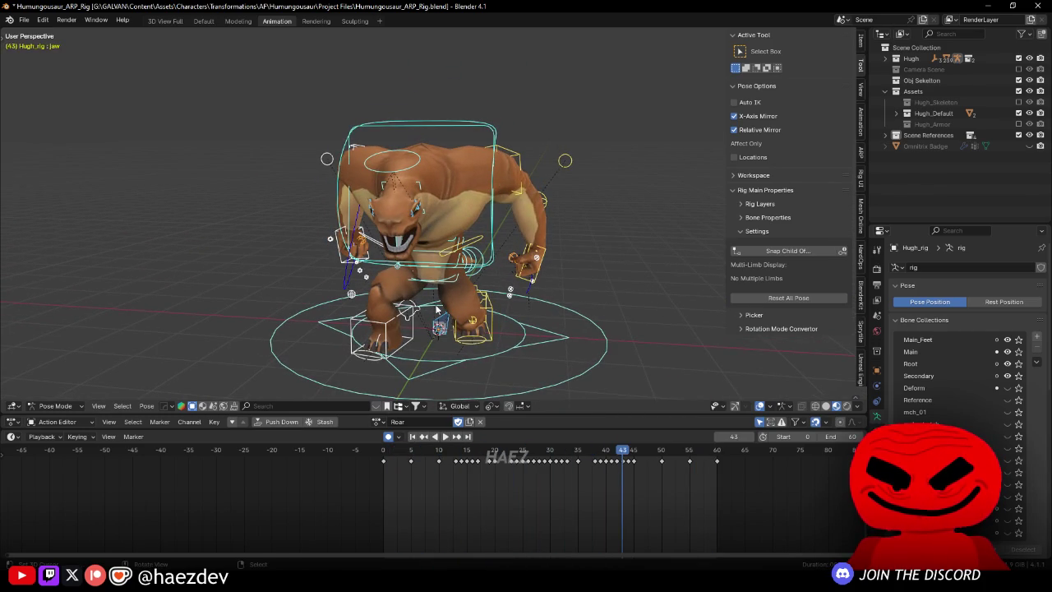
{"action": "key", "text": "ctrl+s"}
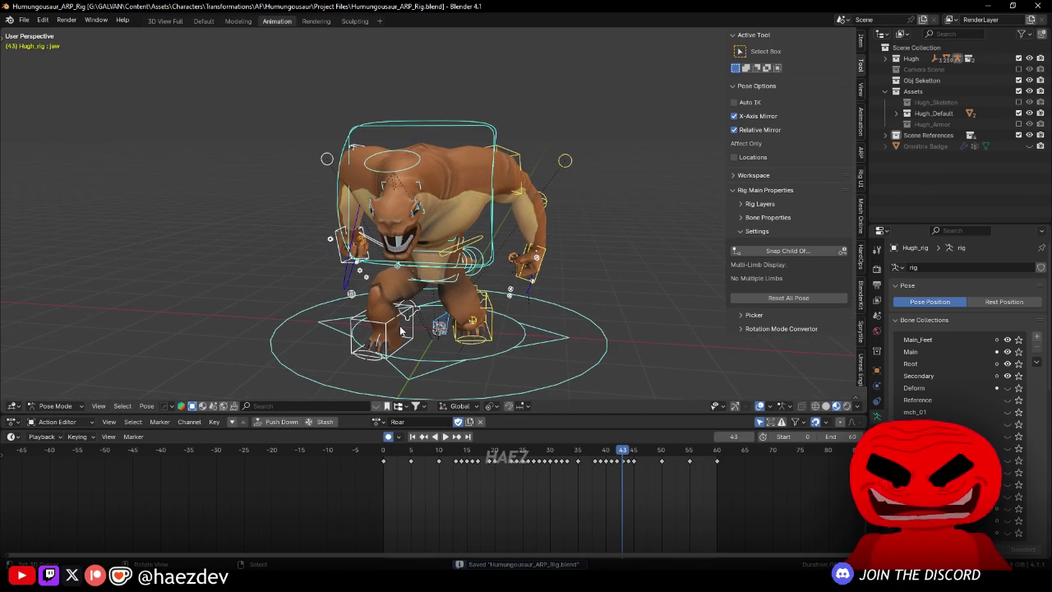
{"action": "key", "text": "space"}
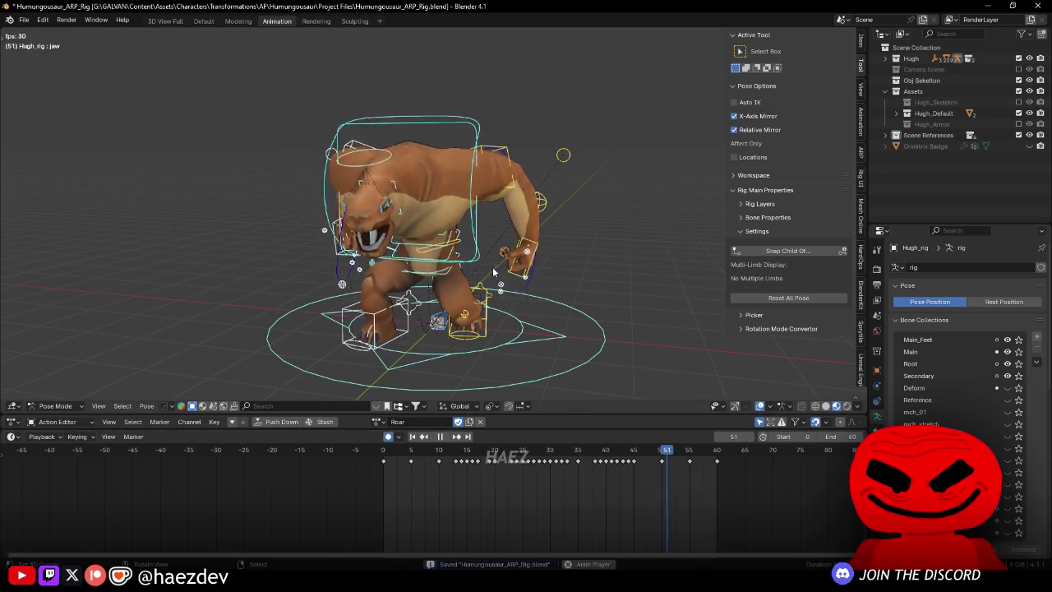
{"action": "key", "text": "space"}
Step: Open Auto-Rig Pro's FBX export and filter the Animations list to the Roar action
{"action": "left_click", "coordinate": [860, 152]}
{"action": "left_click", "coordinate": [799, 235]}
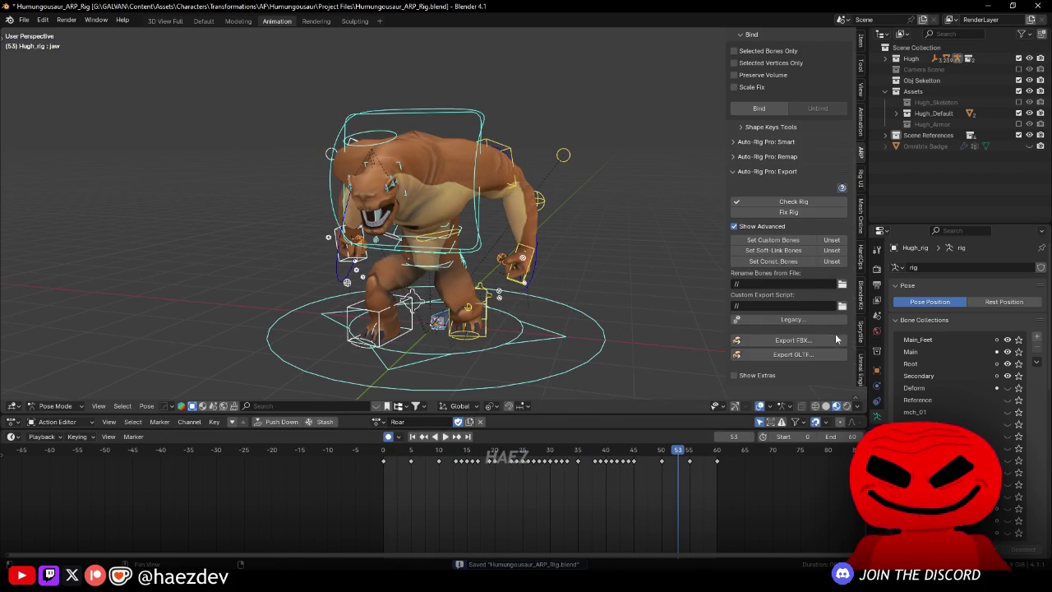
{"action": "left_click", "coordinate": [828, 340]}
{"action": "left_click_drag", "start_coordinate": [536, 140], "coordinate": [497, 99]}
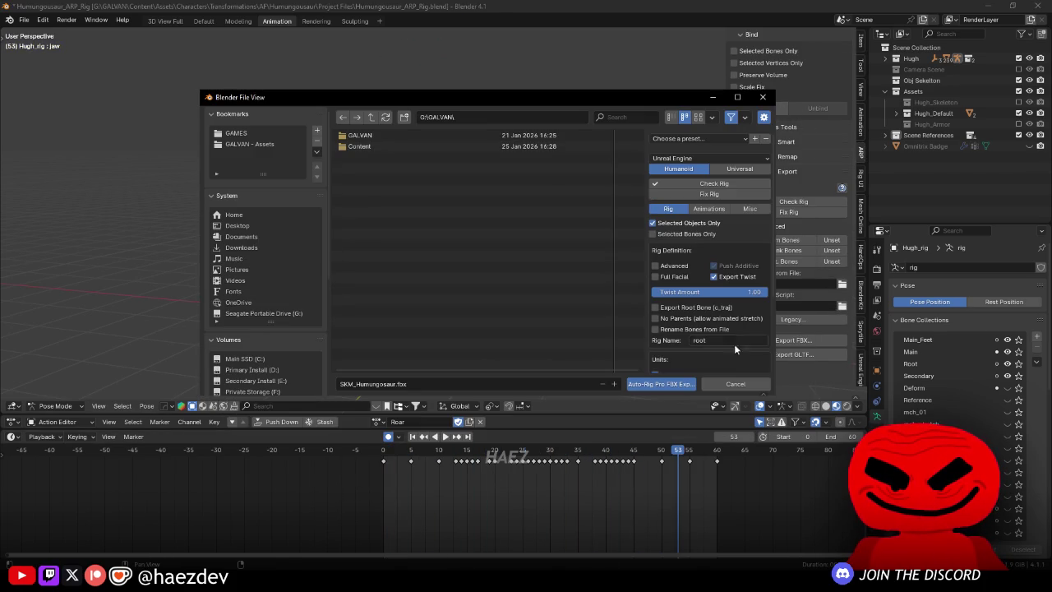
{"action": "left_click", "coordinate": [711, 209]}
{"action": "scroll", "coordinate": [675, 233], "scroll_direction": "down", "scroll_amount": 2}
{"action": "type", "text": "Roar"}
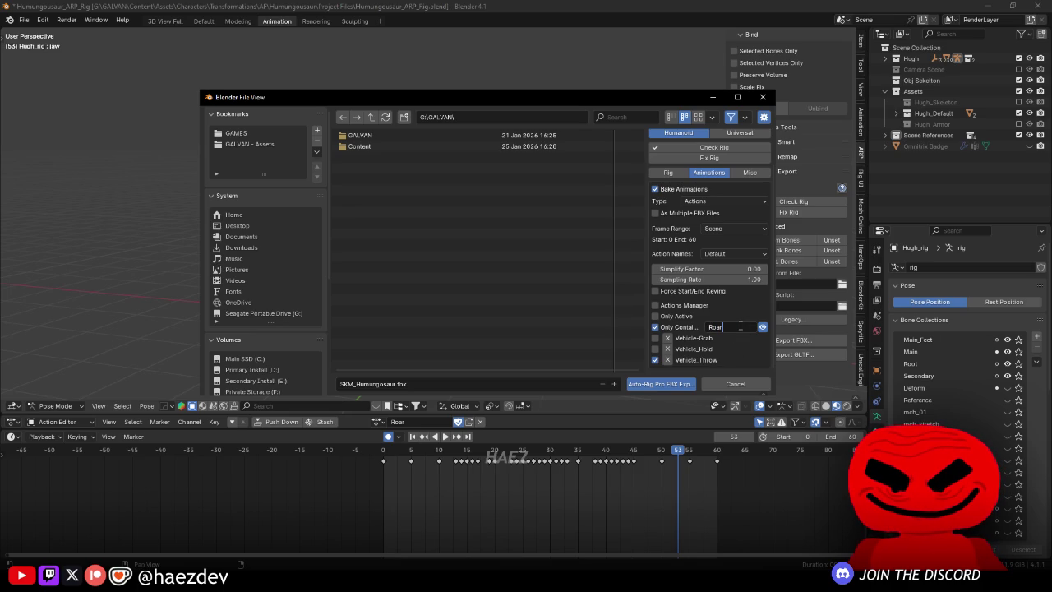
{"action": "key", "text": "Return"}
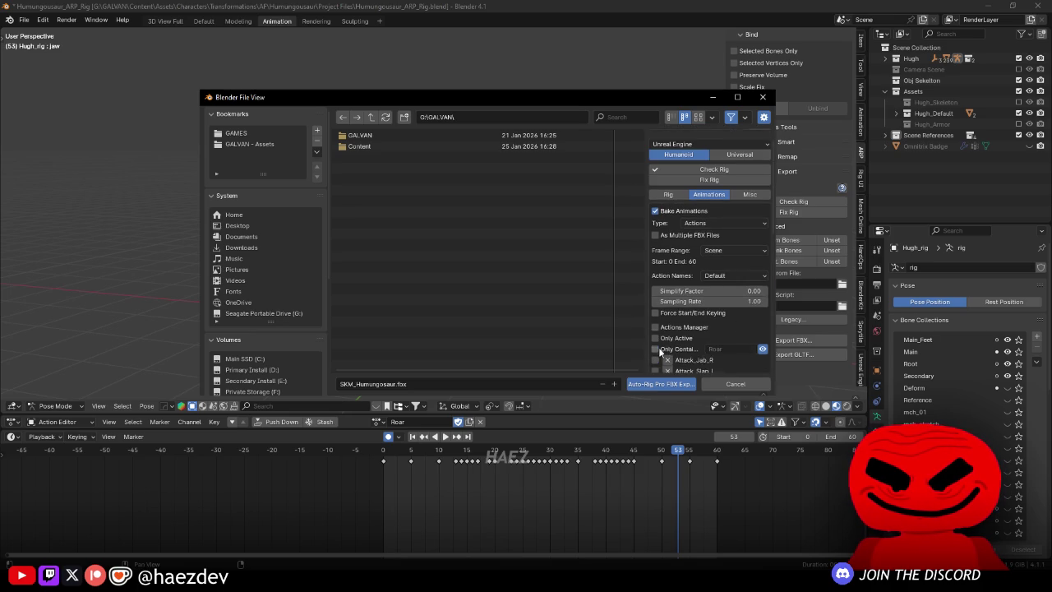
{"action": "scroll", "coordinate": [658, 348], "scroll_direction": "down", "scroll_amount": 10}
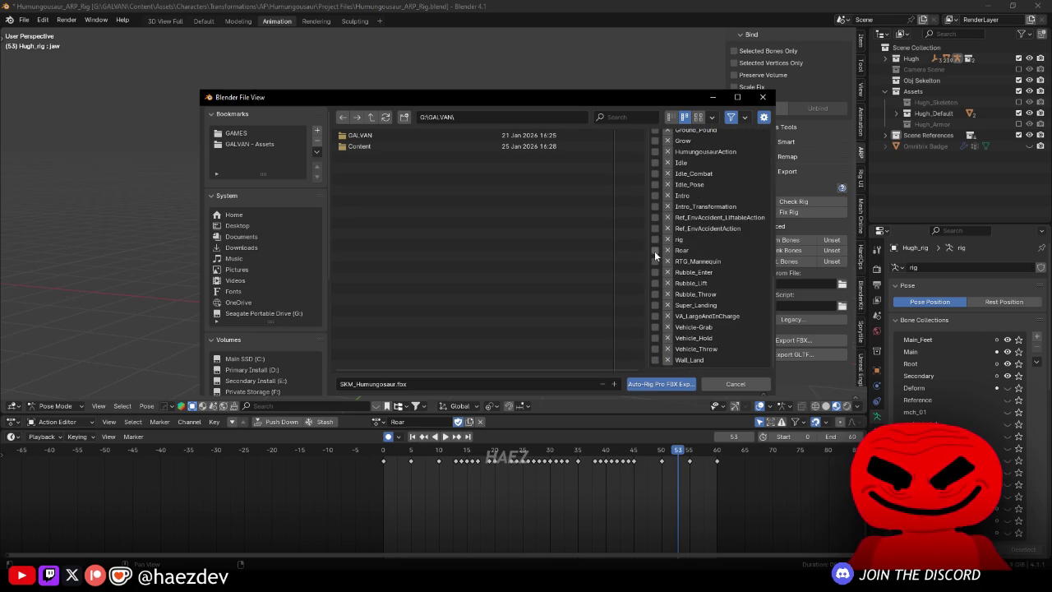
Step: Browse to GALVAN - Assets > Characters > Transformations > AF > Humungousaur > Animations
{"action": "mouse_move", "coordinate": [543, 97]}
{"action": "left_mouse_down"}
{"action": "mouse_move", "coordinate": [543, 41]}
{"action": "mouse_move", "coordinate": [516, 18]}
{"action": "left_mouse_up"}
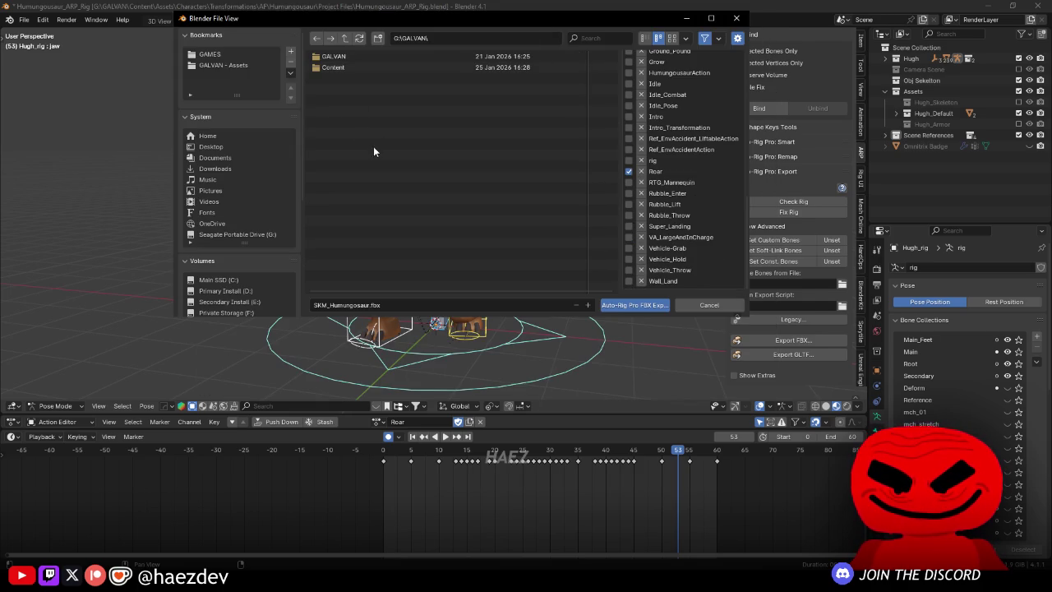
{"action": "left_click", "coordinate": [194, 116]}
{"action": "left_click", "coordinate": [223, 65]}
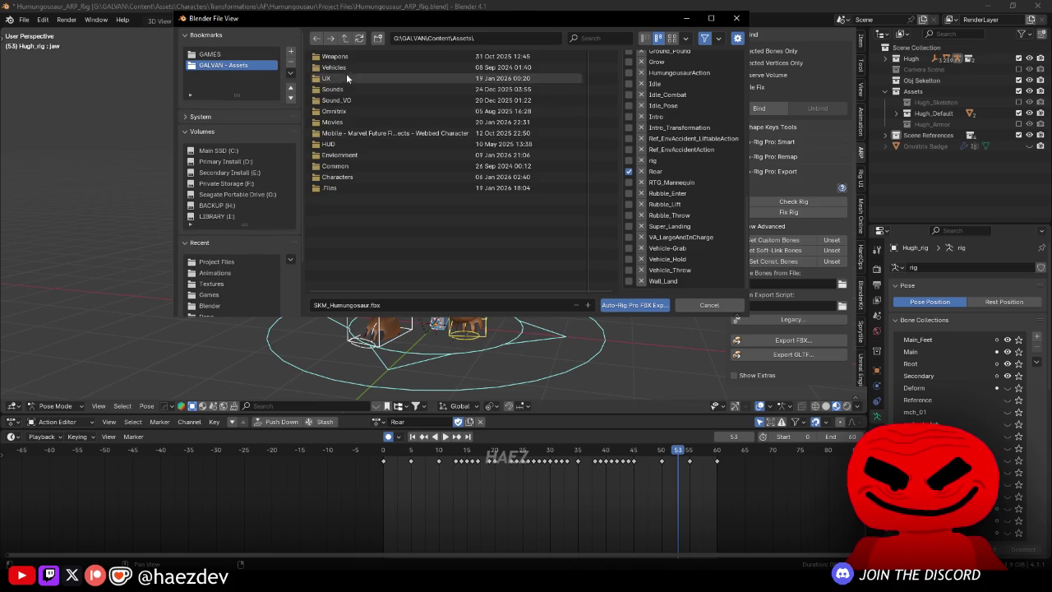
{"action": "left_click", "coordinate": [342, 176]}
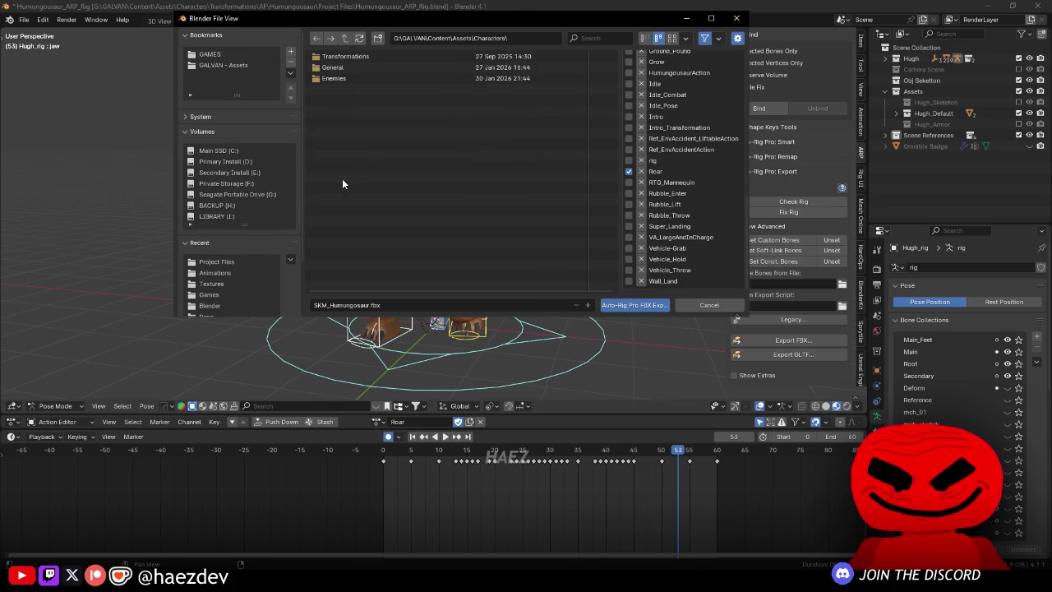
{"action": "left_click", "coordinate": [344, 65]}
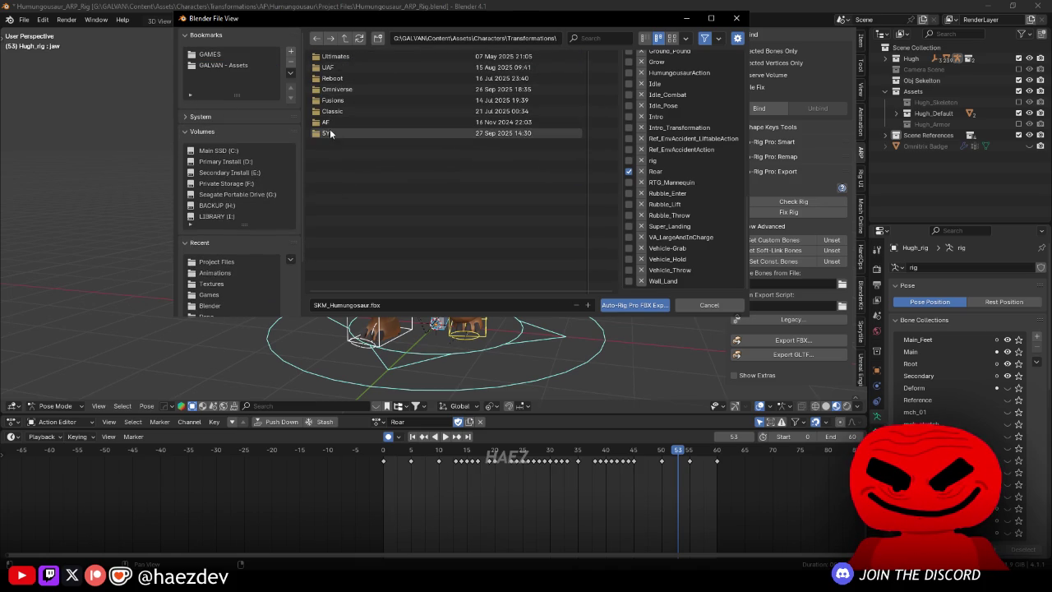
{"action": "left_click", "coordinate": [326, 121]}
{"action": "left_click", "coordinate": [344, 89]}
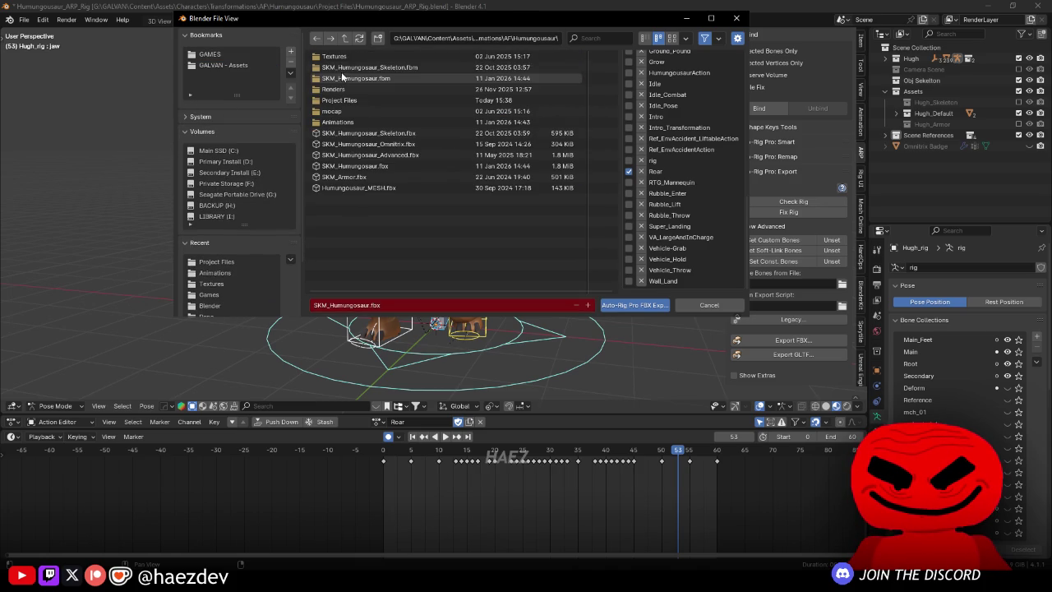
{"action": "left_click", "coordinate": [345, 122]}
{"action": "type", "text": "Attack_Roa"}
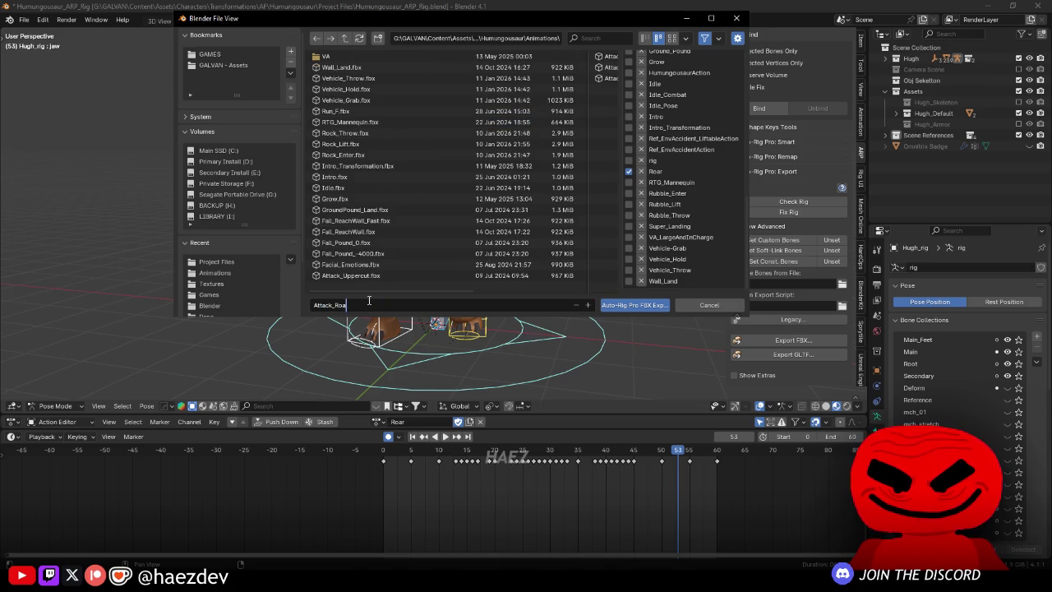
Step: Name the file Attack_Roar.fbx and export the rig with the Roar action
{"action": "type", "text": "r"}
{"action": "key", "text": "Return"}
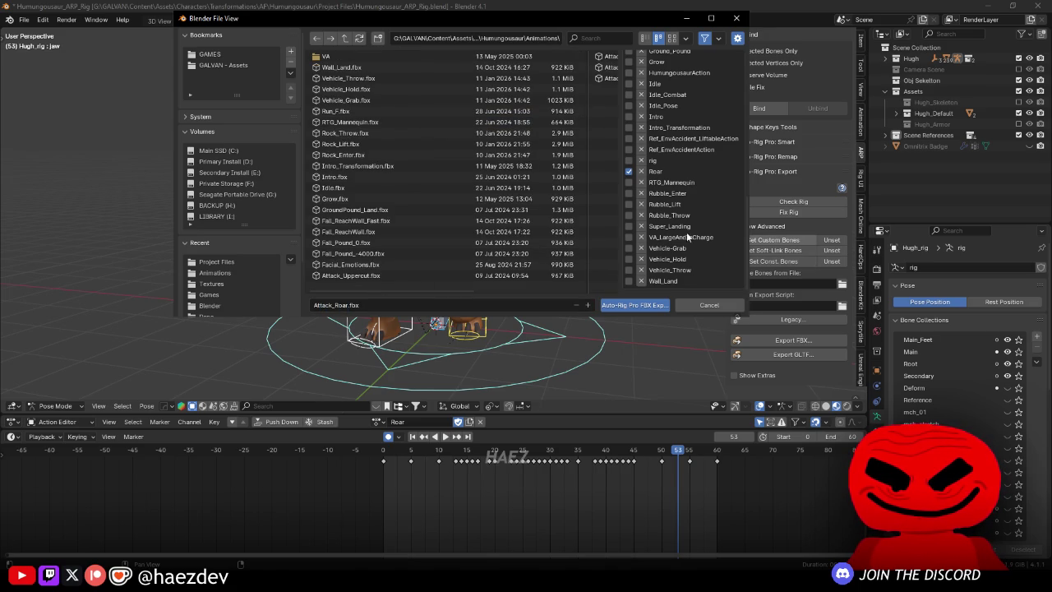
{"action": "scroll", "coordinate": [683, 255], "scroll_direction": "up", "scroll_amount": 15}
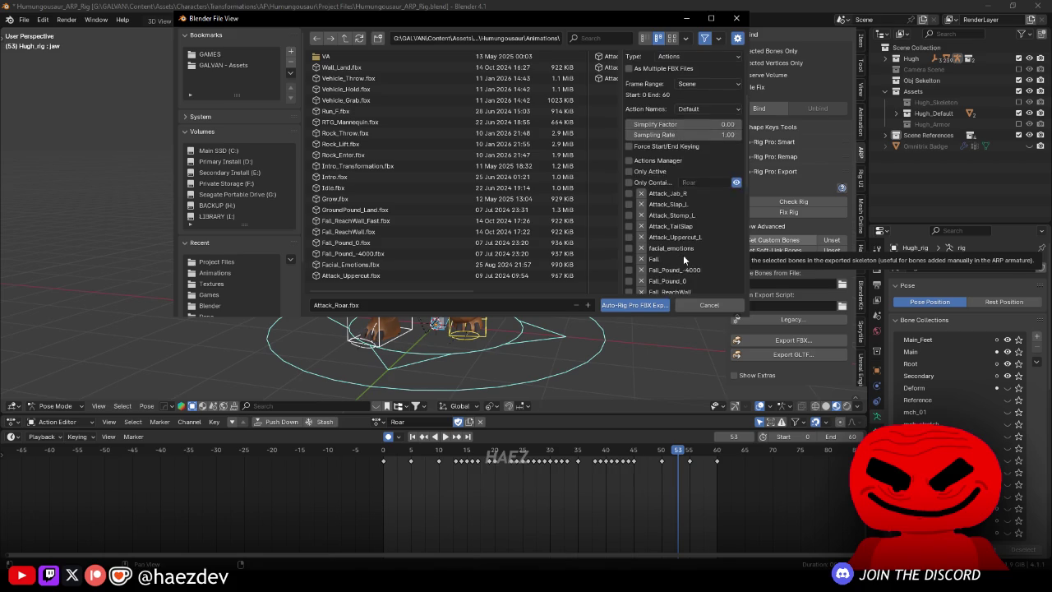
{"action": "left_click", "coordinate": [619, 307]}
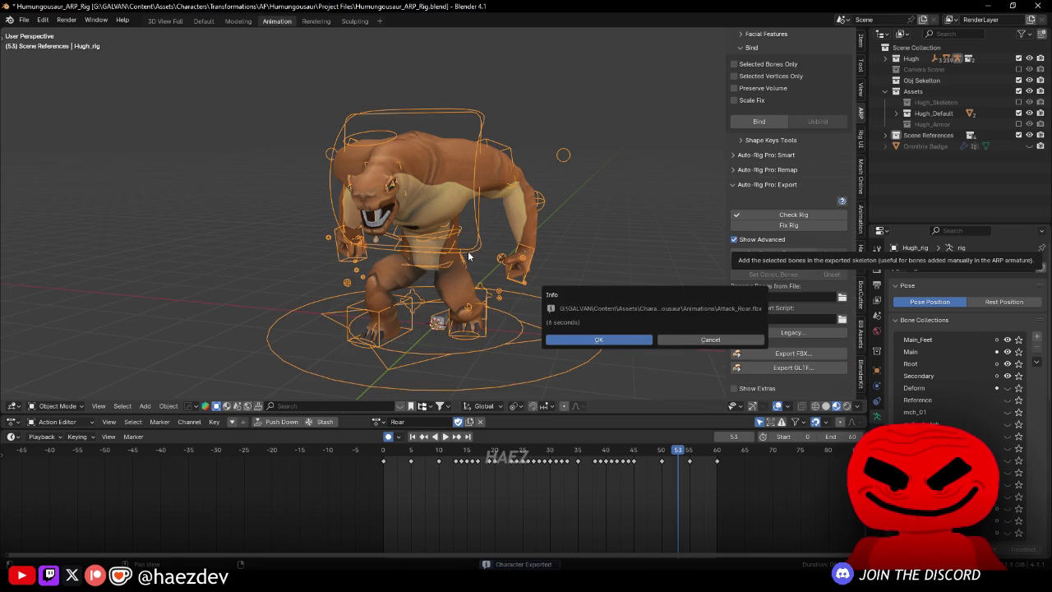
Step: Dismiss the export completion popup, save the .blend file, and switch to Unreal's Content Browser
{"action": "left_click", "coordinate": [569, 344]}
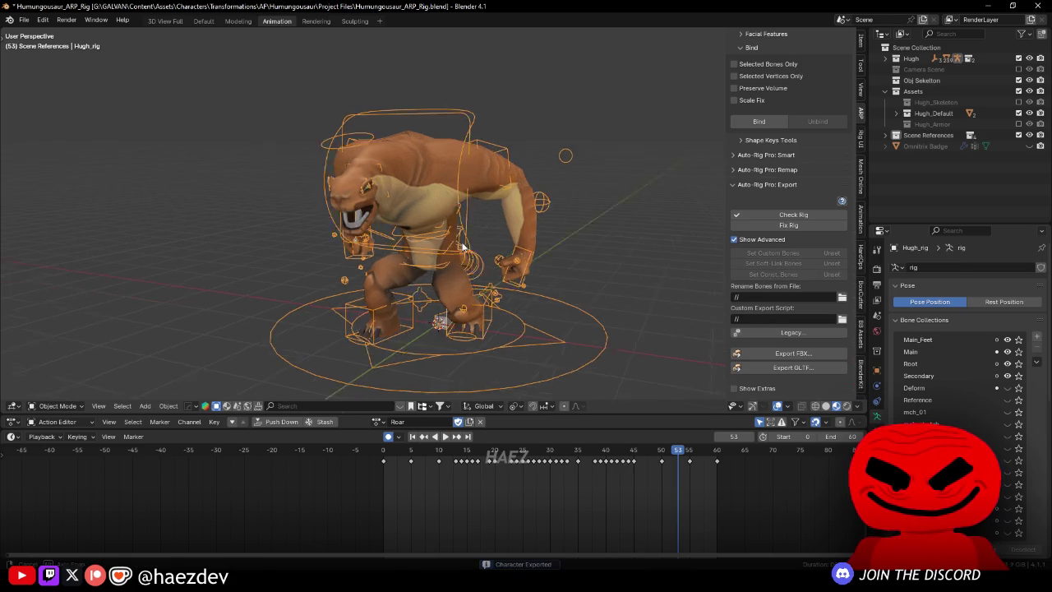
{"action": "key", "text": "ctrl+s"}
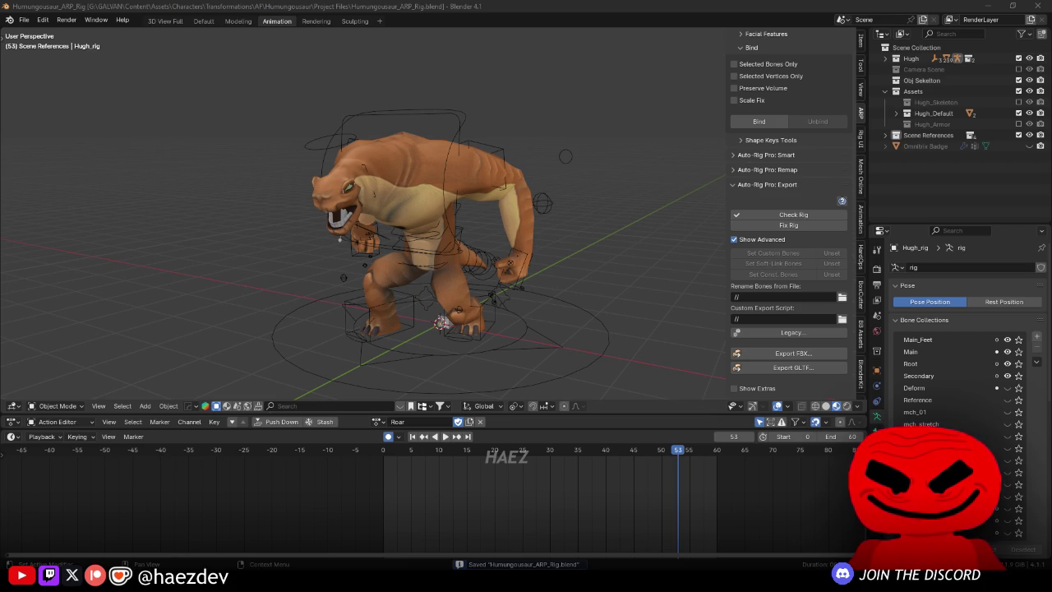
{"action": "left_click_drag", "start_coordinate": [493, 276], "coordinate": [428, 273]}
{"action": "key", "text": "ctrl+s"}
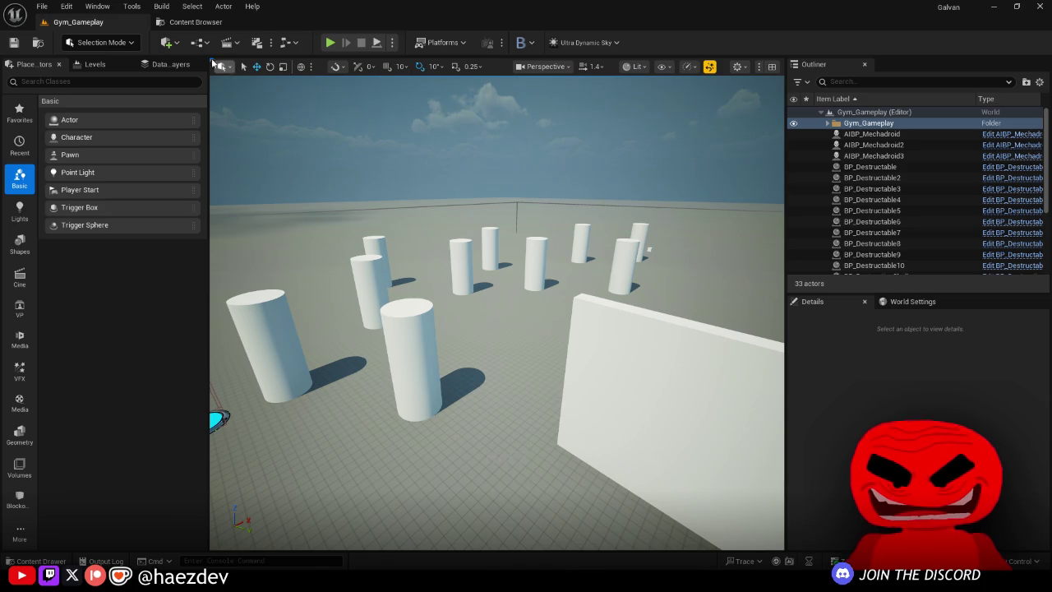
{"action": "left_click", "coordinate": [196, 21]}
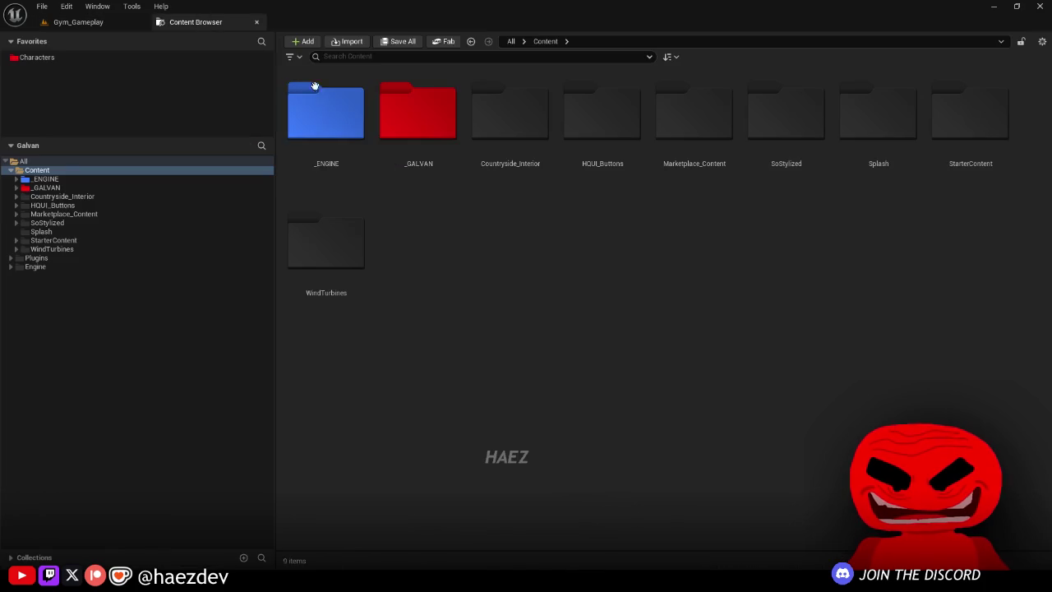
Step: Navigate Characters > Transformations > AF > Humungousaur > Animations > Combat in the Content Browser
{"action": "left_click", "coordinate": [71, 55]}
{"action": "double_click", "coordinate": [498, 177]}
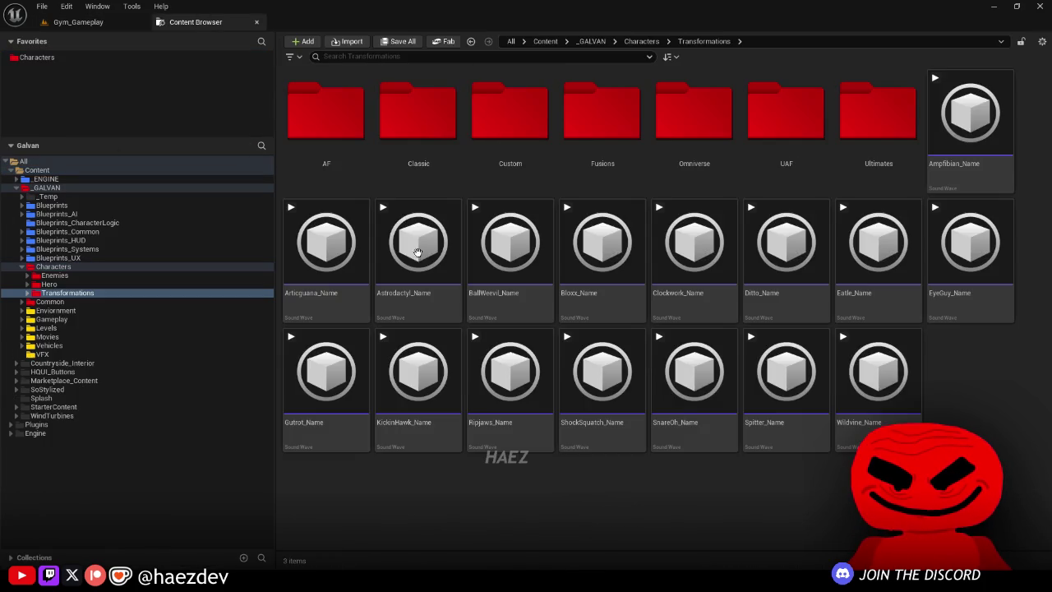
{"action": "double_click", "coordinate": [362, 144]}
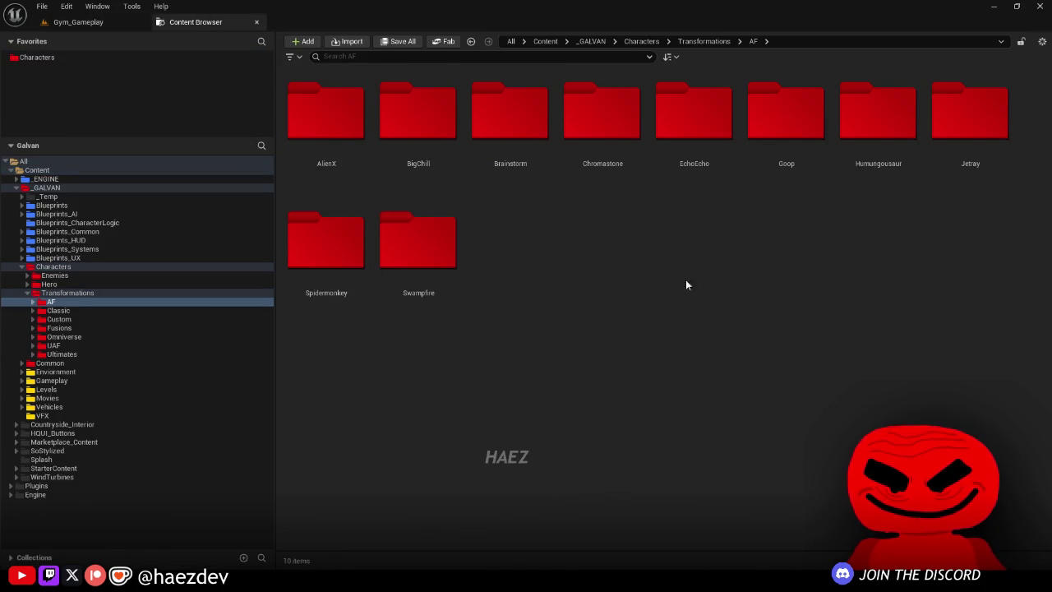
{"action": "double_click", "coordinate": [862, 165]}
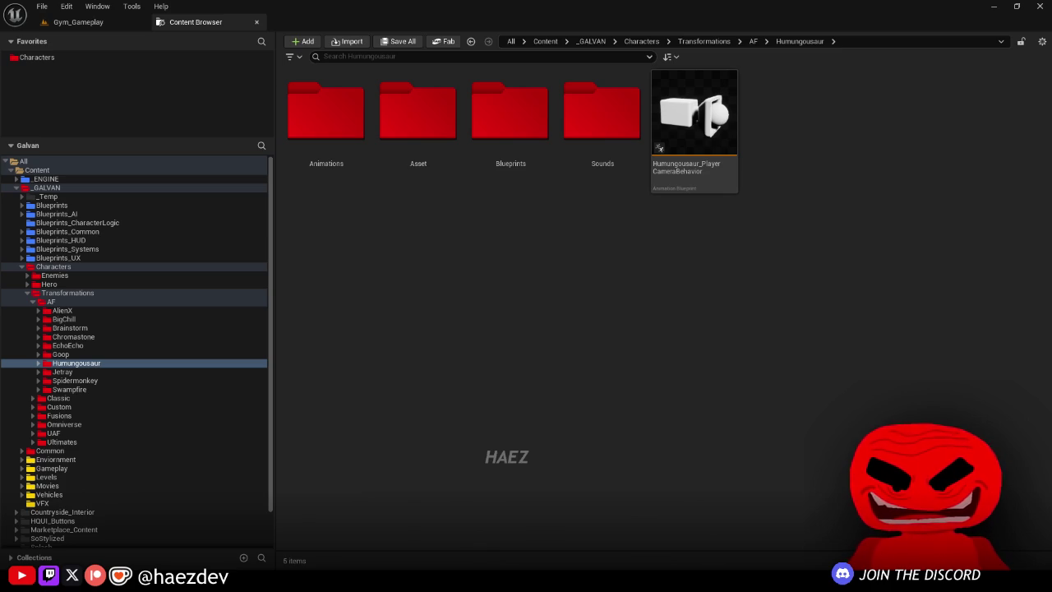
{"action": "double_click", "coordinate": [341, 122]}
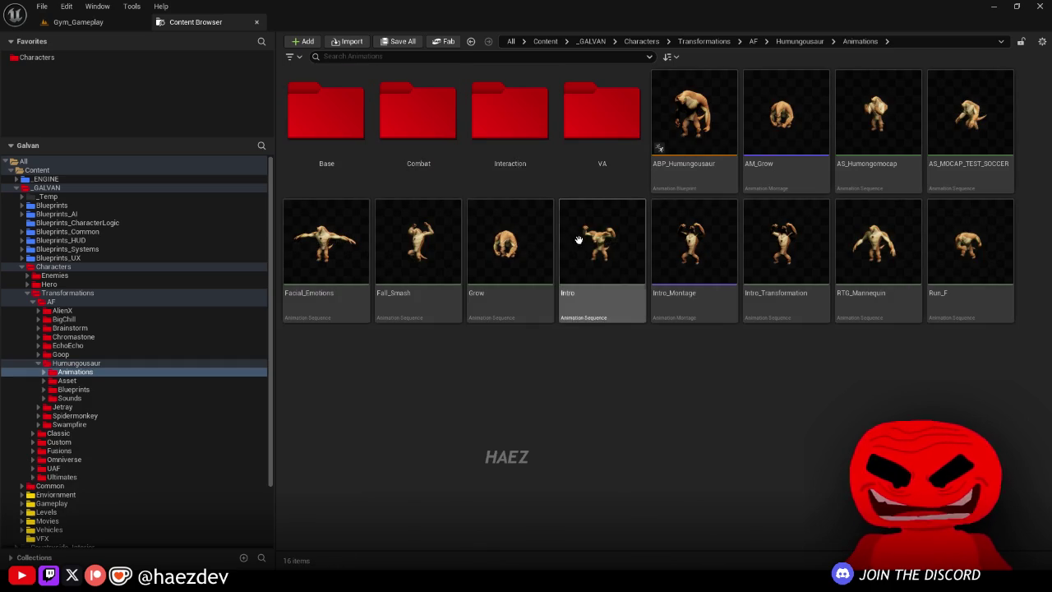
{"action": "double_click", "coordinate": [419, 131]}
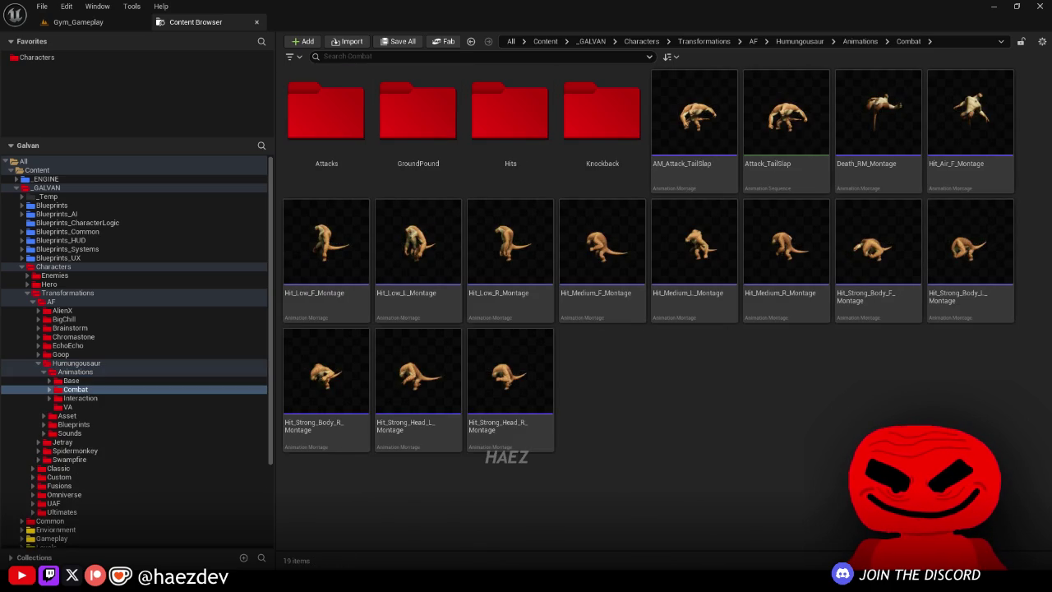
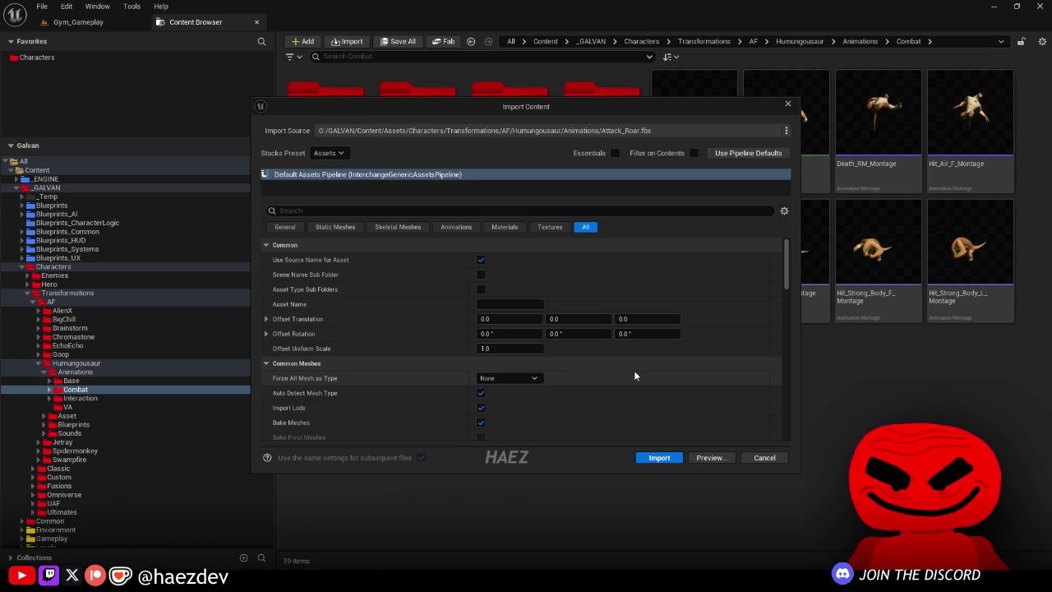
Step: Review the texture and material import settings in the Import Content dialog
{"action": "left_click", "coordinate": [549, 227]}
{"action": "left_click", "coordinate": [549, 228]}
{"action": "left_click", "coordinate": [505, 228]}
{"action": "left_click", "coordinate": [505, 228]}
{"action": "scroll", "coordinate": [478, 286], "scroll_direction": "down", "scroll_amount": 5}
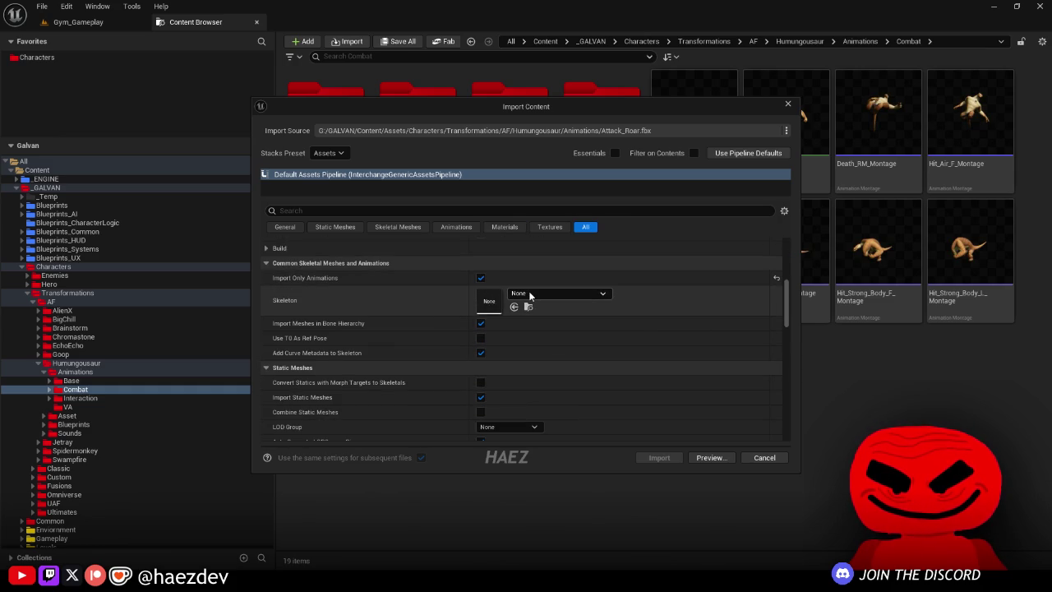
Step: Import Attack_Roar on the SK_Humungousaur skeleton and open the new animation
{"action": "left_click", "coordinate": [531, 293]}
{"action": "type", "text": "humu"}
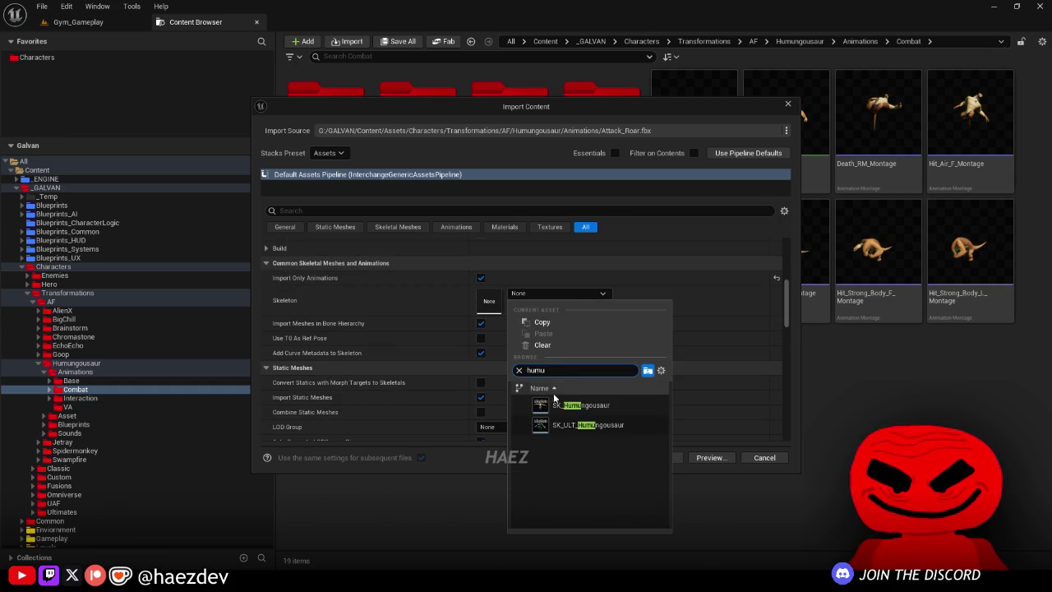
{"action": "left_click", "coordinate": [549, 393]}
{"action": "left_click", "coordinate": [658, 459]}
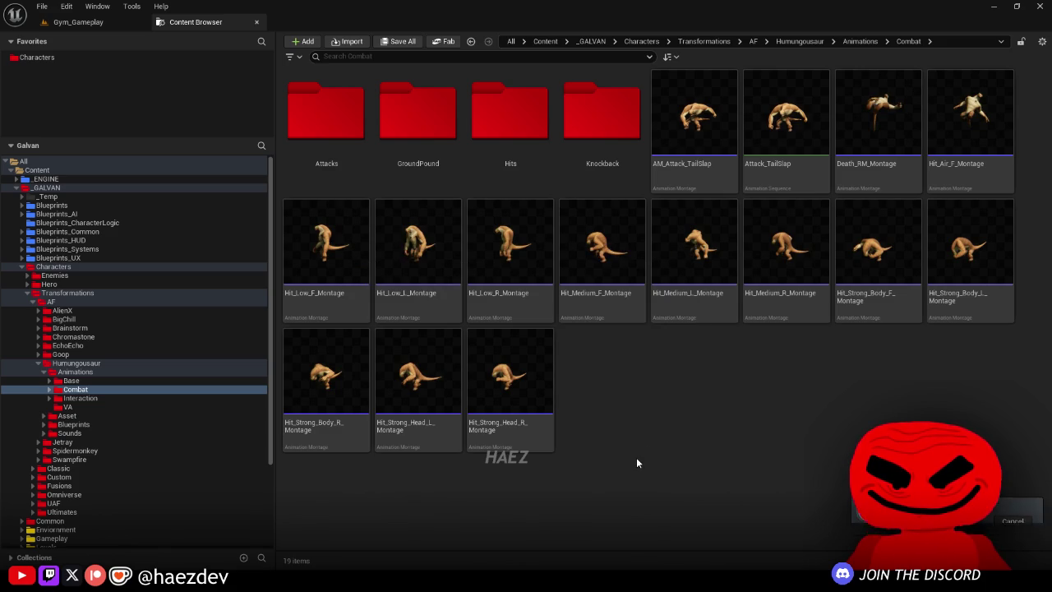
{"action": "double_click", "coordinate": [787, 116]}
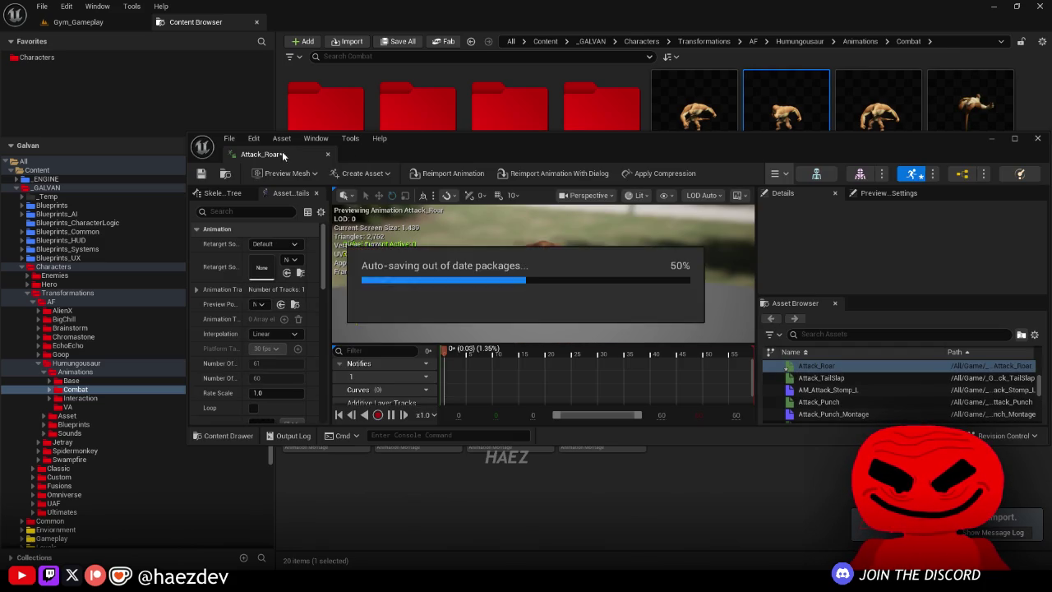
Step: Dock the Attack_Roar editor, stop at the first frame, and remove all skeleton-attached assets
{"action": "mouse_move", "coordinate": [255, 157]}
{"action": "left_mouse_down"}
{"action": "mouse_move", "coordinate": [341, 30]}
{"action": "mouse_move", "coordinate": [329, 23]}
{"action": "left_mouse_up"}
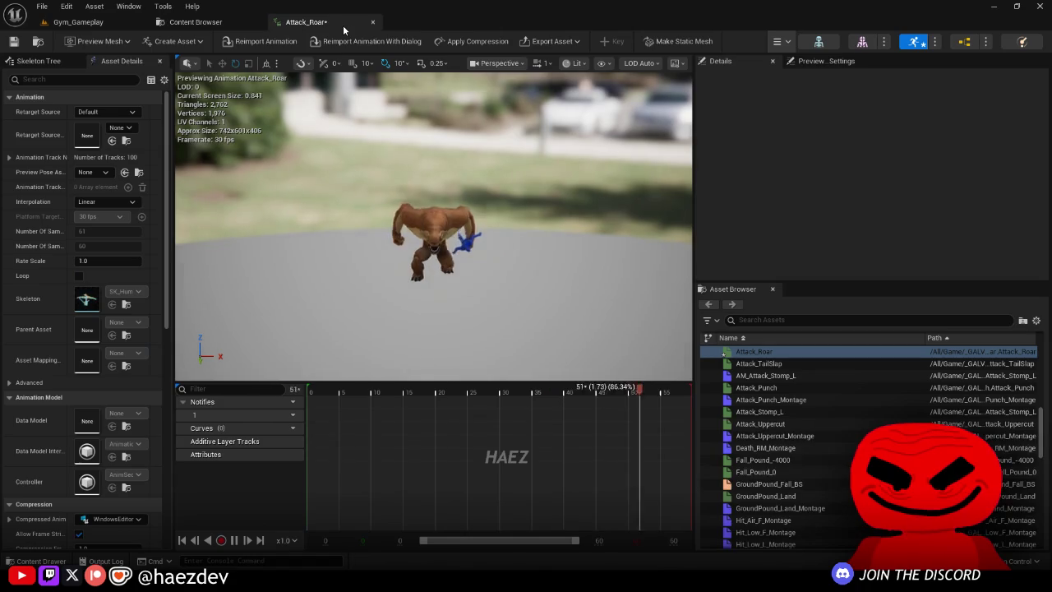
{"action": "left_click_drag", "start_coordinate": [334, 395], "coordinate": [277, 387]}
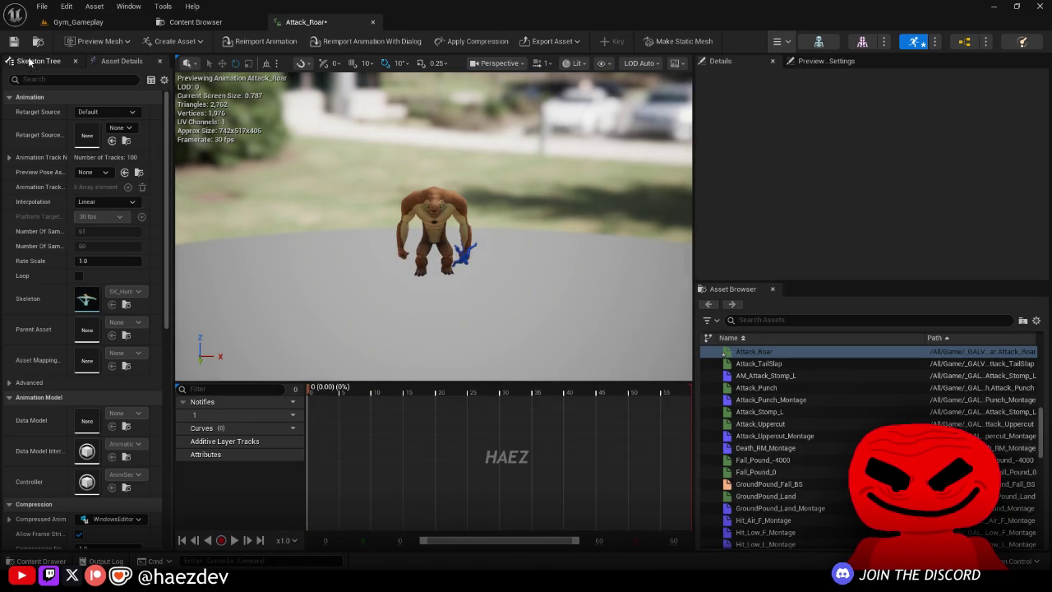
{"action": "left_click", "coordinate": [37, 62]}
{"action": "right_click", "coordinate": [69, 163]}
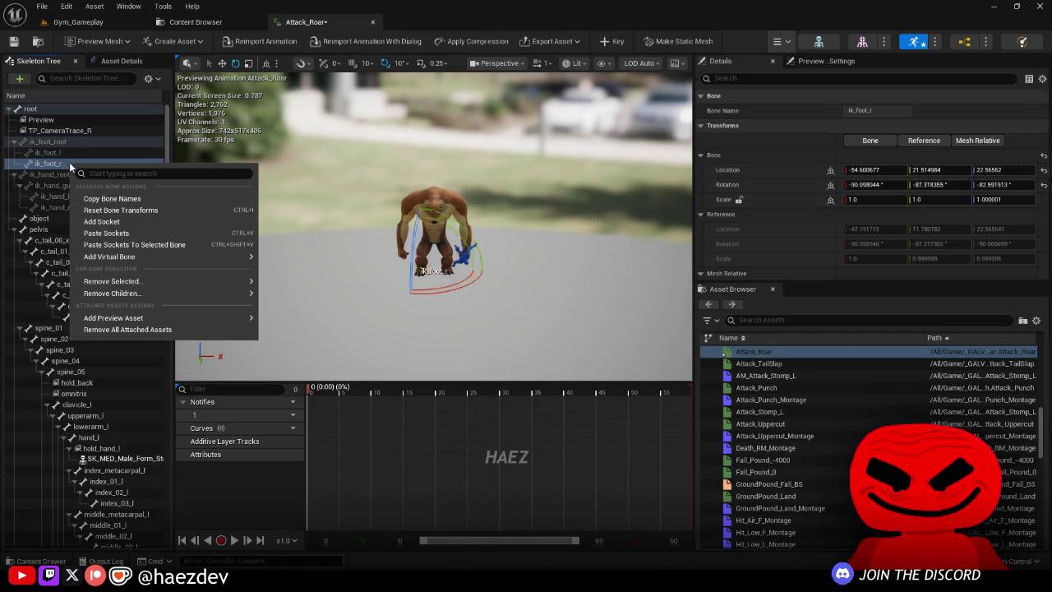
{"action": "left_click", "coordinate": [122, 329]}
{"action": "left_click", "coordinate": [210, 286]}
Step: Frame and orbit the character to watch the roar, then return to the Combat folder
{"action": "left_click_drag", "start_coordinate": [211, 286], "coordinate": [173, 247]}
{"action": "key", "text": "f"}
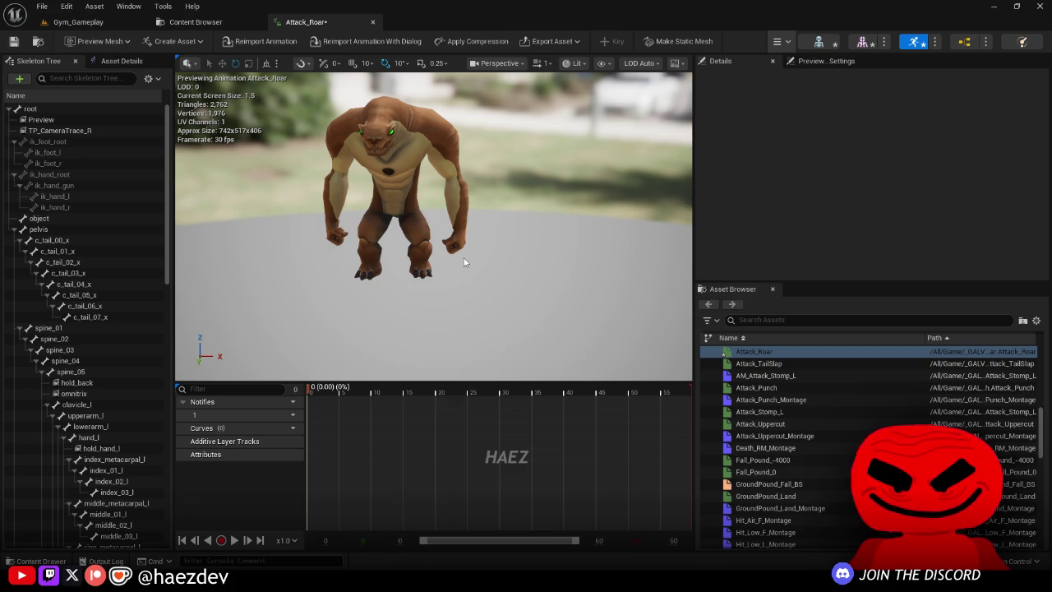
{"action": "left_click_drag", "start_coordinate": [478, 244], "coordinate": [820, 240]}
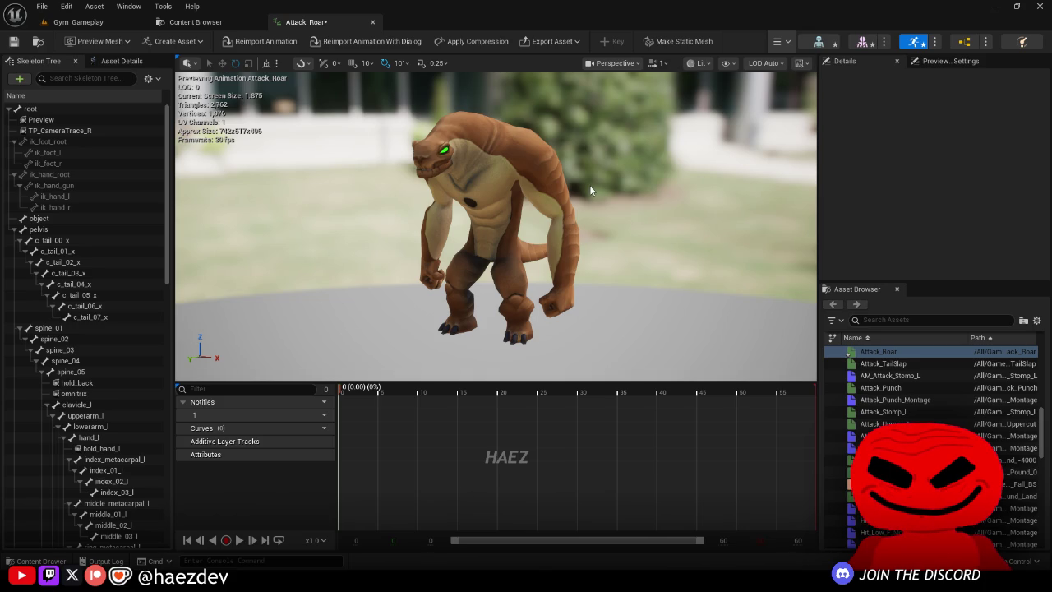
{"action": "mouse_move", "coordinate": [589, 190]}
{"action": "left_mouse_down"}
{"action": "mouse_move", "coordinate": [463, 332]}
{"action": "mouse_move", "coordinate": [165, 333]}
{"action": "mouse_move", "coordinate": [622, 312]}
{"action": "left_mouse_up"}
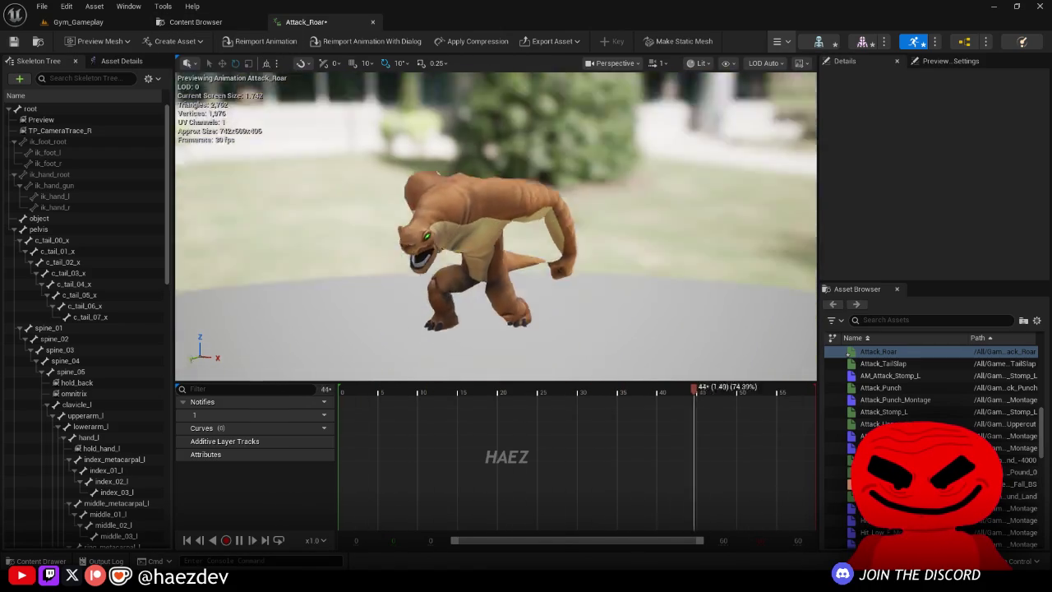
{"action": "left_click", "coordinate": [246, 21]}
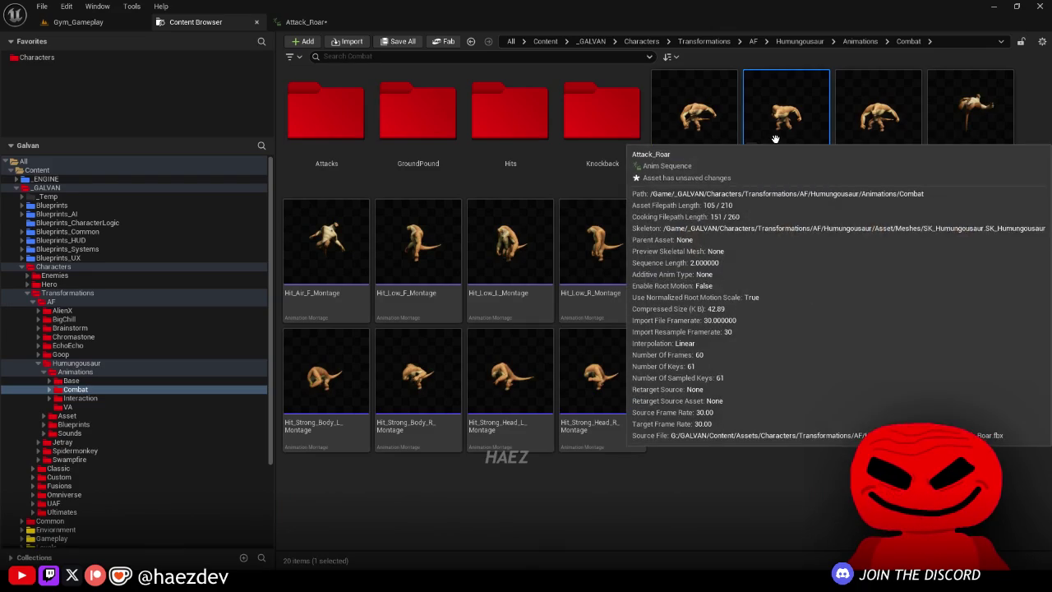
Step: Move Attack_Roar, AM_Attack_TailSlap and Attack_TailSlap into the Attacks folder
{"action": "double_click", "coordinate": [338, 160]}
{"action": "key", "text": "alt+Left"}
{"action": "mouse_move", "coordinate": [786, 124]}
{"action": "left_mouse_down"}
{"action": "mouse_move", "coordinate": [642, 281]}
{"action": "mouse_move", "coordinate": [696, 430]}
{"action": "mouse_move", "coordinate": [715, 367]}
{"action": "left_mouse_up"}
{"action": "left_click", "coordinate": [726, 134]}
{"action": "left_click", "coordinate": [857, 124], "text": "shift"}
{"action": "left_click_drag", "start_coordinate": [313, 136], "coordinate": [334, 164]}
{"action": "left_click", "coordinate": [333, 159]}
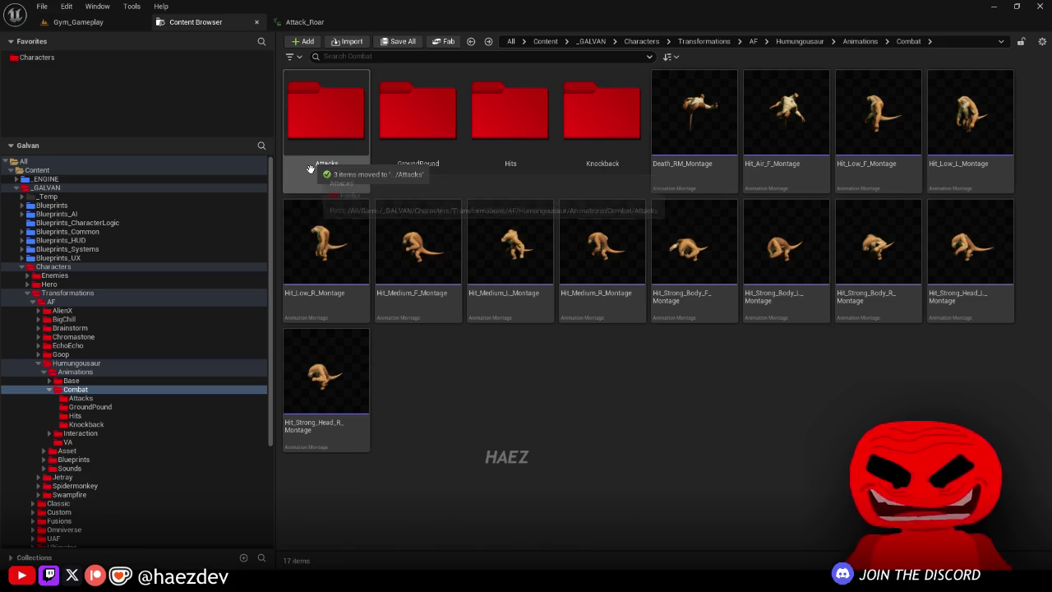
Step: Create an AnimMontage from Attack_Roar named AM_Attack_Roar
{"action": "double_click", "coordinate": [348, 168]}
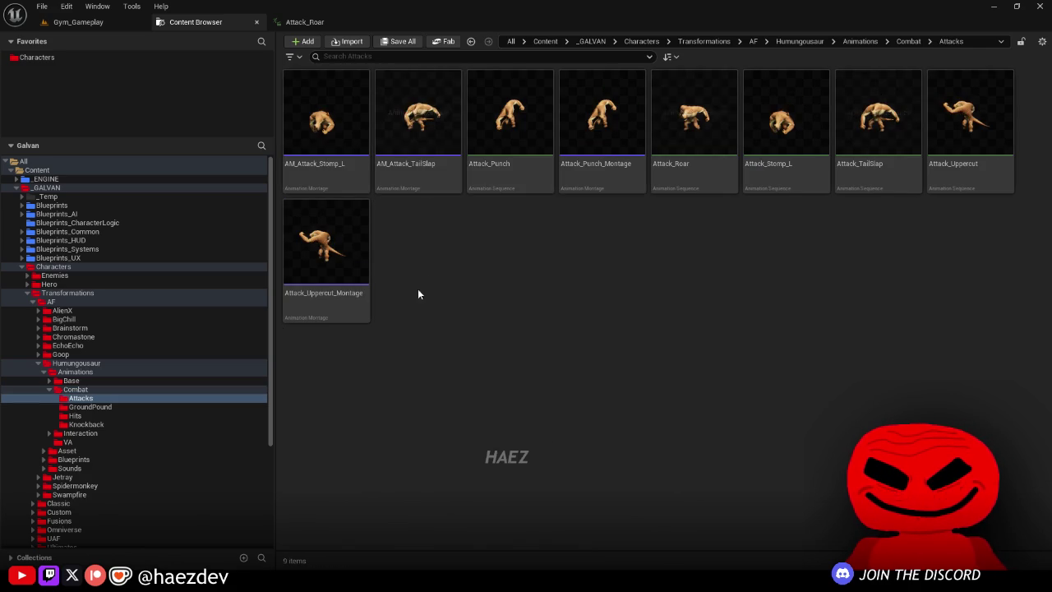
{"action": "left_click", "coordinate": [695, 150]}
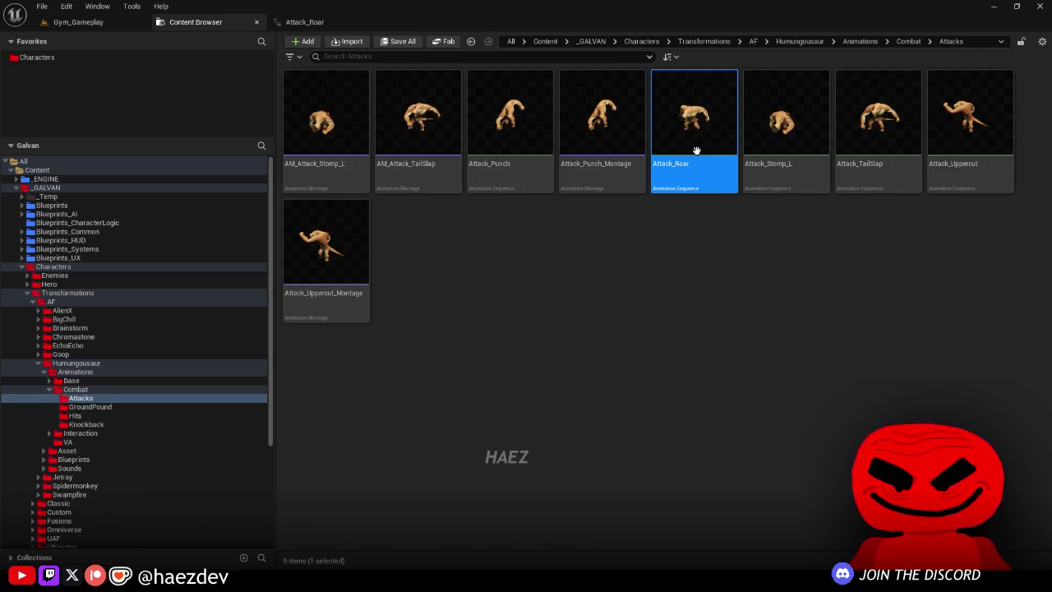
{"action": "right_click", "coordinate": [695, 151]}
{"action": "mouse_move", "coordinate": [781, 220]}
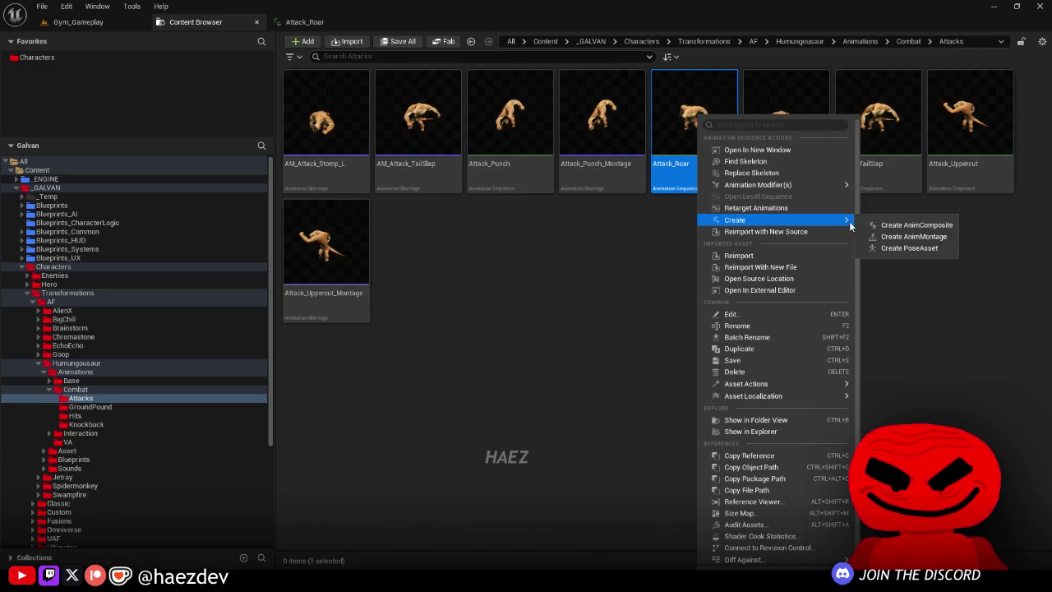
{"action": "left_click", "coordinate": [876, 237]}
{"action": "type", "text": "AM_"}
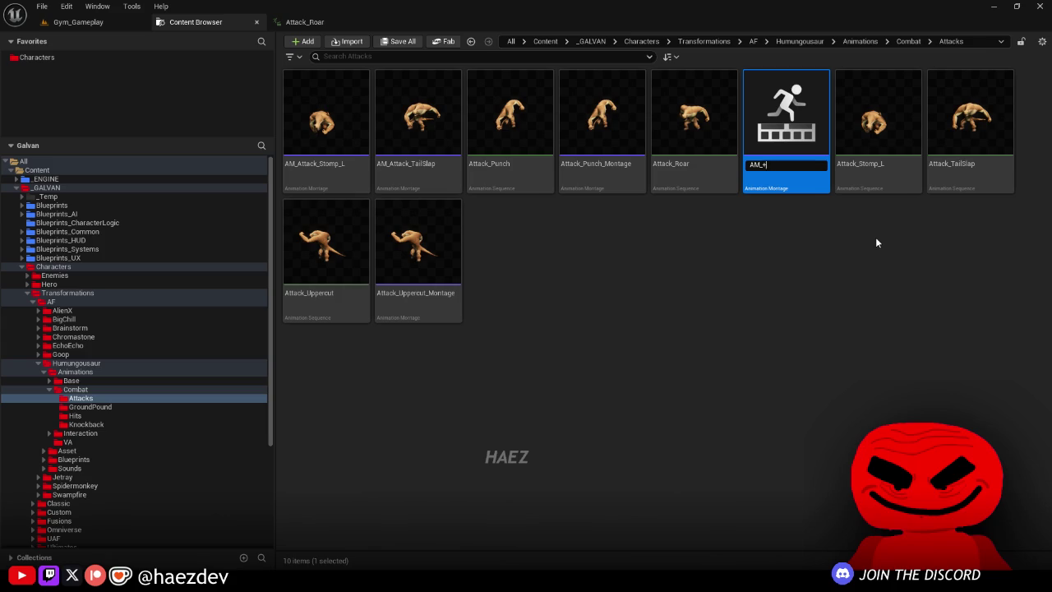
{"action": "type", "text": "Attack_Roar"}
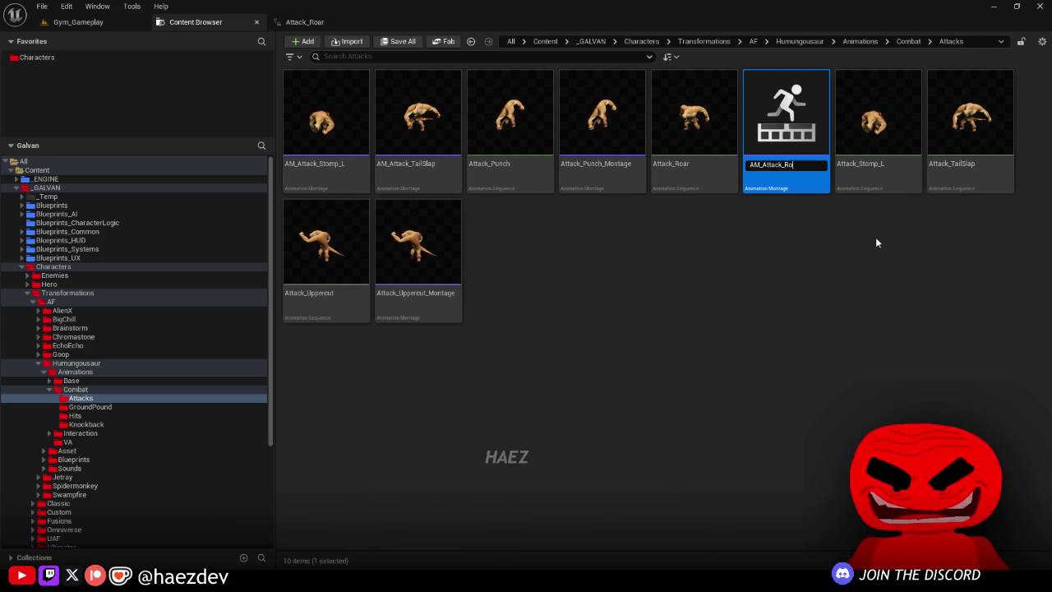
{"action": "key", "text": "Return"}
Step: Set the AM_Attack_Roar montage's blend-in time to 0.15
{"action": "double_click", "coordinate": [335, 155]}
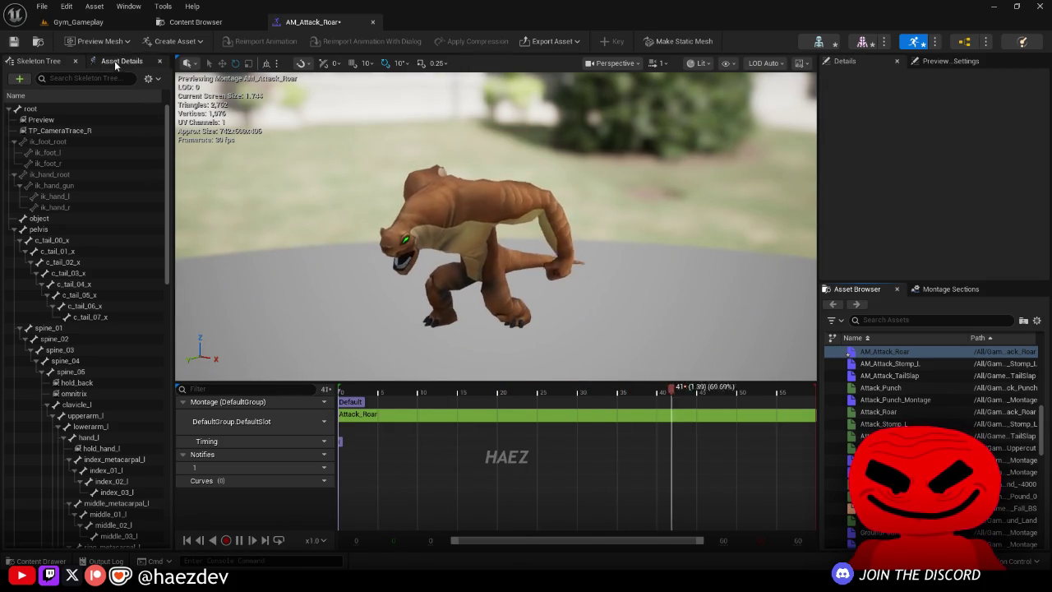
{"action": "left_click", "coordinate": [122, 61]}
{"action": "left_click_drag", "start_coordinate": [172, 123], "coordinate": [304, 124]}
{"action": "left_click", "coordinate": [168, 156]}
{"action": "type", "text": "0.15"}
{"action": "key", "text": "Return"}
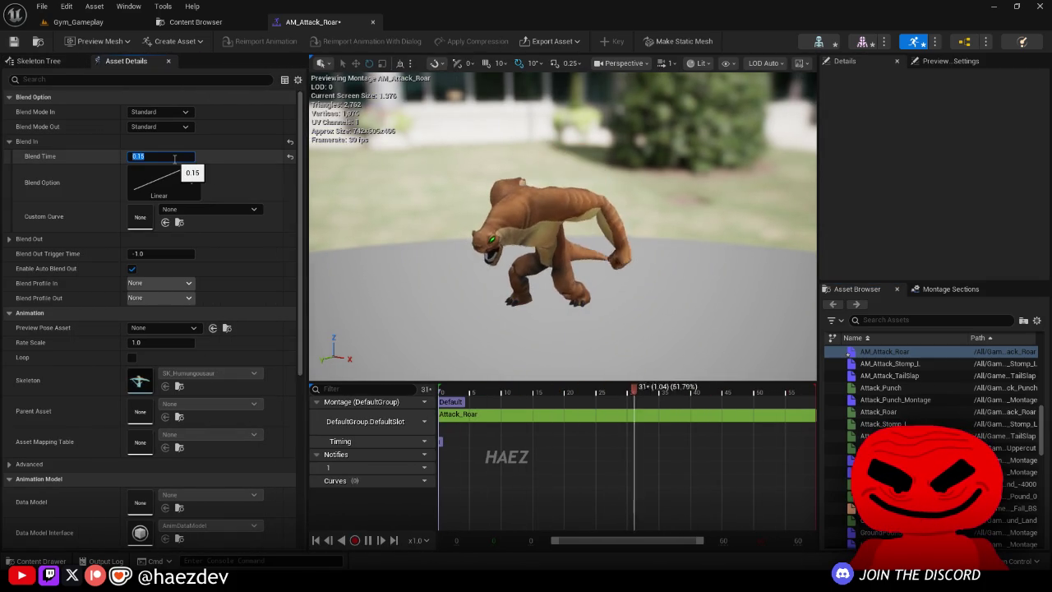
{"action": "left_click", "coordinate": [61, 233]}
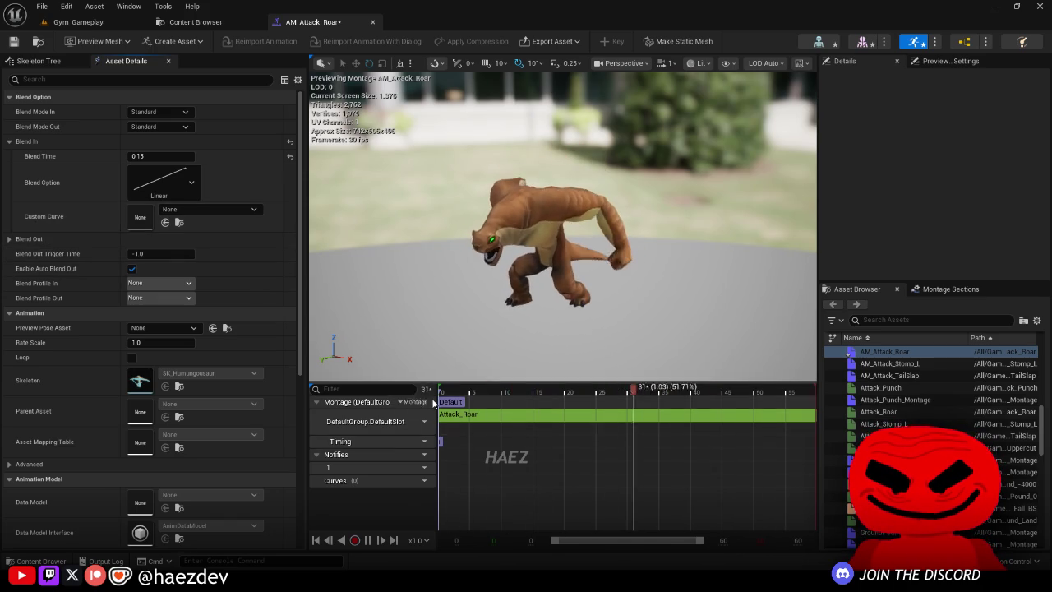
Step: Assign the FullbodyGroup.Fullbody slot to the montage and save it
{"action": "left_click", "coordinate": [416, 421]}
{"action": "mouse_move", "coordinate": [448, 451]}
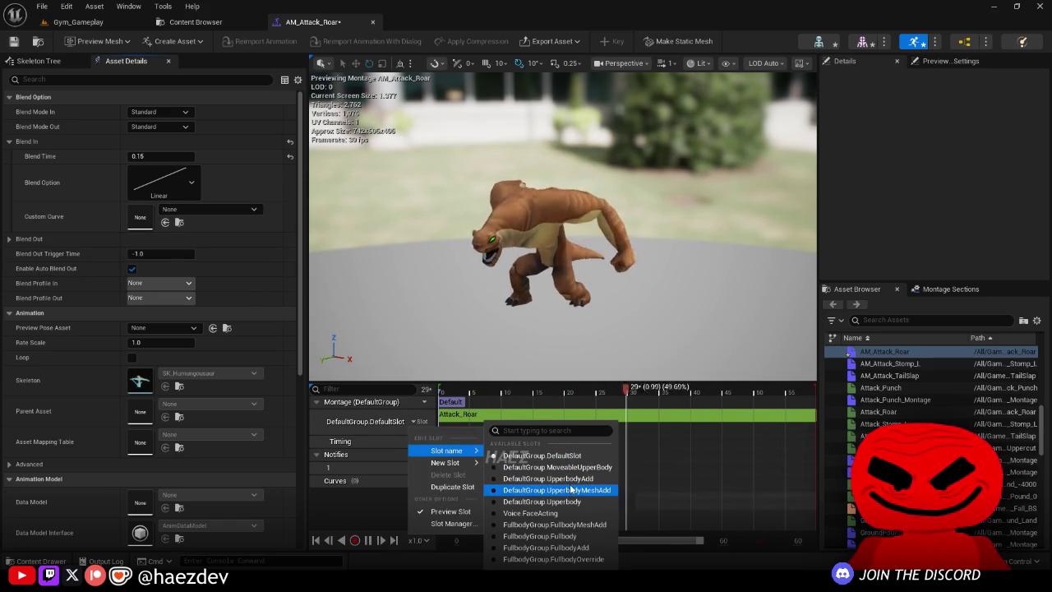
{"action": "left_click", "coordinate": [540, 536]}
{"action": "key", "text": "ctrl+s"}
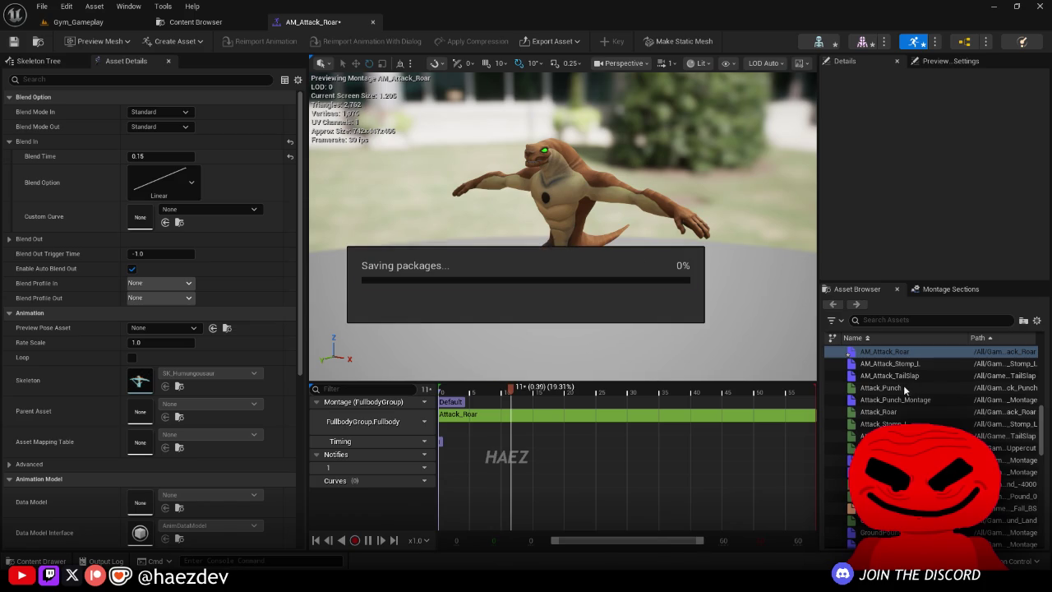
{"action": "scroll", "coordinate": [896, 355], "scroll_direction": "up", "scroll_amount": 3}
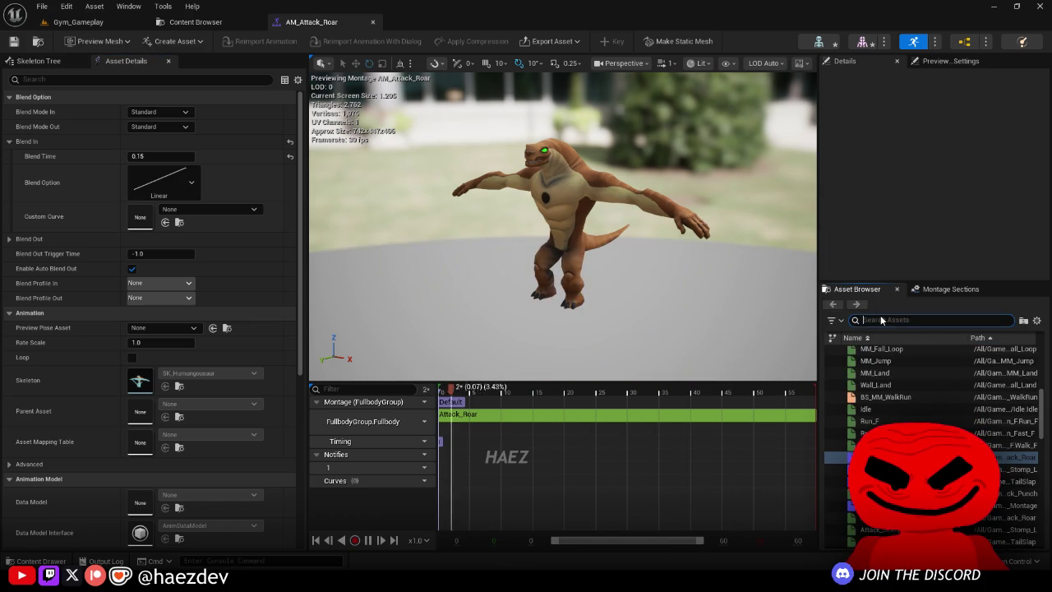
{"action": "left_click", "coordinate": [881, 319]}
Step: Filter assets by 'Roar' and preview Attack_Roar, orbiting around the character
{"action": "type", "text": "Roar"}
{"action": "left_click", "coordinate": [875, 364]}
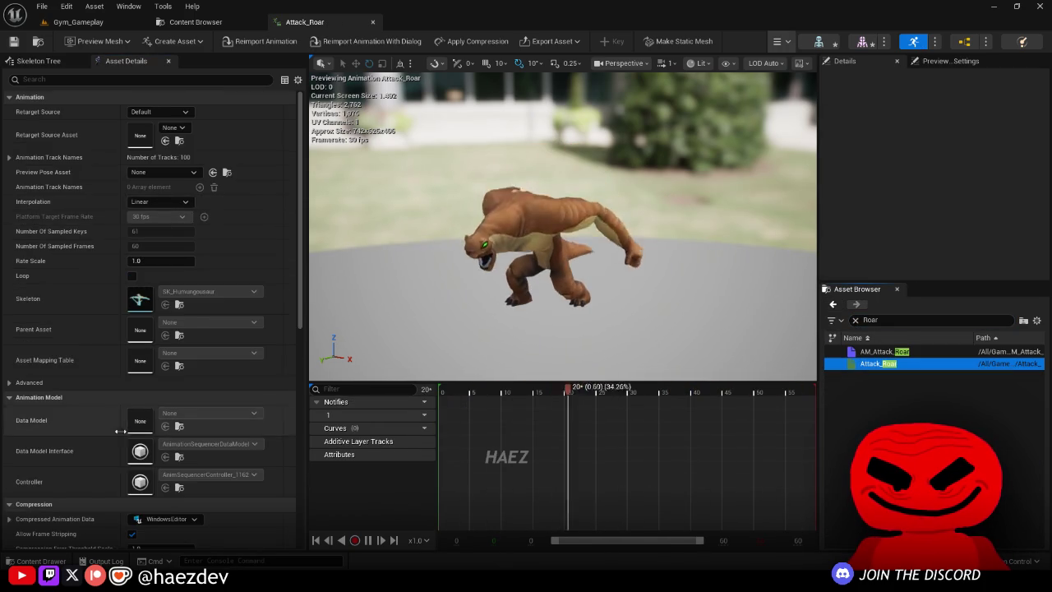
{"action": "scroll", "coordinate": [123, 429], "scroll_direction": "down", "scroll_amount": 6}
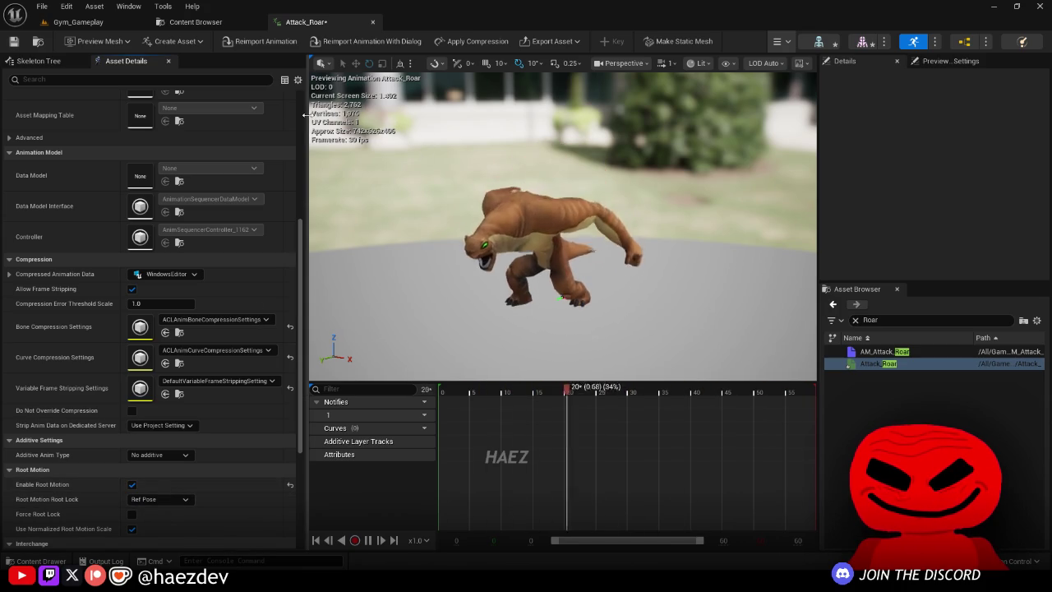
{"action": "left_click_drag", "start_coordinate": [303, 116], "coordinate": [171, 116]}
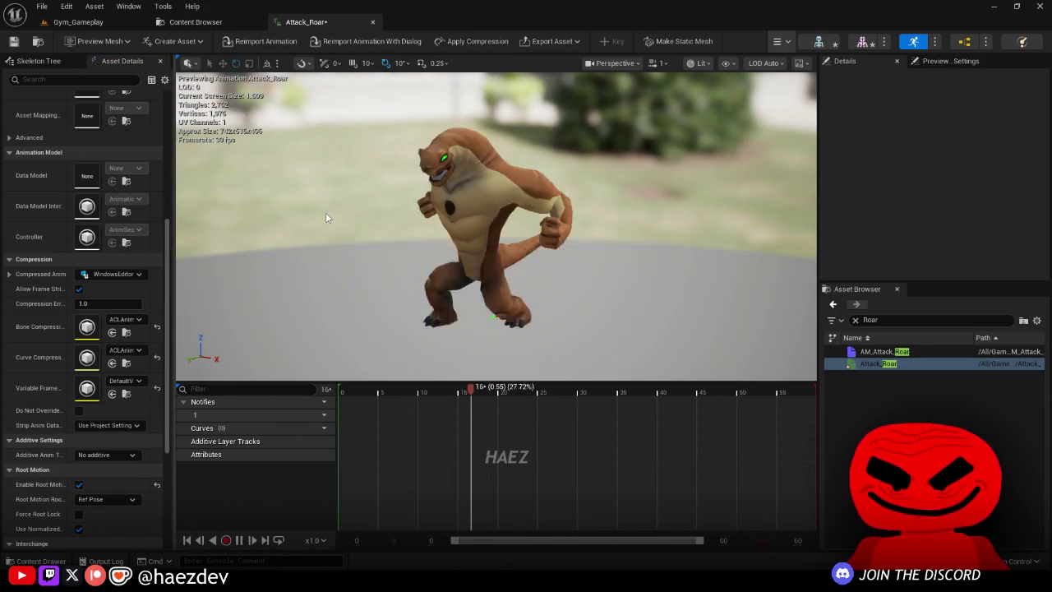
{"action": "mouse_move", "coordinate": [297, 216]}
{"action": "left_mouse_down"}
{"action": "mouse_move", "coordinate": [345, 216]}
{"action": "mouse_move", "coordinate": [297, 216]}
{"action": "left_mouse_up"}
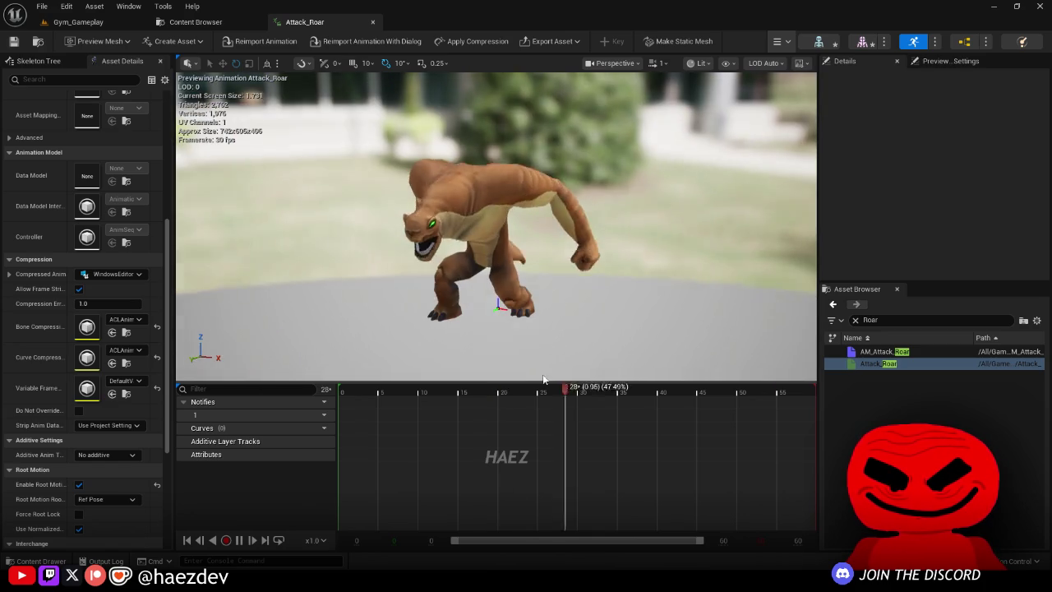
{"action": "left_click_drag", "start_coordinate": [492, 277], "coordinate": [559, 275]}
{"action": "mouse_move", "coordinate": [398, 209]}
{"action": "left_mouse_down"}
{"action": "mouse_move", "coordinate": [461, 210]}
{"action": "mouse_move", "coordinate": [776, 281]}
{"action": "left_mouse_up"}
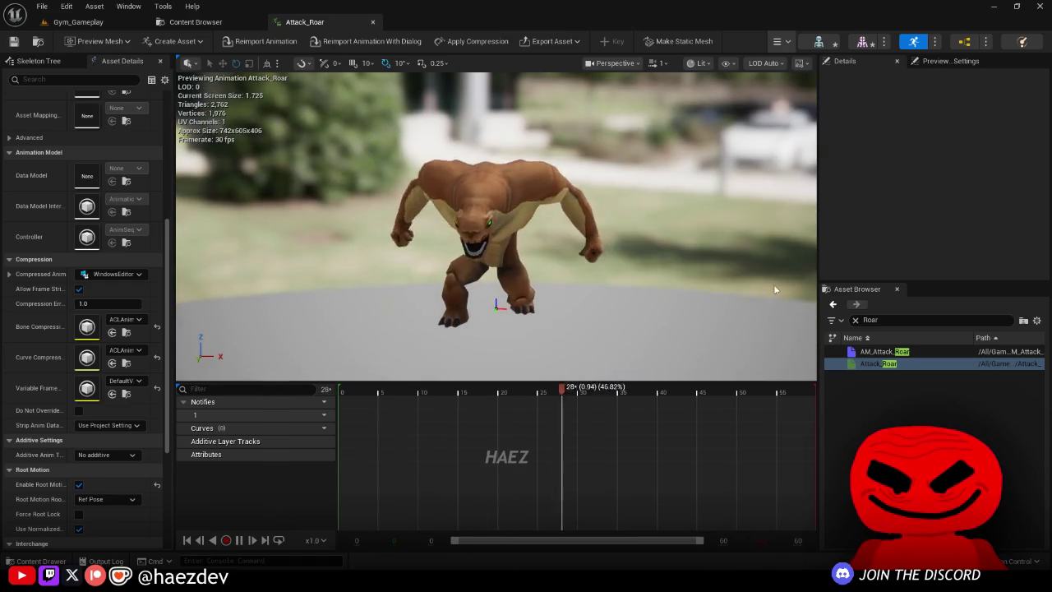
Step: Clear the Roar filter, resize the panels, and return to the Attacks folder list
{"action": "left_click", "coordinate": [855, 320]}
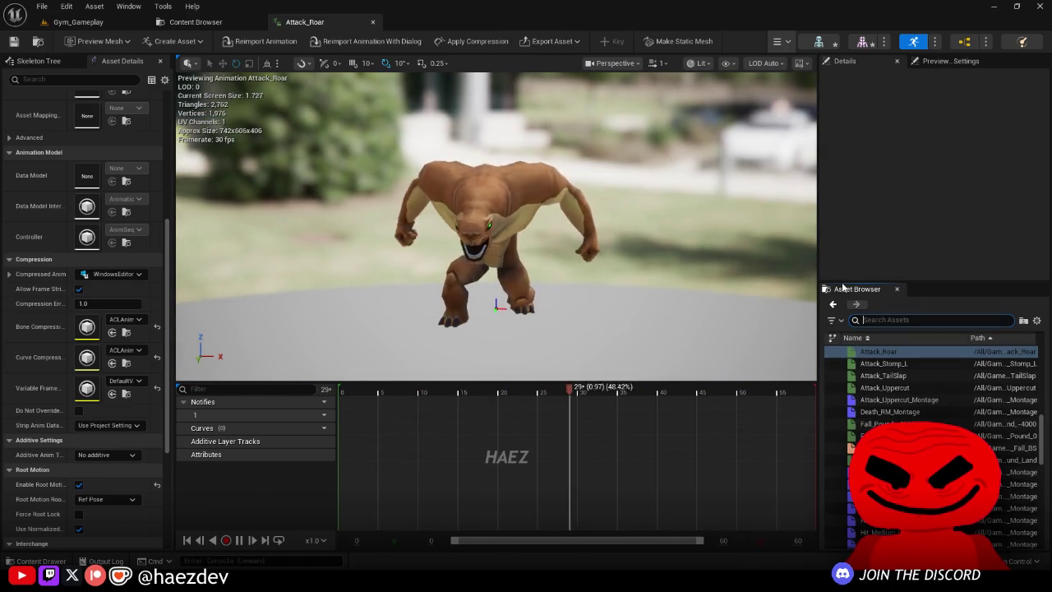
{"action": "mouse_move", "coordinate": [842, 283]}
{"action": "left_mouse_down"}
{"action": "mouse_move", "coordinate": [844, 248]}
{"action": "mouse_move", "coordinate": [696, 215]}
{"action": "left_mouse_up"}
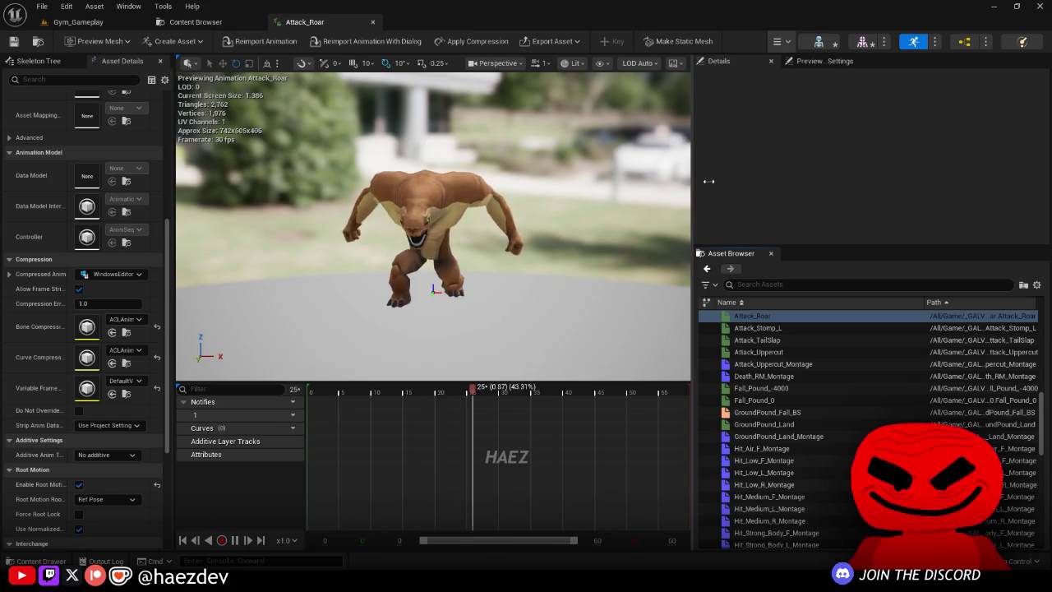
{"action": "left_click_drag", "start_coordinate": [698, 179], "coordinate": [747, 181]}
{"action": "scroll", "coordinate": [373, 288], "scroll_direction": "up", "scroll_amount": 2}
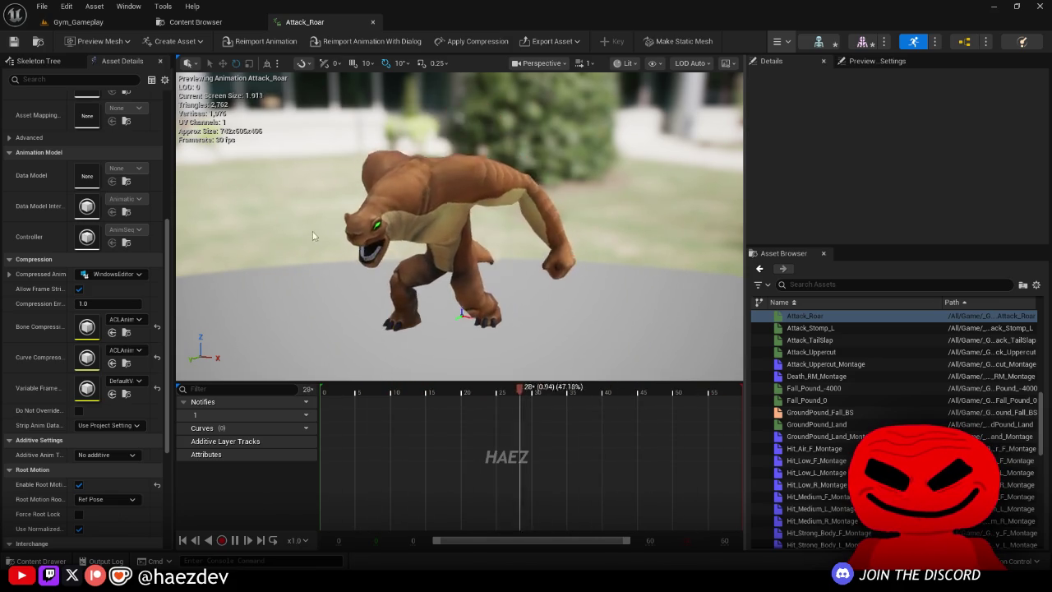
{"action": "left_click", "coordinate": [183, 23]}
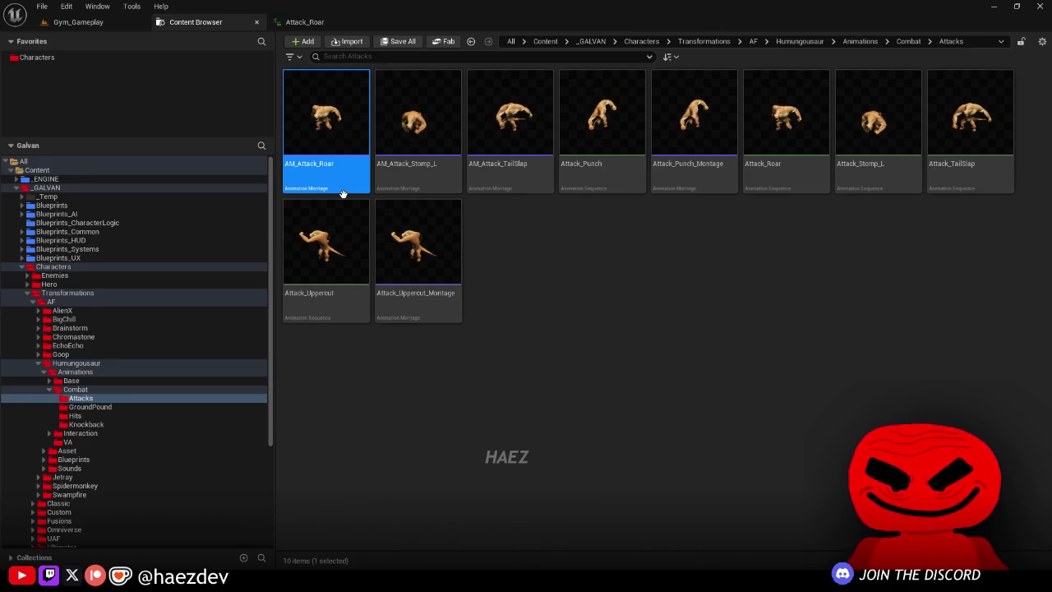
Step: Preview the AM_Attack_Roar montage by scrubbing its timeline, then go back to Attacks
{"action": "double_click", "coordinate": [309, 82]}
{"action": "mouse_move", "coordinate": [359, 393]}
{"action": "left_mouse_down"}
{"action": "mouse_move", "coordinate": [347, 393]}
{"action": "mouse_move", "coordinate": [485, 427]}
{"action": "left_mouse_up"}
{"action": "mouse_move", "coordinate": [510, 359]}
{"action": "left_mouse_down"}
{"action": "mouse_move", "coordinate": [446, 264]}
{"action": "mouse_move", "coordinate": [370, 261]}
{"action": "left_mouse_up"}
{"action": "left_click", "coordinate": [196, 22]}
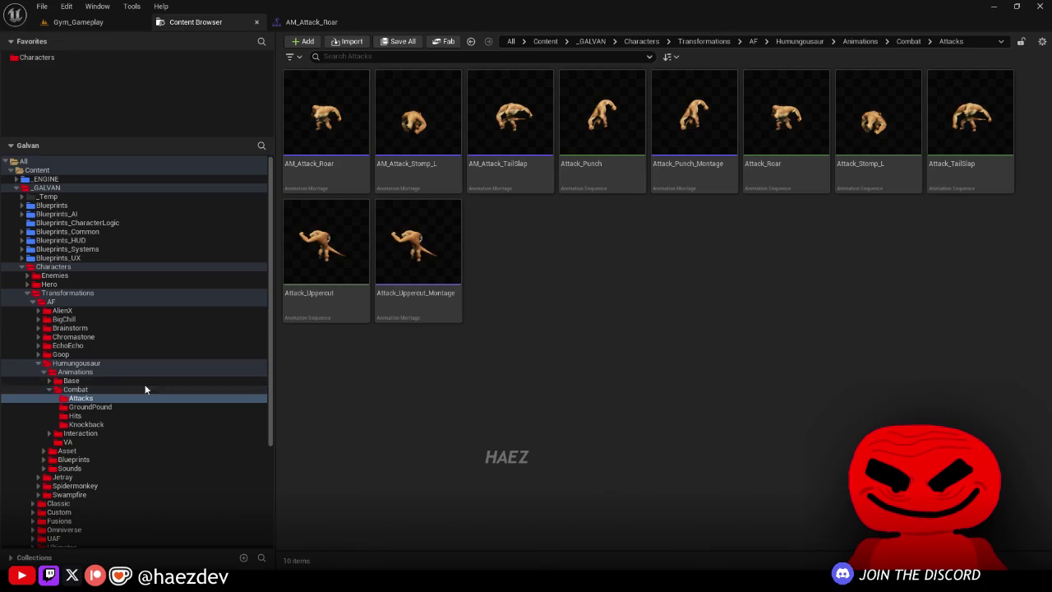
Step: Open TBP_Humungousaur from the Blueprints folder and inspect its PlayerInputGraph blocks
{"action": "left_click", "coordinate": [112, 365]}
{"action": "double_click", "coordinate": [477, 132]}
{"action": "double_click", "coordinate": [500, 125]}
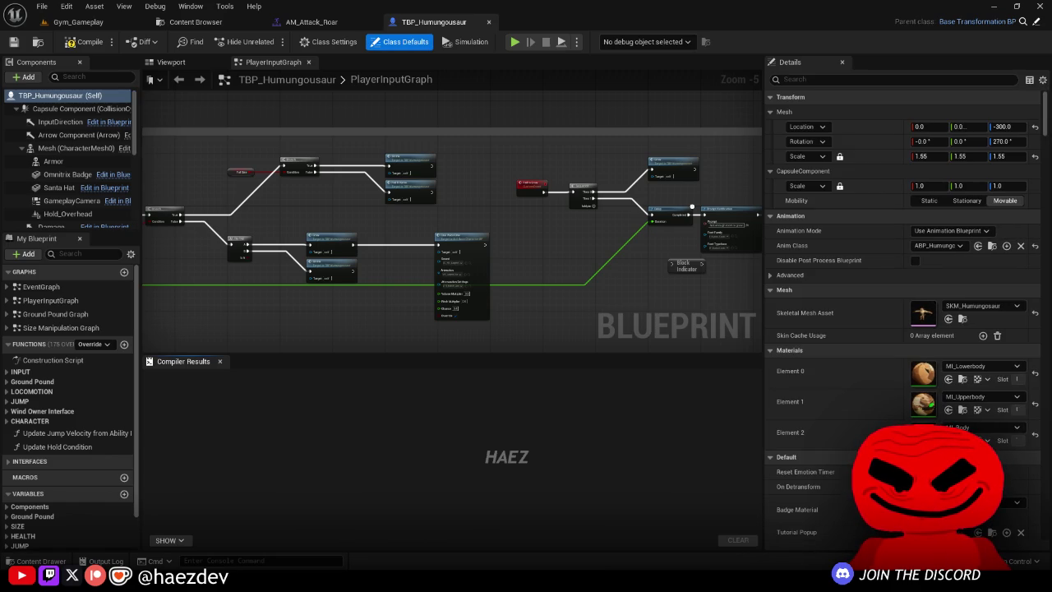
{"action": "left_click", "coordinate": [479, 134]}
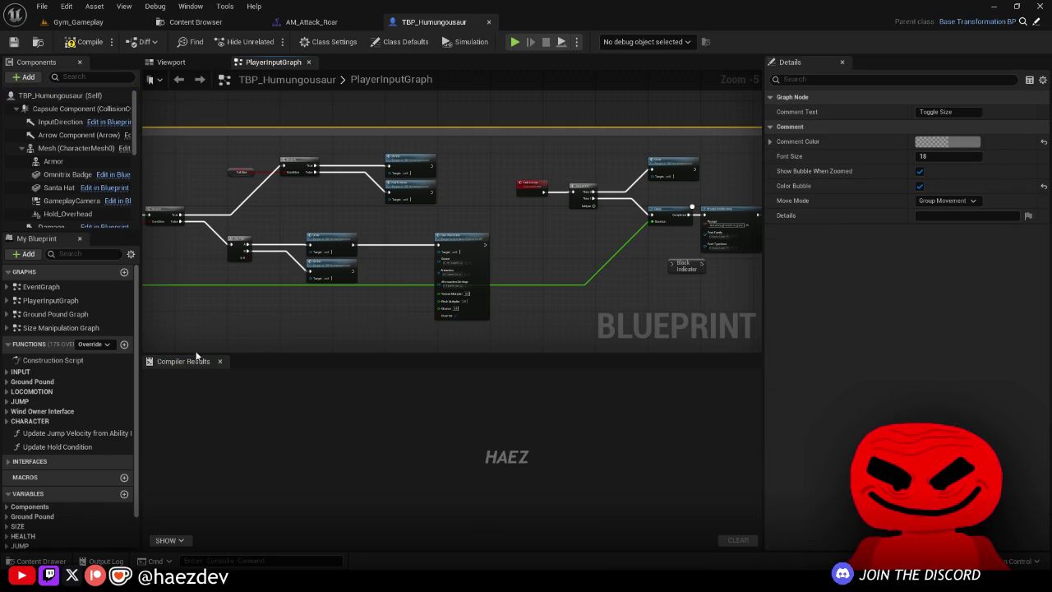
{"action": "left_click", "coordinate": [219, 361]}
{"action": "left_click", "coordinate": [548, 283]}
{"action": "scroll", "coordinate": [549, 283], "scroll_direction": "down", "scroll_amount": 7}
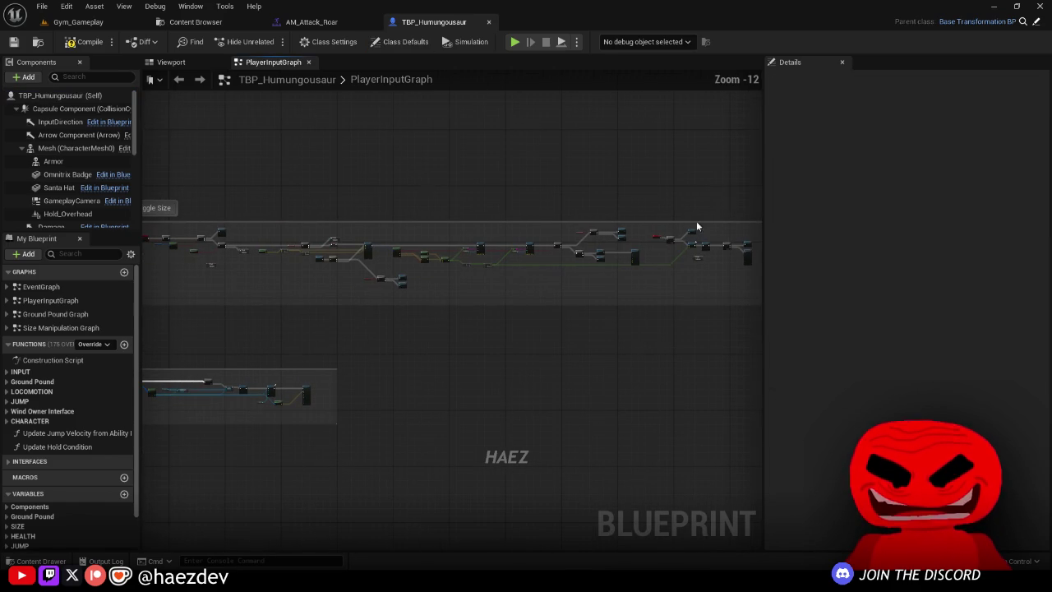
{"action": "left_click_drag", "start_coordinate": [763, 139], "coordinate": [911, 165]}
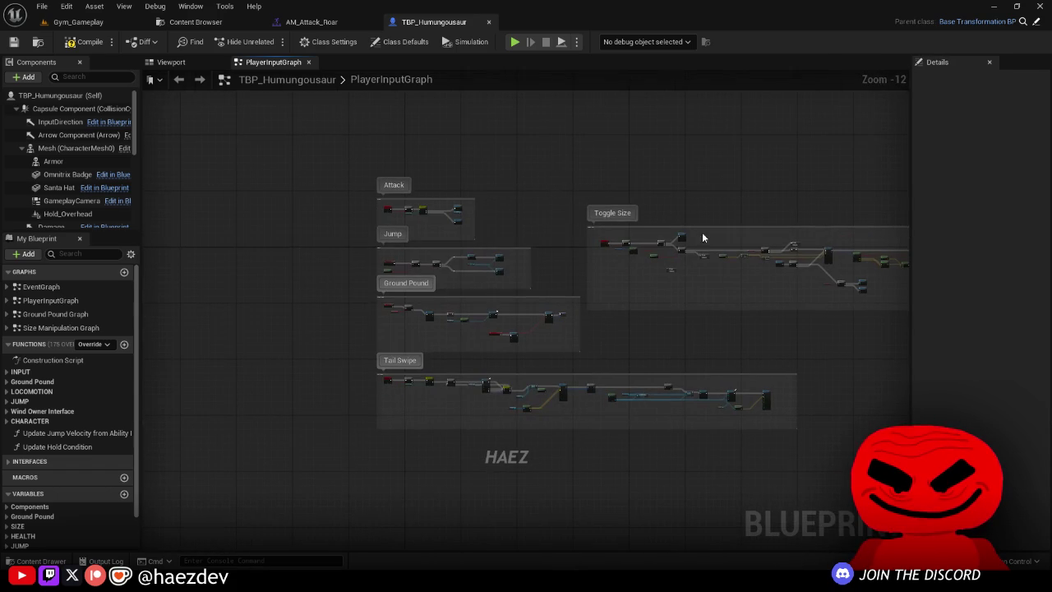
{"action": "scroll", "coordinate": [435, 261], "scroll_direction": "up", "scroll_amount": 8}
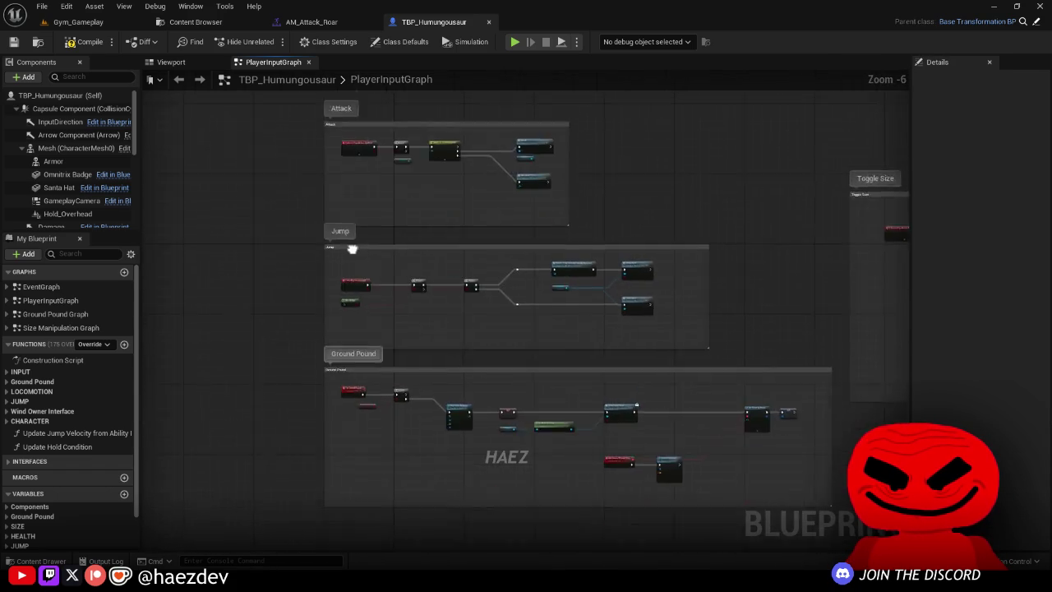
{"action": "left_click", "coordinate": [196, 22]}
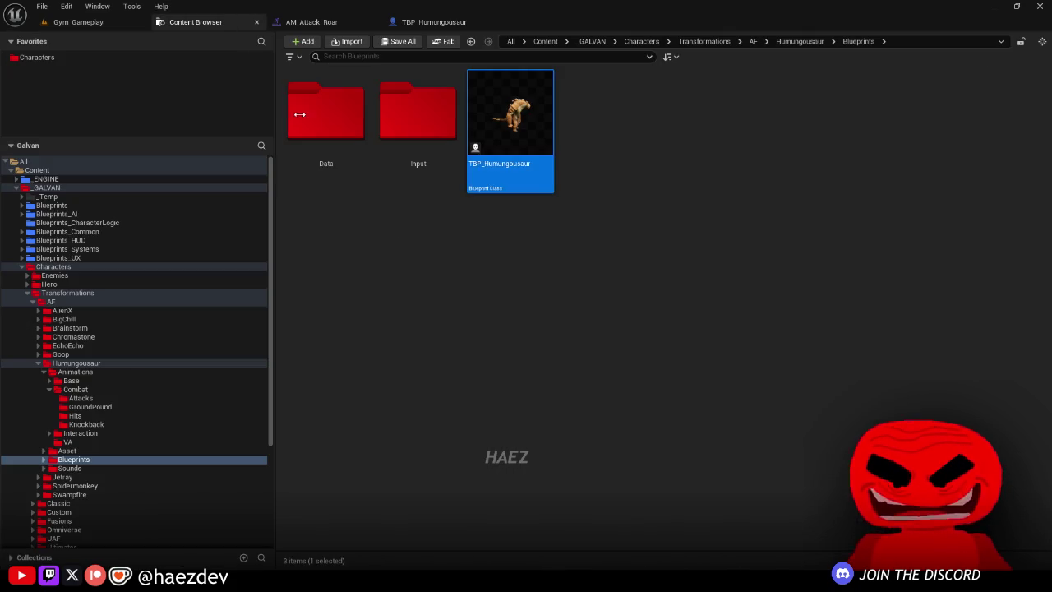
Step: Open WBP_Humungousaur from Blueprints_HUD > Widgets > HUD > Transformations
{"action": "left_click", "coordinate": [51, 390]}
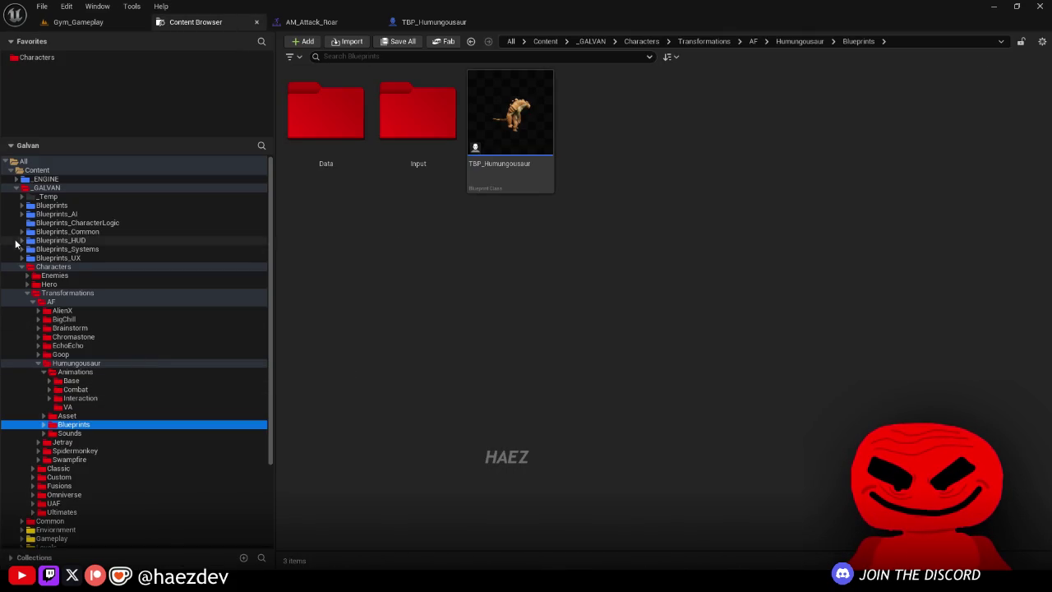
{"action": "left_click", "coordinate": [21, 240]}
{"action": "double_click", "coordinate": [50, 249]}
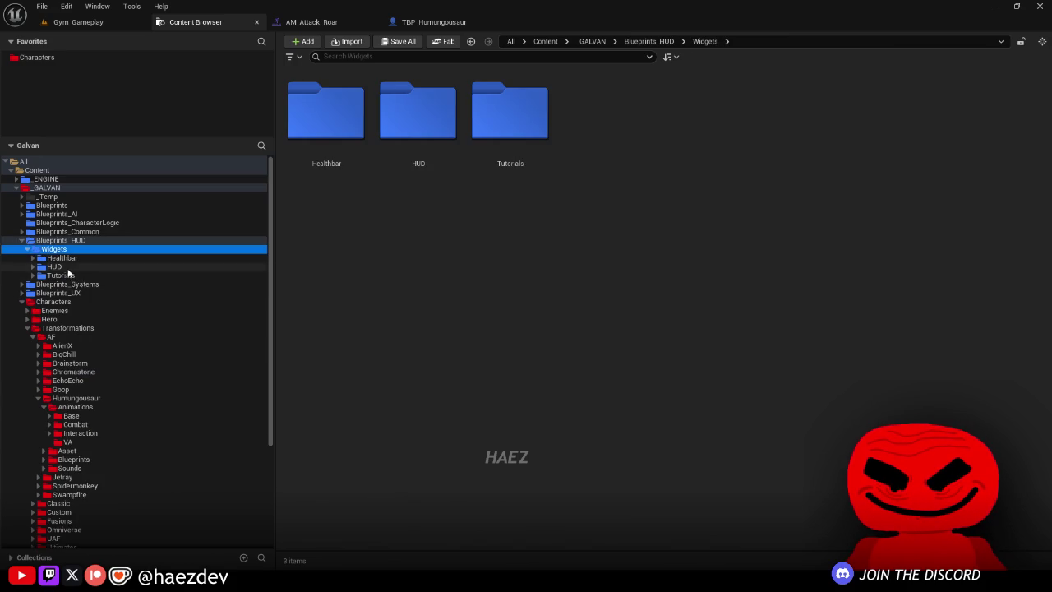
{"action": "double_click", "coordinate": [55, 267]}
{"action": "left_click", "coordinate": [61, 275]}
{"action": "left_click", "coordinate": [70, 285]}
{"action": "left_click", "coordinate": [434, 54]}
{"action": "type", "text": "hum"}
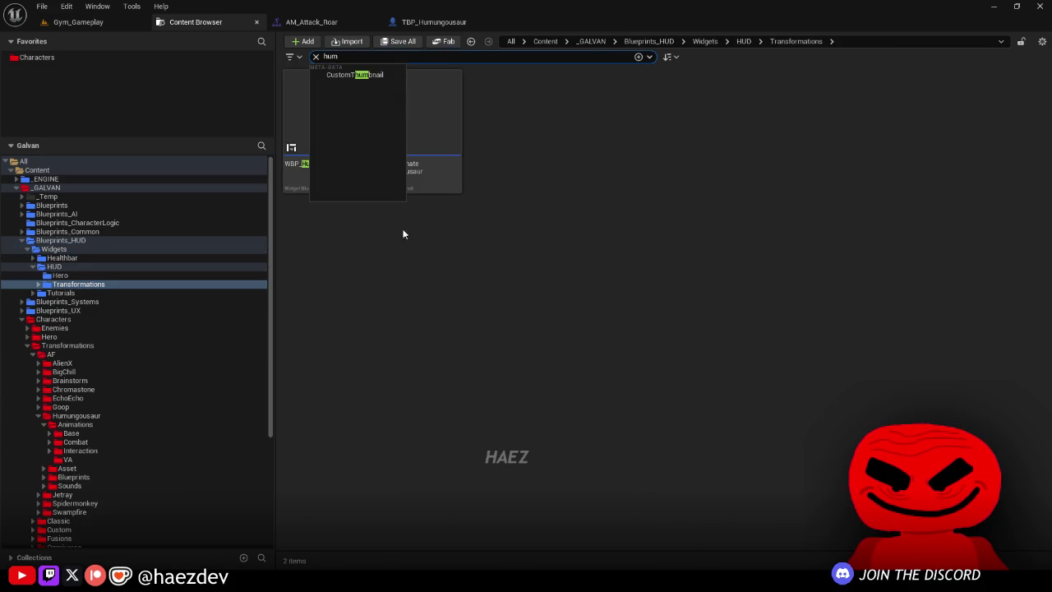
{"action": "double_click", "coordinate": [345, 172]}
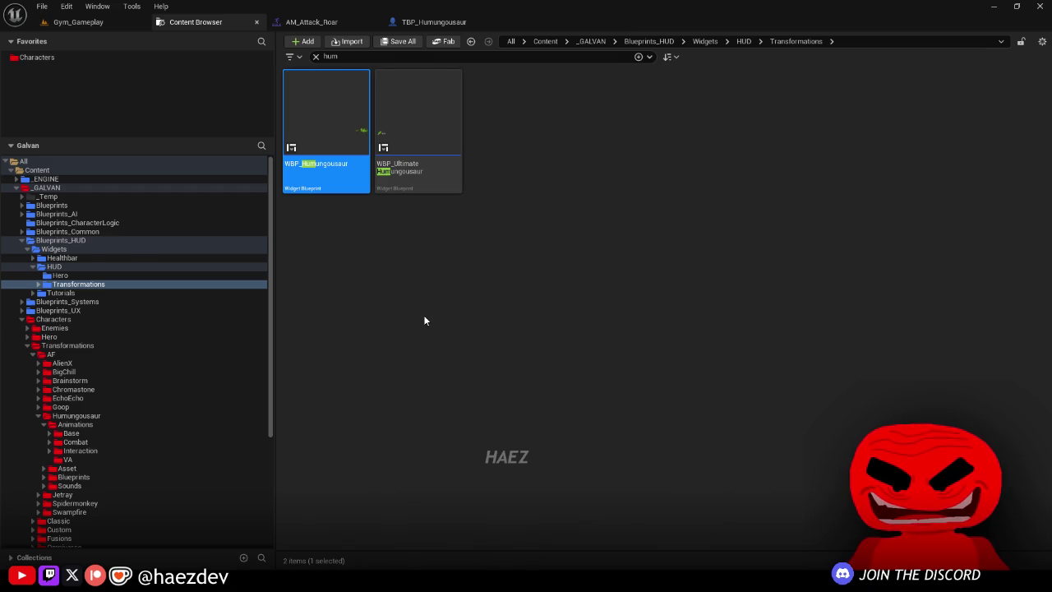
Step: Inspect the Ability_Grow slot, then switch back to the TBP_Humungousaur input graph
{"action": "scroll", "coordinate": [456, 369], "scroll_direction": "up", "scroll_amount": 7}
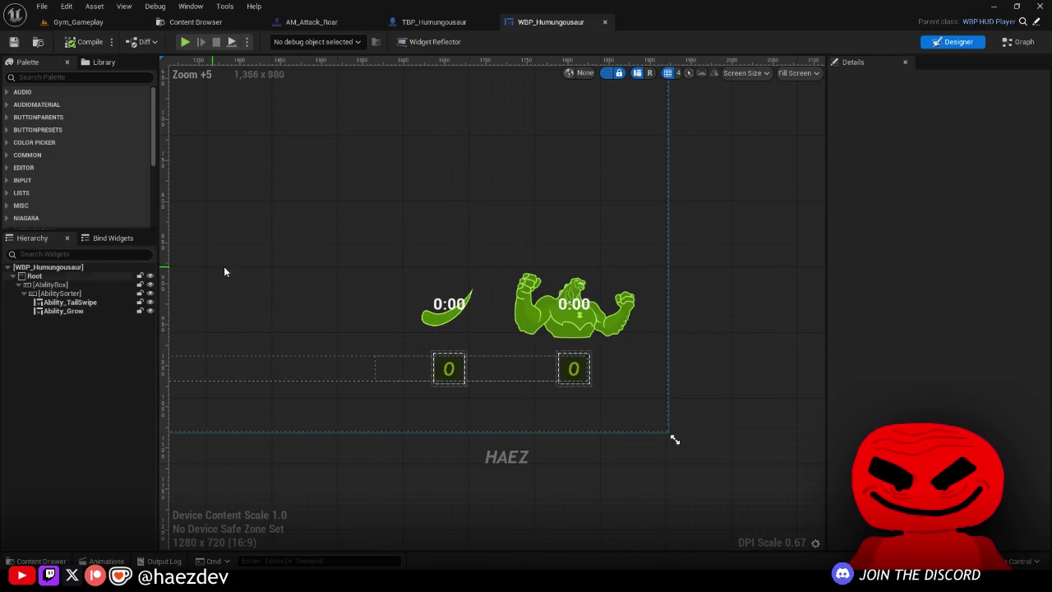
{"action": "left_click", "coordinate": [573, 369]}
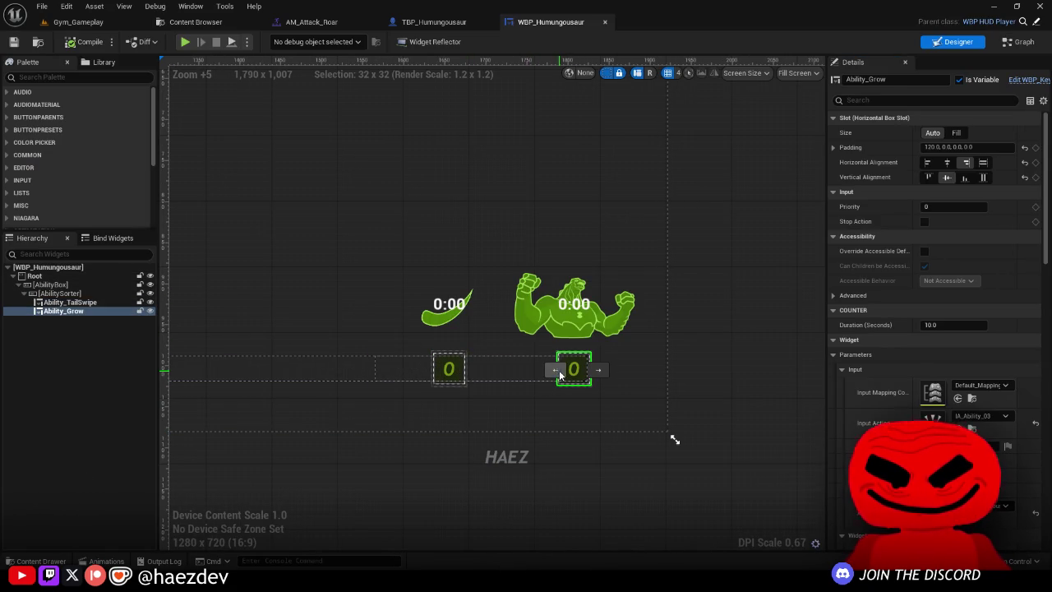
{"action": "left_click", "coordinate": [412, 27]}
{"action": "scroll", "coordinate": [410, 248], "scroll_direction": "down", "scroll_amount": 3}
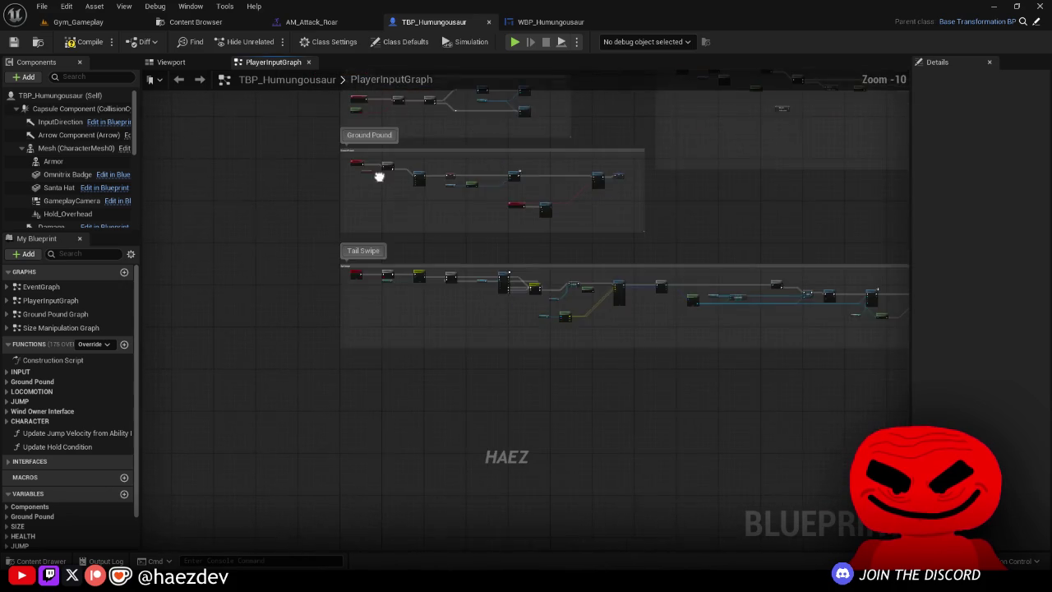
Step: Survey the Tail Swipe nodes in the player input graph
{"action": "scroll", "coordinate": [376, 252], "scroll_direction": "up", "scroll_amount": 3}
{"action": "scroll", "coordinate": [428, 257], "scroll_direction": "down", "scroll_amount": 9}
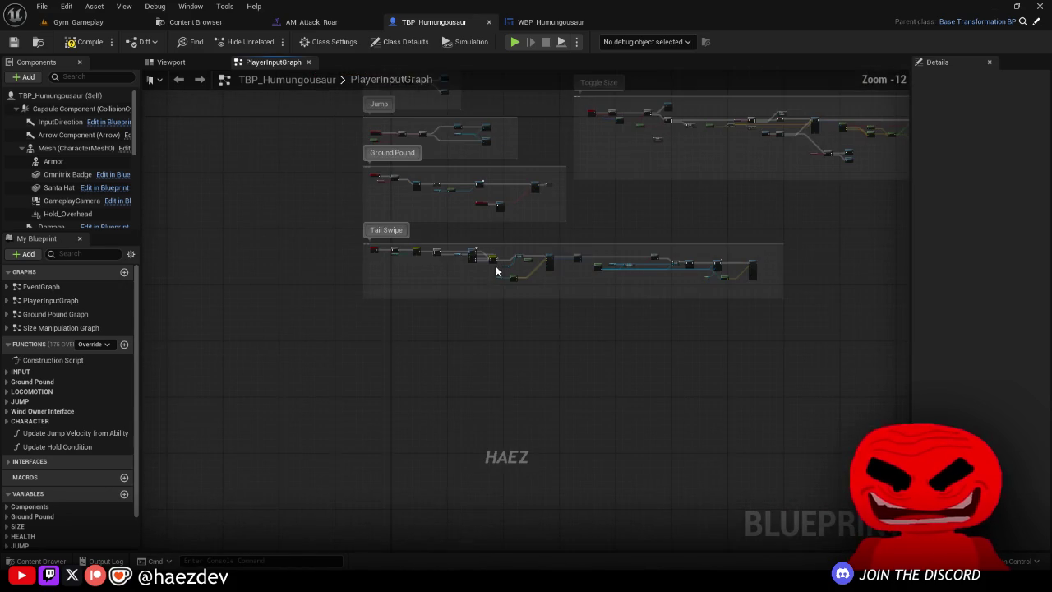
{"action": "left_click_drag", "start_coordinate": [821, 342], "coordinate": [321, 251]}
{"action": "scroll", "coordinate": [378, 257], "scroll_direction": "up", "scroll_amount": 12}
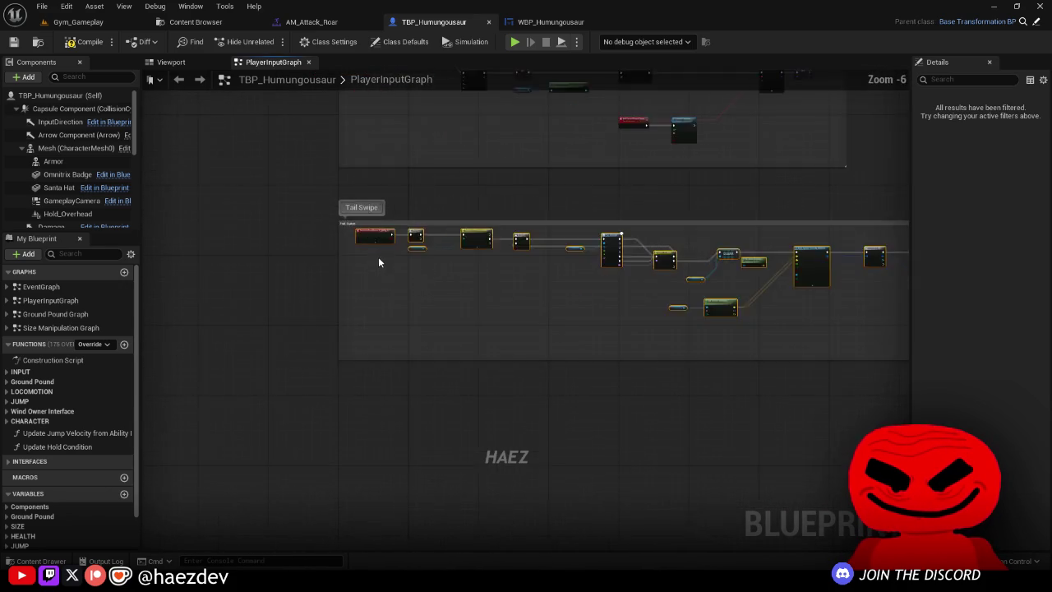
{"action": "left_click", "coordinate": [344, 326]}
{"action": "scroll", "coordinate": [343, 327], "scroll_direction": "down", "scroll_amount": 10}
{"action": "scroll", "coordinate": [531, 258], "scroll_direction": "up", "scroll_amount": 7}
{"action": "scroll", "coordinate": [538, 252], "scroll_direction": "up", "scroll_amount": 5}
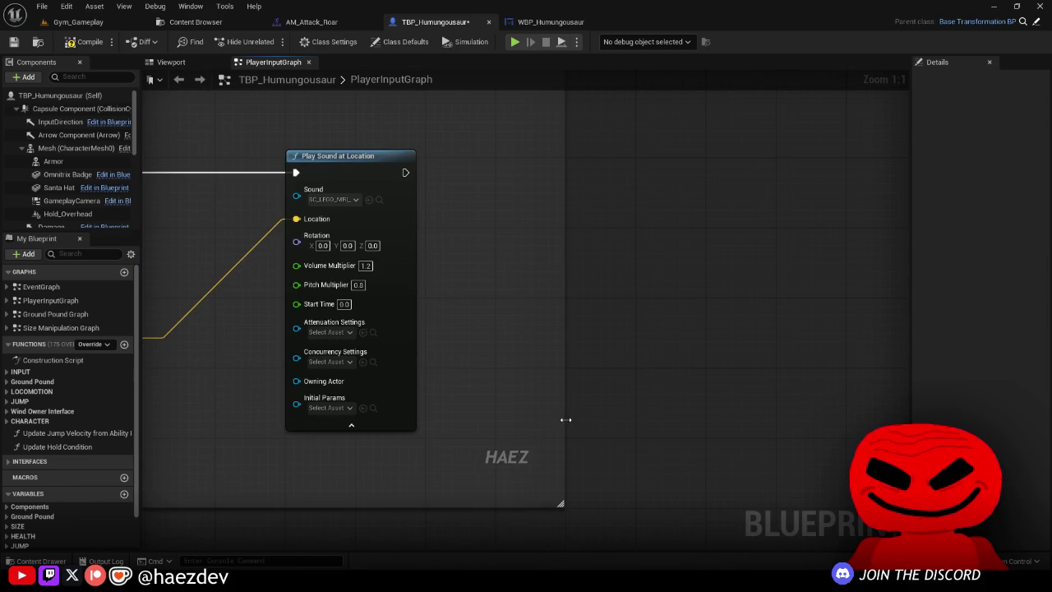
{"action": "scroll", "coordinate": [564, 419], "scroll_direction": "down", "scroll_amount": 12}
{"action": "scroll", "coordinate": [481, 432], "scroll_direction": "up", "scroll_amount": 8}
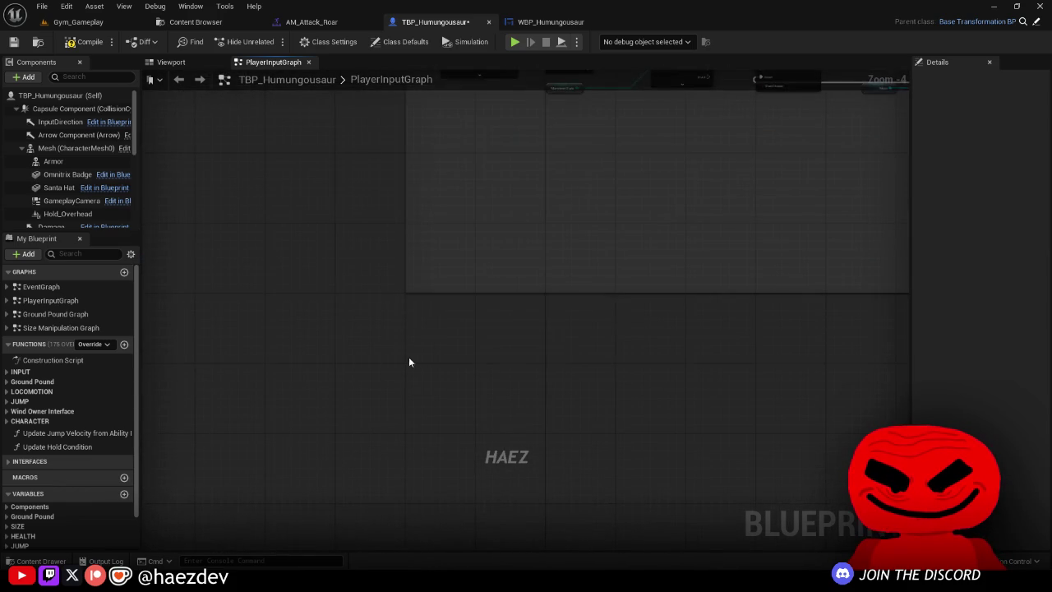
Step: Add IA_Ability_02 and IA_Ability_04 input event nodes to the graph
{"action": "right_click", "coordinate": [415, 362]}
{"action": "type", "text": "IA_ABILITY"}
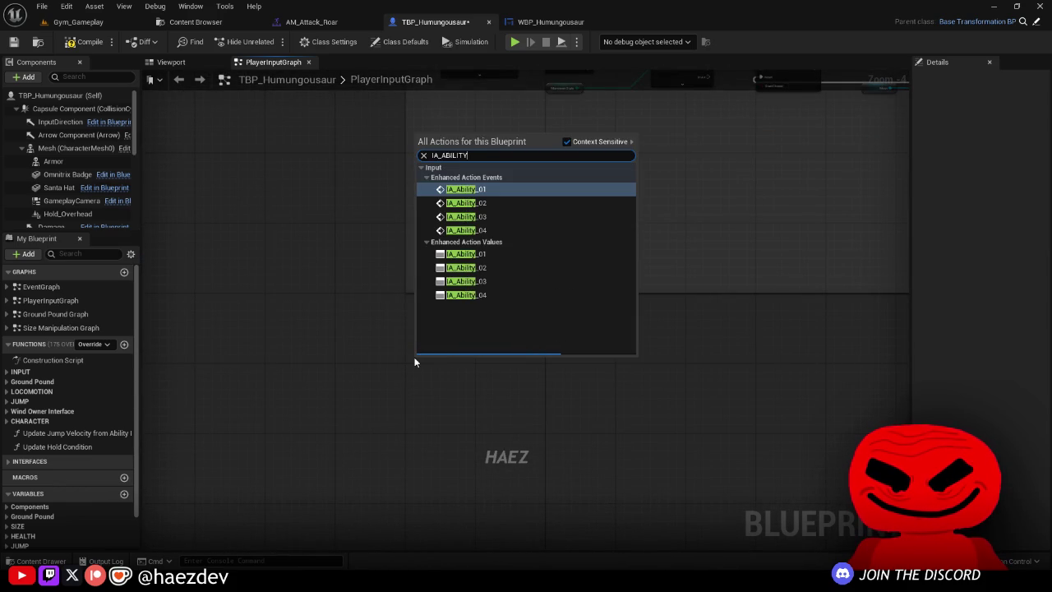
{"action": "left_click", "coordinate": [484, 205]}
{"action": "mouse_move", "coordinate": [371, 296]}
{"action": "left_mouse_down"}
{"action": "mouse_move", "coordinate": [348, 263]}
{"action": "mouse_move", "coordinate": [437, 301]}
{"action": "mouse_move", "coordinate": [401, 284]}
{"action": "left_mouse_up"}
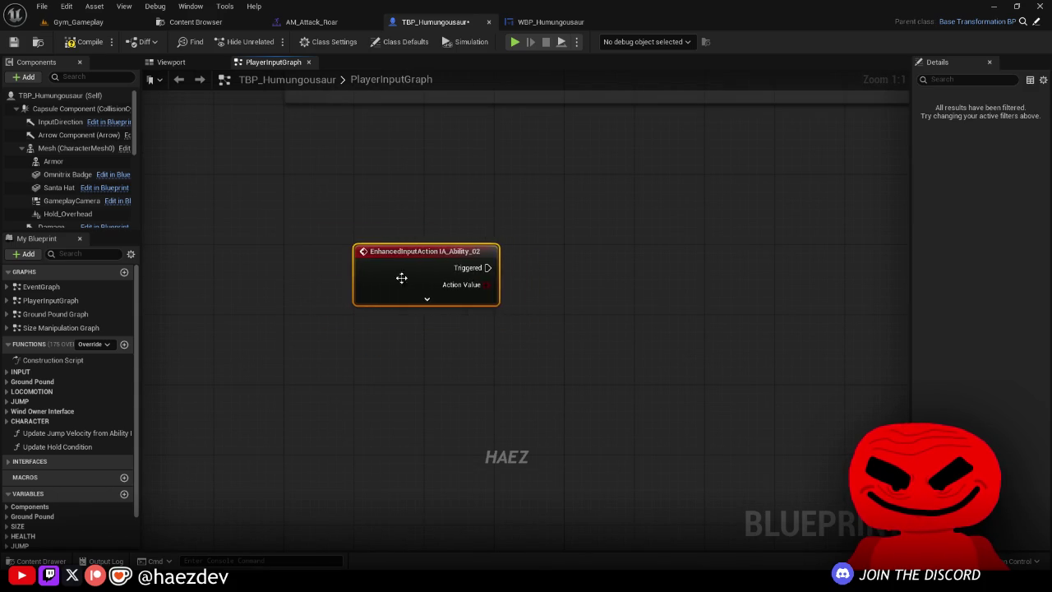
{"action": "right_click", "coordinate": [350, 369]}
{"action": "left_click", "coordinate": [412, 238]}
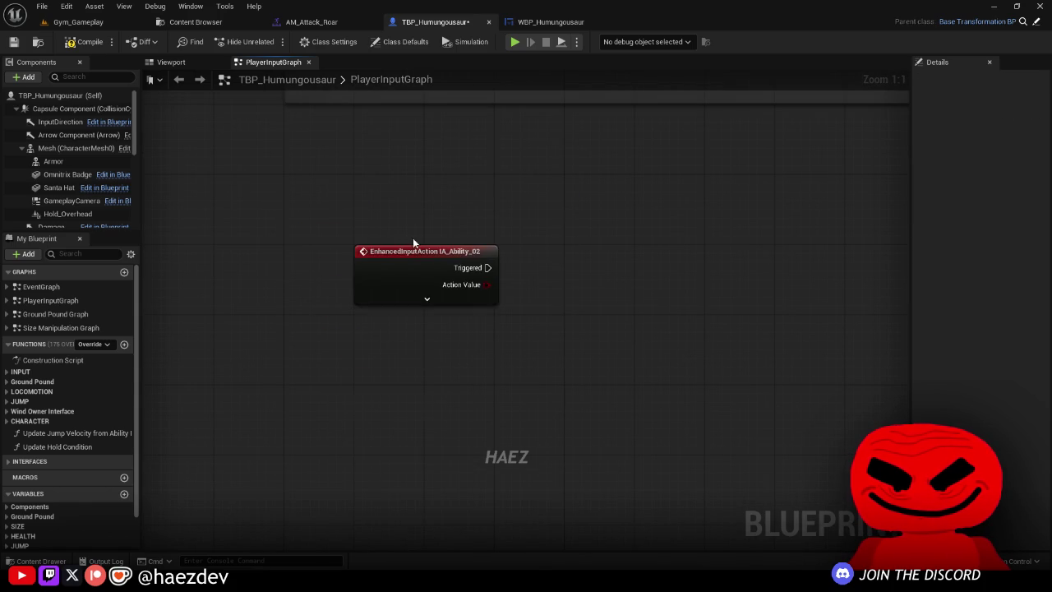
Step: Pan past the Jump and Toggle Size blocks back to the new IA_Ability_02 and IA_Ability_04 nodes
{"action": "scroll", "coordinate": [379, 294], "scroll_direction": "down", "scroll_amount": 5}
{"action": "scroll", "coordinate": [337, 321], "scroll_direction": "up", "scroll_amount": 5}
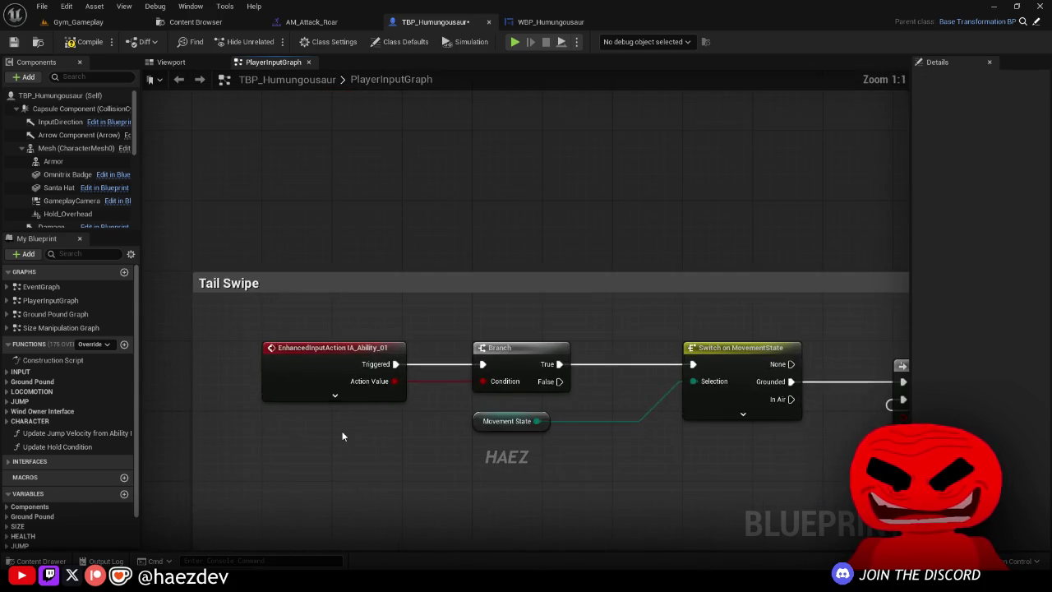
{"action": "scroll", "coordinate": [354, 378], "scroll_direction": "down", "scroll_amount": 5}
{"action": "scroll", "coordinate": [378, 392], "scroll_direction": "up", "scroll_amount": 2}
{"action": "left_click_drag", "start_coordinate": [357, 404], "coordinate": [331, 502]}
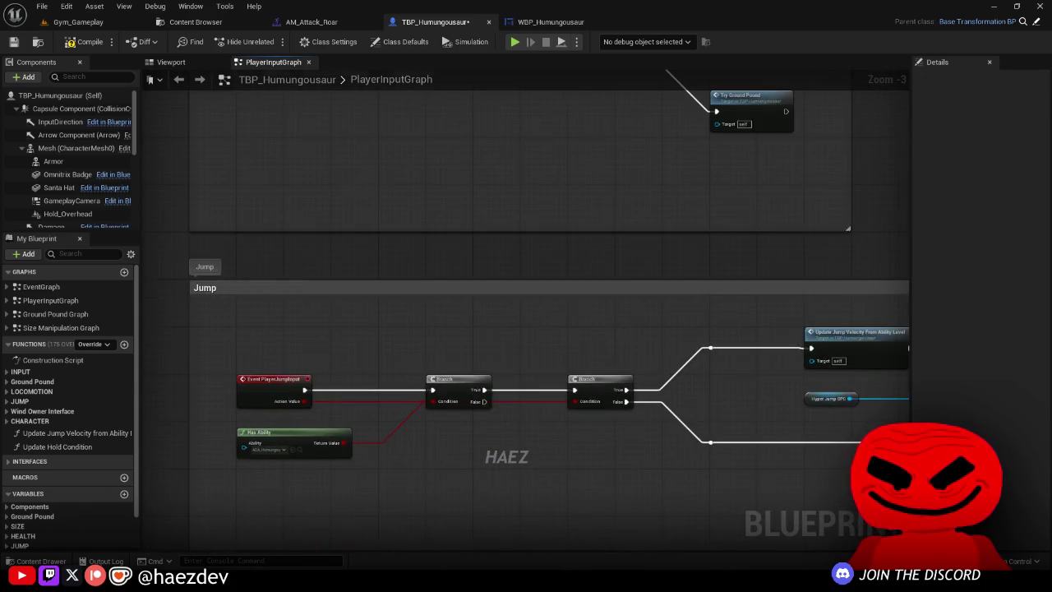
{"action": "left_click_drag", "start_coordinate": [365, 262], "coordinate": [507, 428]}
{"action": "scroll", "coordinate": [503, 286], "scroll_direction": "down", "scroll_amount": 3}
{"action": "scroll", "coordinate": [503, 286], "scroll_direction": "up", "scroll_amount": 5}
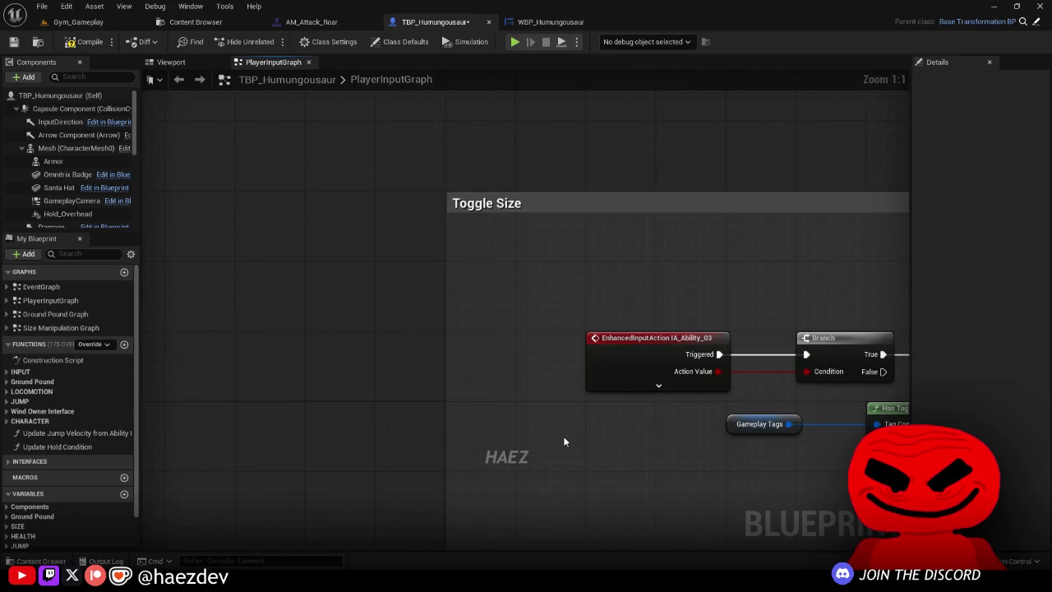
{"action": "scroll", "coordinate": [563, 436], "scroll_direction": "down", "scroll_amount": 10}
{"action": "scroll", "coordinate": [412, 227], "scroll_direction": "up", "scroll_amount": 7}
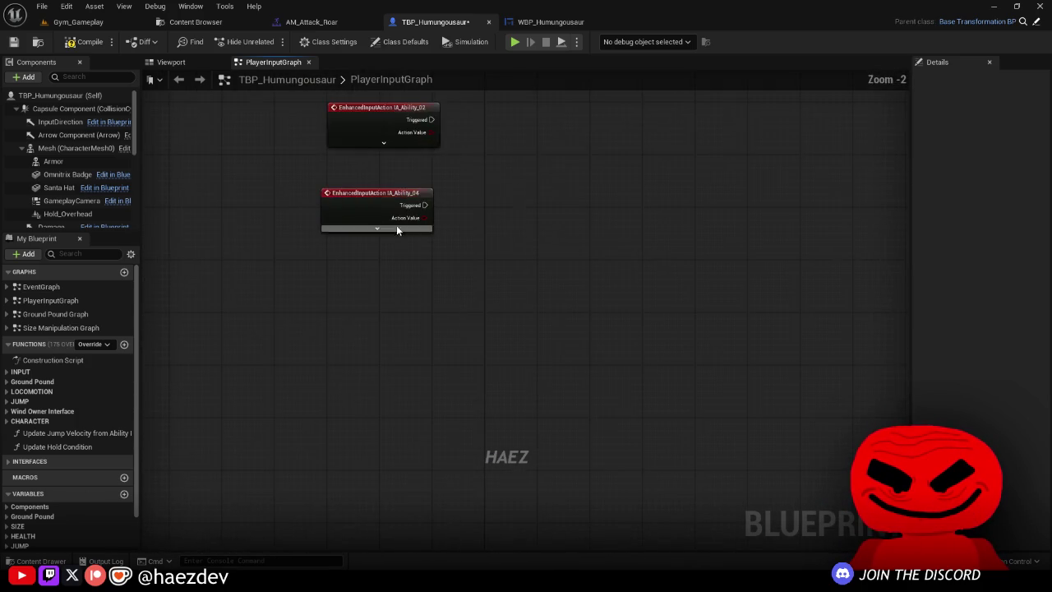
{"action": "left_click_drag", "start_coordinate": [412, 227], "coordinate": [370, 345]}
{"action": "left_click", "coordinate": [363, 357]}
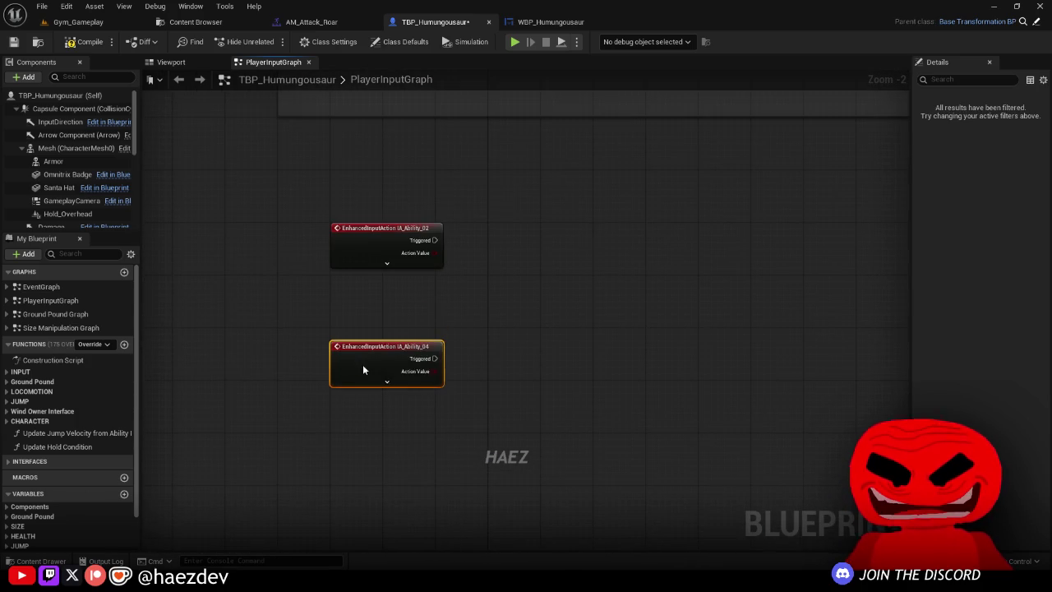
{"action": "left_click", "coordinate": [351, 280]}
Step: Wrap IA_Ability_02 in a comment box and add a Branch node after it
{"action": "key", "text": "c"}
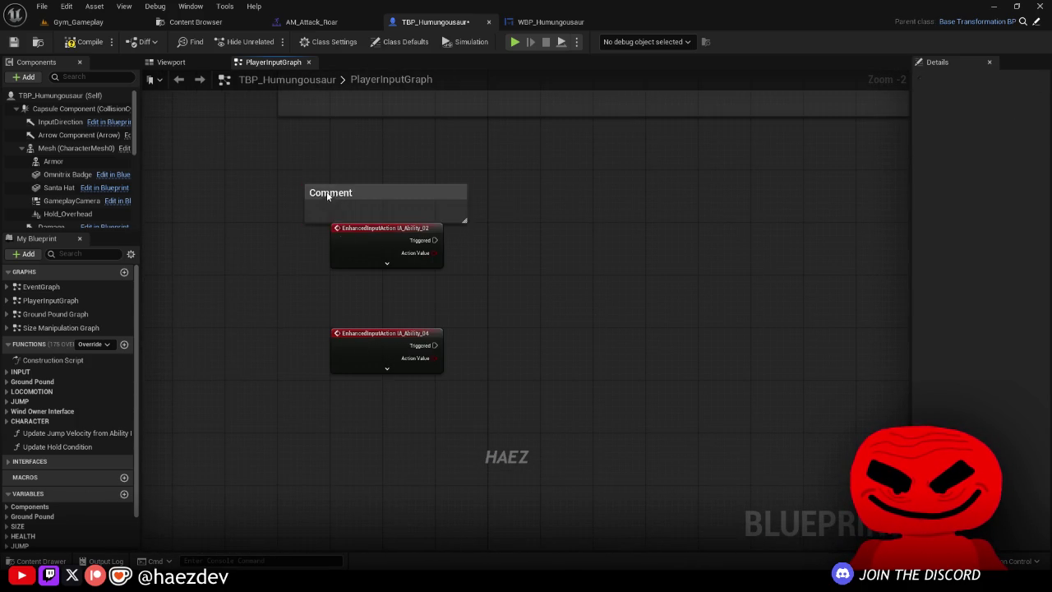
{"action": "left_click_drag", "start_coordinate": [333, 193], "coordinate": [302, 184]}
{"action": "left_click_drag", "start_coordinate": [440, 209], "coordinate": [572, 319]}
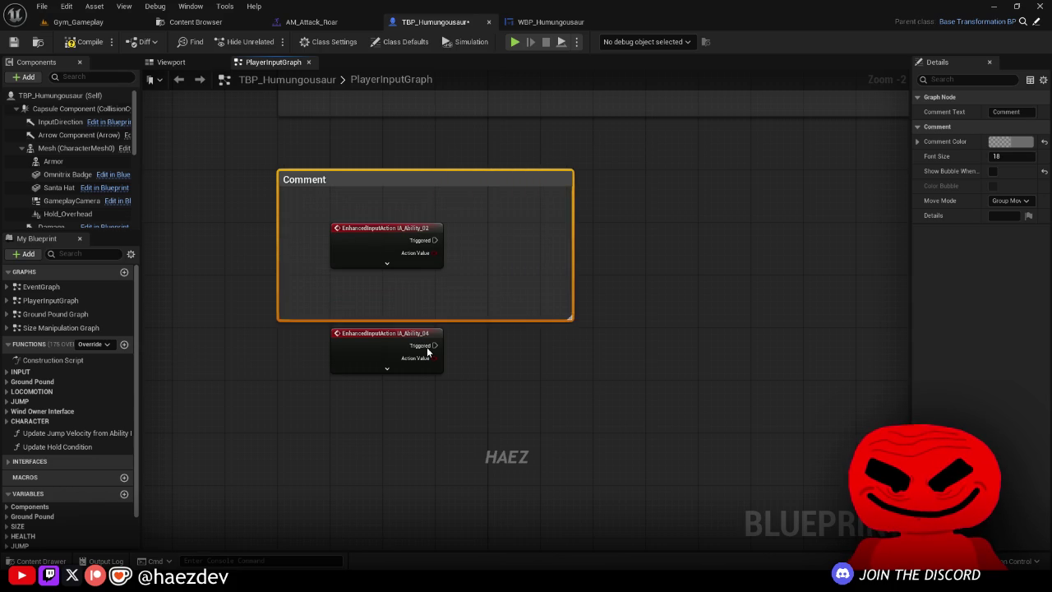
{"action": "left_click_drag", "start_coordinate": [386, 339], "coordinate": [399, 501]}
{"action": "mouse_move", "coordinate": [569, 318]}
{"action": "left_mouse_down"}
{"action": "mouse_move", "coordinate": [751, 521]}
{"action": "mouse_move", "coordinate": [746, 428]}
{"action": "left_mouse_up"}
{"action": "left_click", "coordinate": [465, 236]}
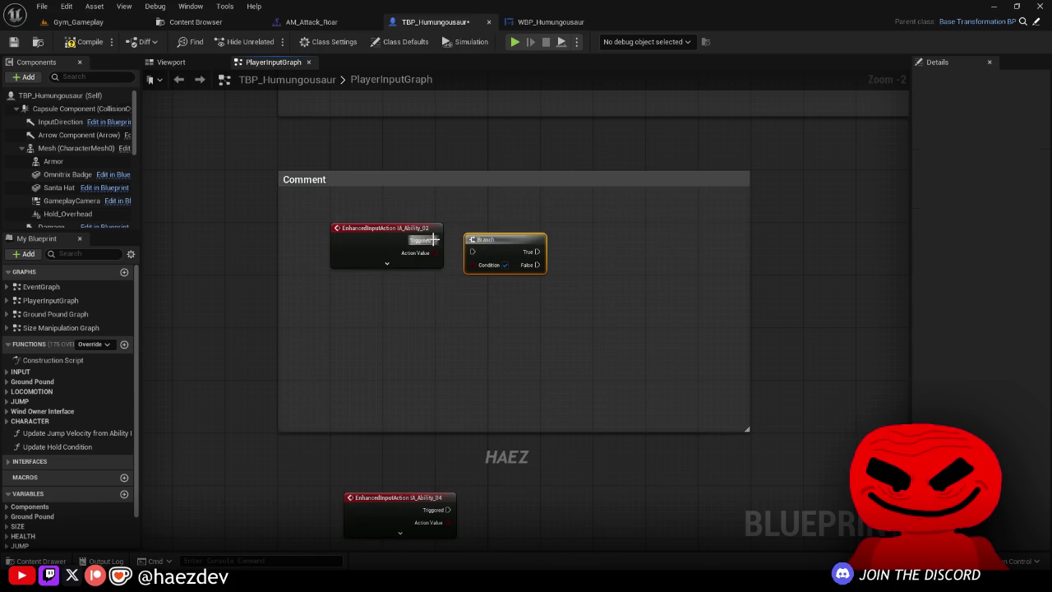
{"action": "left_click_drag", "start_coordinate": [526, 236], "coordinate": [308, 298]}
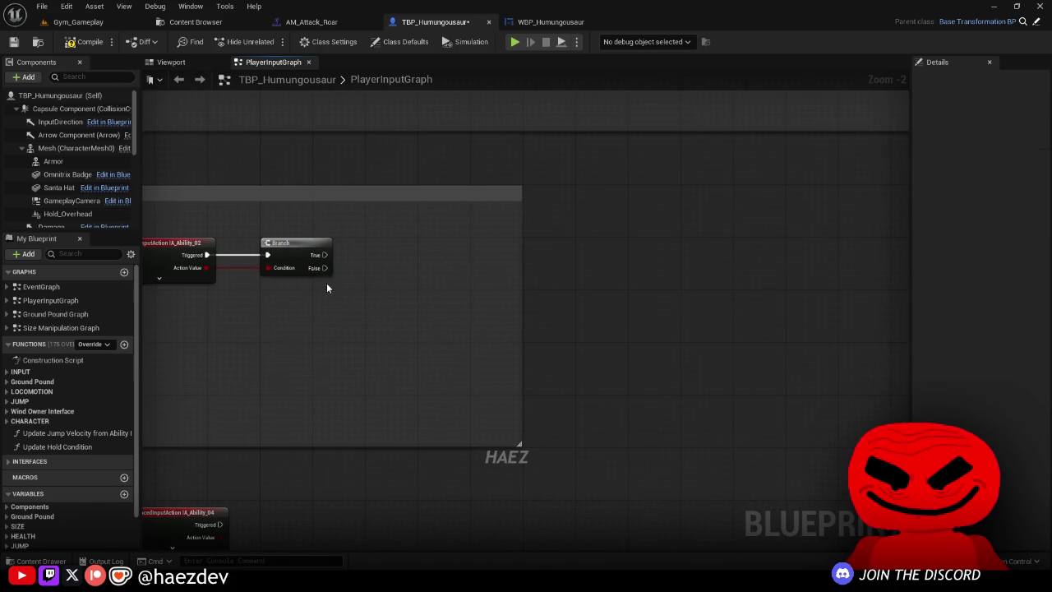
Step: Add a Play Montage node driven by Branch True, with Mesh as its Skeletal Mesh
{"action": "right_click", "coordinate": [391, 285]}
{"action": "type", "text": "Play a"}
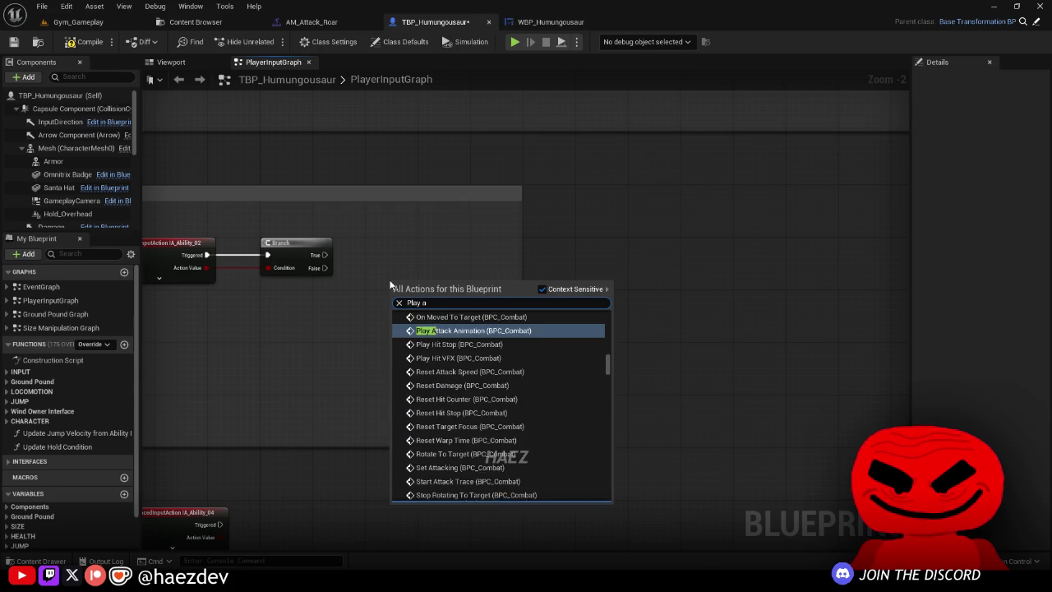
{"action": "key", "text": "BackSpace"}
{"action": "type", "text": "montage"}
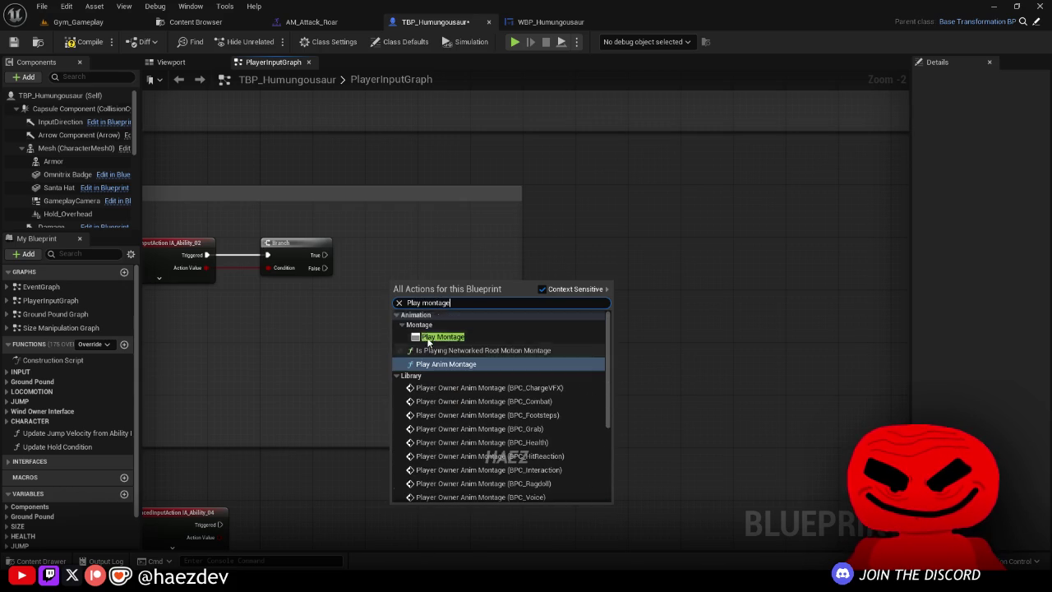
{"action": "left_click", "coordinate": [422, 333]}
{"action": "mouse_move", "coordinate": [326, 258]}
{"action": "left_mouse_down"}
{"action": "mouse_move", "coordinate": [415, 319]}
{"action": "mouse_move", "coordinate": [410, 308]}
{"action": "left_mouse_up"}
{"action": "mouse_move", "coordinate": [76, 148]}
{"action": "left_mouse_down"}
{"action": "mouse_move", "coordinate": [415, 326]}
{"action": "mouse_move", "coordinate": [517, 235]}
{"action": "mouse_move", "coordinate": [481, 253]}
{"action": "left_mouse_up"}
{"action": "scroll", "coordinate": [343, 202], "scroll_direction": "down", "scroll_amount": 2}
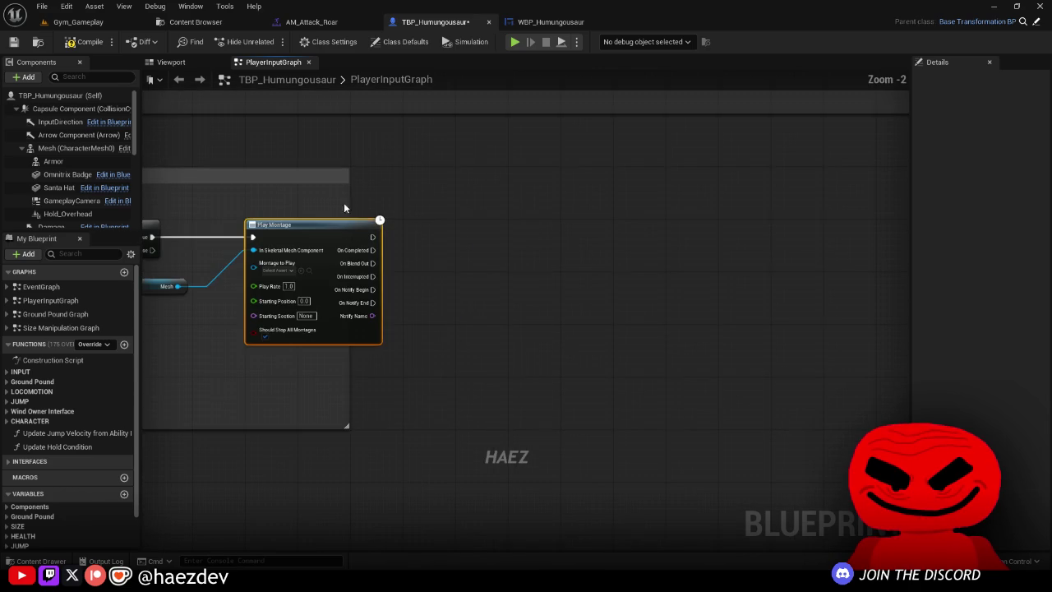
{"action": "left_click_drag", "start_coordinate": [608, 214], "coordinate": [831, 206]}
{"action": "scroll", "coordinate": [345, 321], "scroll_direction": "up", "scroll_amount": 2}
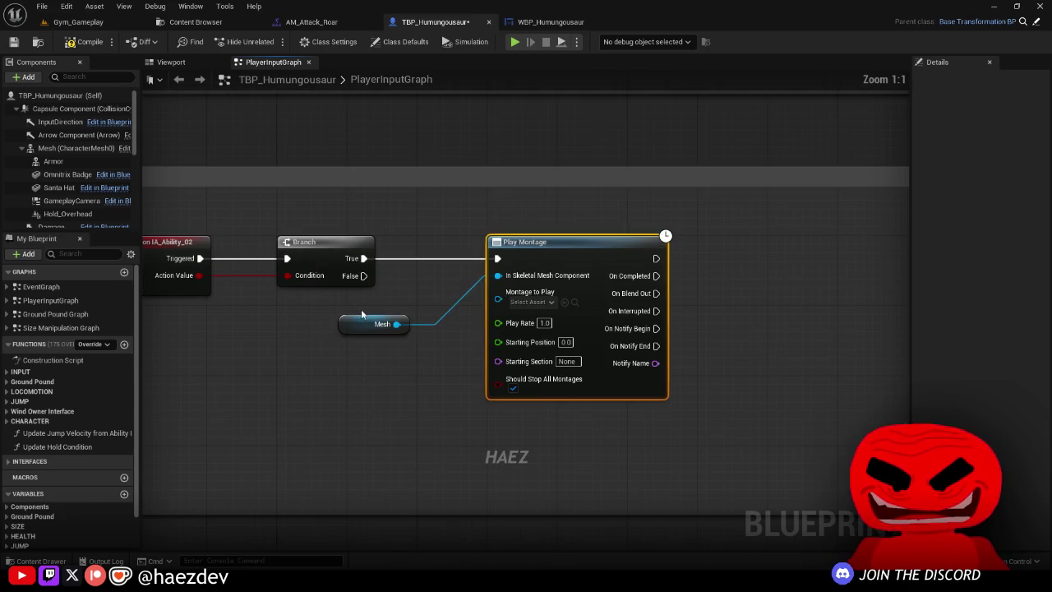
{"action": "left_click_drag", "start_coordinate": [346, 322], "coordinate": [524, 213]}
Step: Assign AM_Attack_Roar from the Combat/Attacks folder as the montage to play
{"action": "left_click", "coordinate": [196, 21]}
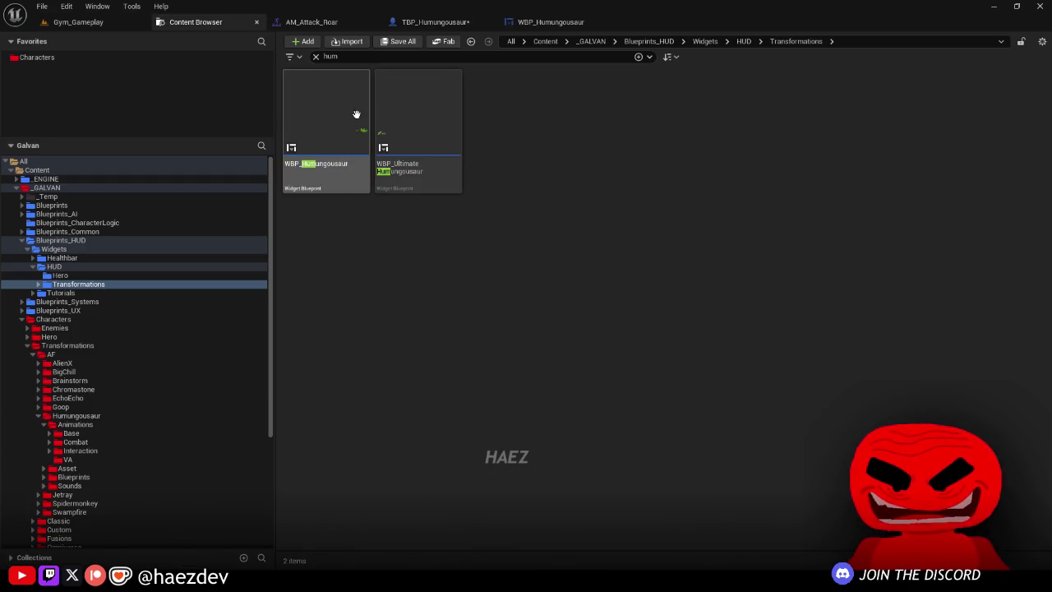
{"action": "left_click", "coordinate": [316, 56]}
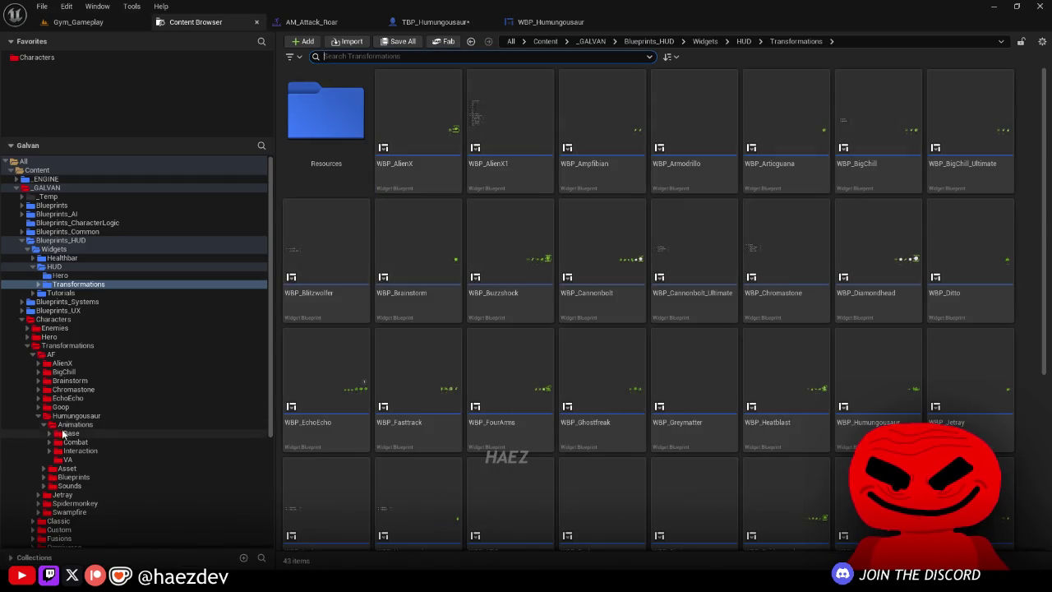
{"action": "left_click", "coordinate": [75, 441]}
{"action": "double_click", "coordinate": [299, 174]}
{"action": "left_click", "coordinate": [326, 123]}
{"action": "left_click", "coordinate": [390, 22]}
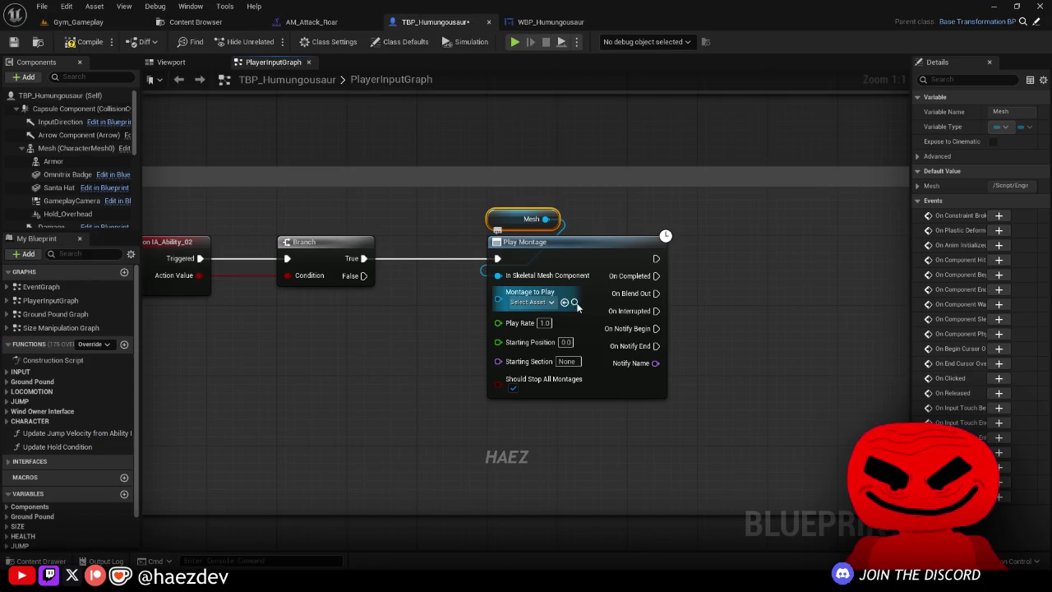
{"action": "left_click_drag", "start_coordinate": [533, 306], "coordinate": [448, 271]}
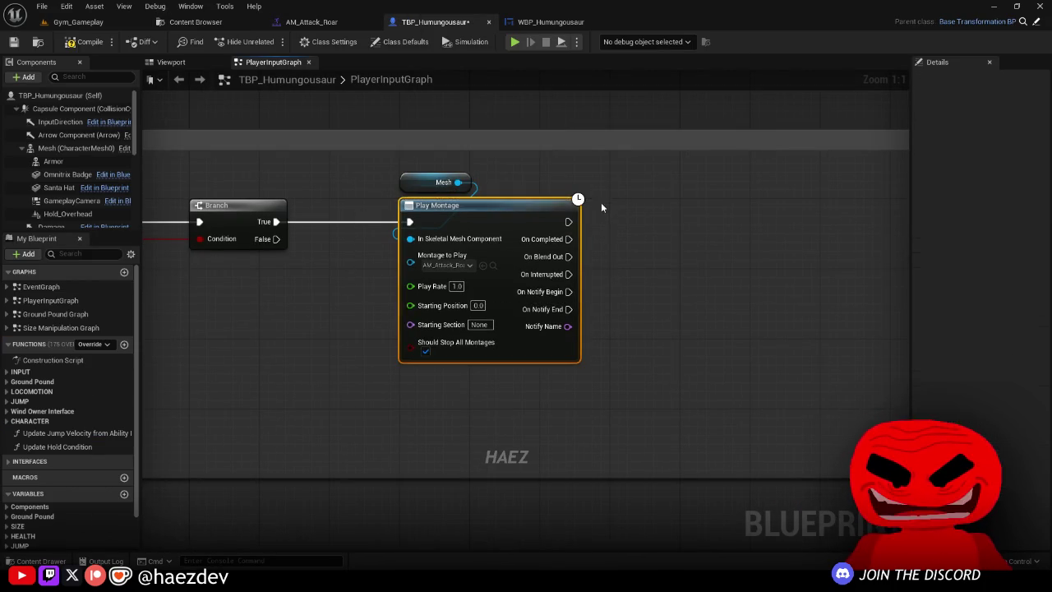
{"action": "left_click_drag", "start_coordinate": [564, 271], "coordinate": [450, 257]}
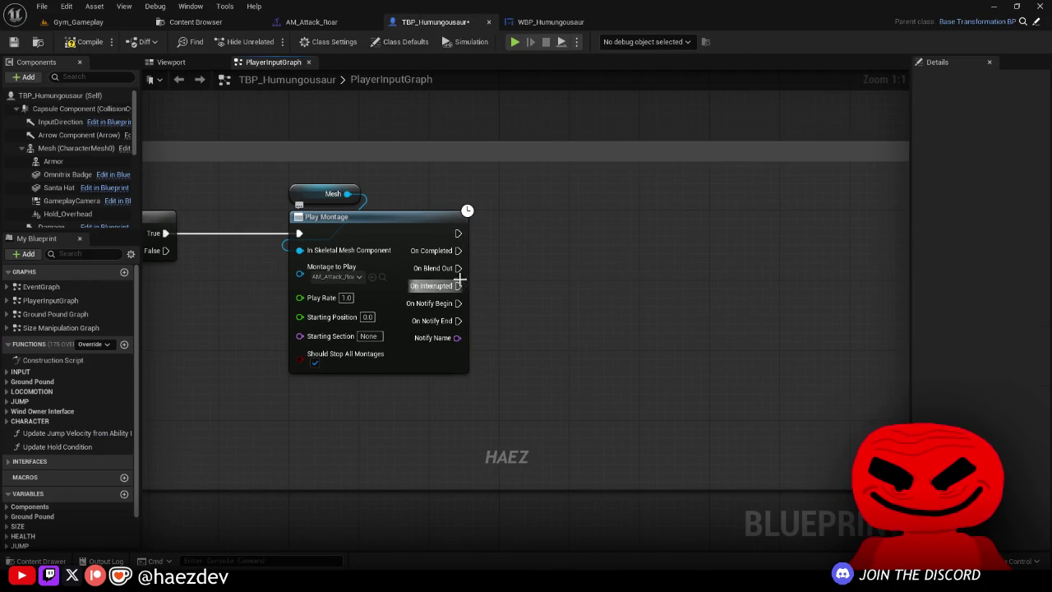
Step: Add a Switch on Name on the Notify Name, driven by On Notify Begin, and save the blueprint
{"action": "left_click_drag", "start_coordinate": [457, 338], "coordinate": [550, 296]}
{"action": "type", "text": "switc"}
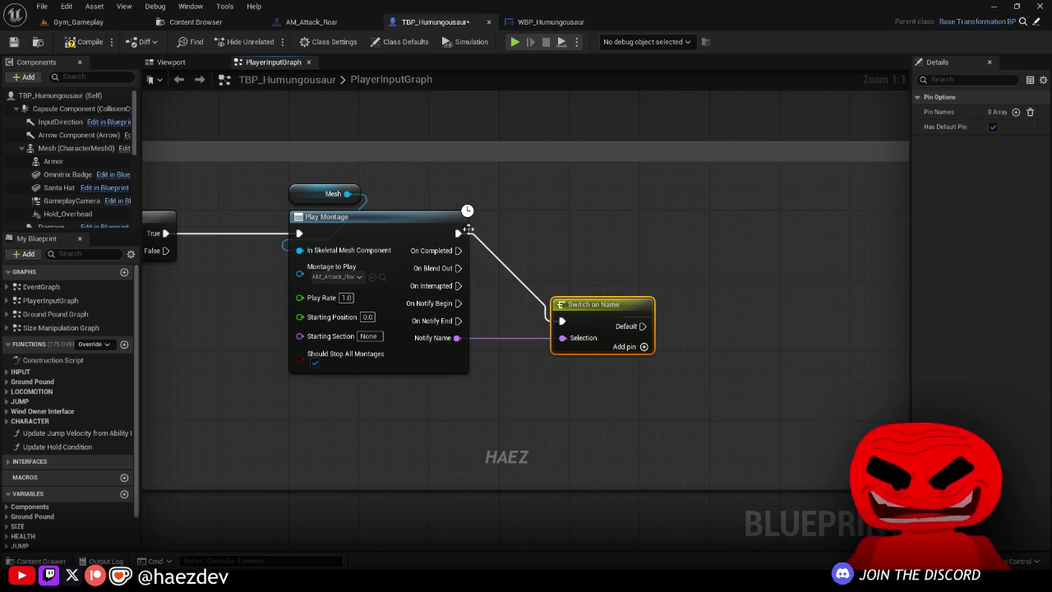
{"action": "left_click_drag", "start_coordinate": [586, 316], "coordinate": [535, 299]}
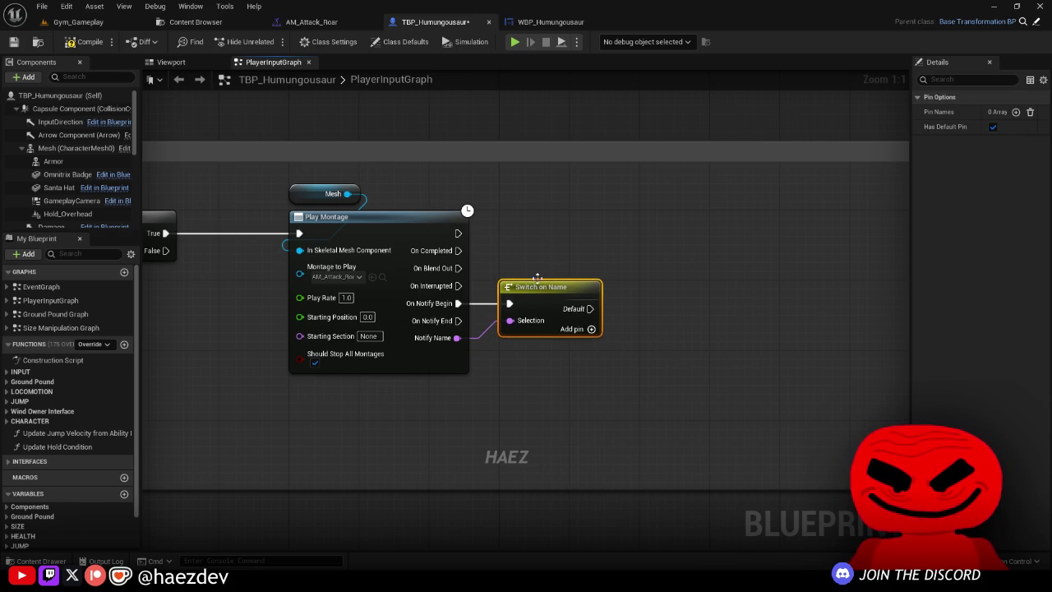
{"action": "left_click", "coordinate": [604, 329]}
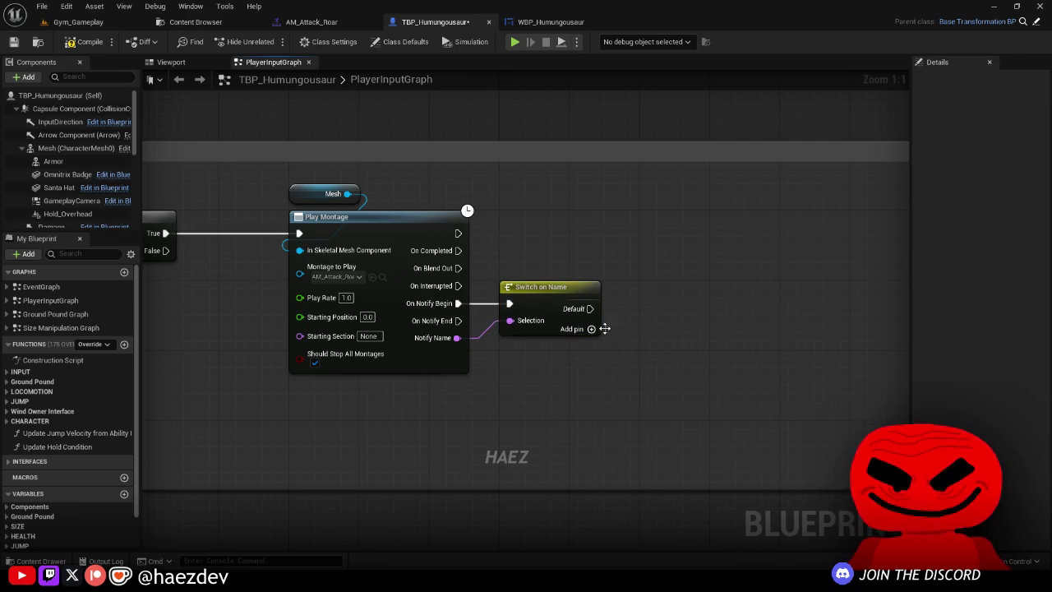
{"action": "left_click", "coordinate": [13, 42]}
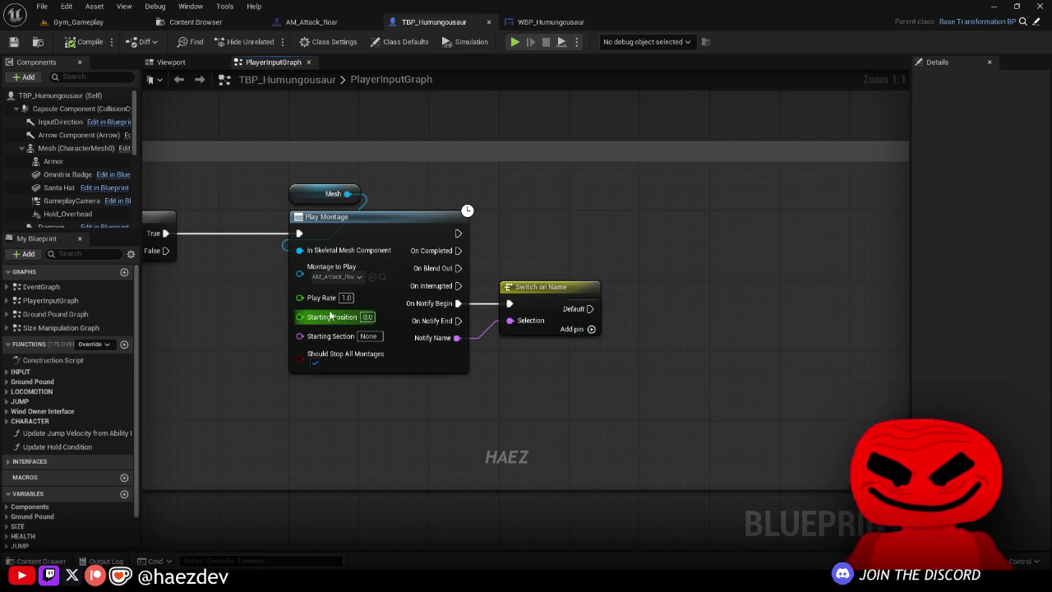
{"action": "scroll", "coordinate": [216, 310], "scroll_direction": "down", "scroll_amount": 1}
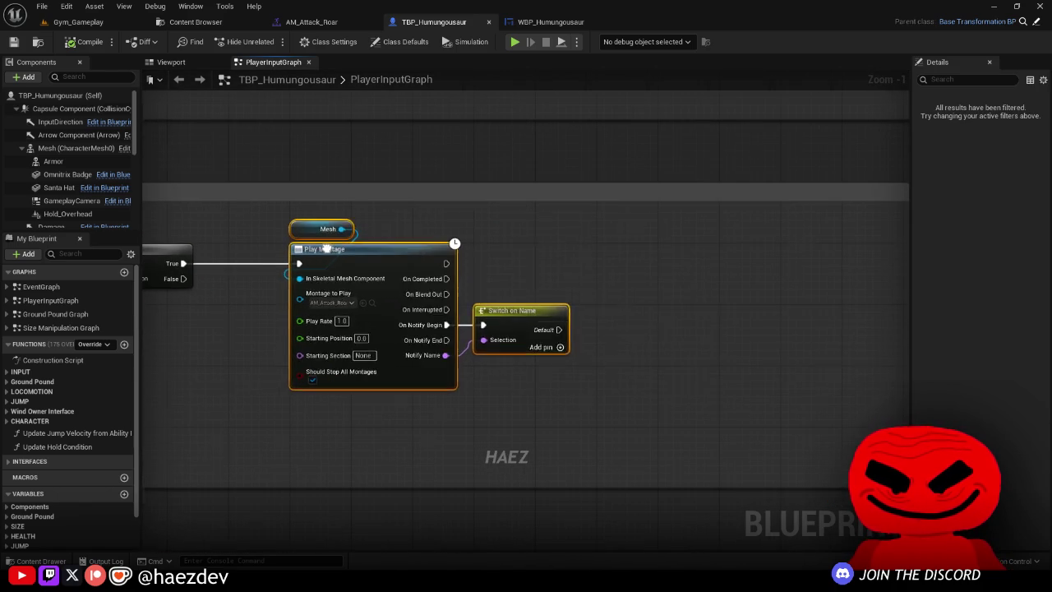
Step: Create a Boolean variable bRoar and use it as the condition of a new Branch
{"action": "mouse_move", "coordinate": [323, 231]}
{"action": "left_mouse_down"}
{"action": "mouse_move", "coordinate": [609, 267]}
{"action": "mouse_move", "coordinate": [633, 252]}
{"action": "left_mouse_up"}
{"action": "left_click", "coordinate": [164, 420]}
{"action": "scroll", "coordinate": [90, 477], "scroll_direction": "down", "scroll_amount": 2}
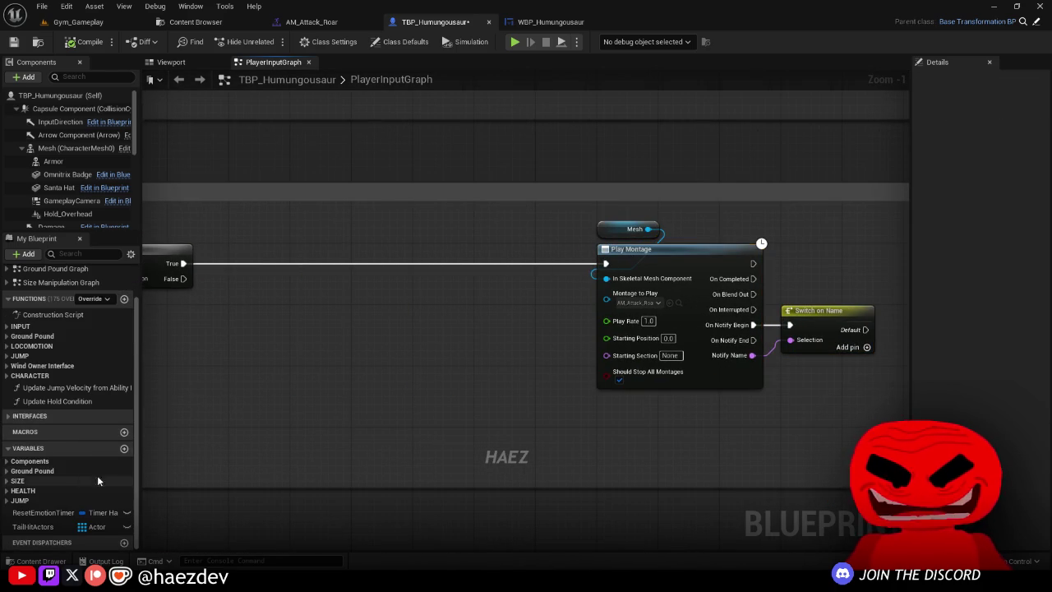
{"action": "left_click", "coordinate": [124, 448]}
{"action": "type", "text": "bH"}
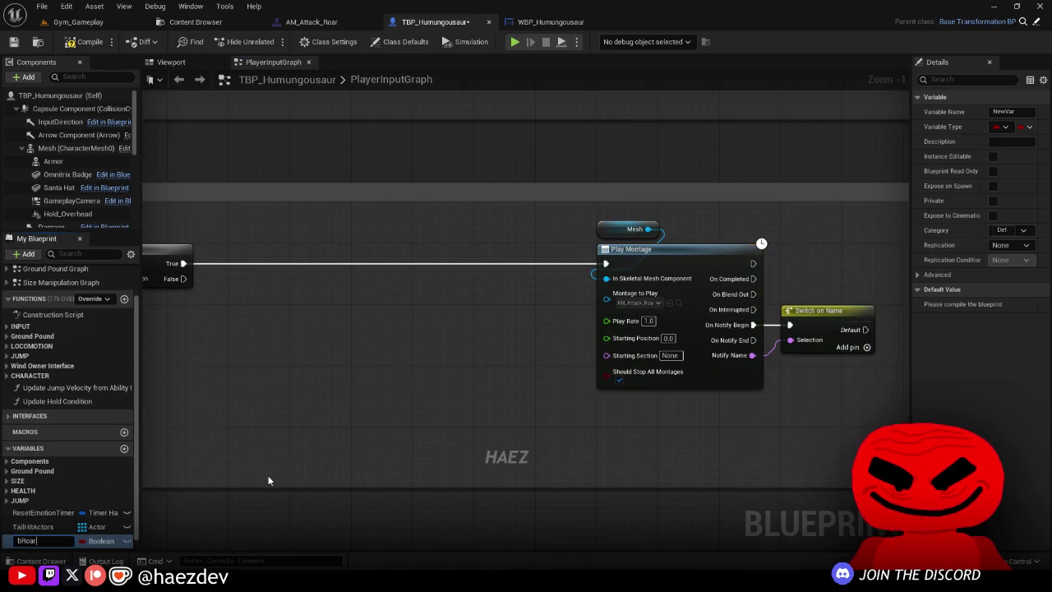
{"action": "left_click_drag", "start_coordinate": [231, 311], "coordinate": [231, 309]}
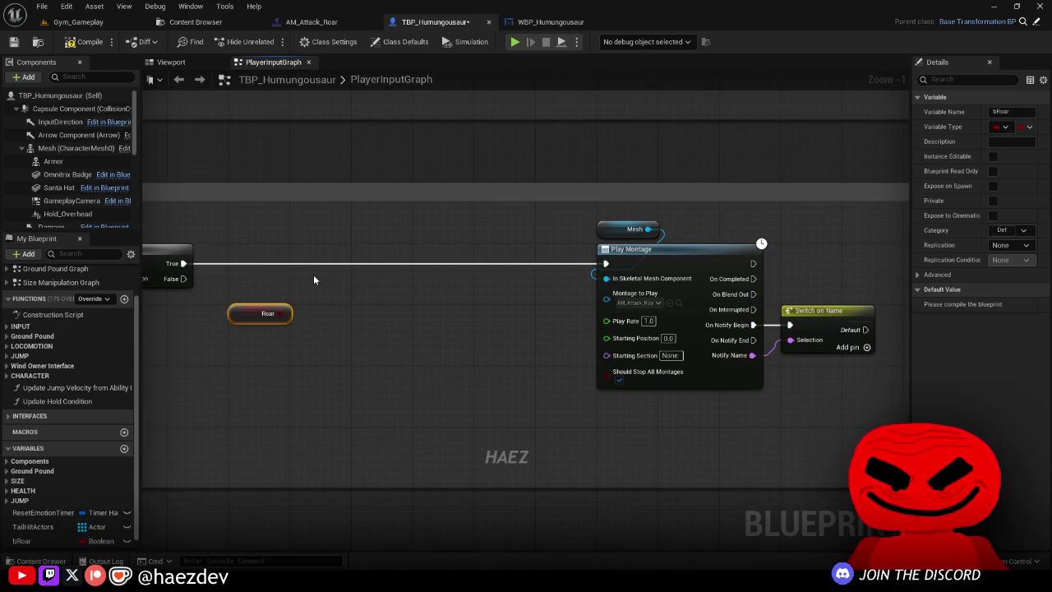
{"action": "left_click", "coordinate": [312, 278]}
{"action": "mouse_move", "coordinate": [325, 296]}
{"action": "left_mouse_down"}
{"action": "mouse_move", "coordinate": [390, 263]}
{"action": "mouse_move", "coordinate": [606, 263]}
{"action": "left_mouse_up"}
Step: Run the Branch False output into Play Montage and set bRoar to true
{"action": "left_click_drag", "start_coordinate": [477, 170], "coordinate": [768, 370]}
{"action": "mouse_move", "coordinate": [540, 219]}
{"action": "left_mouse_down"}
{"action": "mouse_move", "coordinate": [420, 212]}
{"action": "mouse_move", "coordinate": [494, 213]}
{"action": "left_mouse_up"}
{"action": "mouse_move", "coordinate": [21, 541]}
{"action": "left_mouse_down"}
{"action": "mouse_move", "coordinate": [585, 233]}
{"action": "mouse_move", "coordinate": [586, 217]}
{"action": "mouse_move", "coordinate": [622, 230]}
{"action": "left_mouse_up"}
{"action": "left_click", "coordinate": [637, 238]}
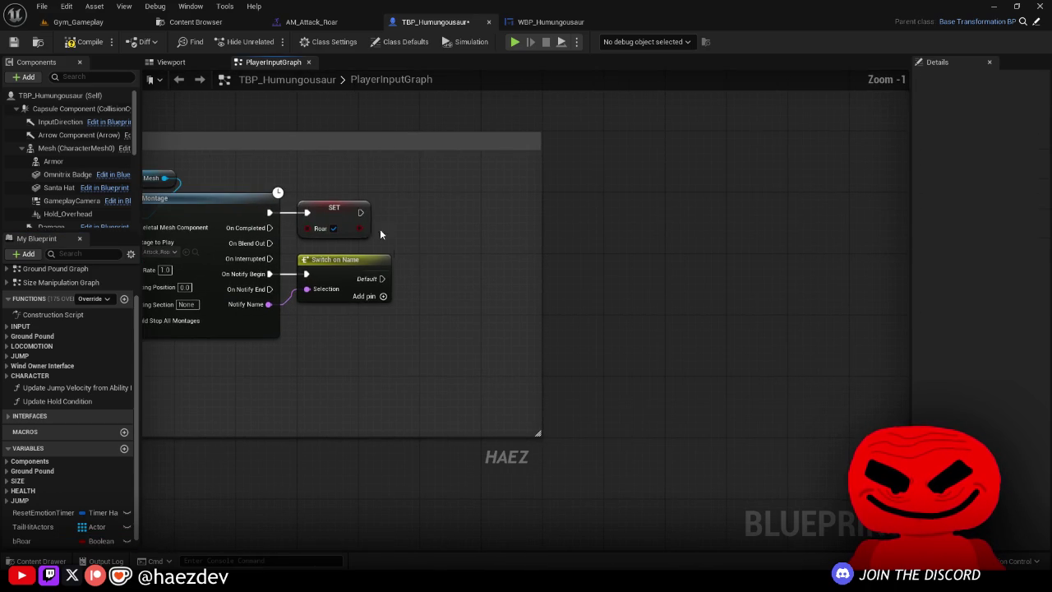
Step: Wire On Blend Out through a 0.2 s Delay into a SET bRoar false
{"action": "left_click", "coordinate": [408, 206]}
{"action": "mouse_move", "coordinate": [261, 244]}
{"action": "left_mouse_down"}
{"action": "mouse_move", "coordinate": [413, 220]}
{"action": "mouse_move", "coordinate": [471, 288]}
{"action": "left_mouse_up"}
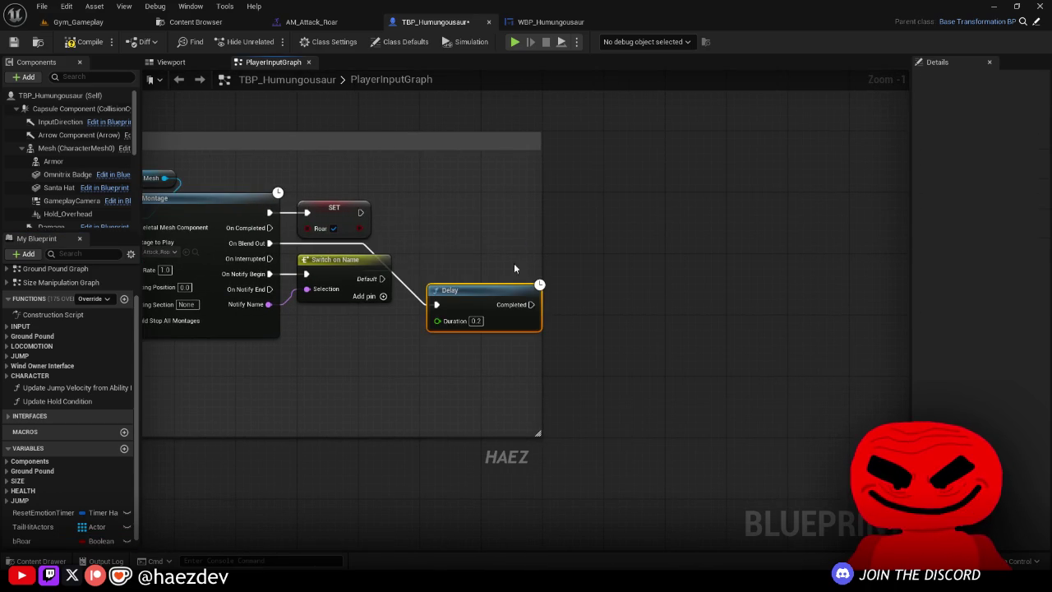
{"action": "left_click_drag", "start_coordinate": [589, 232], "coordinate": [831, 226]}
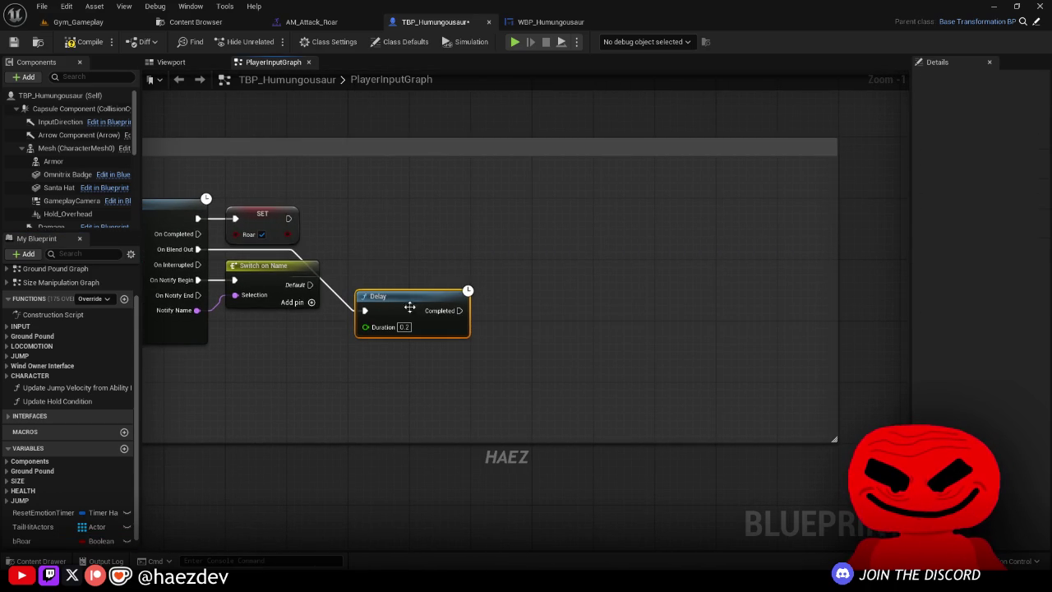
{"action": "left_click_drag", "start_coordinate": [410, 308], "coordinate": [480, 274]}
{"action": "mouse_move", "coordinate": [22, 541]}
{"action": "left_mouse_down"}
{"action": "mouse_move", "coordinate": [567, 284]}
{"action": "mouse_move", "coordinate": [623, 285]}
{"action": "left_mouse_up"}
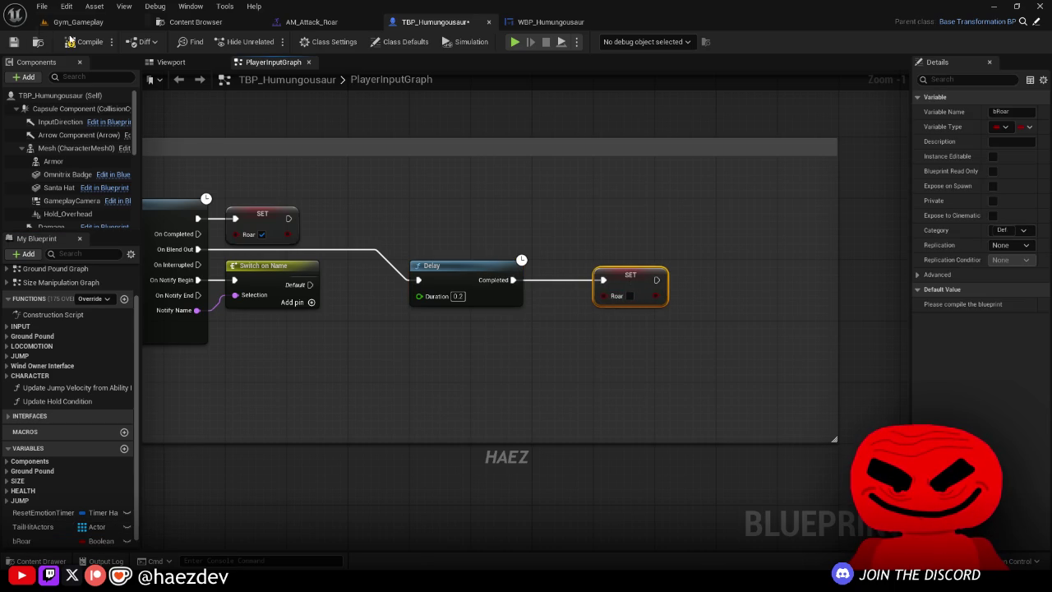
{"action": "left_click", "coordinate": [415, 210]}
{"action": "scroll", "coordinate": [395, 211], "scroll_direction": "down", "scroll_amount": 5}
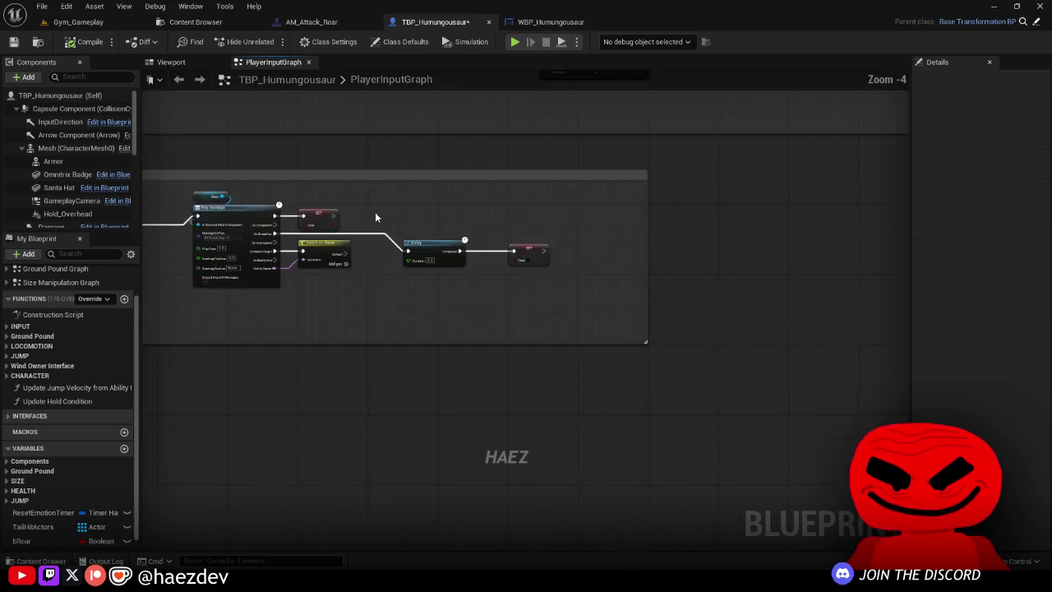
Step: Play the level, transform into Humungousaur from the Omnitrix wheel, and test the roar
{"action": "key", "text": "alt+p"}
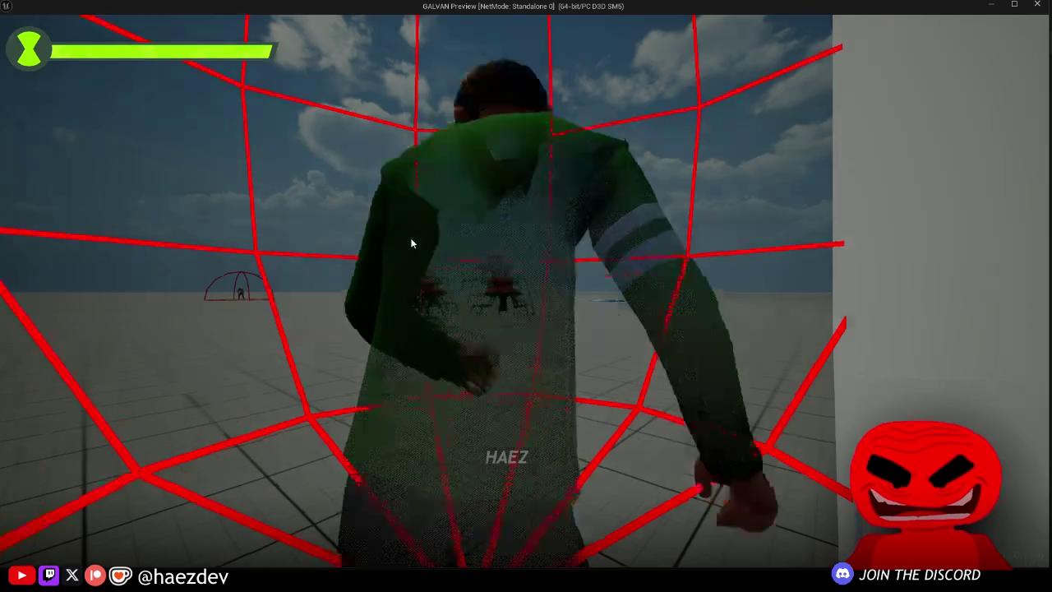
{"action": "key", "text": "Escape"}
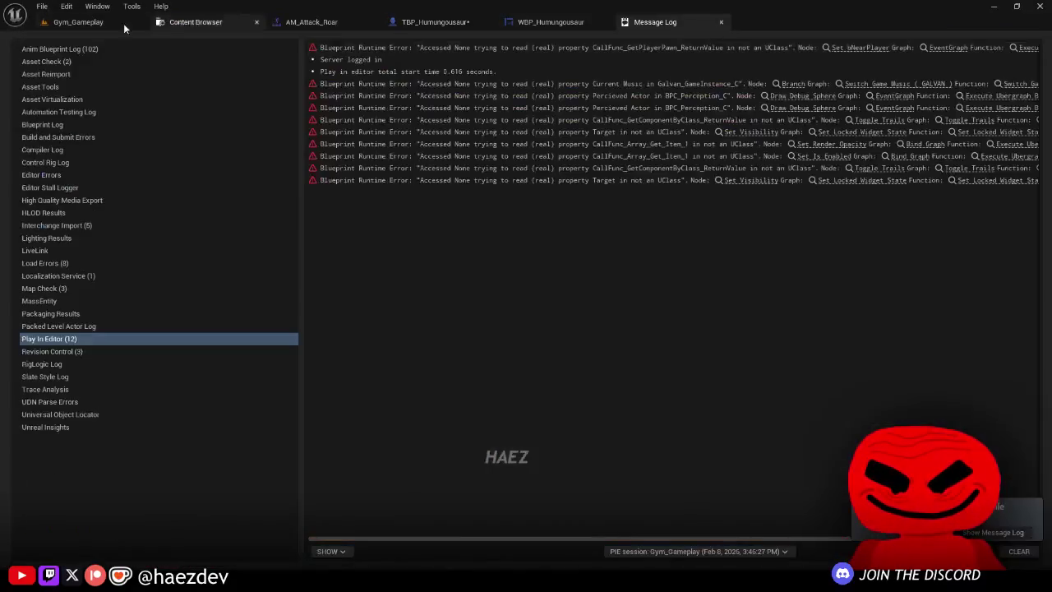
{"action": "key", "text": "alt+p"}
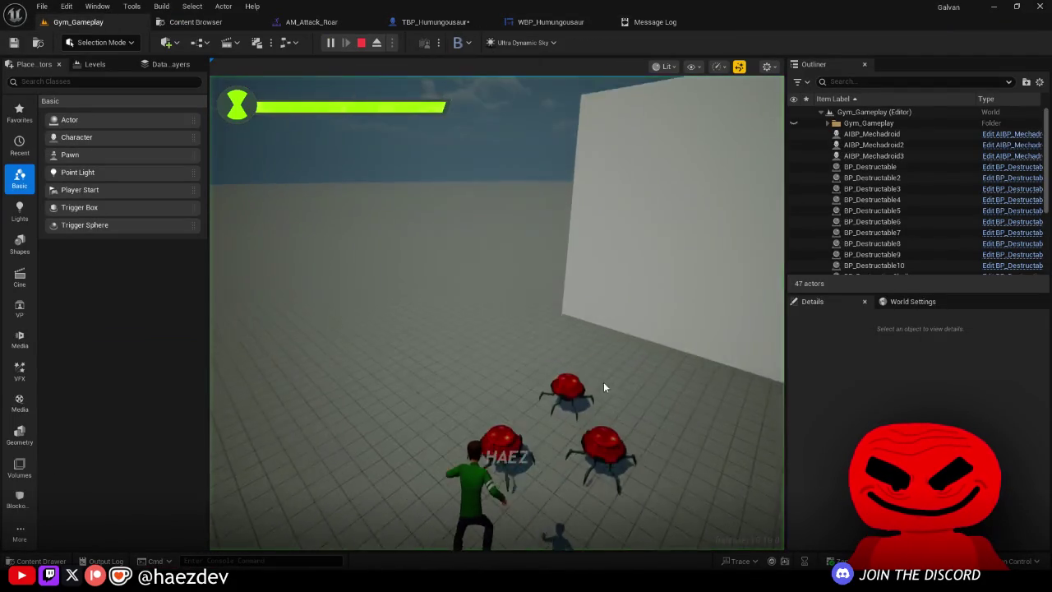
{"action": "key", "text": "Tab"}
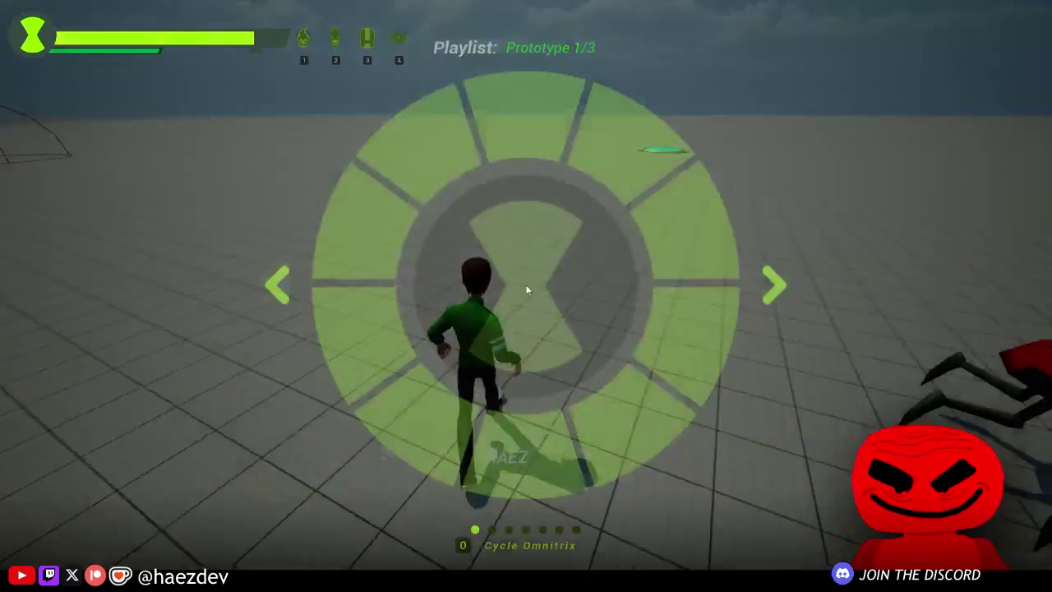
{"action": "scroll", "coordinate": [527, 289], "scroll_direction": "down", "scroll_amount": 1}
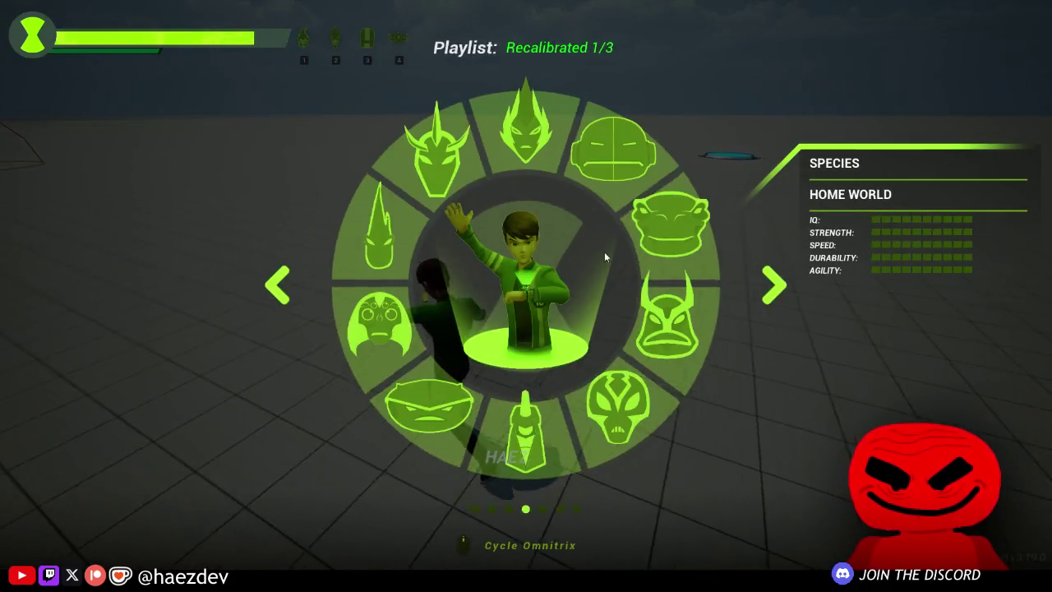
{"action": "left_click", "coordinate": [559, 273]}
{"action": "key", "text": "w"}
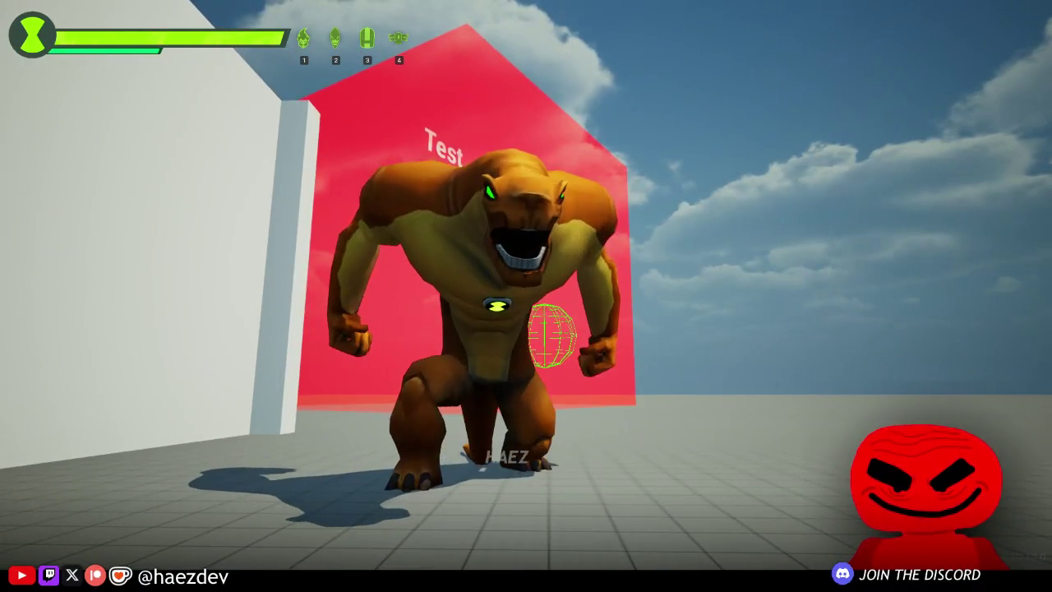
{"action": "key", "text": "Escape"}
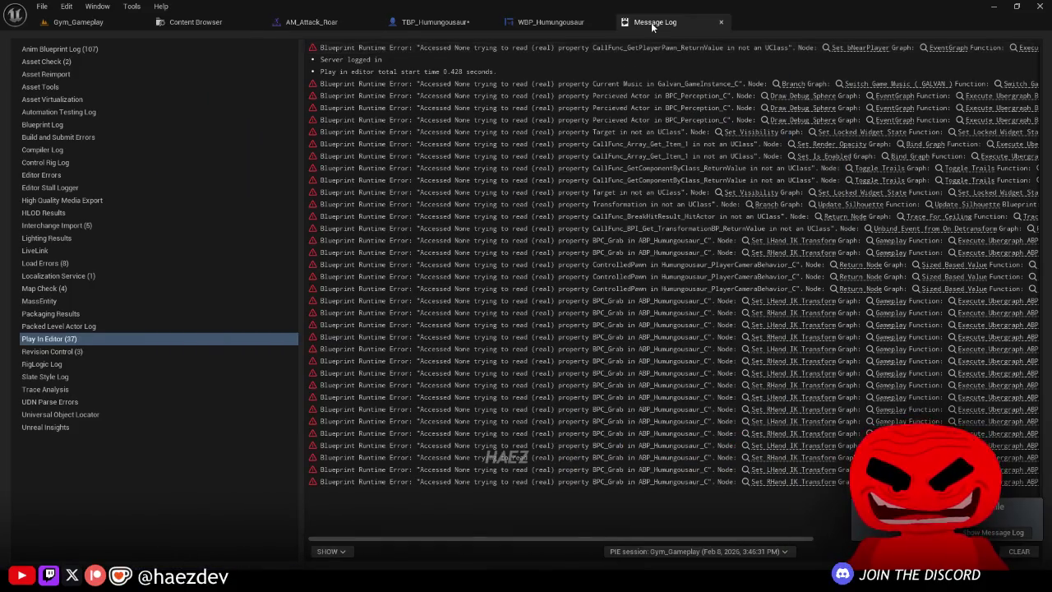
Step: Close the message log and save the selected modified assets
{"action": "left_click", "coordinate": [651, 22]}
{"action": "scroll", "coordinate": [649, 205], "scroll_direction": "down", "scroll_amount": 5}
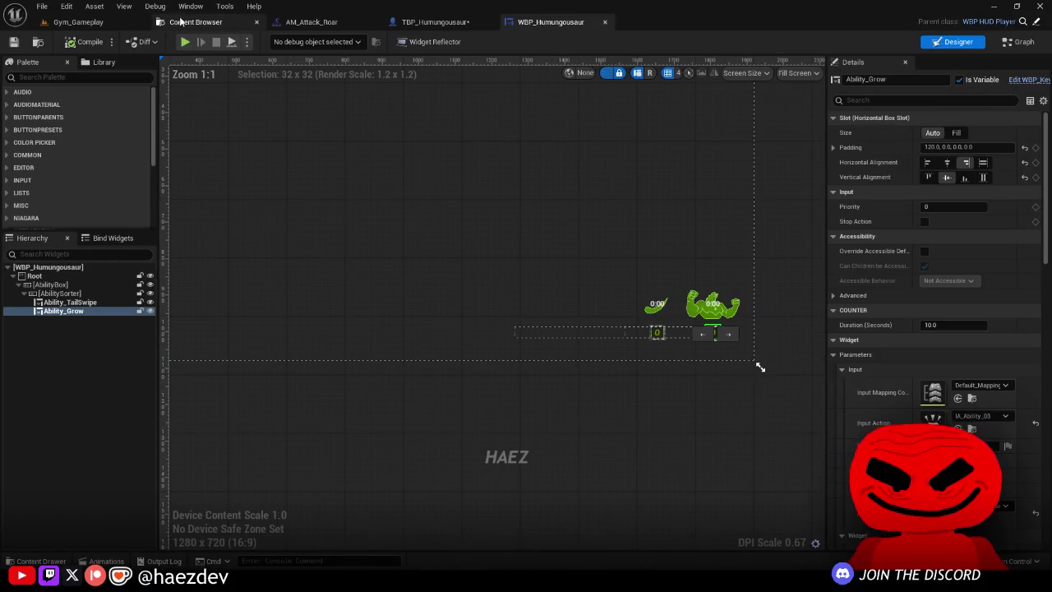
{"action": "left_click", "coordinate": [197, 22]}
{"action": "key", "text": "ctrl+shift+s"}
{"action": "left_click", "coordinate": [631, 416]}
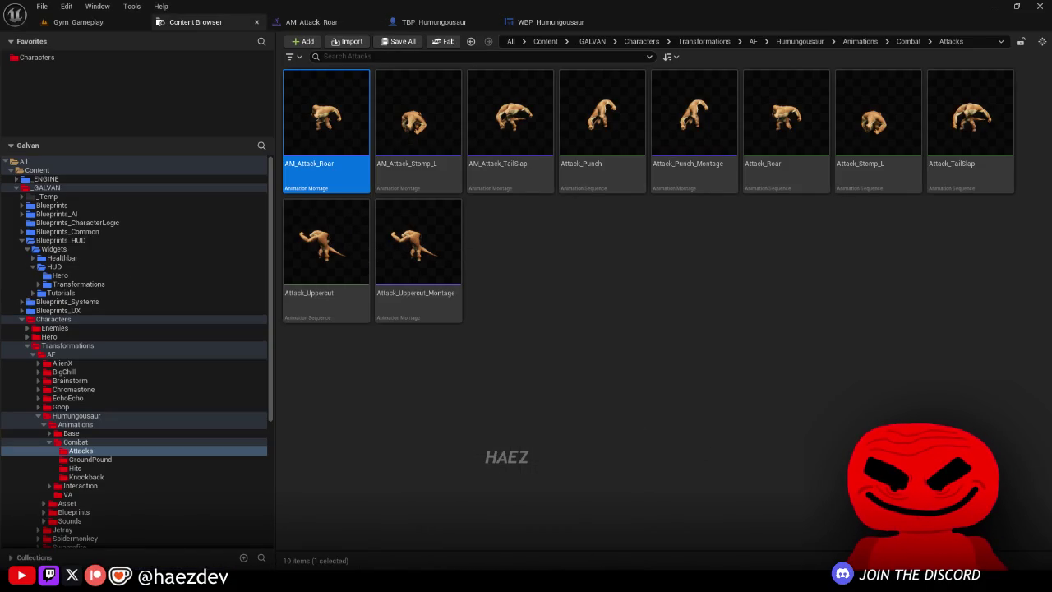
Step: Center and zoom TBP_Humungousaur's input graph on the lower attack block's Play Montage nodes
{"action": "left_click", "coordinate": [605, 362]}
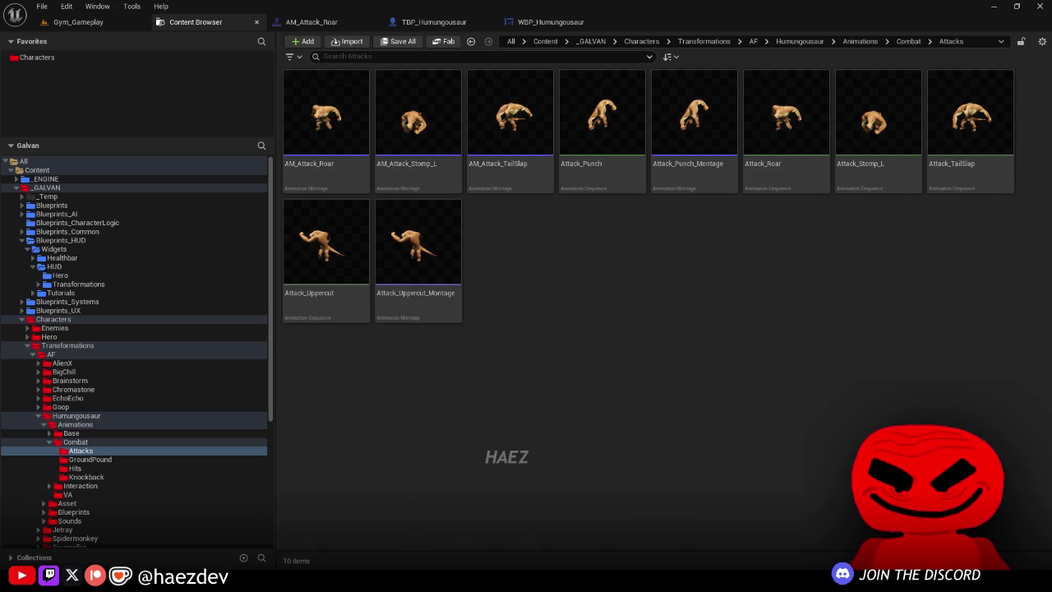
{"action": "left_click", "coordinate": [392, 28]}
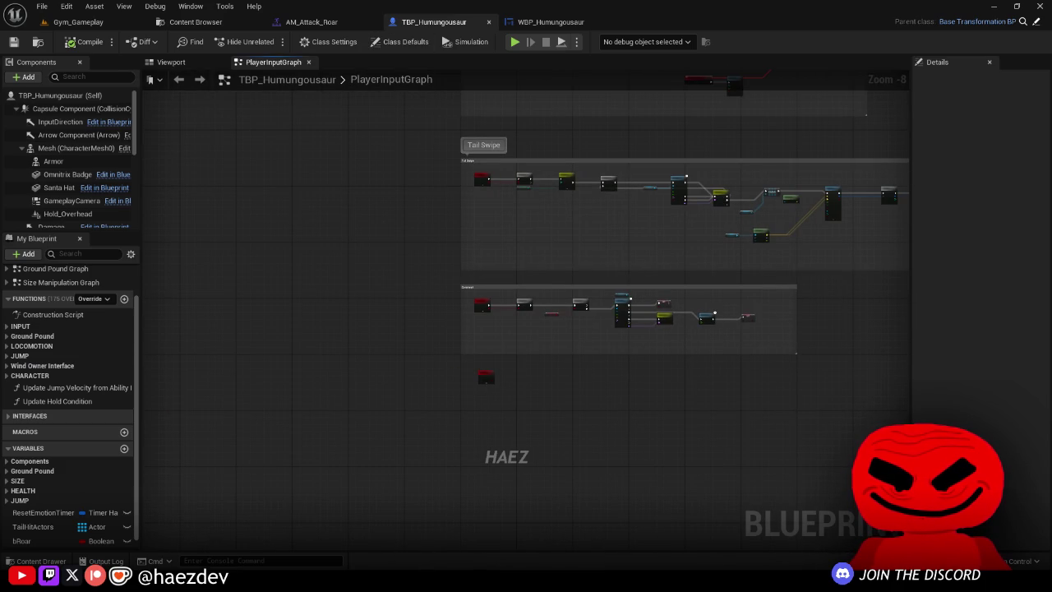
{"action": "left_click_drag", "start_coordinate": [613, 394], "coordinate": [367, 433]}
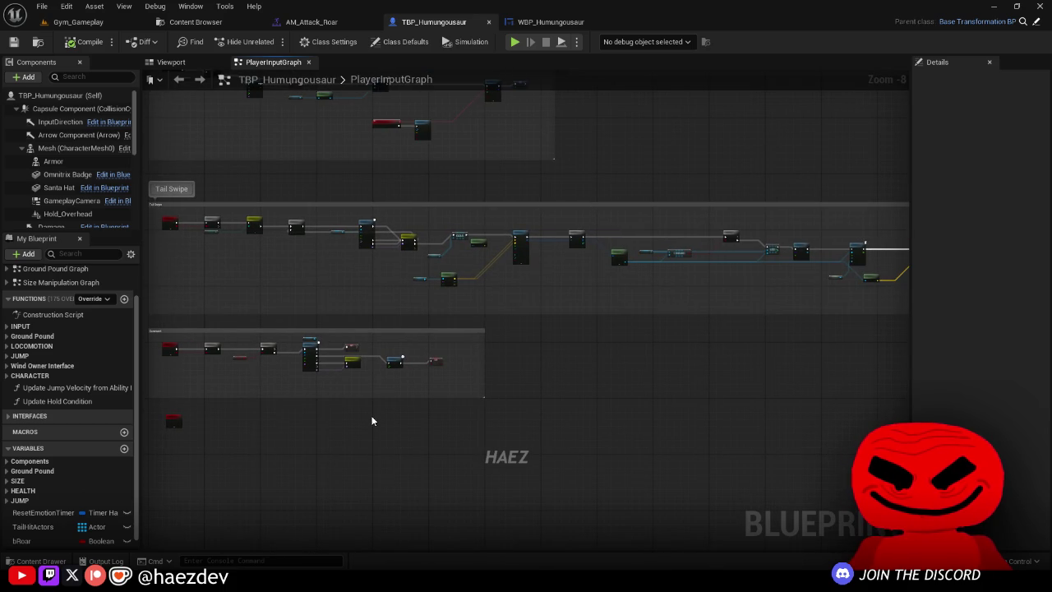
{"action": "scroll", "coordinate": [371, 420], "scroll_direction": "down", "scroll_amount": 2}
{"action": "mouse_move", "coordinate": [423, 370]}
{"action": "left_mouse_down"}
{"action": "mouse_move", "coordinate": [413, 348]}
{"action": "mouse_move", "coordinate": [469, 319]}
{"action": "left_mouse_up"}
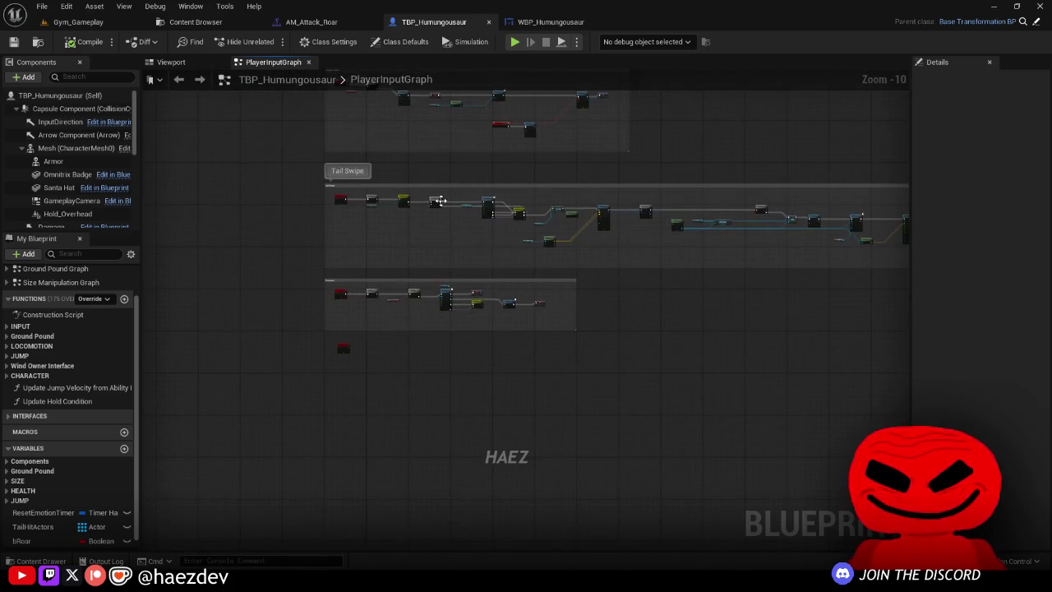
{"action": "scroll", "coordinate": [375, 229], "scroll_direction": "up", "scroll_amount": 2}
{"action": "left_click_drag", "start_coordinate": [415, 243], "coordinate": [397, 242]}
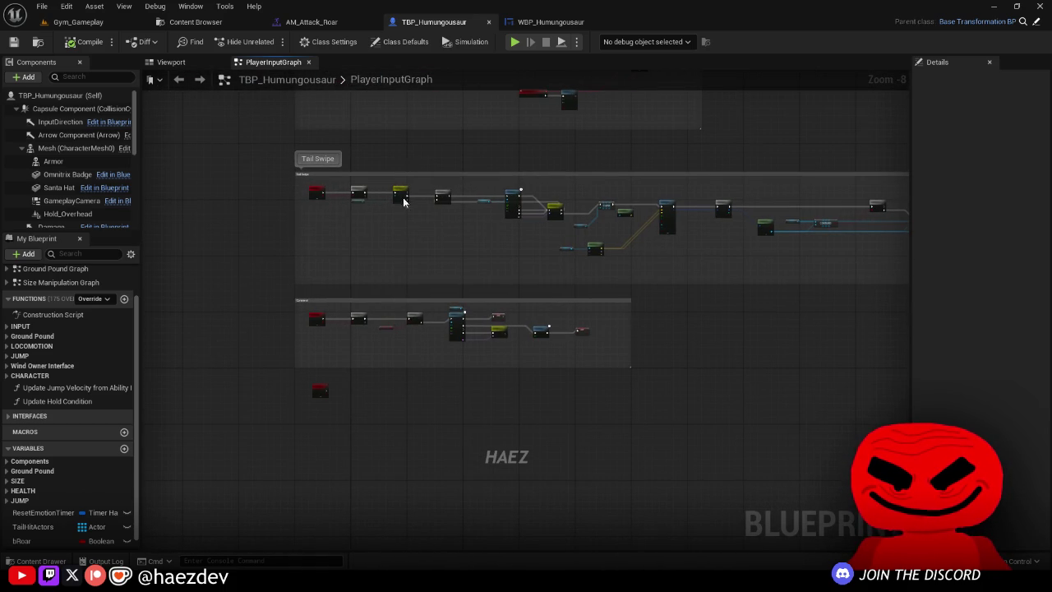
{"action": "scroll", "coordinate": [478, 327], "scroll_direction": "up", "scroll_amount": 5}
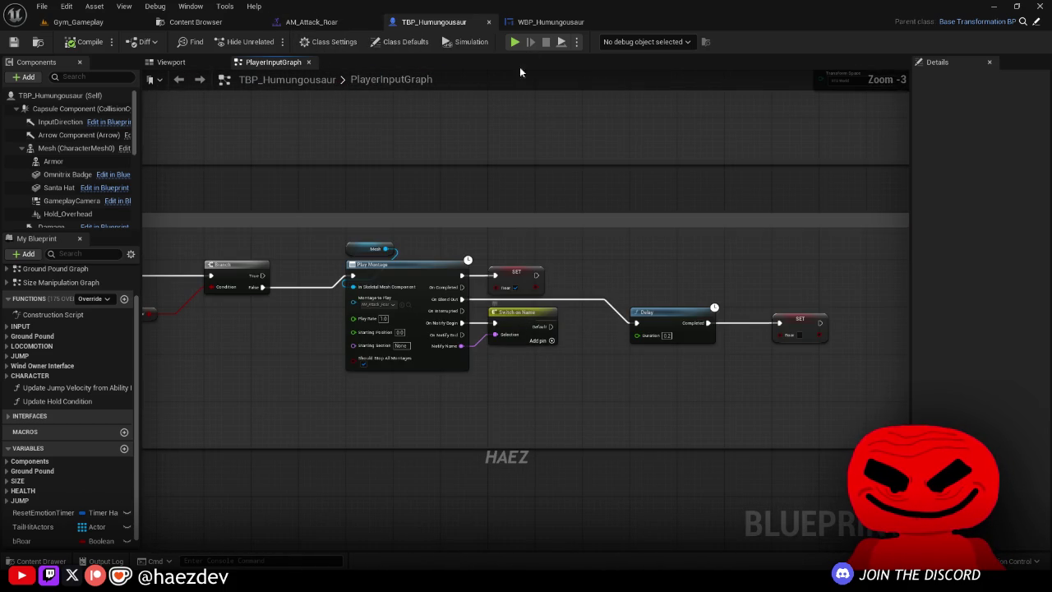
{"action": "left_click", "coordinate": [288, 24]}
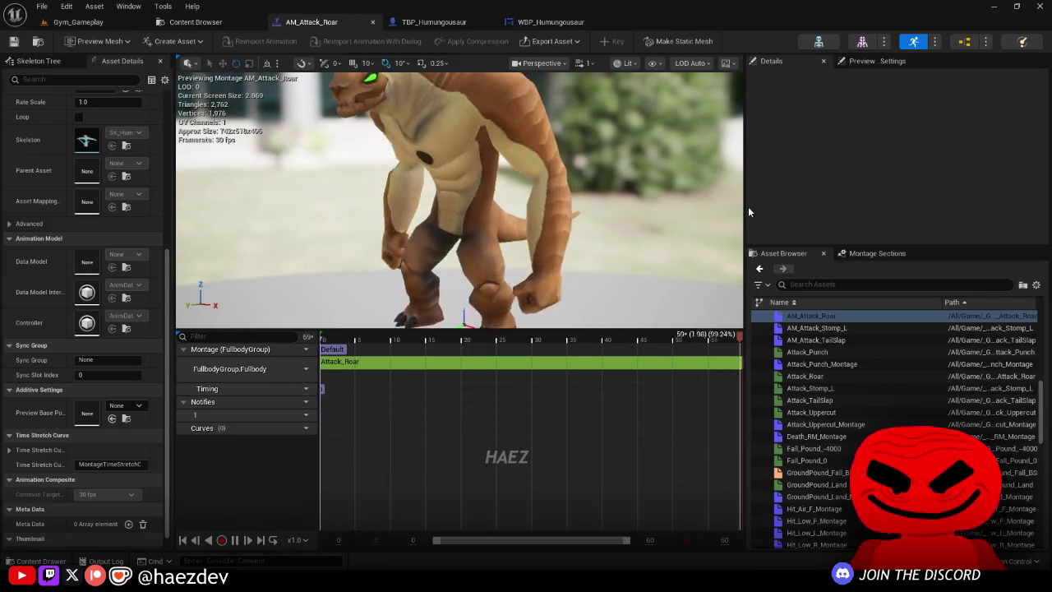
Step: In AM_Attack_Roar, scrub to frame 19 and browse the Notifies track's Add Notify State options
{"action": "left_click_drag", "start_coordinate": [744, 212], "coordinate": [838, 213]}
{"action": "mouse_move", "coordinate": [460, 339]}
{"action": "left_mouse_down"}
{"action": "mouse_move", "coordinate": [405, 343]}
{"action": "mouse_move", "coordinate": [527, 385]}
{"action": "mouse_move", "coordinate": [506, 384]}
{"action": "mouse_move", "coordinate": [507, 343]}
{"action": "mouse_move", "coordinate": [566, 345]}
{"action": "mouse_move", "coordinate": [493, 346]}
{"action": "mouse_move", "coordinate": [504, 345]}
{"action": "left_mouse_up"}
{"action": "right_click", "coordinate": [506, 417]}
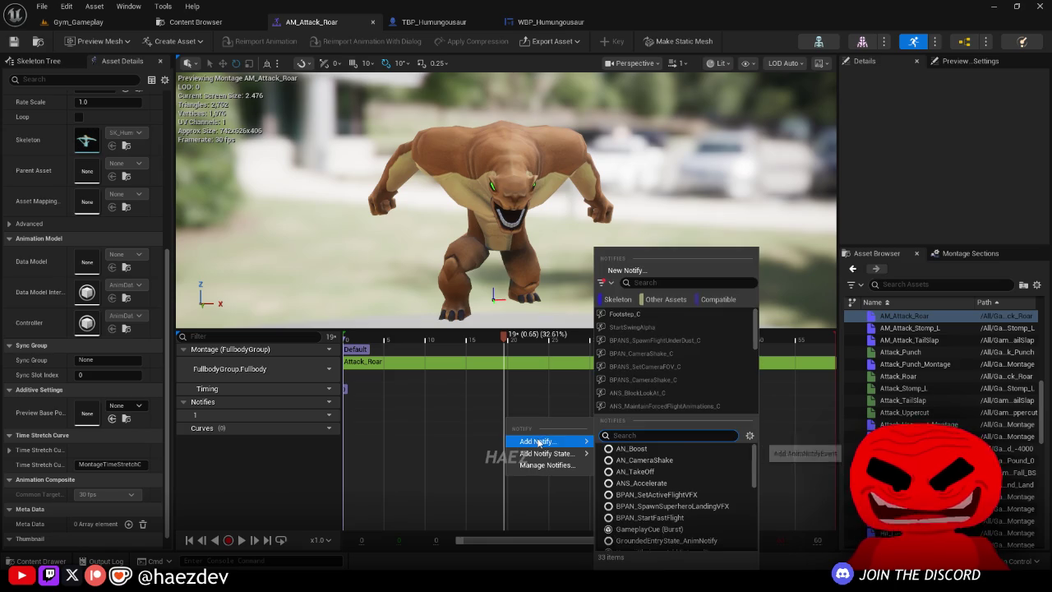
{"action": "mouse_move", "coordinate": [547, 454]}
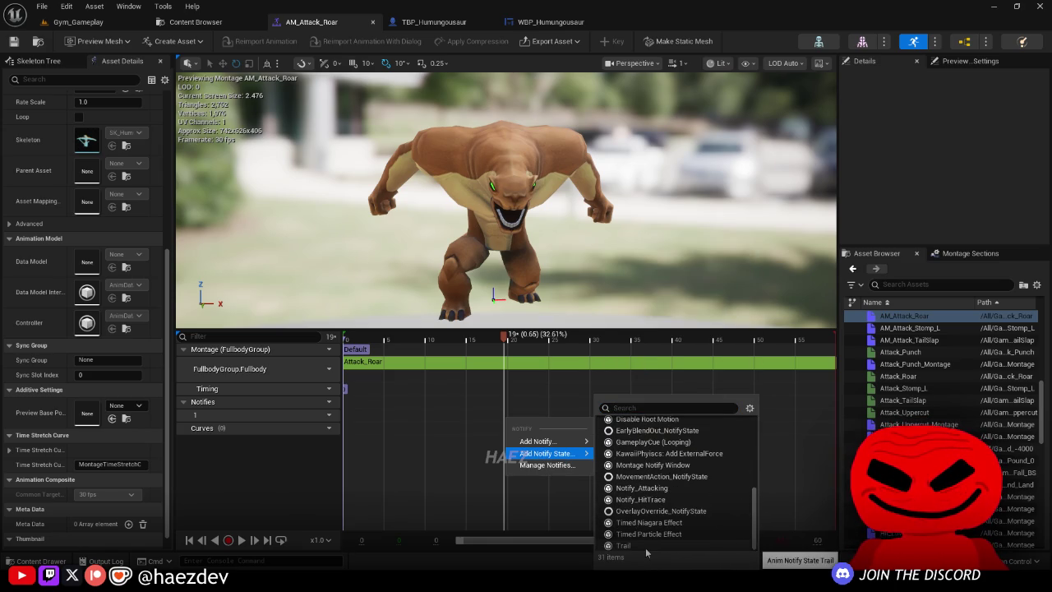
{"action": "scroll", "coordinate": [646, 542], "scroll_direction": "up", "scroll_amount": 10}
{"action": "scroll", "coordinate": [643, 516], "scroll_direction": "down", "scroll_amount": 6}
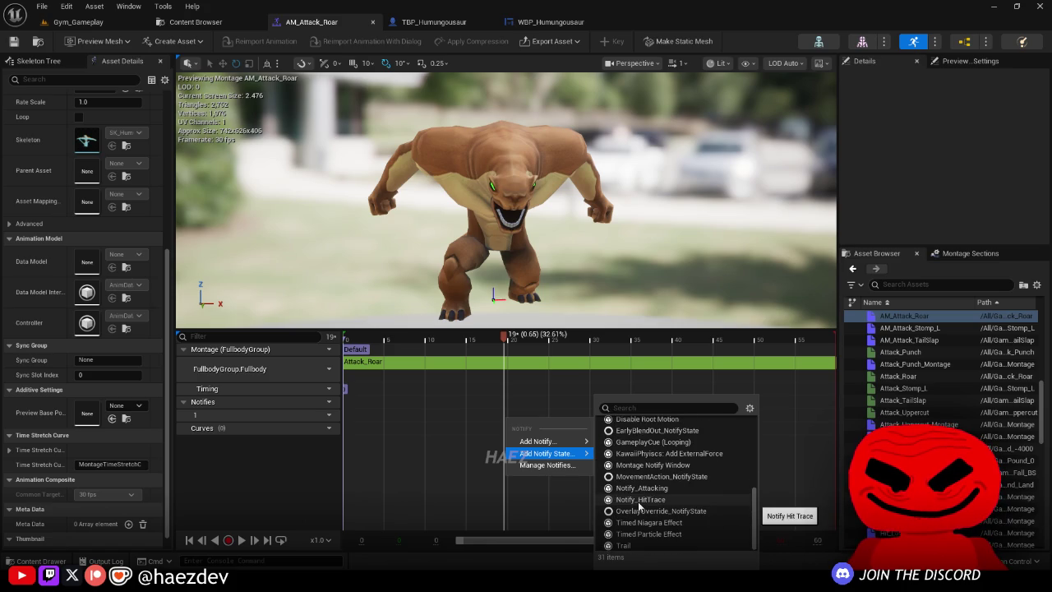
{"action": "left_click", "coordinate": [428, 411]}
Step: Navigate the Content Browser to Plugins > Haez Engine Content > Blueprints_Common
{"action": "left_click", "coordinate": [196, 22]}
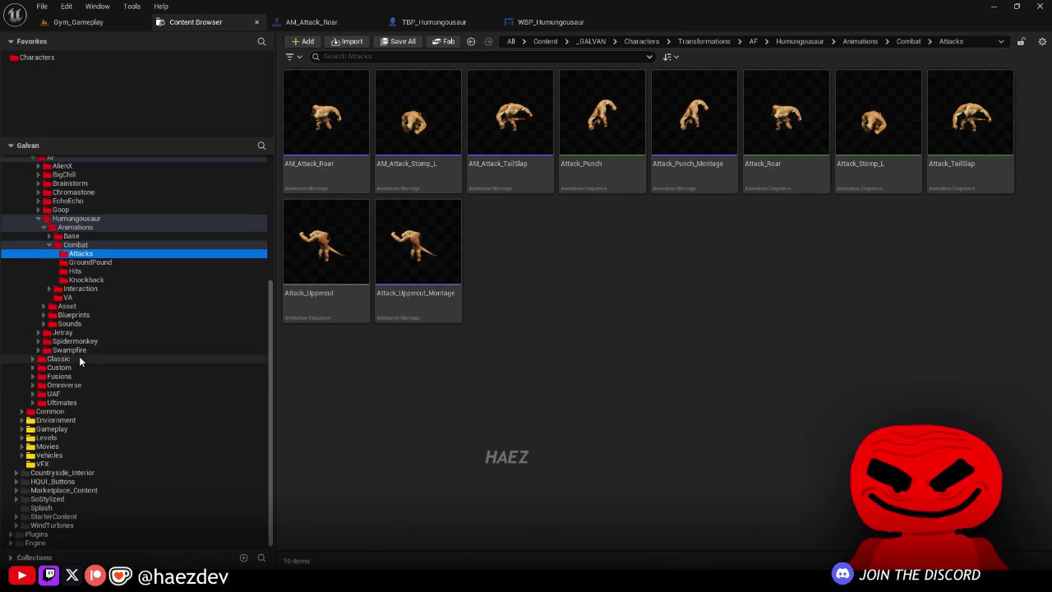
{"action": "left_click", "coordinate": [10, 534]}
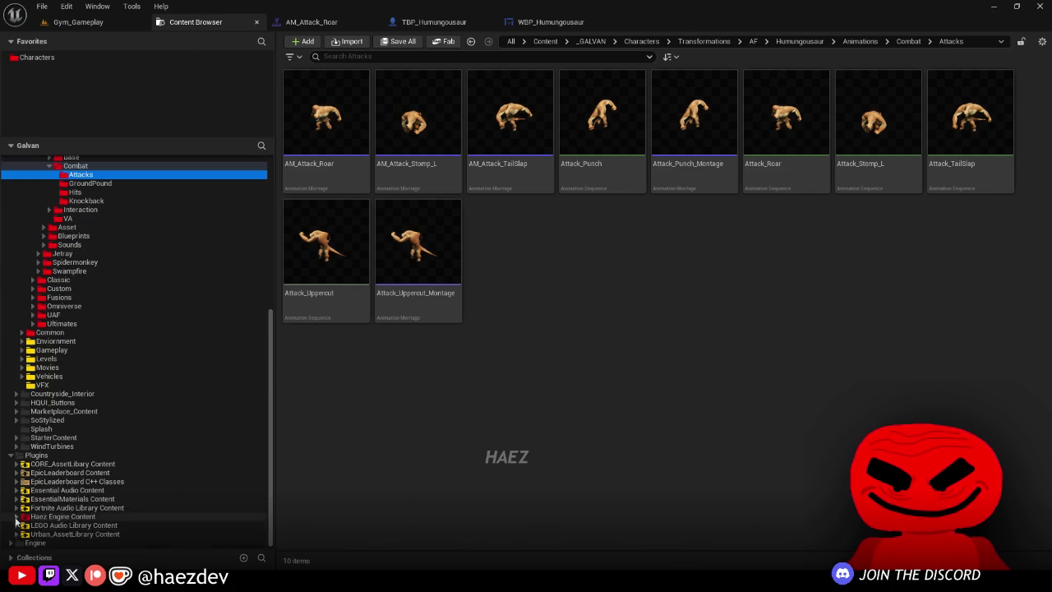
{"action": "left_click", "coordinate": [15, 517]}
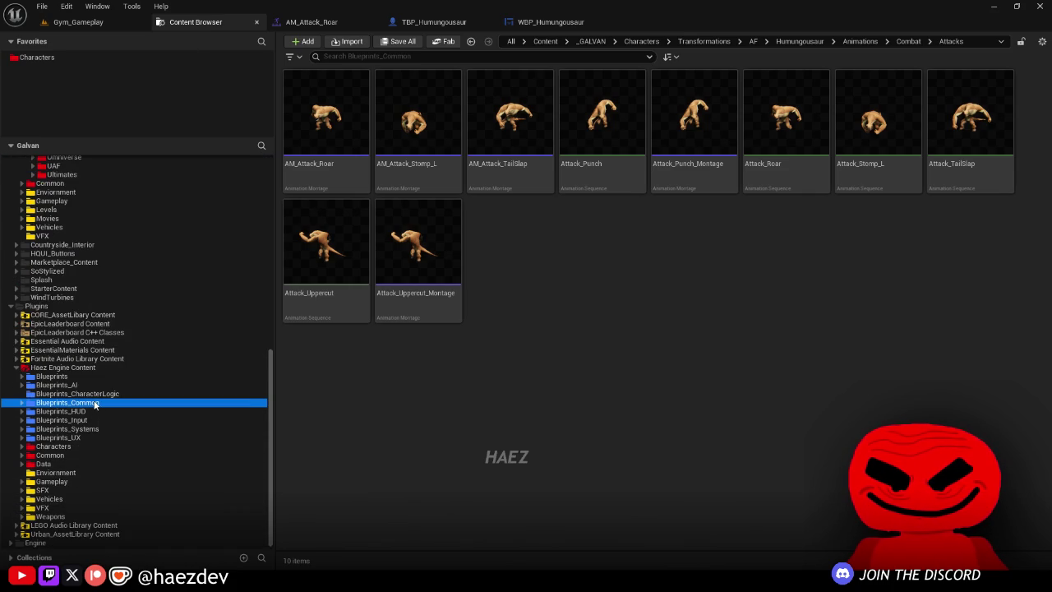
{"action": "left_click", "coordinate": [95, 402]}
Step: Create an AnimNotifyState blueprint named NS_CameraShake there and open it
{"action": "right_click", "coordinate": [452, 228]}
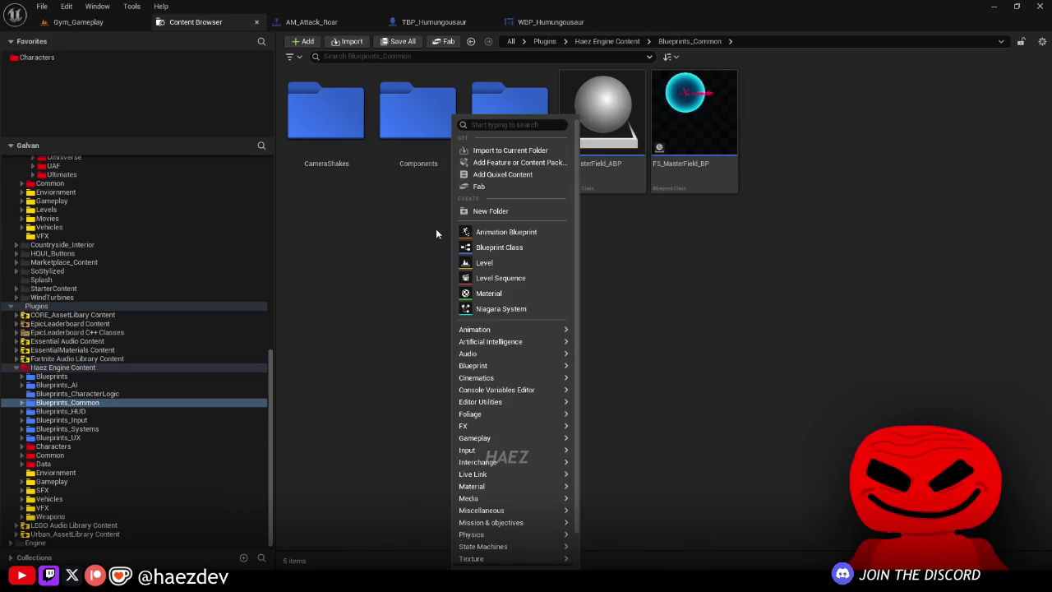
{"action": "left_click", "coordinate": [502, 244]}
{"action": "type", "text": "Notify State"}
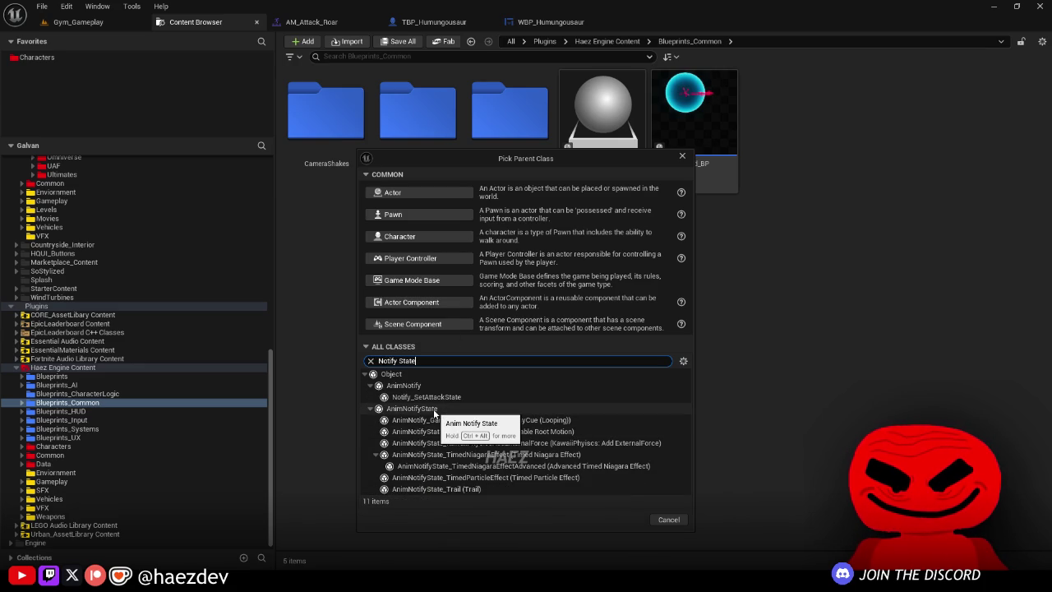
{"action": "left_click", "coordinate": [434, 409]}
{"action": "left_click", "coordinate": [625, 521]}
{"action": "type", "text": "NS_CameraShake"}
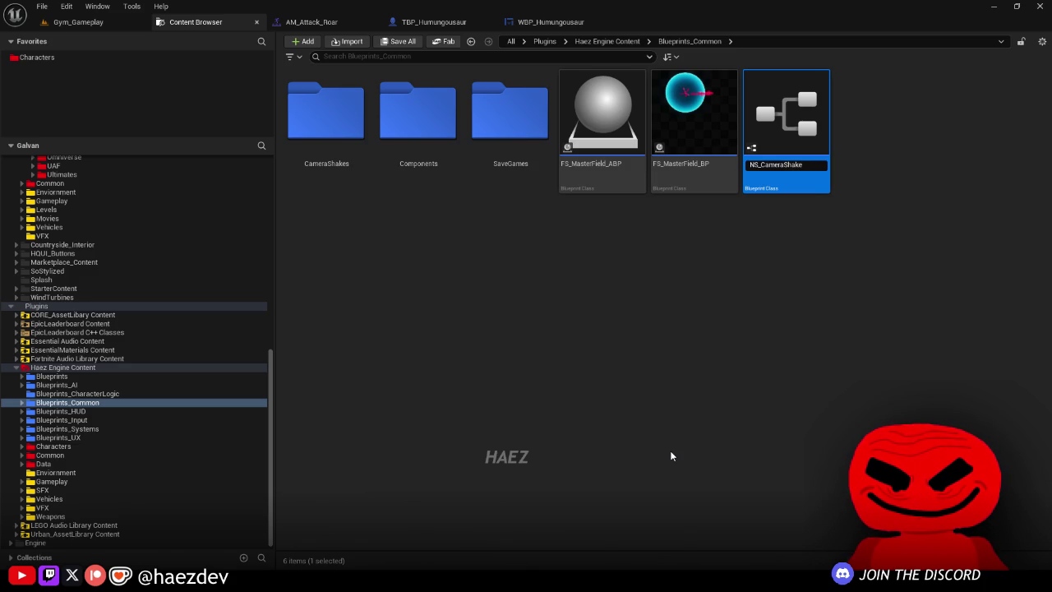
{"action": "key", "text": "Return"}
{"action": "double_click", "coordinate": [789, 164]}
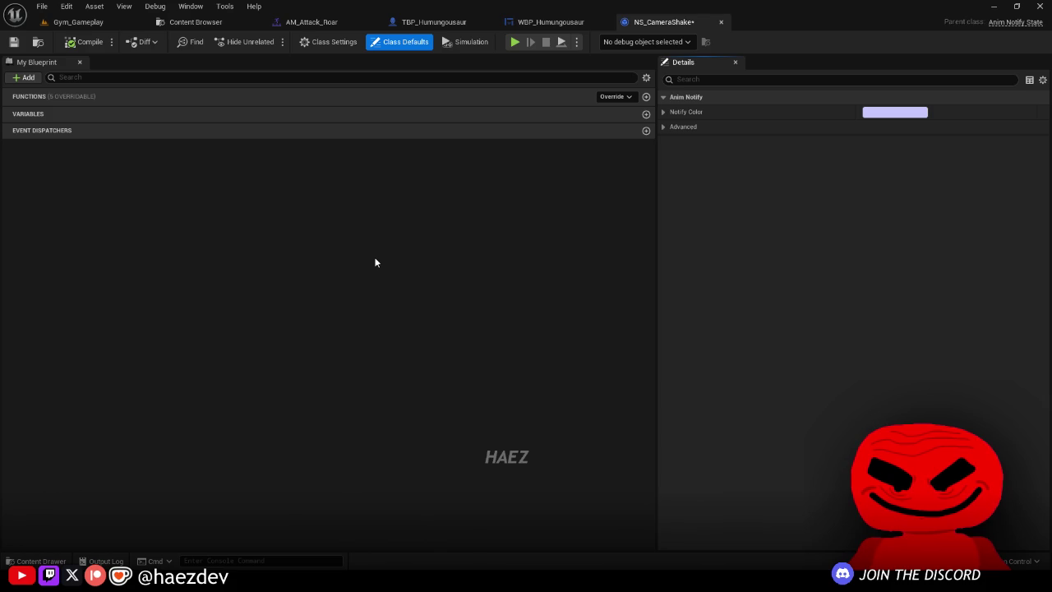
Step: Override Received Notify Tick and add a Start Player Camera Shake node
{"action": "left_click", "coordinate": [612, 98]}
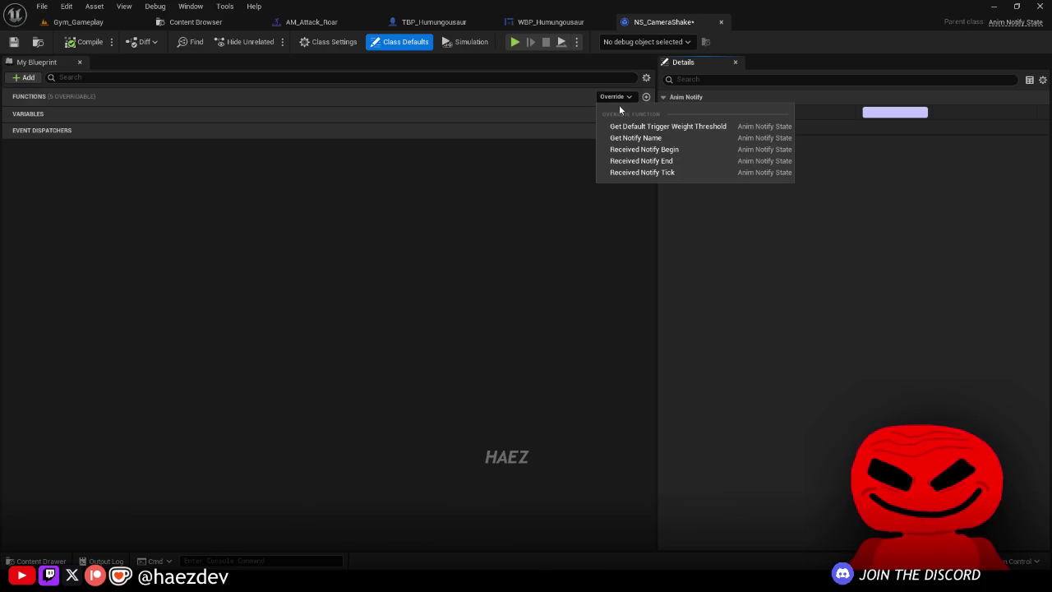
{"action": "left_click", "coordinate": [639, 172]}
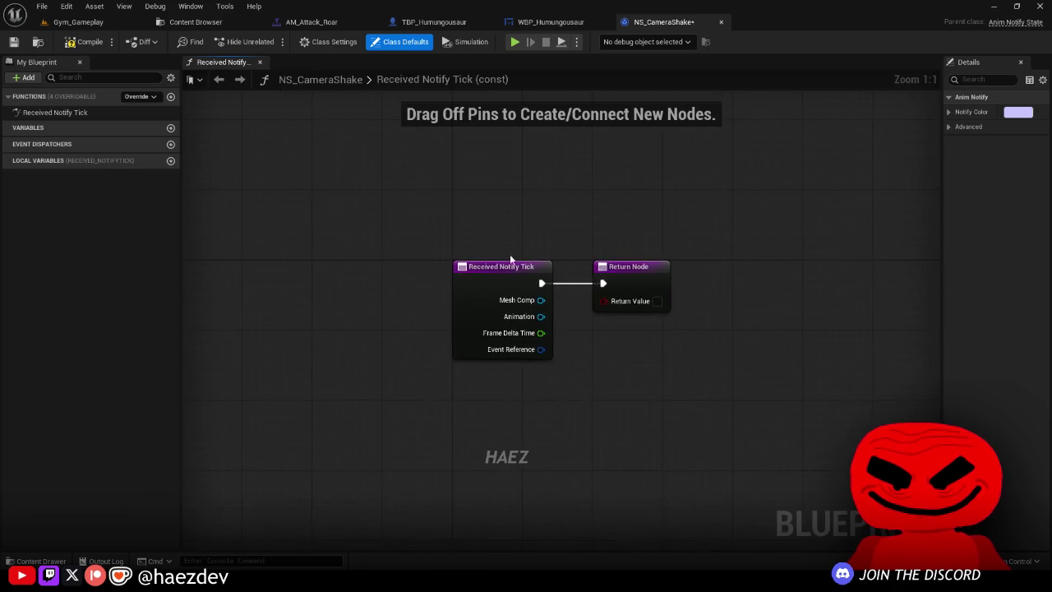
{"action": "scroll", "coordinate": [507, 336], "scroll_direction": "down", "scroll_amount": 2}
{"action": "right_click", "coordinate": [508, 341]}
{"action": "type", "text": "play camer"}
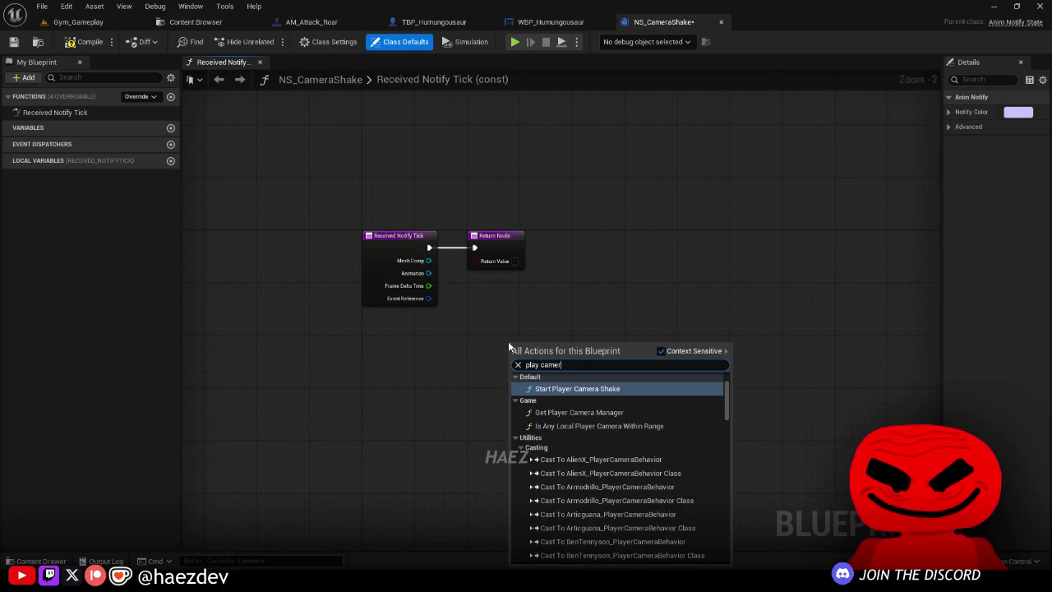
{"action": "key", "text": "Return"}
{"action": "scroll", "coordinate": [455, 269], "scroll_direction": "up", "scroll_amount": 2}
Step: Wire Notify Tick through the camera shake into the Return Node, with Return Value unchecked
{"action": "left_click", "coordinate": [483, 238], "text": "alt"}
{"action": "left_click_drag", "start_coordinate": [493, 237], "coordinate": [820, 247]}
{"action": "left_click_drag", "start_coordinate": [412, 237], "coordinate": [526, 387]}
{"action": "left_click_drag", "start_coordinate": [572, 380], "coordinate": [669, 231]}
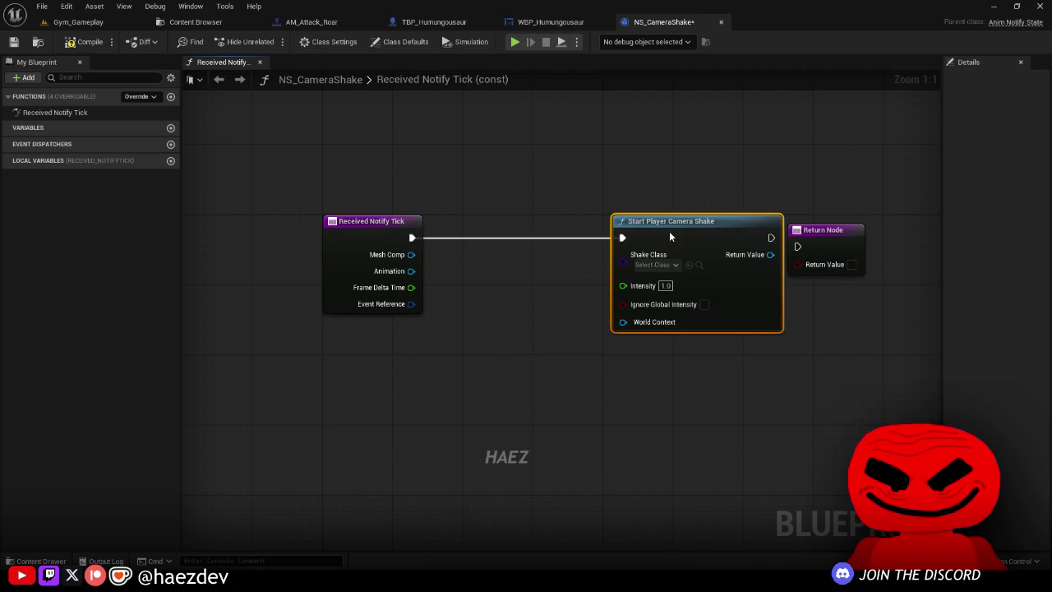
{"action": "mouse_move", "coordinate": [798, 247]}
{"action": "left_mouse_down"}
{"action": "mouse_move", "coordinate": [724, 212]}
{"action": "mouse_move", "coordinate": [706, 221]}
{"action": "left_mouse_up"}
{"action": "left_click", "coordinate": [744, 272]}
{"action": "scroll", "coordinate": [739, 261], "scroll_direction": "down", "scroll_amount": 3}
{"action": "scroll", "coordinate": [794, 242], "scroll_direction": "up", "scroll_amount": 3}
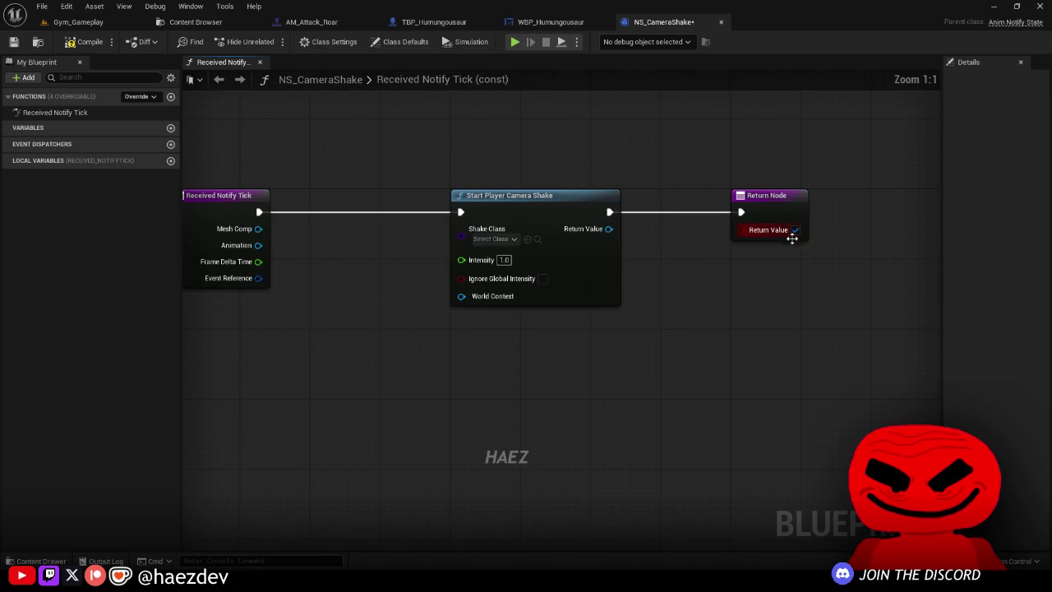
{"action": "left_click", "coordinate": [795, 230]}
{"action": "left_click", "coordinate": [141, 96]}
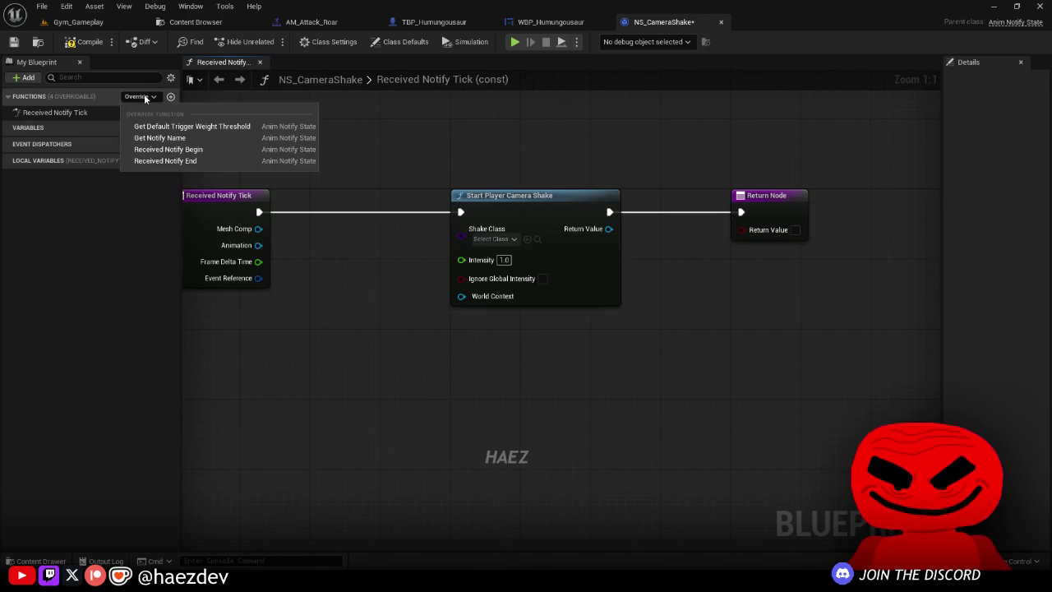
{"action": "key", "text": "Escape"}
Step: Promote the Shake Class, Intensity and Ignore Global Intensity pins to variables
{"action": "mouse_move", "coordinate": [599, 199]}
{"action": "left_mouse_down"}
{"action": "mouse_move", "coordinate": [492, 270]}
{"action": "mouse_move", "coordinate": [455, 222]}
{"action": "left_mouse_up"}
{"action": "left_click", "coordinate": [505, 325]}
{"action": "mouse_move", "coordinate": [612, 219]}
{"action": "left_mouse_down"}
{"action": "mouse_move", "coordinate": [538, 262]}
{"action": "mouse_move", "coordinate": [455, 259]}
{"action": "mouse_move", "coordinate": [508, 324]}
{"action": "mouse_move", "coordinate": [544, 327]}
{"action": "mouse_move", "coordinate": [490, 275]}
{"action": "left_mouse_up"}
{"action": "left_click", "coordinate": [563, 323]}
{"action": "left_click", "coordinate": [540, 374]}
{"action": "left_click", "coordinate": [59, 143]}
Step: Make the three shake variables instance editable, expose Intensity on spawn, and compile
{"action": "left_click", "coordinate": [1009, 156]}
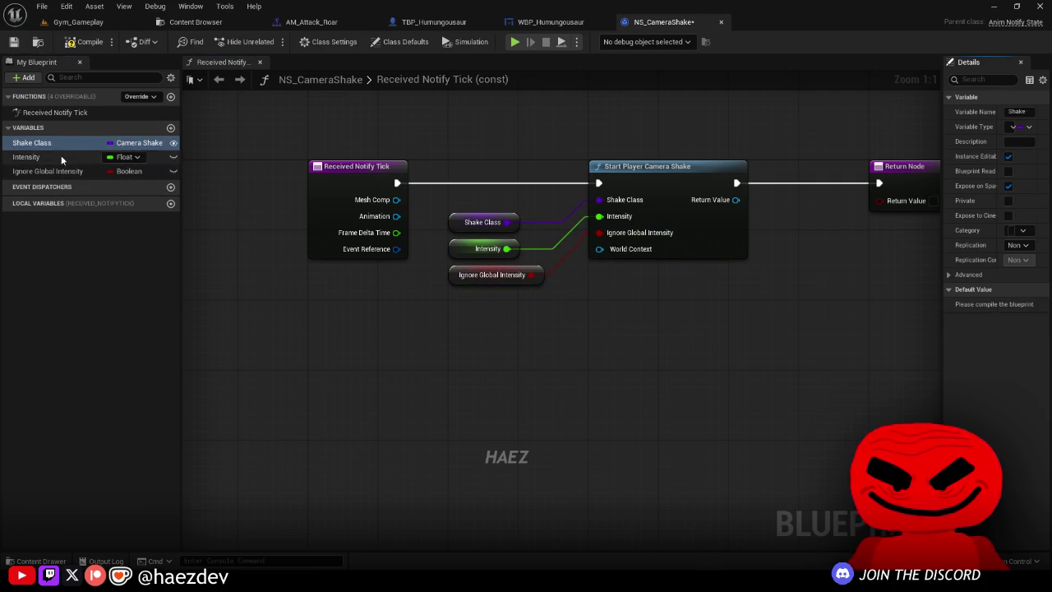
{"action": "left_click", "coordinate": [66, 156]}
{"action": "left_click", "coordinate": [1008, 156]}
{"action": "left_click", "coordinate": [1008, 185]}
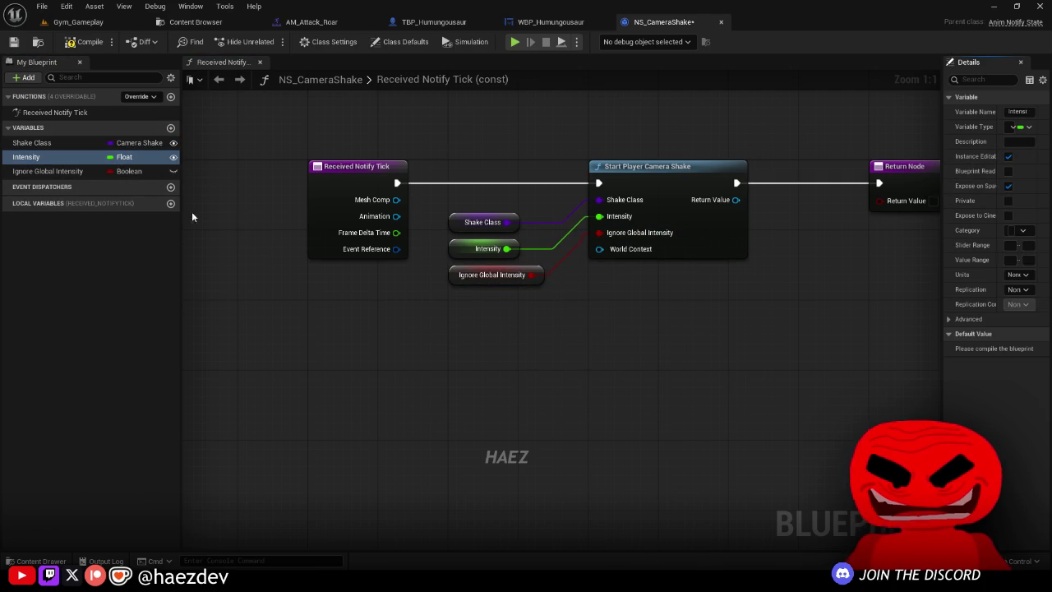
{"action": "left_click", "coordinate": [63, 172]}
{"action": "left_click", "coordinate": [1008, 156]}
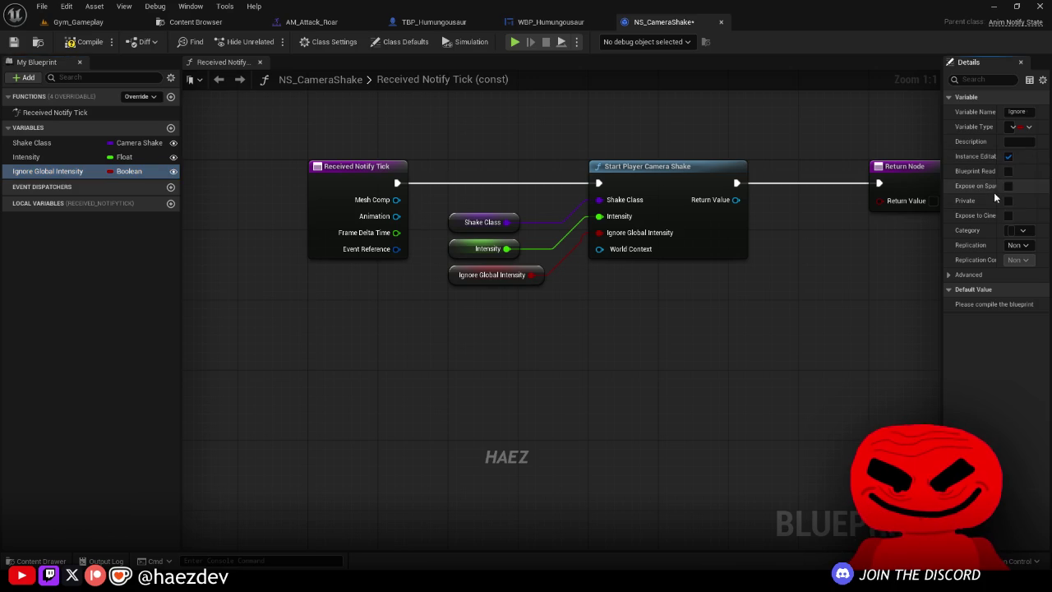
{"action": "left_click", "coordinate": [89, 43]}
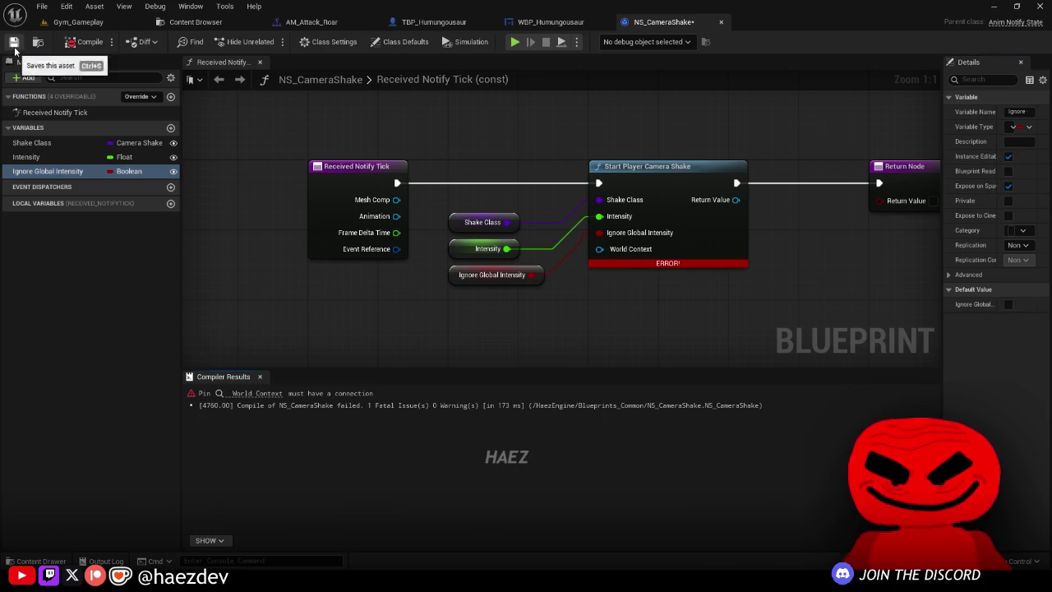
Step: Feed Mesh Comp's Get Owner into World Context and recompile cleanly
{"action": "left_click_drag", "start_coordinate": [595, 302], "coordinate": [386, 136]}
{"action": "left_click_drag", "start_coordinate": [419, 169], "coordinate": [278, 169]}
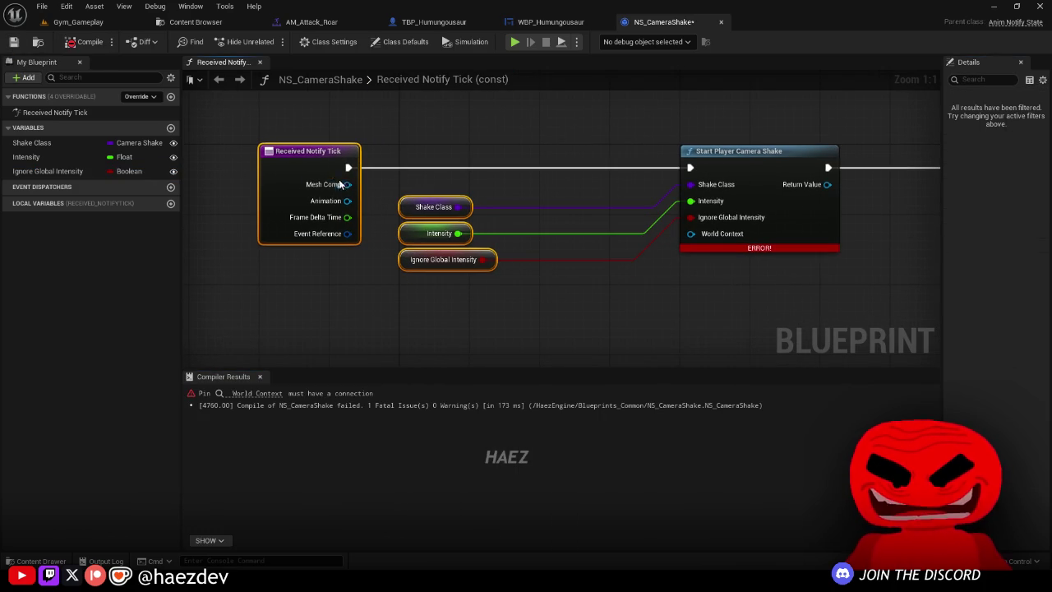
{"action": "mouse_move", "coordinate": [436, 121]}
{"action": "left_mouse_down"}
{"action": "mouse_move", "coordinate": [411, 246]}
{"action": "mouse_move", "coordinate": [460, 212]}
{"action": "mouse_move", "coordinate": [498, 207]}
{"action": "mouse_move", "coordinate": [484, 206]}
{"action": "left_mouse_up"}
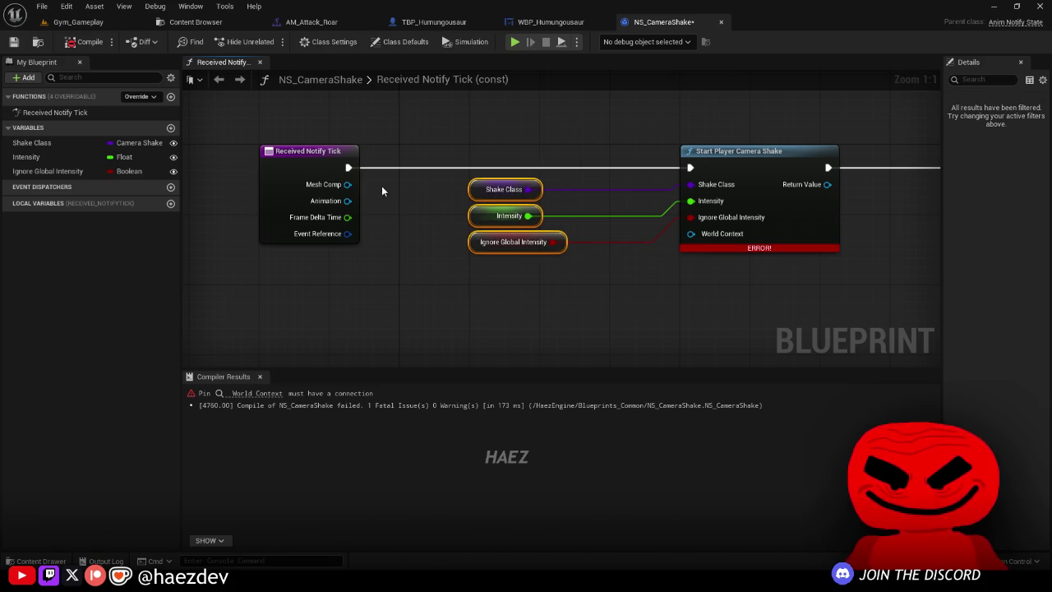
{"action": "left_click_drag", "start_coordinate": [347, 184], "coordinate": [423, 293]}
{"action": "type", "text": "get owner"}
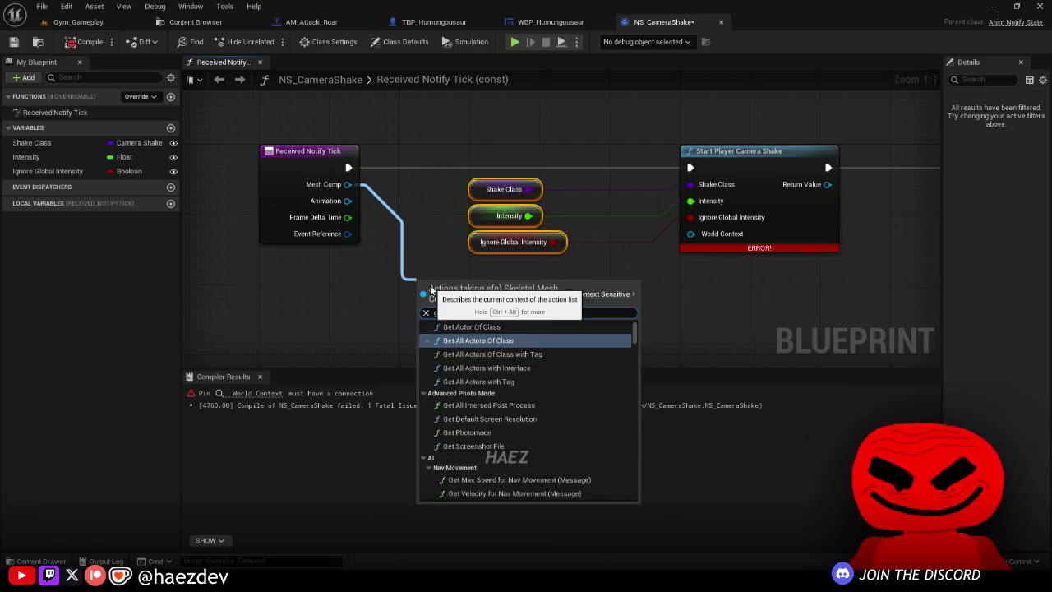
{"action": "scroll", "coordinate": [526, 411], "scroll_direction": "up", "scroll_amount": 3}
{"action": "left_click", "coordinate": [477, 467]}
{"action": "mouse_move", "coordinate": [479, 295]}
{"action": "left_mouse_down"}
{"action": "mouse_move", "coordinate": [545, 280]}
{"action": "mouse_move", "coordinate": [535, 280]}
{"action": "left_mouse_up"}
{"action": "mouse_move", "coordinate": [563, 289]}
{"action": "left_mouse_down"}
{"action": "mouse_move", "coordinate": [702, 240]}
{"action": "mouse_move", "coordinate": [691, 235]}
{"action": "left_mouse_up"}
{"action": "left_click", "coordinate": [88, 42]}
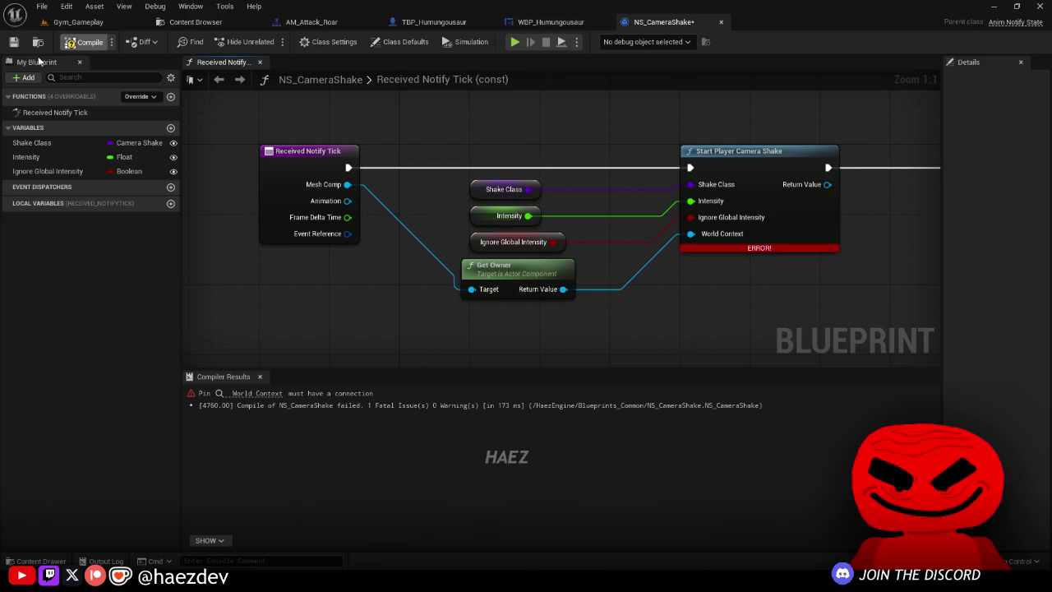
{"action": "left_click", "coordinate": [259, 376]}
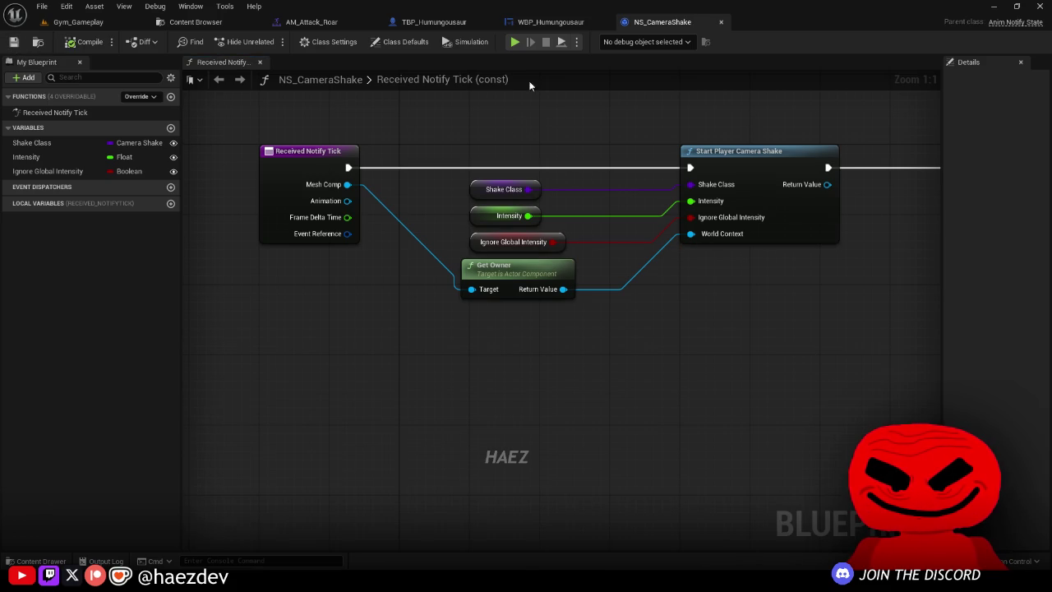
Step: In AM_Attack_Roar, bring up the Notifies track's Add Notify State menu
{"action": "left_click", "coordinate": [312, 21]}
{"action": "right_click", "coordinate": [482, 422]}
{"action": "left_click", "coordinate": [479, 415]}
{"action": "right_click", "coordinate": [481, 420]}
{"action": "mouse_move", "coordinate": [530, 452]}
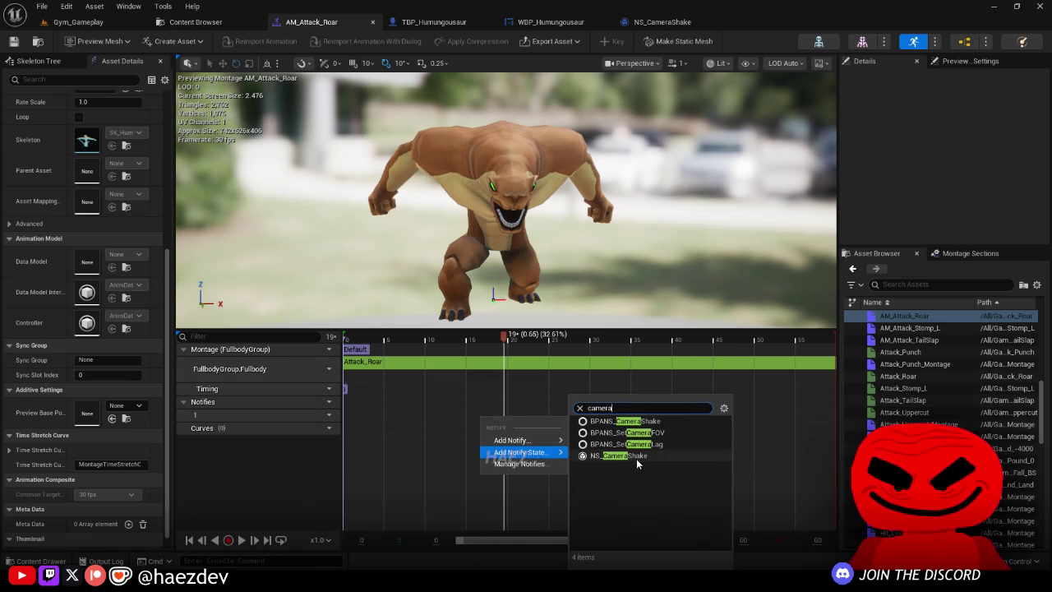
Step: Add an NS_CameraShake notify state to the roar montage and stretch it longer
{"action": "left_click", "coordinate": [625, 455]}
{"action": "left_click_drag", "start_coordinate": [485, 415], "coordinate": [710, 415]}
{"action": "mouse_move", "coordinate": [457, 368]}
{"action": "left_mouse_down"}
{"action": "mouse_move", "coordinate": [434, 365]}
{"action": "mouse_move", "coordinate": [770, 366]}
{"action": "left_mouse_up"}
{"action": "mouse_move", "coordinate": [708, 415]}
{"action": "left_mouse_down"}
{"action": "mouse_move", "coordinate": [756, 415]}
{"action": "mouse_move", "coordinate": [746, 394]}
{"action": "mouse_move", "coordinate": [485, 394]}
{"action": "left_mouse_up"}
Step: Set the camera shake notify's Shake Class to CamShake_Short_Fast_Heavy
{"action": "left_click_drag", "start_coordinate": [838, 140], "coordinate": [728, 140]}
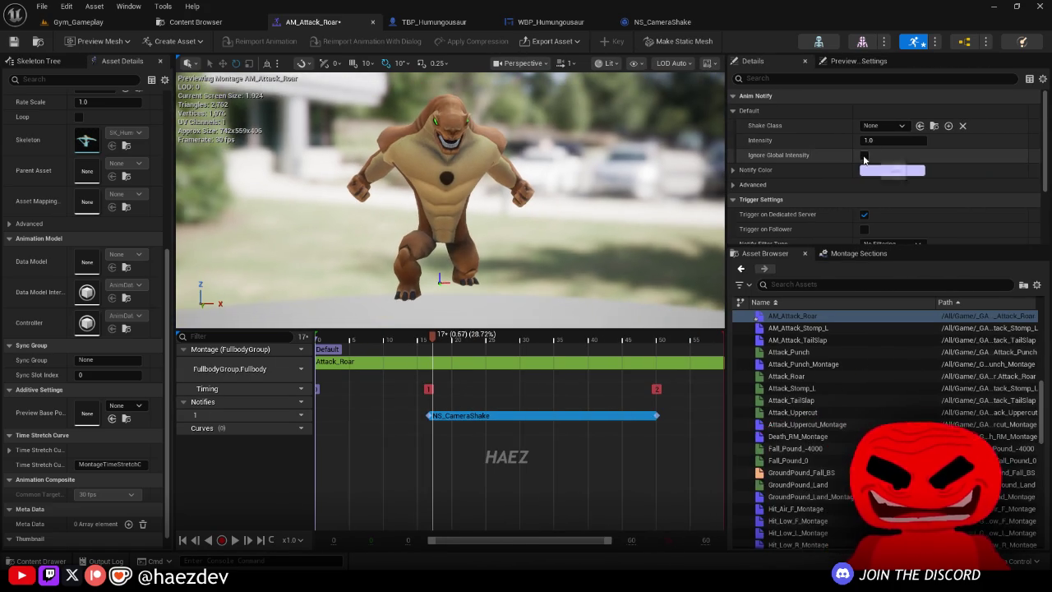
{"action": "left_click", "coordinate": [883, 125]}
{"action": "scroll", "coordinate": [927, 363], "scroll_direction": "down", "scroll_amount": 3}
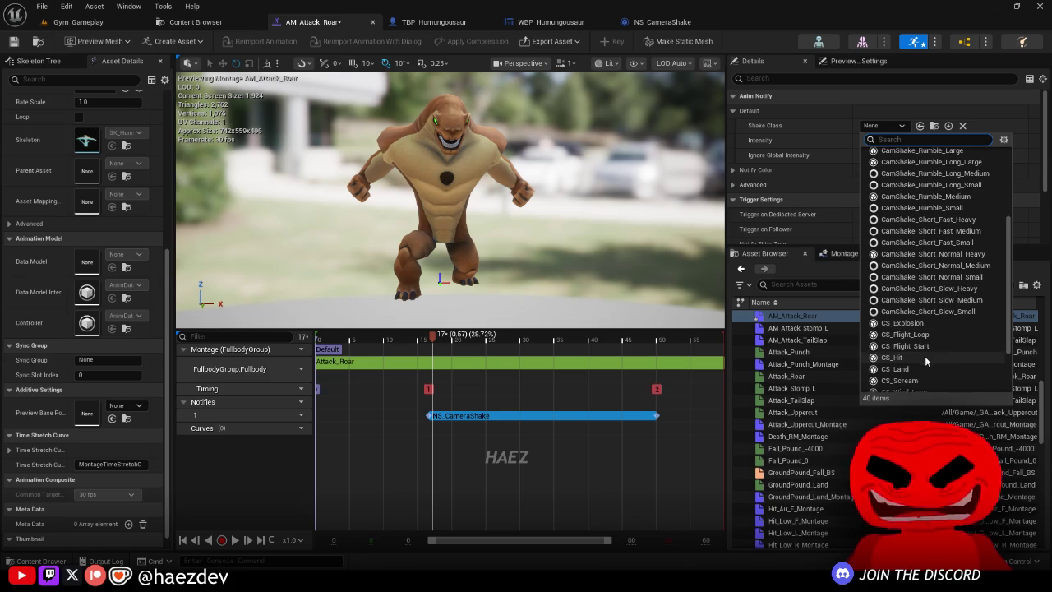
{"action": "scroll", "coordinate": [926, 355], "scroll_direction": "down", "scroll_amount": 1}
{"action": "scroll", "coordinate": [929, 328], "scroll_direction": "up", "scroll_amount": 2}
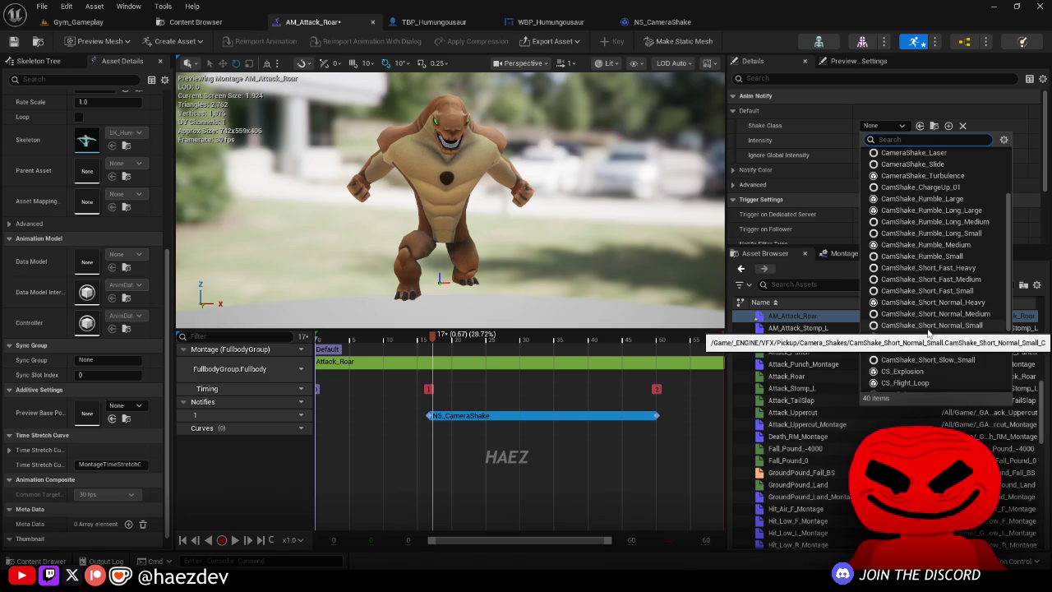
{"action": "left_click", "coordinate": [942, 270]}
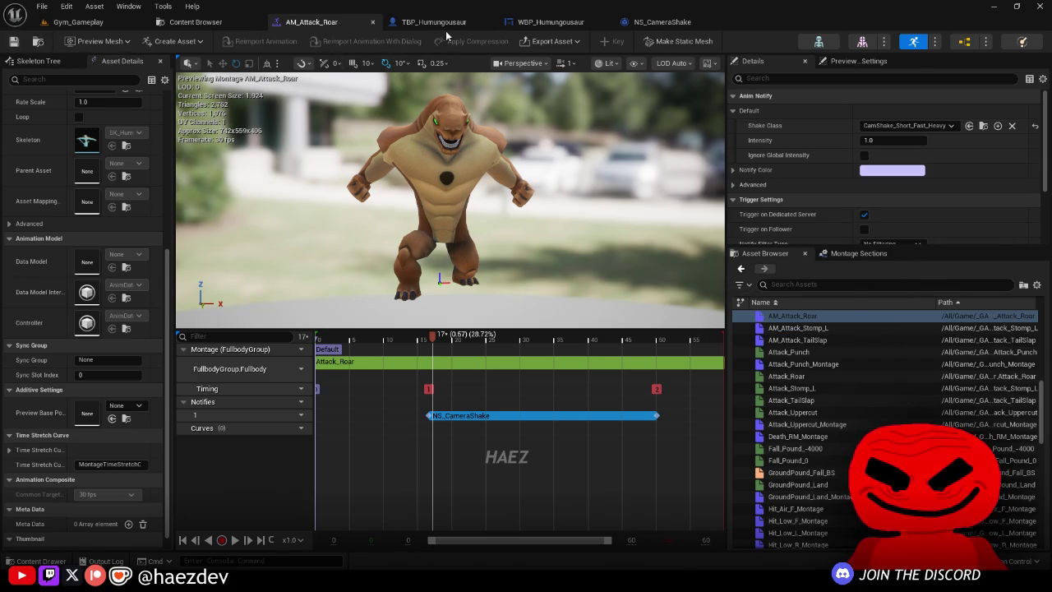
{"action": "left_click", "coordinate": [436, 22]}
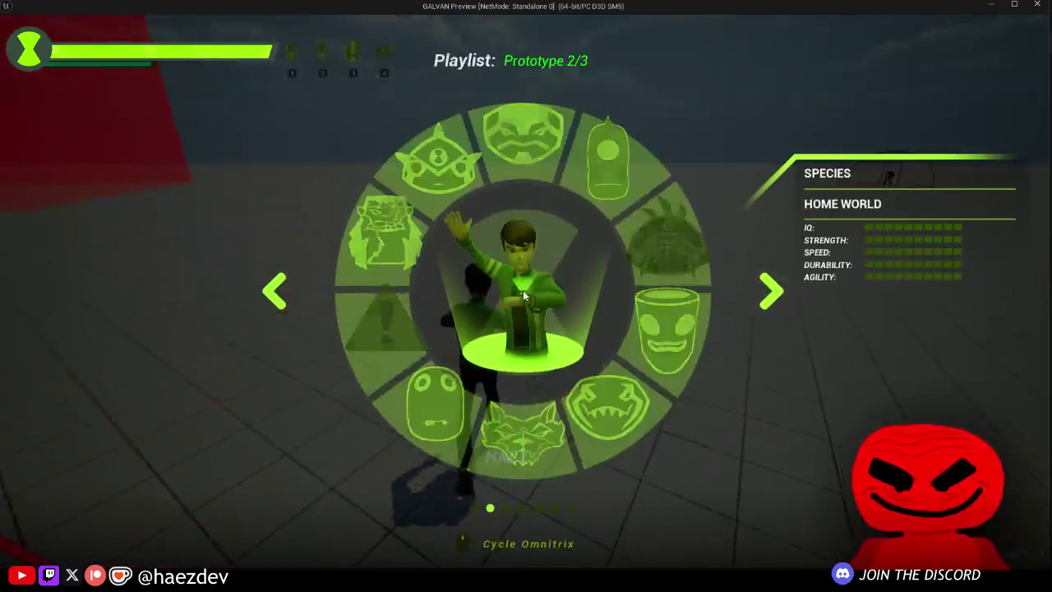
Step: Play-test by pausing and resuming, transforming via slot 1, and walking across the arena
{"action": "scroll", "coordinate": [522, 296], "scroll_direction": "down", "scroll_amount": 1}
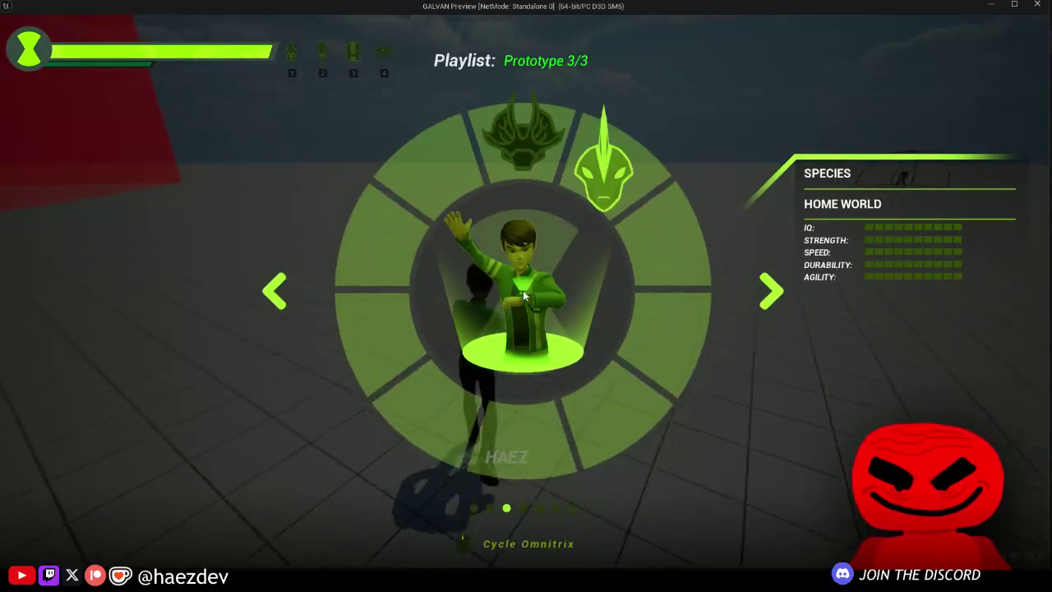
{"action": "mouse_move", "coordinate": [666, 242]}
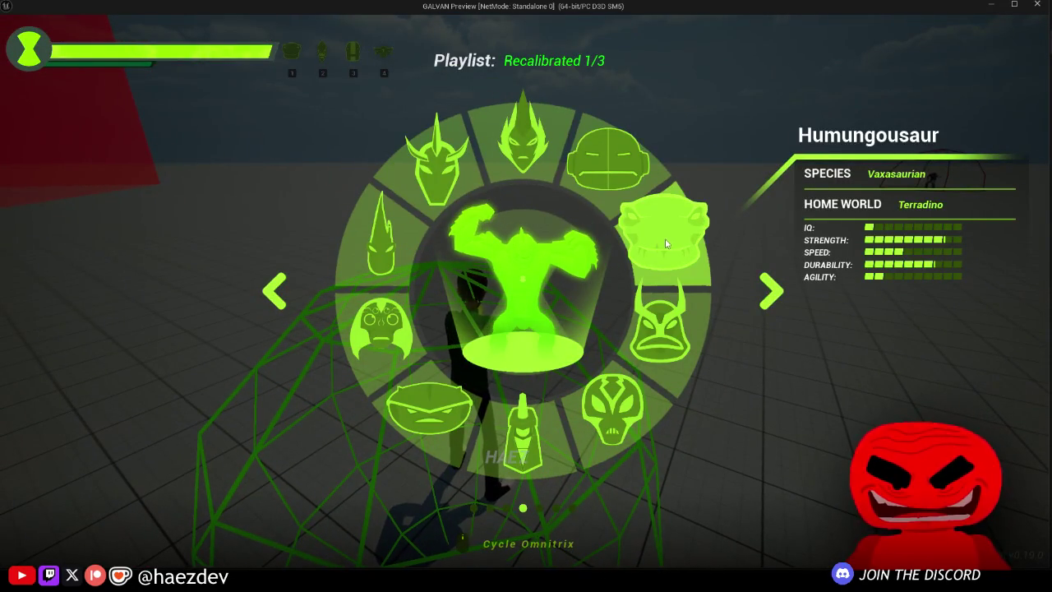
{"action": "key", "text": "Escape"}
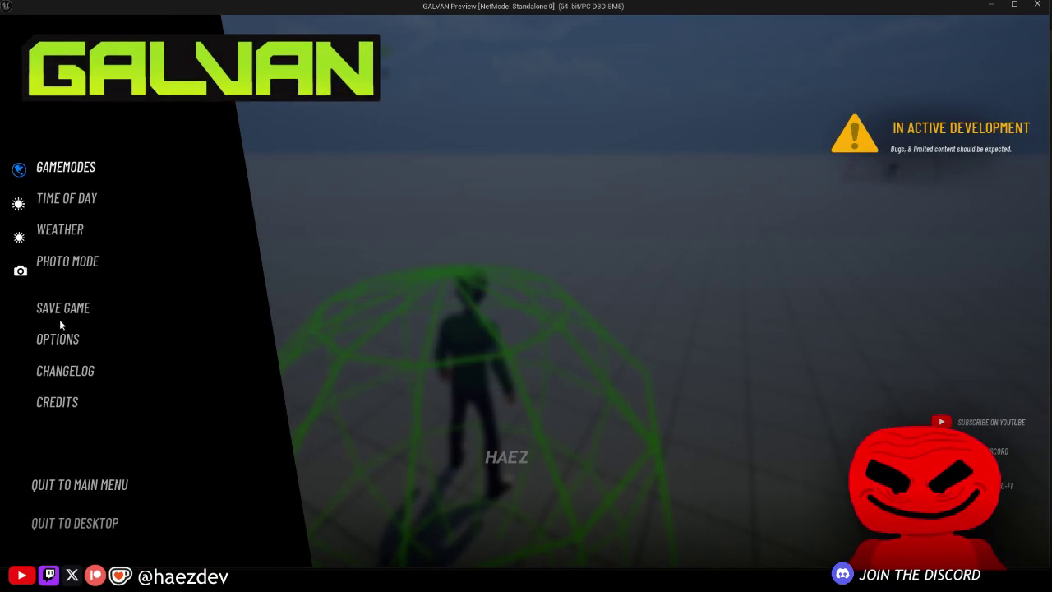
{"action": "key", "text": "Escape"}
{"action": "key", "text": "1"}
{"action": "key", "text": "d"}
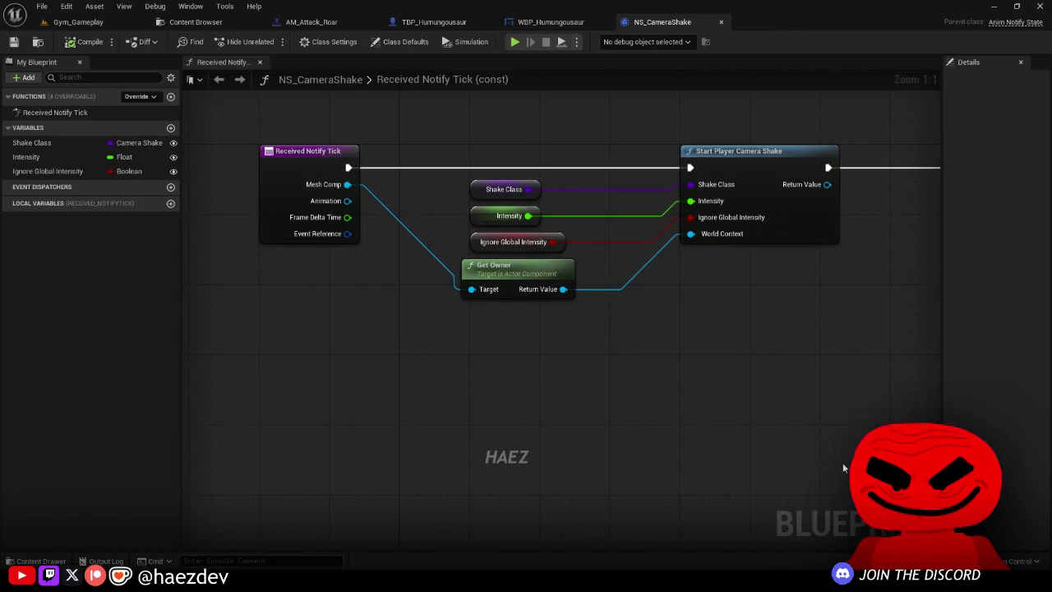
{"action": "left_click", "coordinate": [312, 22]}
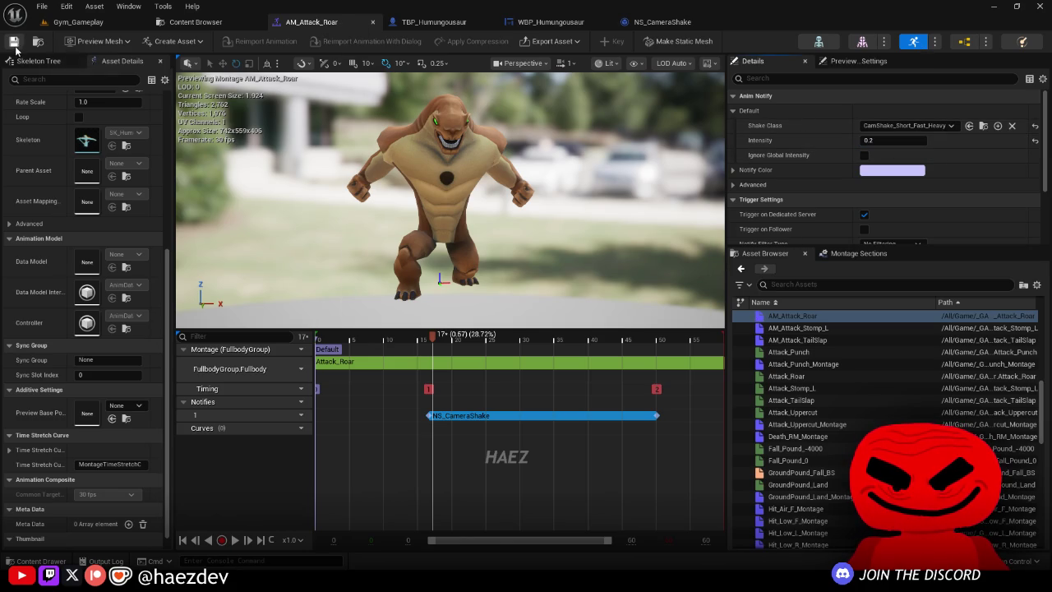
Step: Turn the Gym_Gameplay view toward the arena and start a Play-in-Editor session
{"action": "left_click", "coordinate": [78, 21]}
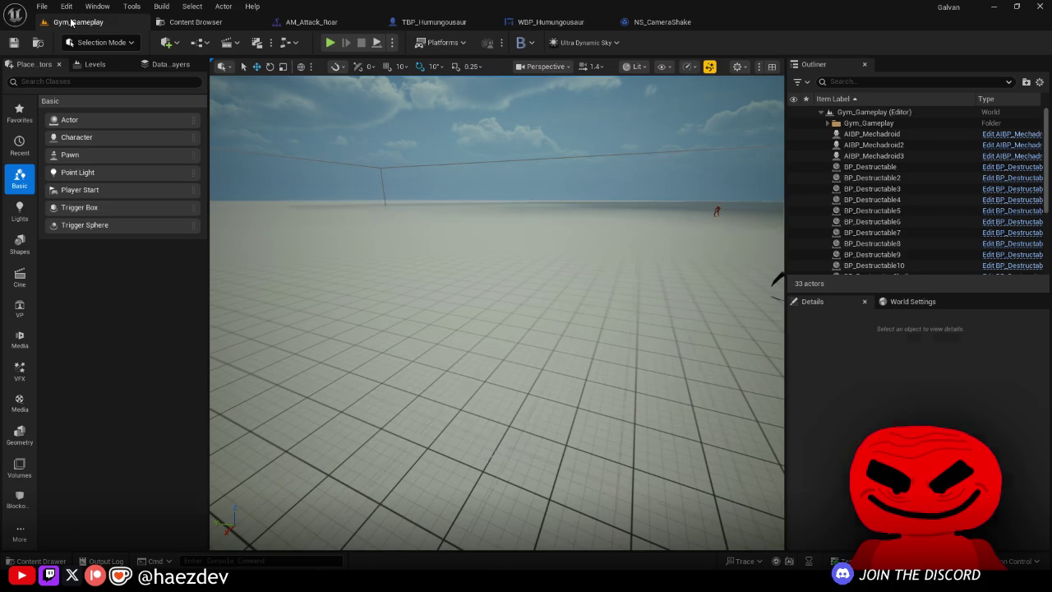
{"action": "mouse_move", "coordinate": [475, 192]}
{"action": "left_mouse_down"}
{"action": "mouse_move", "coordinate": [460, 296]}
{"action": "mouse_move", "coordinate": [423, 316]}
{"action": "mouse_move", "coordinate": [407, 239]}
{"action": "mouse_move", "coordinate": [432, 185]}
{"action": "left_mouse_up"}
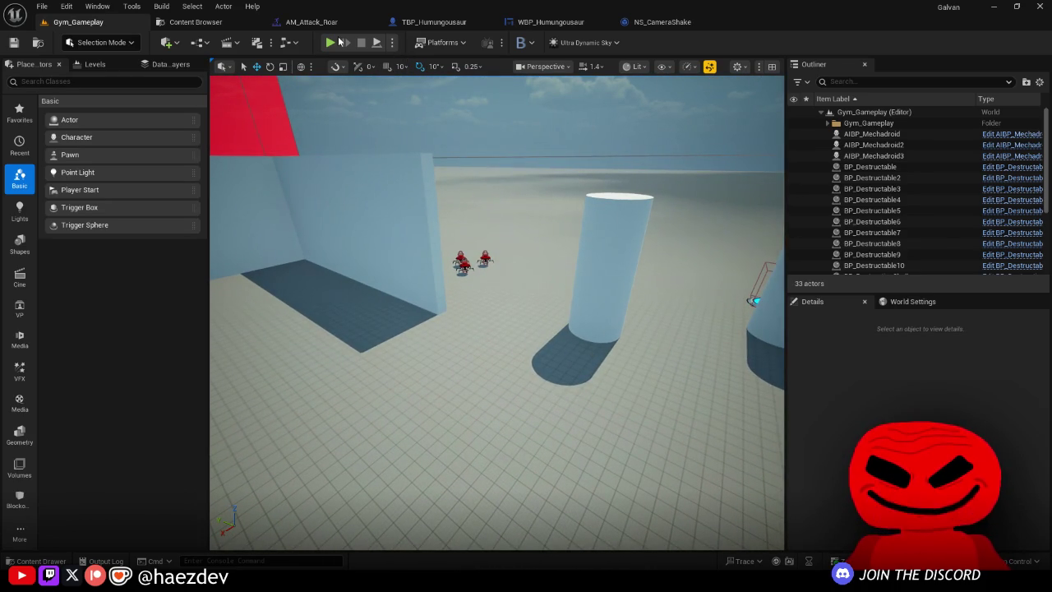
{"action": "key", "text": "alt+p"}
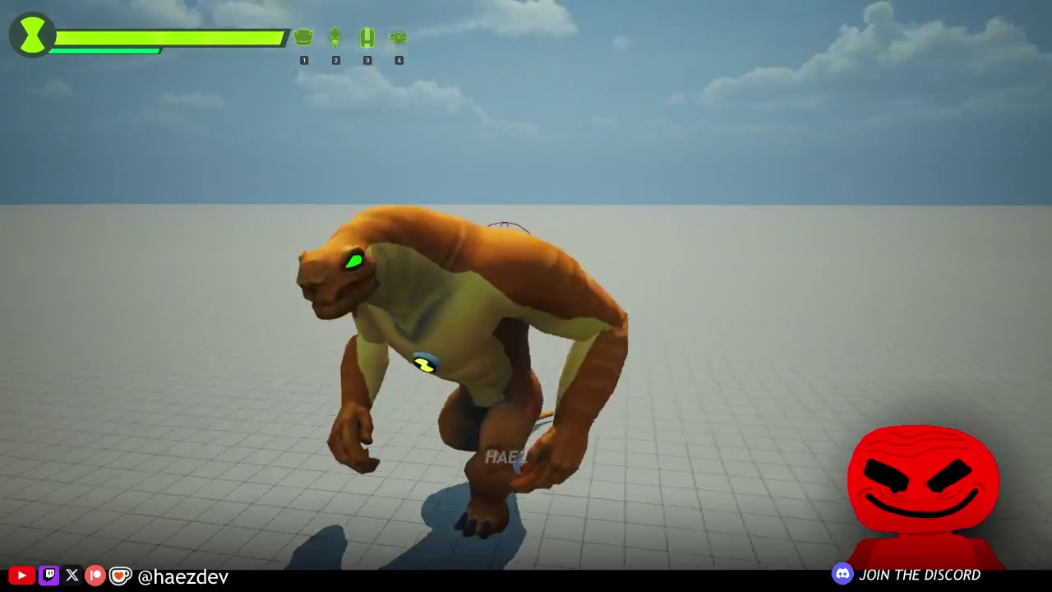
Step: Walk Humungousaur forward to test the roar, then stop the play session
{"action": "key", "text": "w"}
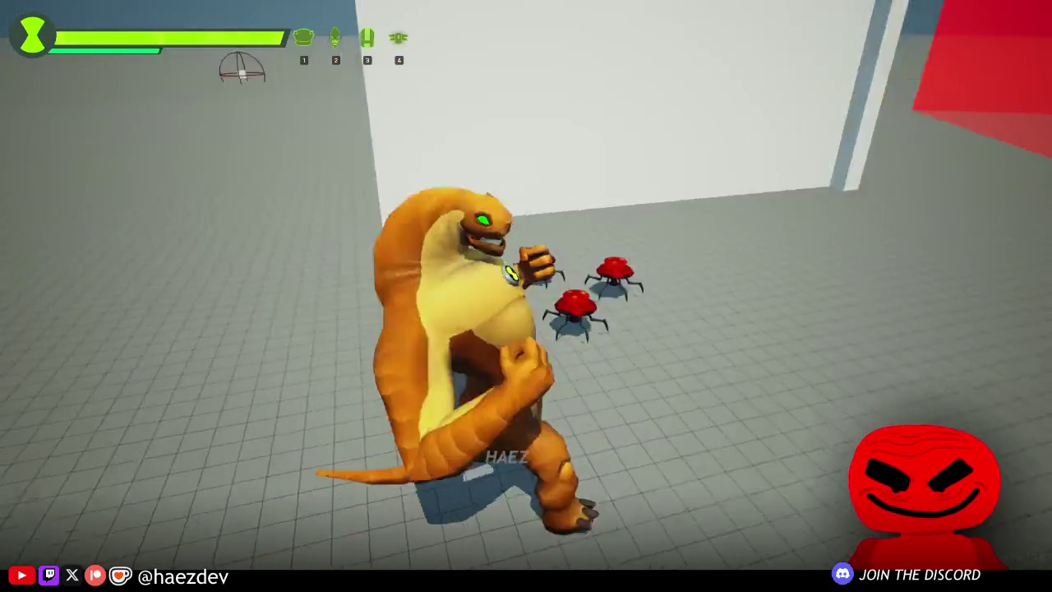
{"action": "key", "text": "Escape"}
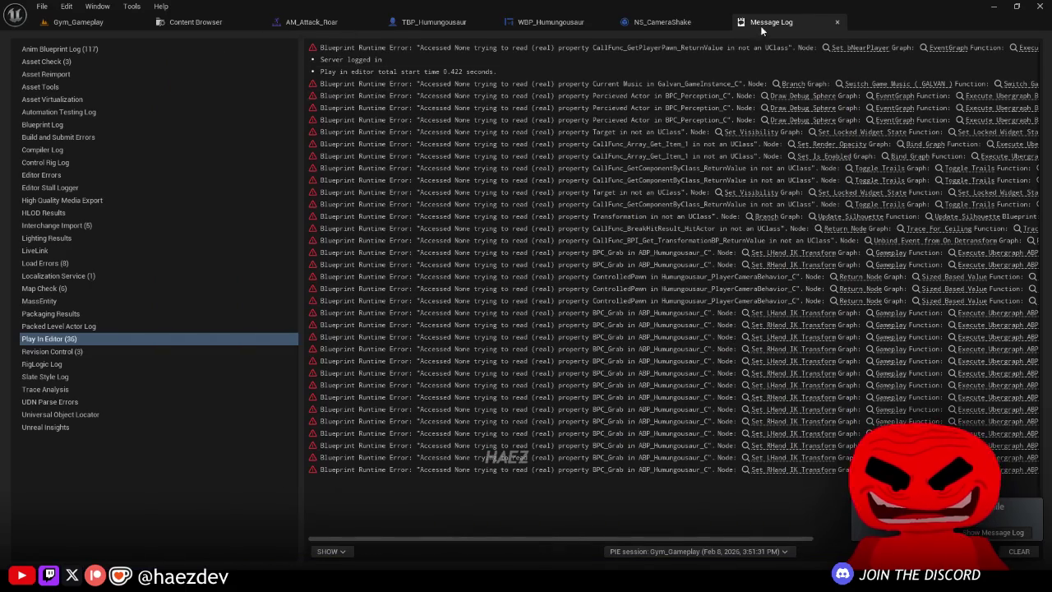
Step: Close the Message Log and move the AM_Attack_Roar playhead to frame 15
{"action": "middle_click", "coordinate": [760, 26]}
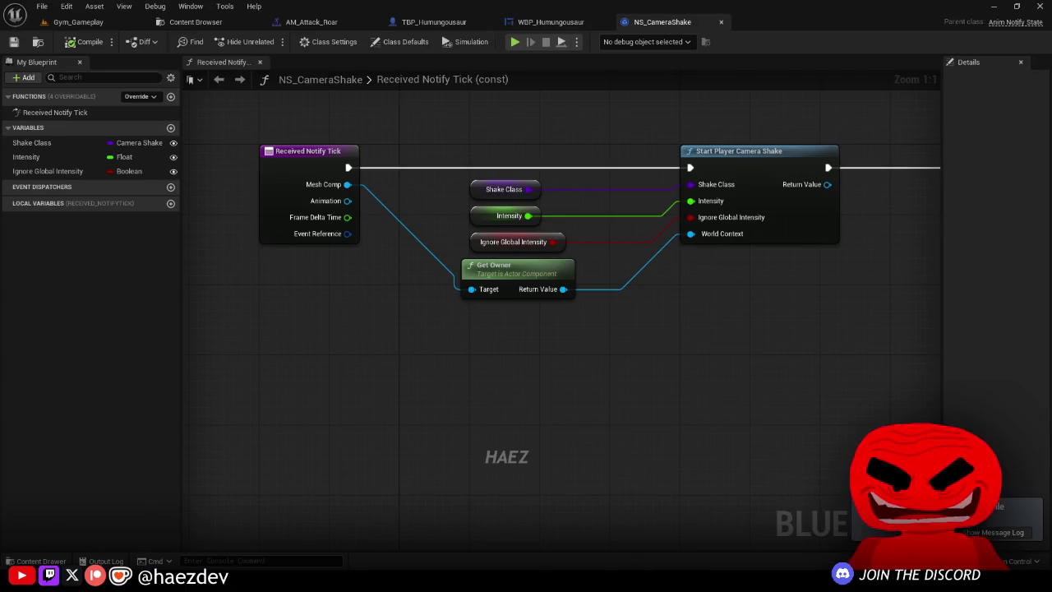
{"action": "scroll", "coordinate": [678, 329], "scroll_direction": "down", "scroll_amount": 3}
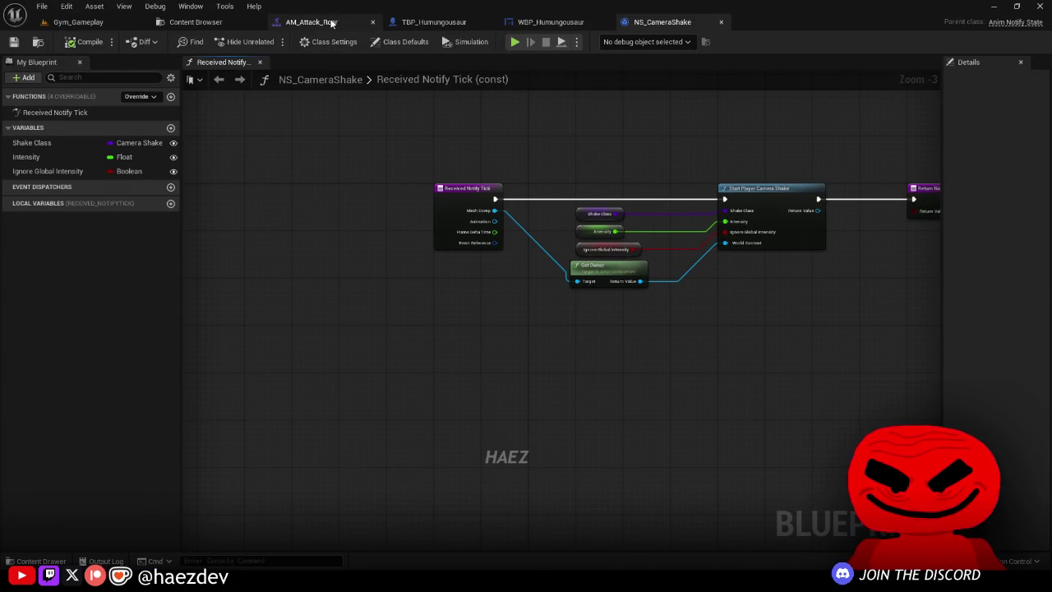
{"action": "left_click", "coordinate": [331, 23]}
{"action": "left_click_drag", "start_coordinate": [341, 340], "coordinate": [423, 361]}
{"action": "left_click", "coordinate": [301, 415]}
Step: Add a Start Roar notify at frame 15 on a new notify track and save the montage
{"action": "left_click", "coordinate": [329, 441]}
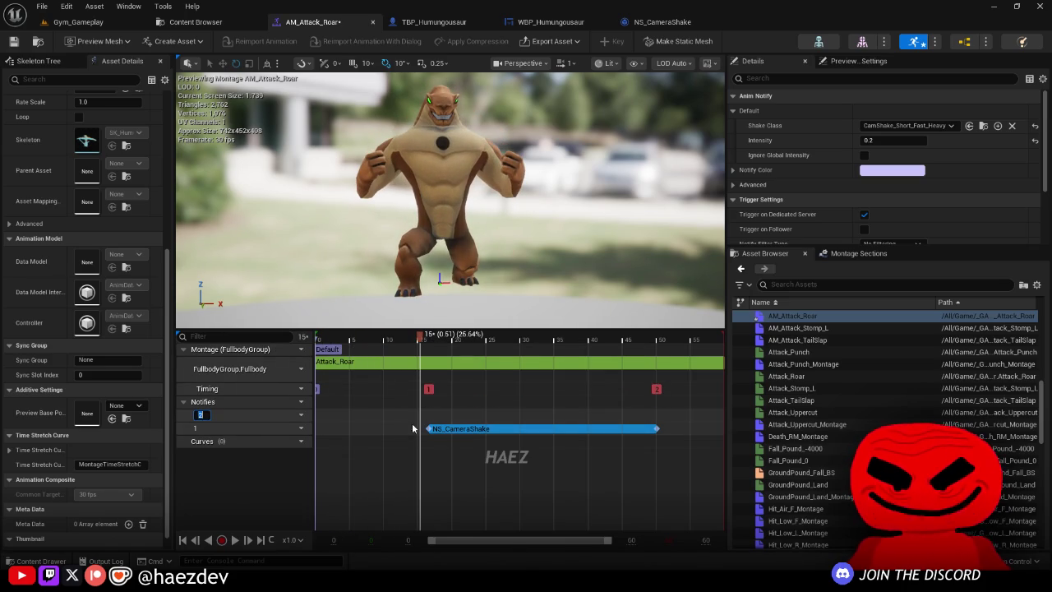
{"action": "left_click", "coordinate": [412, 433]}
{"action": "right_click", "coordinate": [424, 419]}
{"action": "mouse_move", "coordinate": [470, 434]}
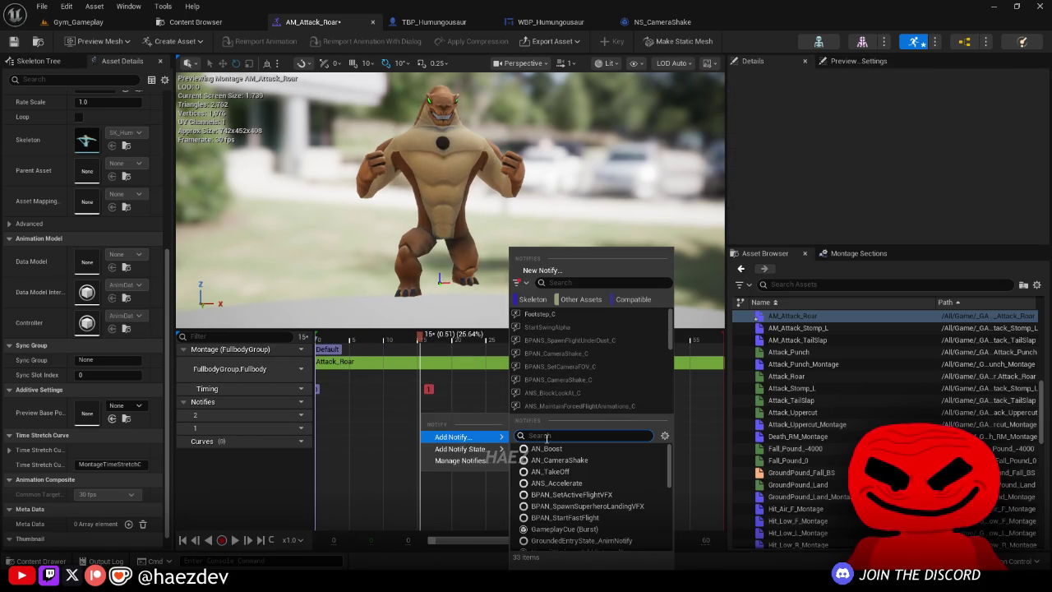
{"action": "type", "text": "ge"}
{"action": "key", "text": "Return"}
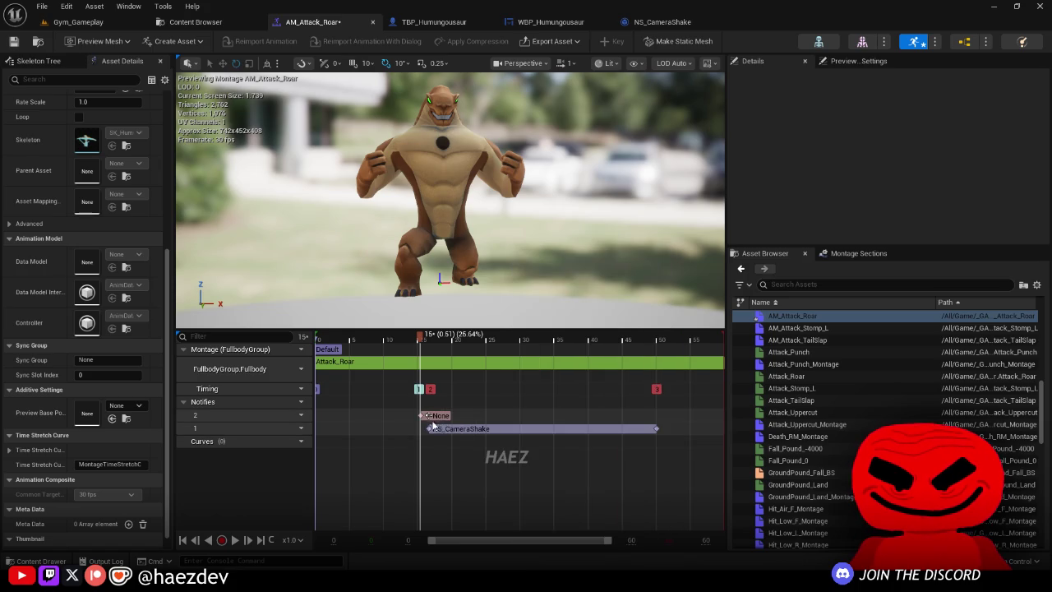
{"action": "type", "text": "Start Roar"}
{"action": "key", "text": "Return"}
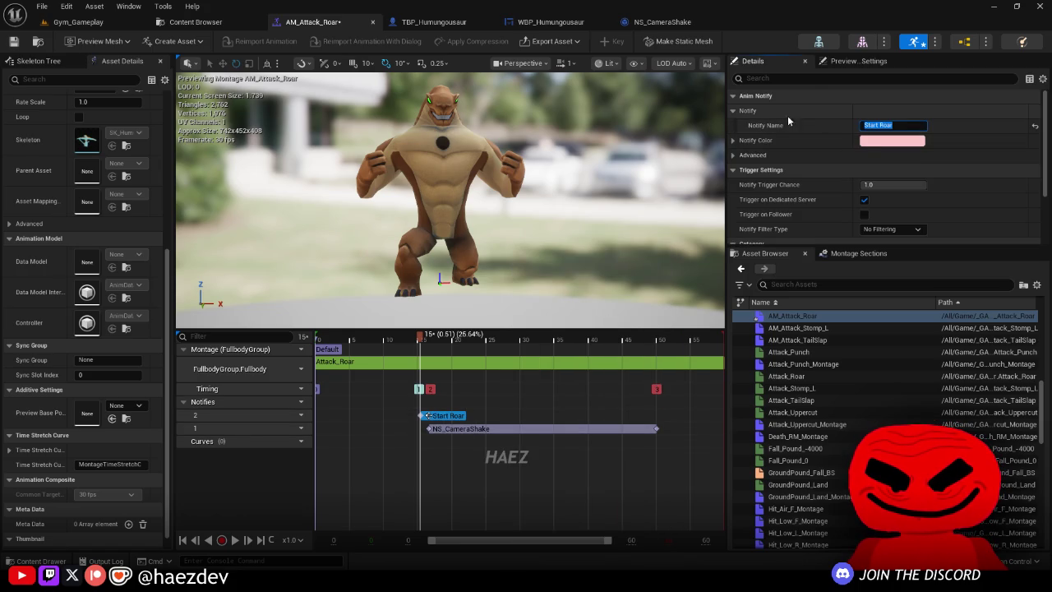
{"action": "left_click_drag", "start_coordinate": [501, 360], "coordinate": [528, 360]}
{"action": "key", "text": "ctrl+s"}
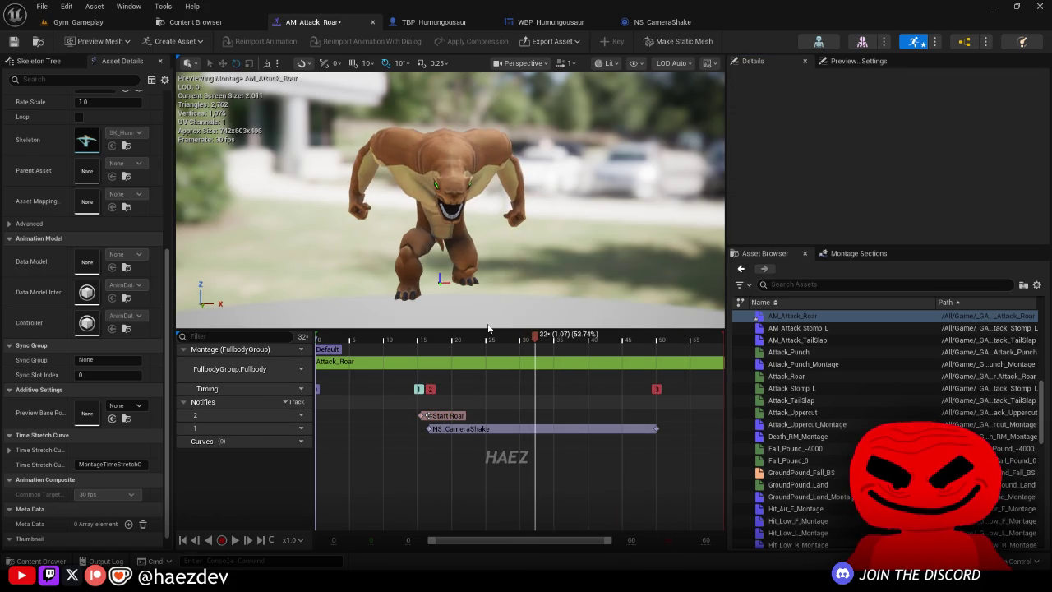
Step: Rearrange the Delay, SET and Switch on Name nodes in TBP_Humungousaur
{"action": "left_click", "coordinate": [434, 22]}
{"action": "mouse_move", "coordinate": [670, 282]}
{"action": "left_mouse_down"}
{"action": "mouse_move", "coordinate": [528, 236]}
{"action": "mouse_move", "coordinate": [505, 175]}
{"action": "mouse_move", "coordinate": [471, 181]}
{"action": "left_mouse_up"}
{"action": "scroll", "coordinate": [387, 220], "scroll_direction": "up", "scroll_amount": 1}
{"action": "scroll", "coordinate": [387, 221], "scroll_direction": "up", "scroll_amount": 2}
{"action": "mouse_move", "coordinate": [387, 220]}
{"action": "left_mouse_down"}
{"action": "mouse_move", "coordinate": [490, 262]}
{"action": "mouse_move", "coordinate": [527, 221]}
{"action": "left_mouse_up"}
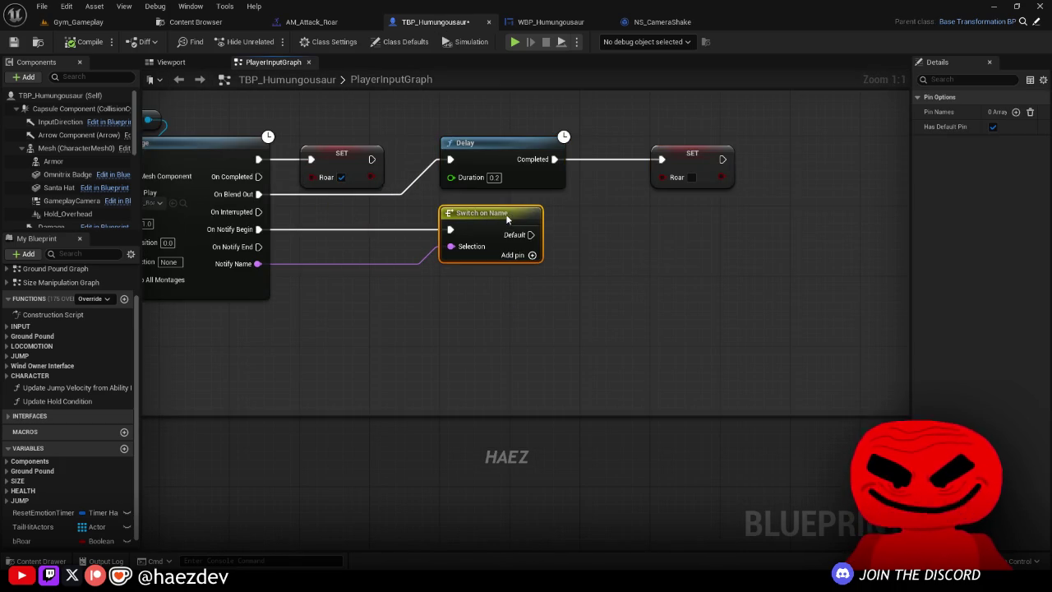
Step: Add a Start Roar case wired to BPI Set Camera Action State on Get Camera Animation BP
{"action": "left_click", "coordinate": [1016, 112]}
{"action": "type", "text": "Roar"}
{"action": "key", "text": "Return"}
{"action": "left_click_drag", "start_coordinate": [964, 232], "coordinate": [361, 323]}
{"action": "right_click", "coordinate": [362, 323]}
{"action": "type", "text": "get camera"}
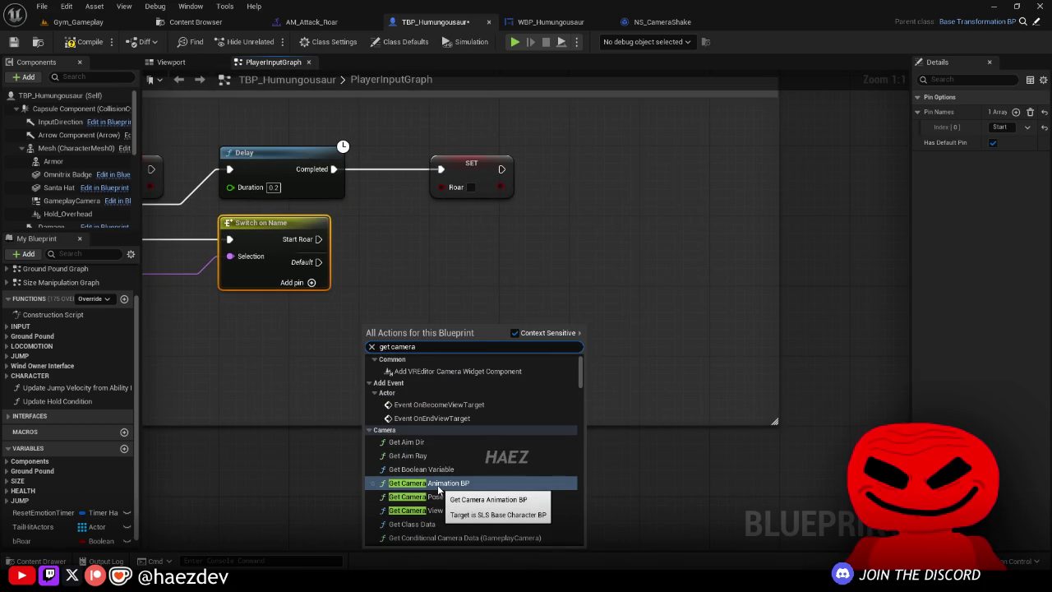
{"action": "left_click", "coordinate": [438, 491]}
{"action": "mouse_move", "coordinate": [421, 326]}
{"action": "left_mouse_down"}
{"action": "mouse_move", "coordinate": [273, 326]}
{"action": "mouse_move", "coordinate": [419, 289]}
{"action": "left_mouse_up"}
{"action": "type", "text": "bpi set action state"}
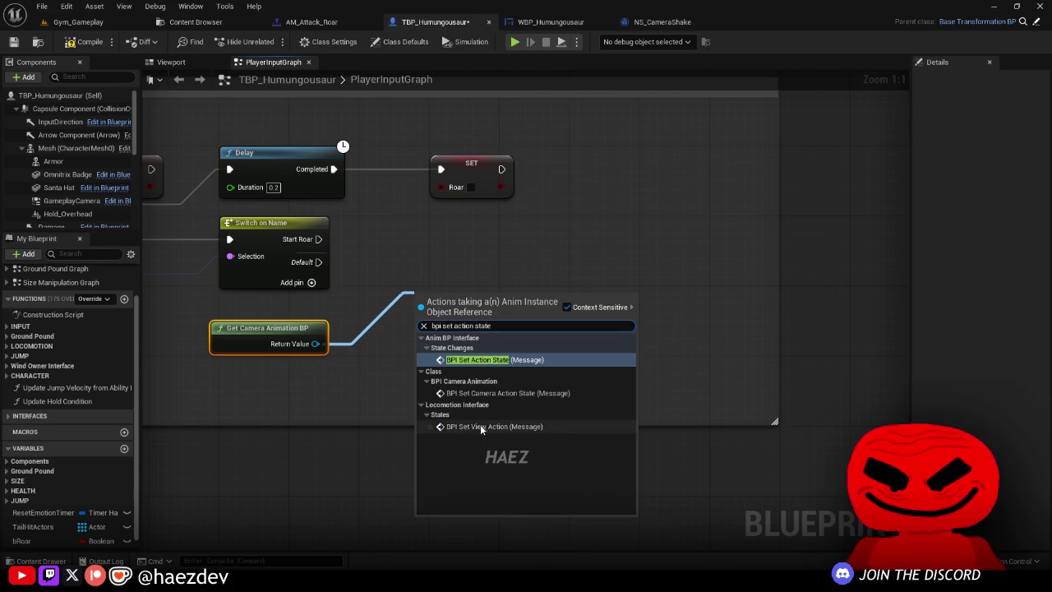
{"action": "left_click", "coordinate": [501, 393]}
{"action": "mouse_move", "coordinate": [318, 239]}
{"action": "left_mouse_down"}
{"action": "mouse_move", "coordinate": [426, 319]}
{"action": "mouse_move", "coordinate": [485, 238]}
{"action": "mouse_move", "coordinate": [475, 238]}
{"action": "left_mouse_up"}
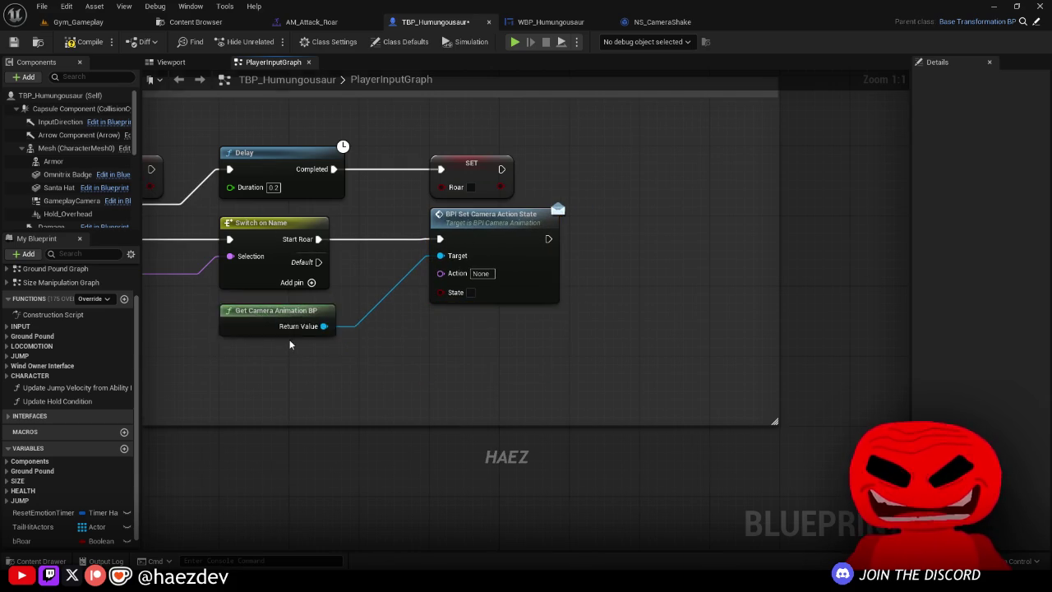
Step: Set the camera Action to Roar and fit the new nodes inside the comment box
{"action": "left_click_drag", "start_coordinate": [482, 277], "coordinate": [677, 259]}
{"action": "left_click", "coordinate": [676, 256]}
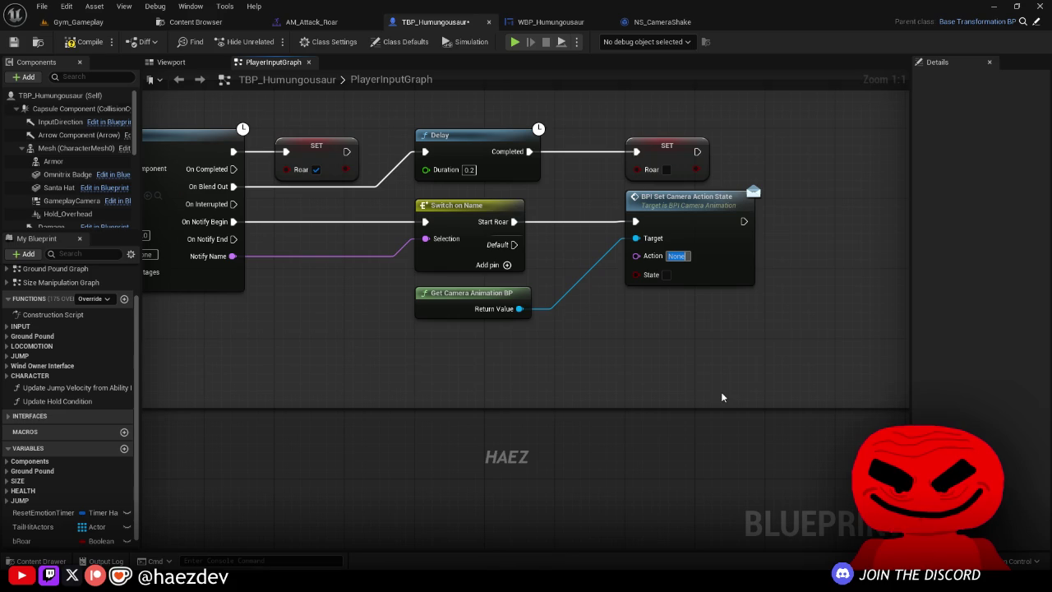
{"action": "type", "text": "Roar"}
{"action": "key", "text": "Return"}
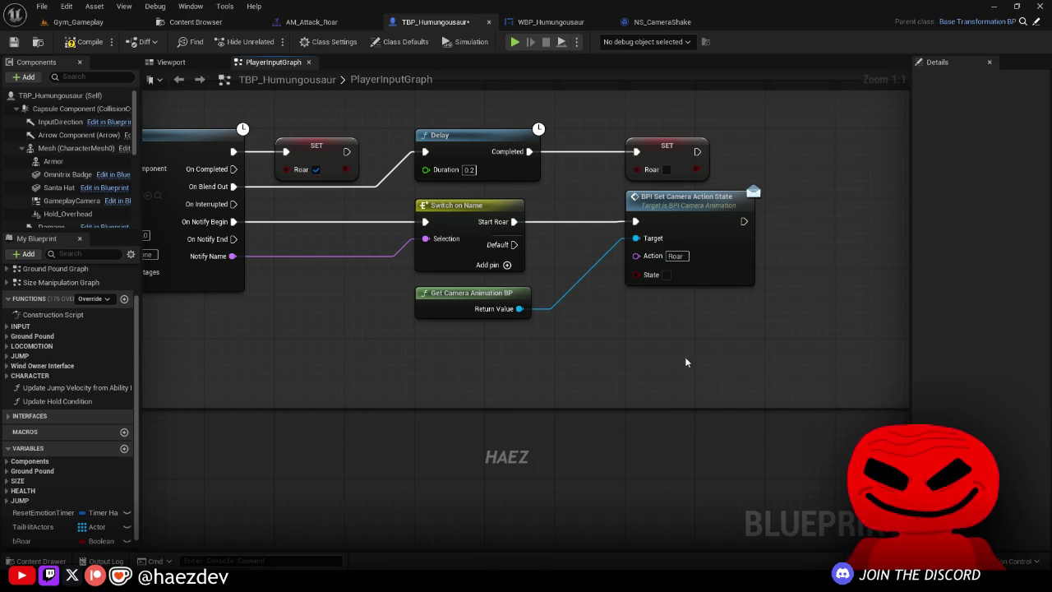
{"action": "left_click_drag", "start_coordinate": [773, 381], "coordinate": [518, 189]}
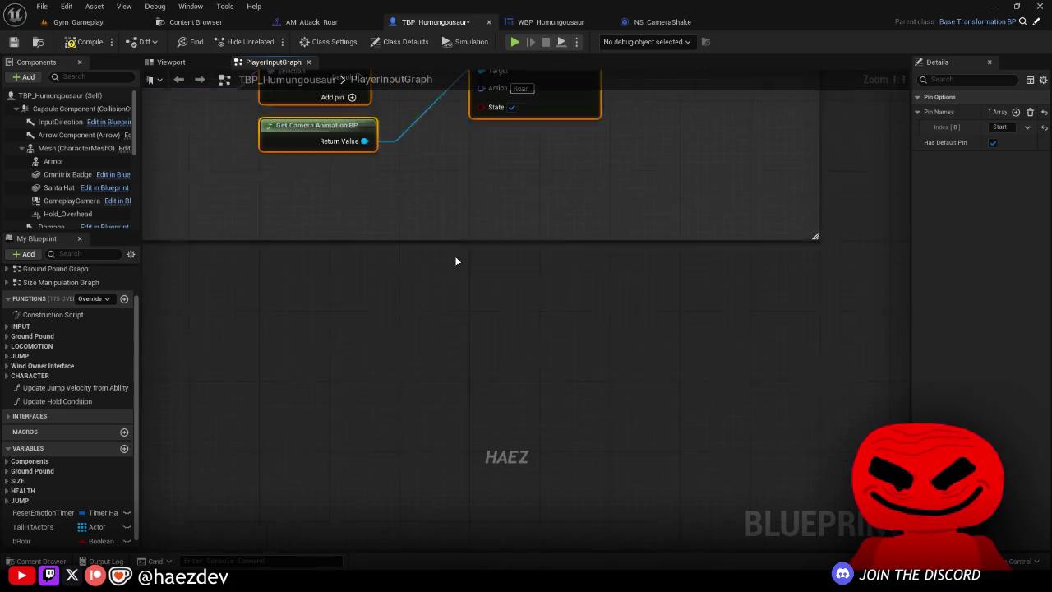
{"action": "scroll", "coordinate": [455, 256], "scroll_direction": "down", "scroll_amount": 1}
{"action": "mouse_move", "coordinate": [463, 242]}
{"action": "left_mouse_down"}
{"action": "mouse_move", "coordinate": [476, 362]}
{"action": "mouse_move", "coordinate": [575, 285]}
{"action": "left_mouse_up"}
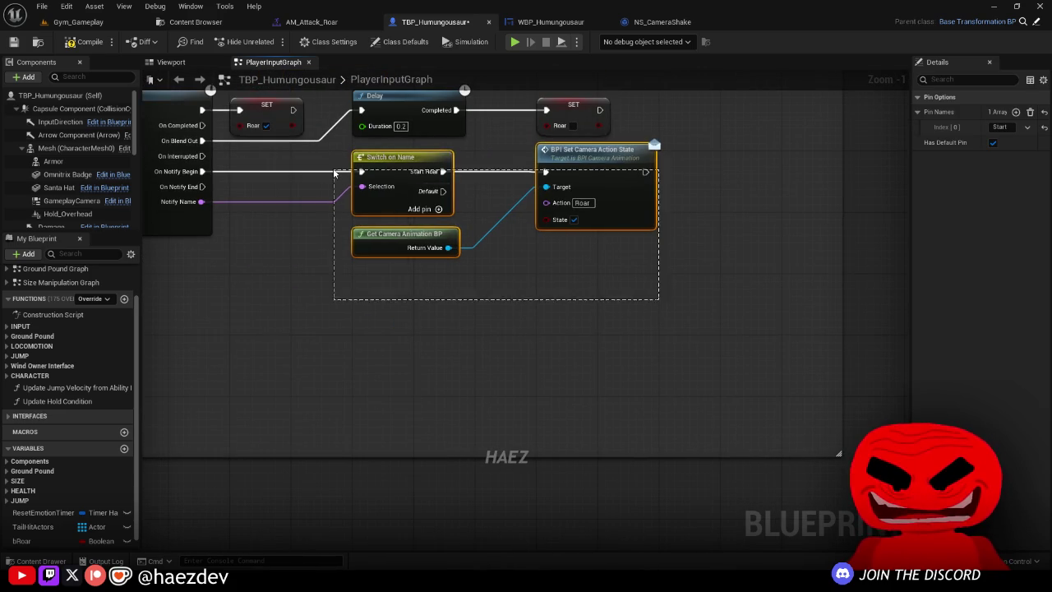
{"action": "left_click_drag", "start_coordinate": [561, 245], "coordinate": [562, 237]}
{"action": "left_click", "coordinate": [520, 197]}
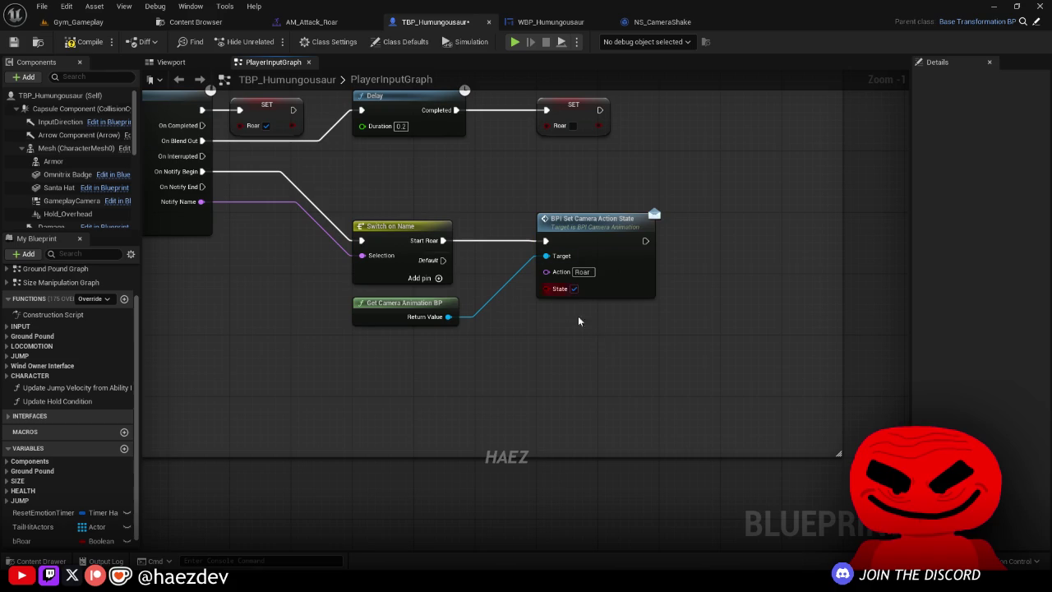
{"action": "left_click_drag", "start_coordinate": [417, 306], "coordinate": [590, 194]}
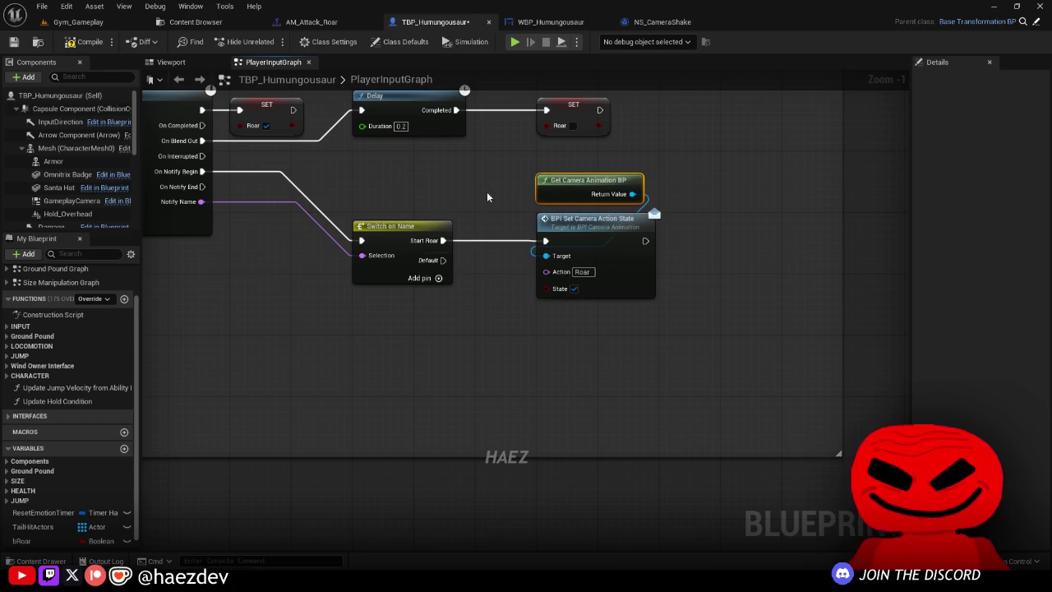
{"action": "left_click_drag", "start_coordinate": [721, 169], "coordinate": [357, 318]}
{"action": "left_click_drag", "start_coordinate": [472, 239], "coordinate": [780, 234]}
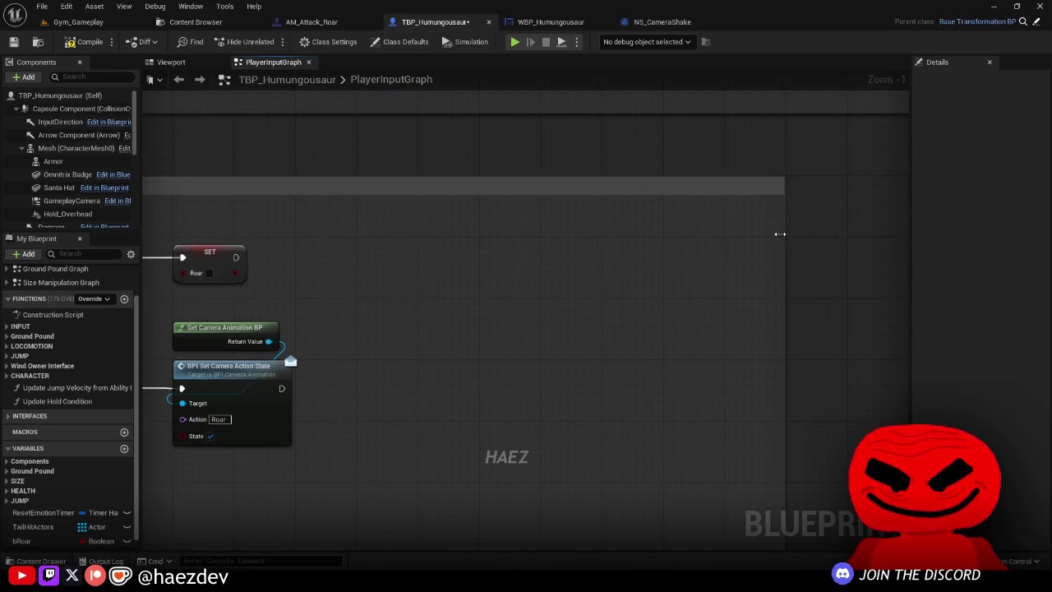
Step: Paste a copy after the Roar reset with State unchecked, and save the blueprint
{"action": "key", "text": "ctrl+v"}
{"action": "mouse_move", "coordinate": [237, 257]}
{"action": "left_mouse_down"}
{"action": "mouse_move", "coordinate": [418, 310]}
{"action": "mouse_move", "coordinate": [443, 300]}
{"action": "mouse_move", "coordinate": [449, 258]}
{"action": "left_mouse_up"}
{"action": "left_click", "coordinate": [456, 306]}
{"action": "left_click_drag", "start_coordinate": [451, 345], "coordinate": [635, 350]}
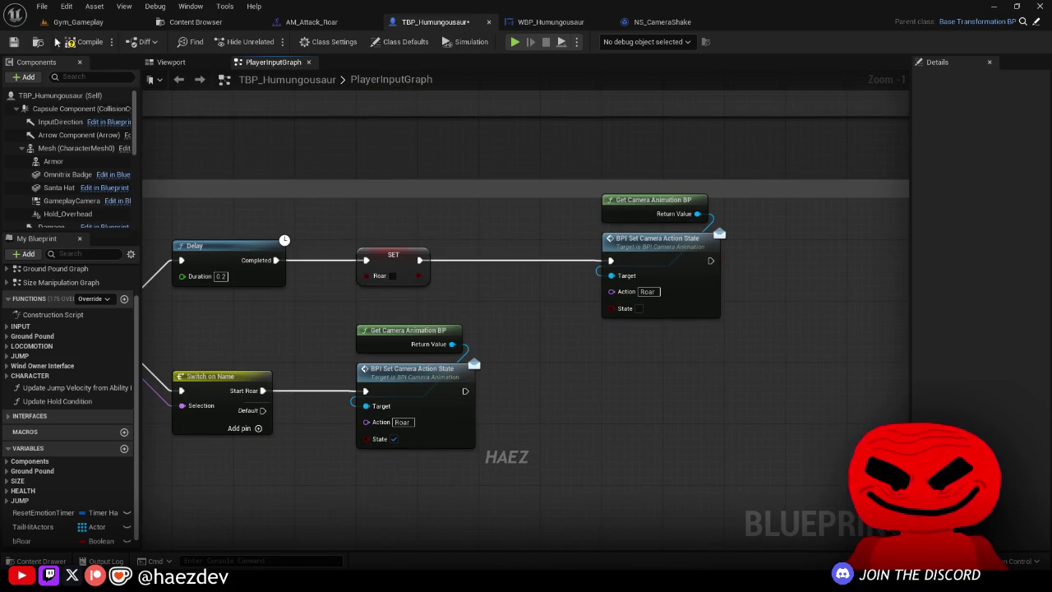
{"action": "left_click", "coordinate": [17, 43]}
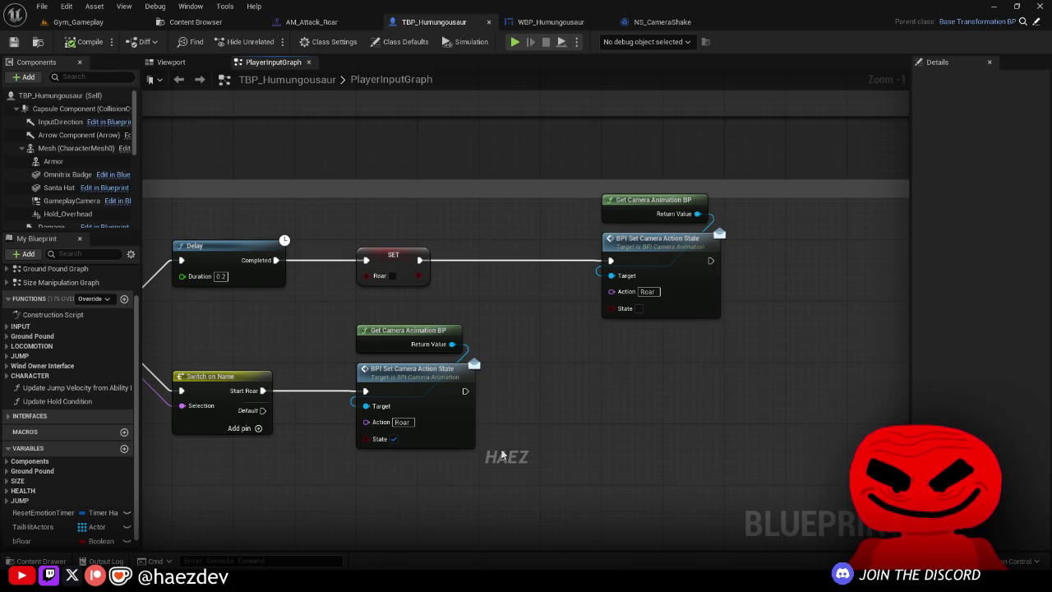
{"action": "scroll", "coordinate": [793, 406], "scroll_direction": "down", "scroll_amount": 2}
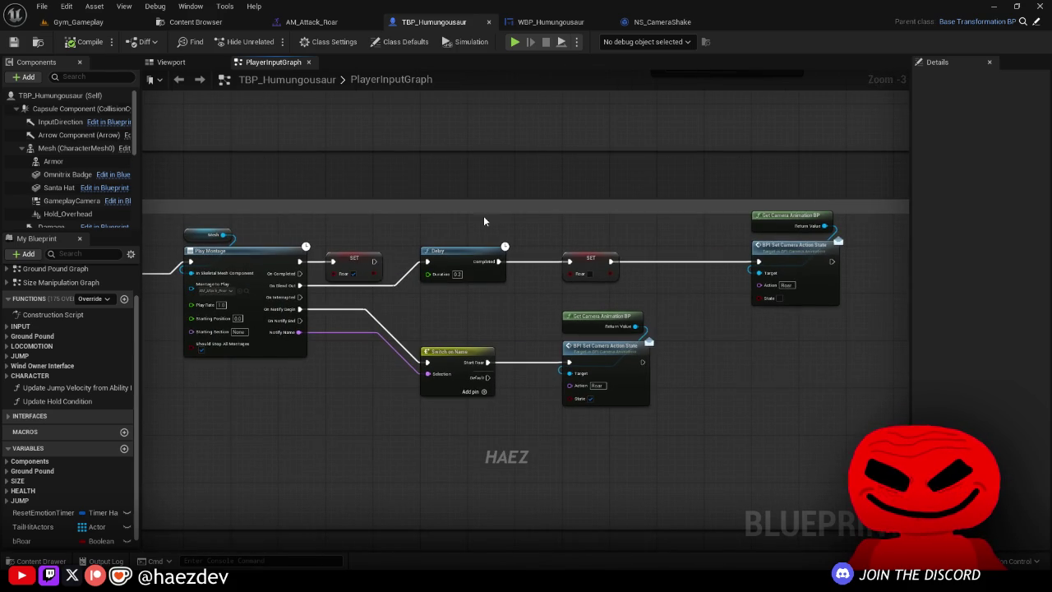
{"action": "left_click", "coordinate": [195, 21]}
Step: Open Humungousaur_PlayerCameraBehavior's event graph from the Humungousaur folder
{"action": "scroll", "coordinate": [199, 369], "scroll_direction": "up", "scroll_amount": 5}
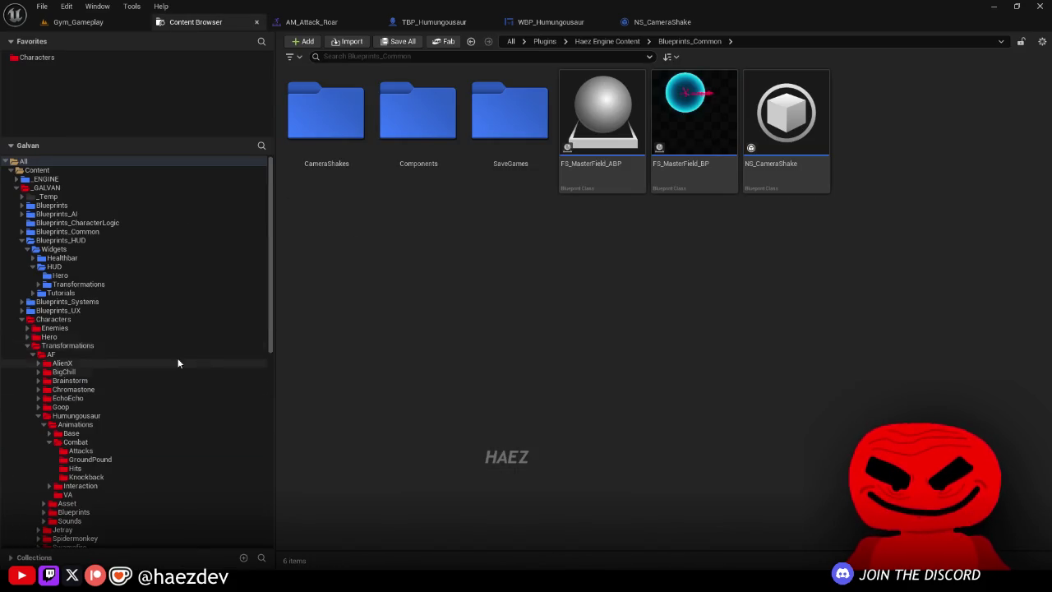
{"action": "left_click", "coordinate": [78, 415]}
{"action": "left_click", "coordinate": [622, 179]}
{"action": "double_click", "coordinate": [672, 162]}
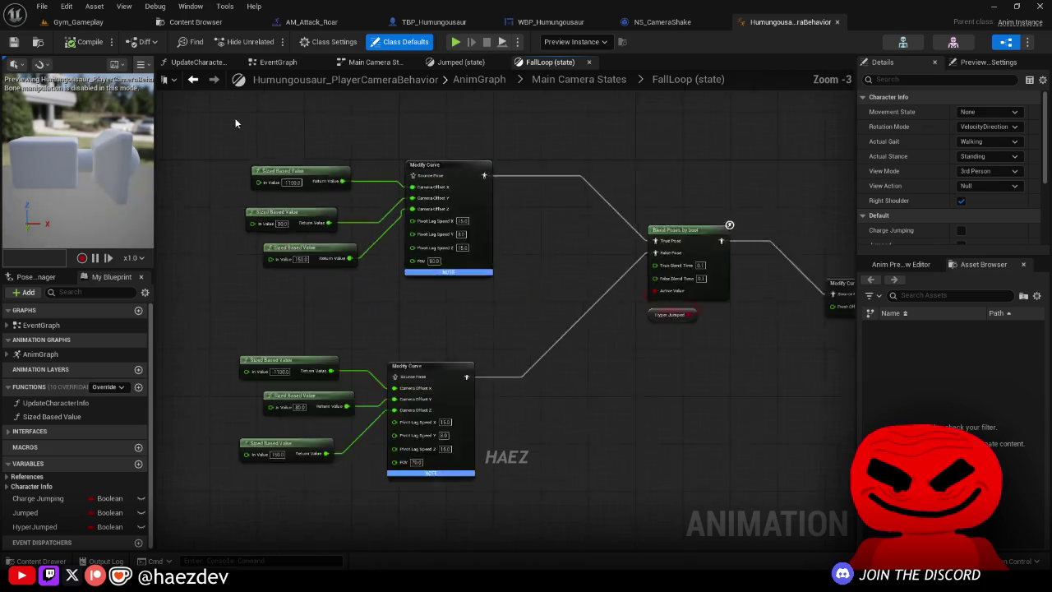
{"action": "left_click", "coordinate": [277, 61]}
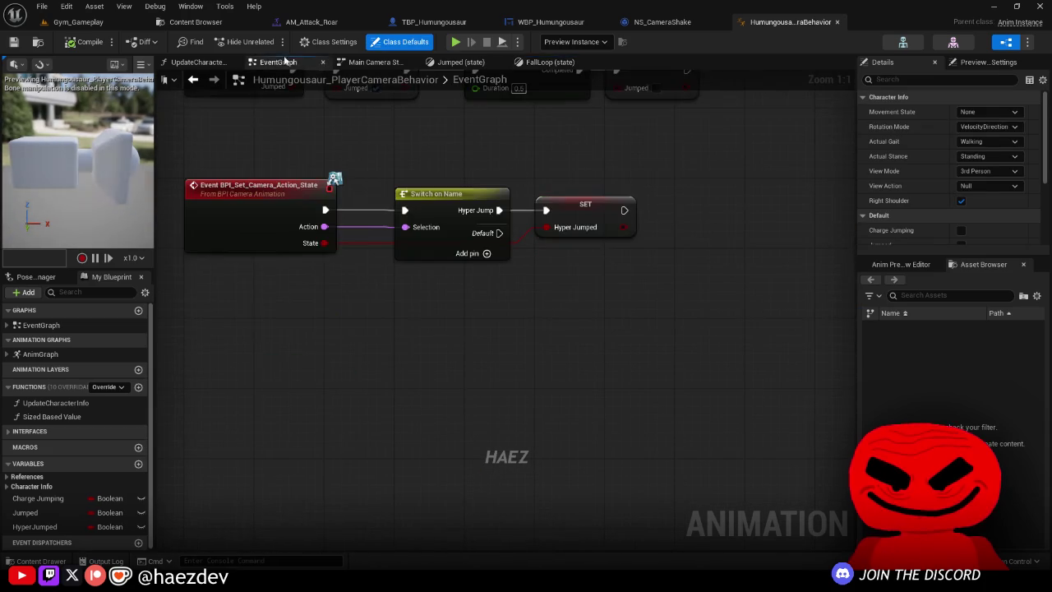
{"action": "middle_click", "coordinate": [374, 62]}
{"action": "middle_click", "coordinate": [374, 63]}
{"action": "scroll", "coordinate": [364, 335], "scroll_direction": "down", "scroll_amount": 3}
{"action": "scroll", "coordinate": [394, 188], "scroll_direction": "up", "scroll_amount": 3}
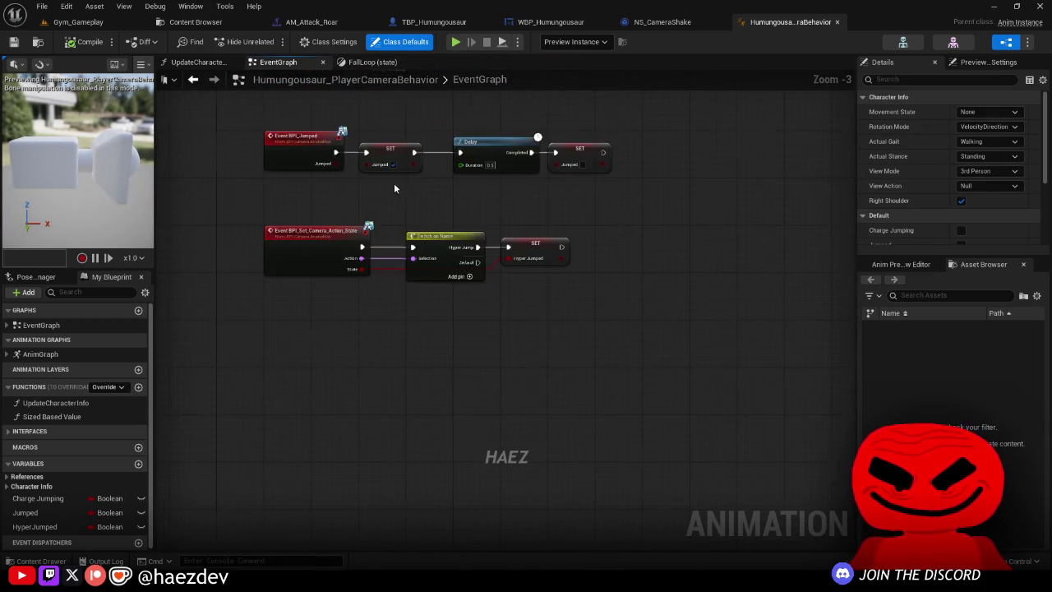
Step: Add a Roar case to the Switch on Name node
{"action": "left_click_drag", "start_coordinate": [585, 265], "coordinate": [668, 274]}
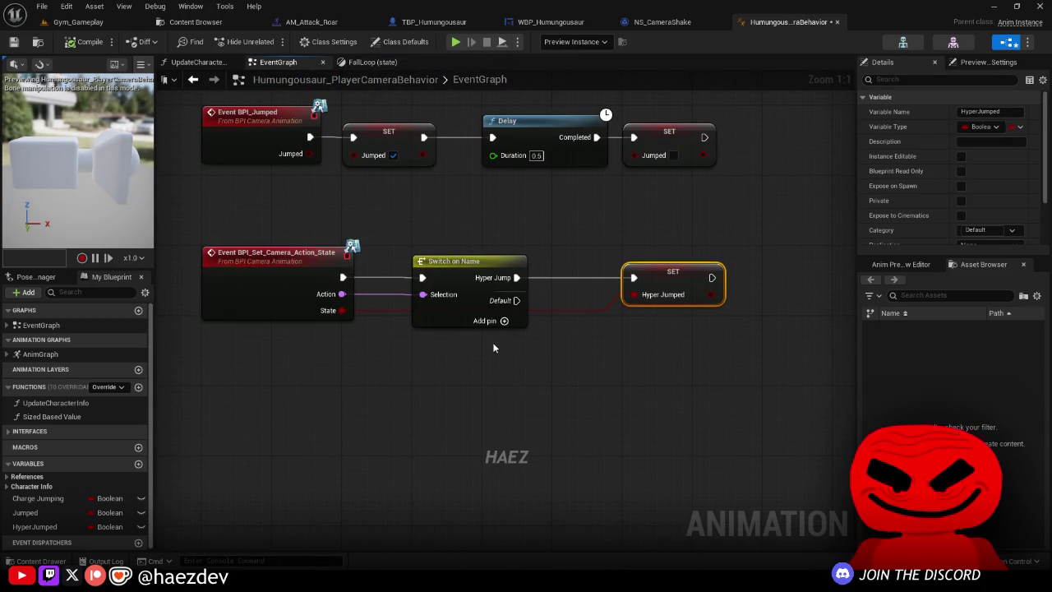
{"action": "left_click", "coordinate": [484, 320]}
{"action": "left_click", "coordinate": [468, 329]}
{"action": "left_click", "coordinate": [982, 143]}
{"action": "type", "text": "Roar"}
{"action": "key", "text": "Return"}
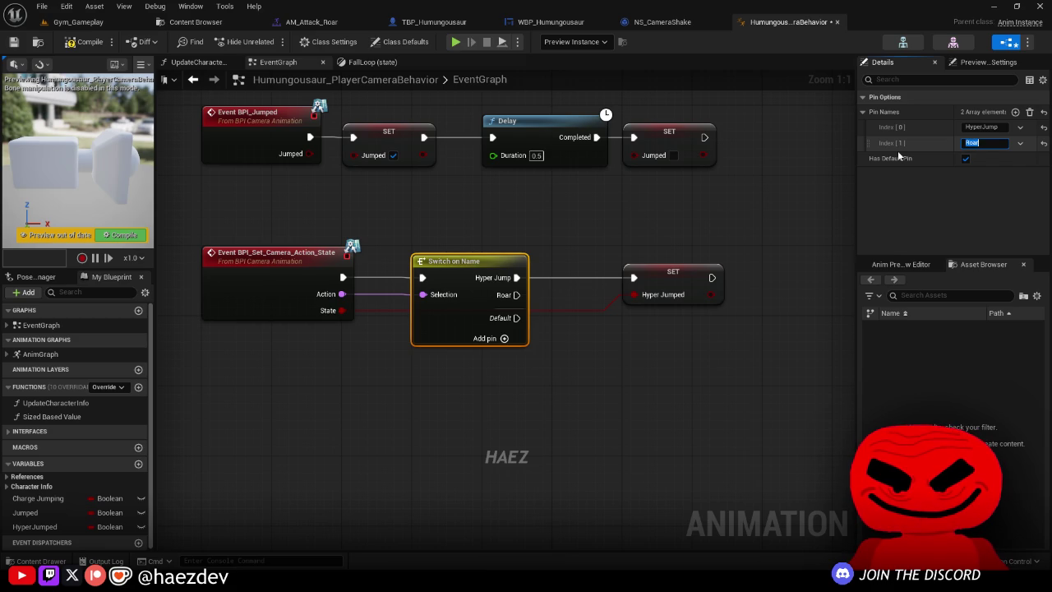
Step: Create a bRoar Boolean, add its setter on the Roar case, and compile
{"action": "left_click", "coordinate": [35, 526]}
{"action": "key", "text": "ctrl+d"}
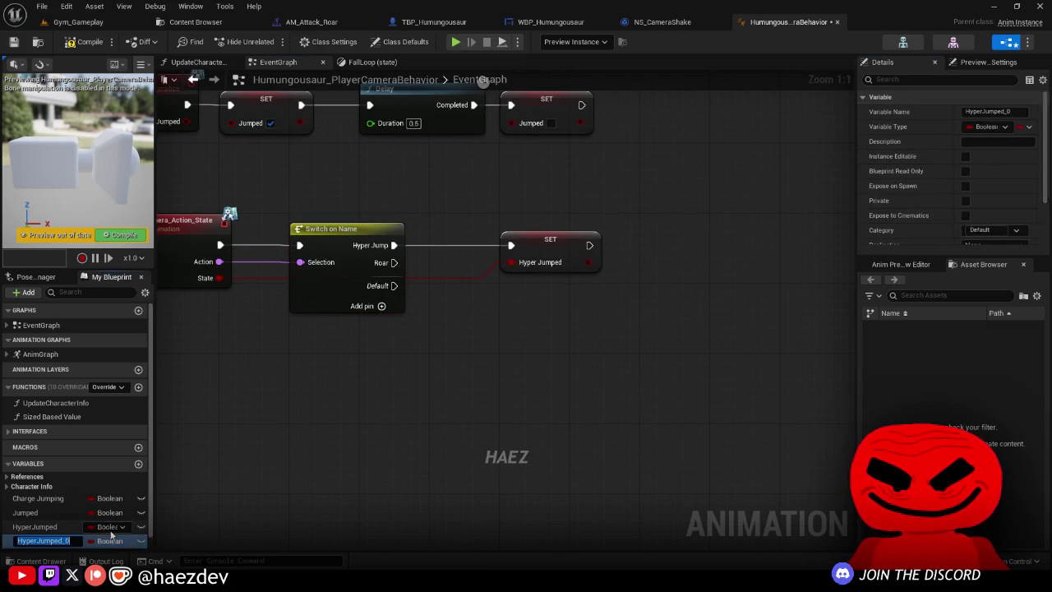
{"action": "type", "text": "bRoar"}
{"action": "key", "text": "Return"}
{"action": "mouse_move", "coordinate": [49, 540]}
{"action": "left_mouse_down"}
{"action": "mouse_move", "coordinate": [394, 279]}
{"action": "mouse_move", "coordinate": [448, 255]}
{"action": "mouse_move", "coordinate": [538, 290]}
{"action": "left_mouse_up"}
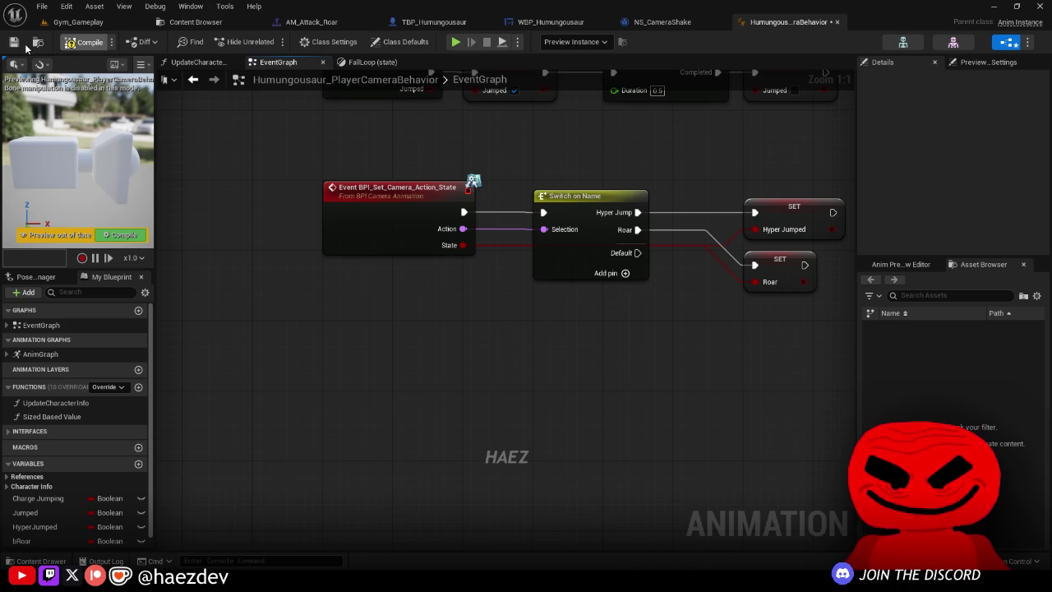
{"action": "left_click", "coordinate": [11, 45]}
{"action": "left_click", "coordinate": [197, 62]}
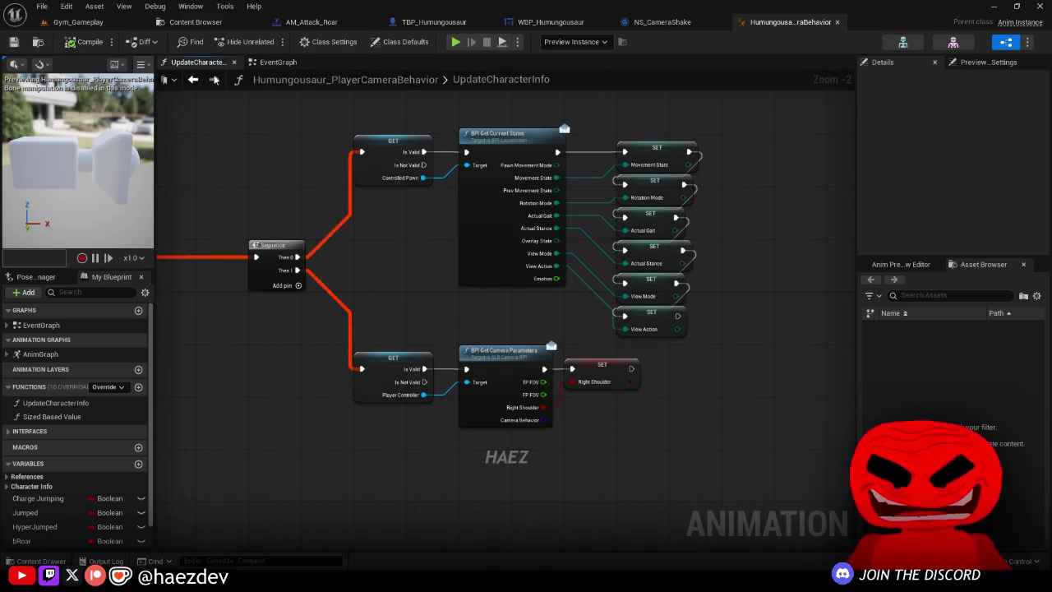
Step: Rearrange the Main Camera States nodes in the AnimGraph to make room for a blend
{"action": "double_click", "coordinate": [40, 353]}
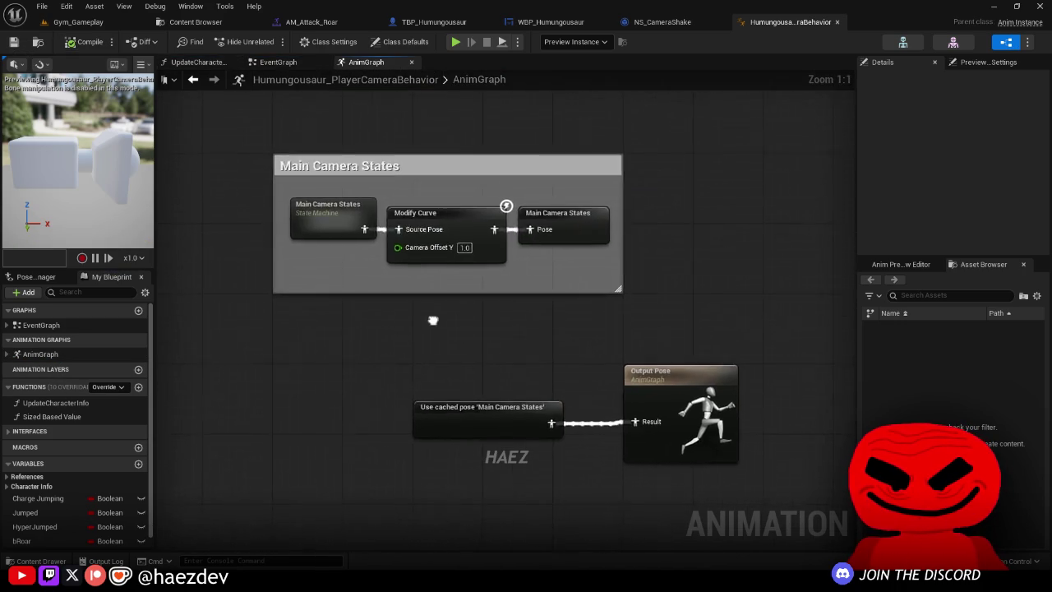
{"action": "mouse_move", "coordinate": [461, 254]}
{"action": "left_mouse_down"}
{"action": "mouse_move", "coordinate": [254, 123]}
{"action": "mouse_move", "coordinate": [254, 111]}
{"action": "left_mouse_up"}
{"action": "left_click_drag", "start_coordinate": [497, 325], "coordinate": [340, 209]}
{"action": "left_click_drag", "start_coordinate": [493, 238], "coordinate": [761, 372]}
{"action": "mouse_move", "coordinate": [630, 328]}
{"action": "left_mouse_down"}
{"action": "mouse_move", "coordinate": [625, 214]}
{"action": "mouse_move", "coordinate": [585, 206]}
{"action": "left_mouse_up"}
{"action": "left_click_drag", "start_coordinate": [505, 263], "coordinate": [788, 263]}
{"action": "left_click_drag", "start_coordinate": [305, 216], "coordinate": [500, 219]}
{"action": "left_click_drag", "start_coordinate": [249, 335], "coordinate": [471, 346]}
Step: Add Blend Poses by bool driven by Roar, Main Camera States as False Pose, into Modify Curve
{"action": "mouse_move", "coordinate": [43, 538]}
{"action": "left_mouse_down"}
{"action": "mouse_move", "coordinate": [189, 438]}
{"action": "mouse_move", "coordinate": [242, 316]}
{"action": "left_mouse_up"}
{"action": "left_click_drag", "start_coordinate": [306, 324], "coordinate": [506, 210]}
{"action": "type", "text": "blend bool"}
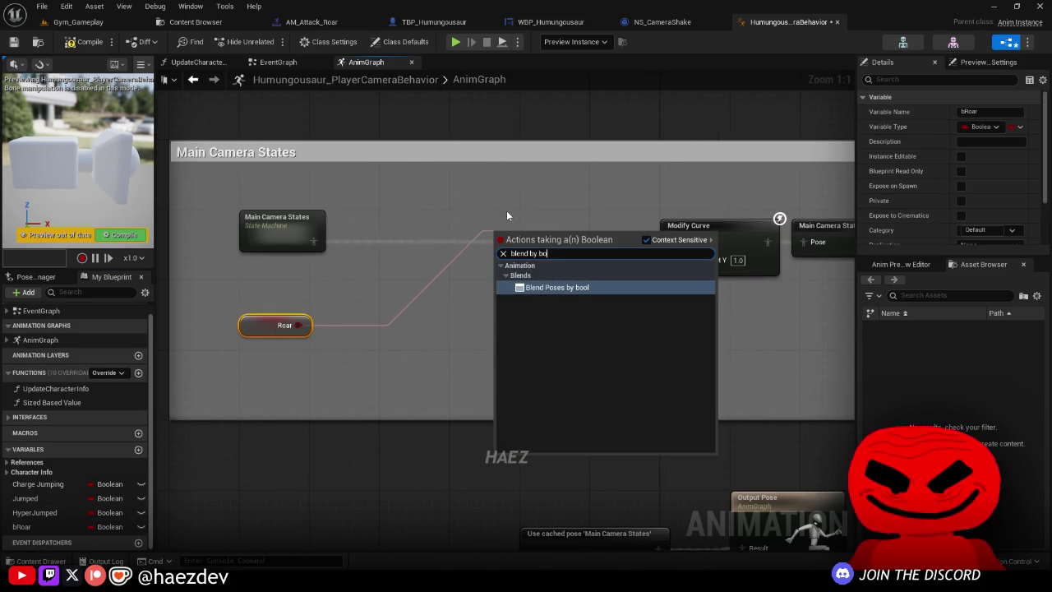
{"action": "key", "text": "Return"}
{"action": "mouse_move", "coordinate": [674, 242]}
{"action": "left_mouse_down"}
{"action": "mouse_move", "coordinate": [507, 280]}
{"action": "mouse_move", "coordinate": [504, 268]}
{"action": "left_mouse_up"}
{"action": "mouse_move", "coordinate": [291, 239]}
{"action": "left_mouse_down"}
{"action": "mouse_move", "coordinate": [291, 301]}
{"action": "mouse_move", "coordinate": [336, 385]}
{"action": "mouse_move", "coordinate": [350, 387]}
{"action": "left_mouse_up"}
{"action": "mouse_move", "coordinate": [606, 252]}
{"action": "left_mouse_down"}
{"action": "mouse_move", "coordinate": [563, 234]}
{"action": "mouse_move", "coordinate": [673, 242]}
{"action": "left_mouse_up"}
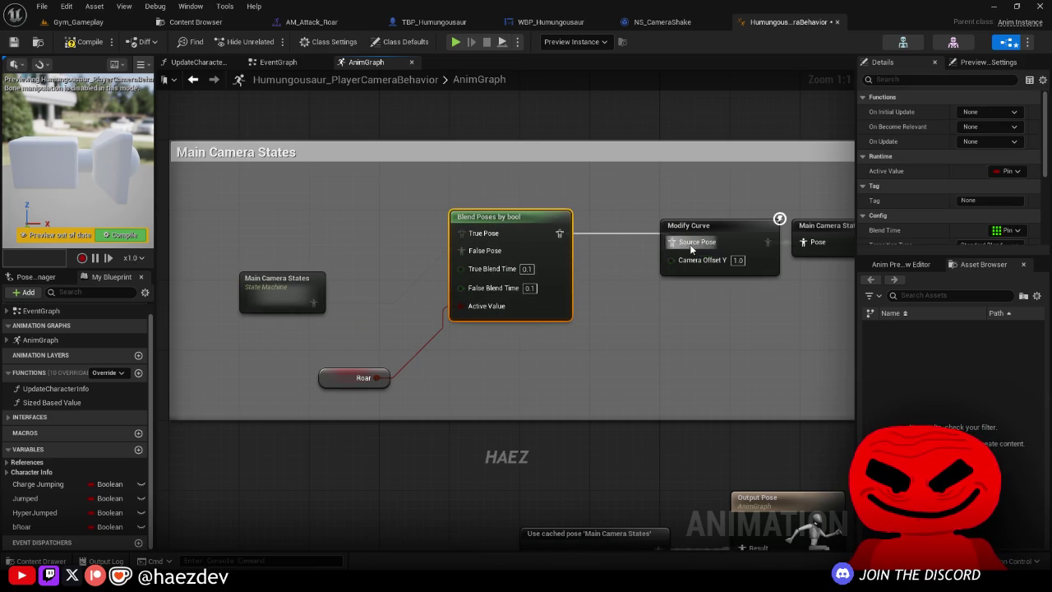
{"action": "left_click_drag", "start_coordinate": [800, 264], "coordinate": [634, 246]}
{"action": "left_click_drag", "start_coordinate": [248, 407], "coordinate": [369, 373]}
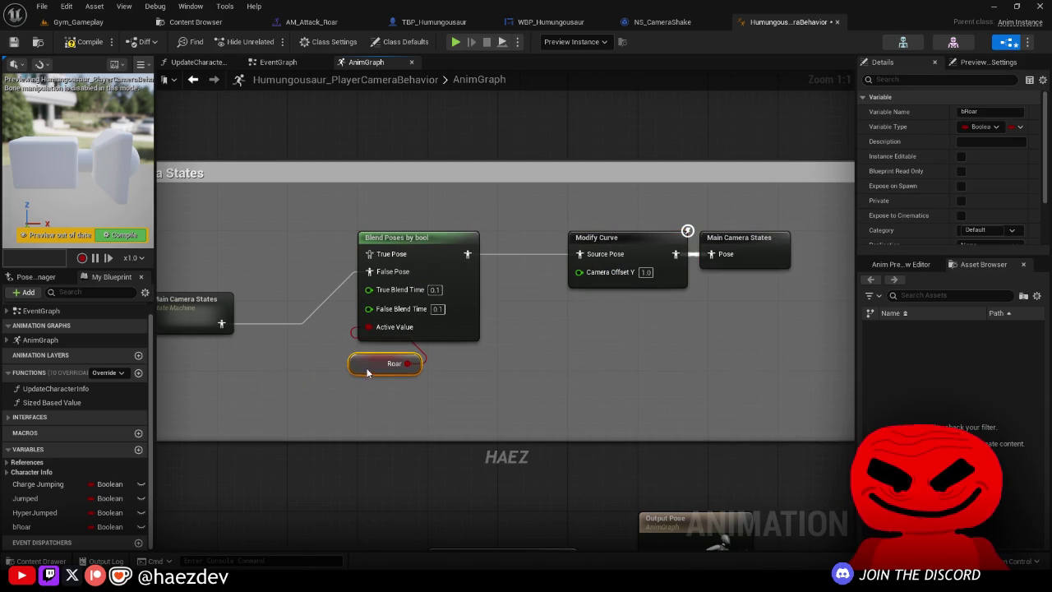
{"action": "left_click_drag", "start_coordinate": [153, 299], "coordinate": [321, 322]}
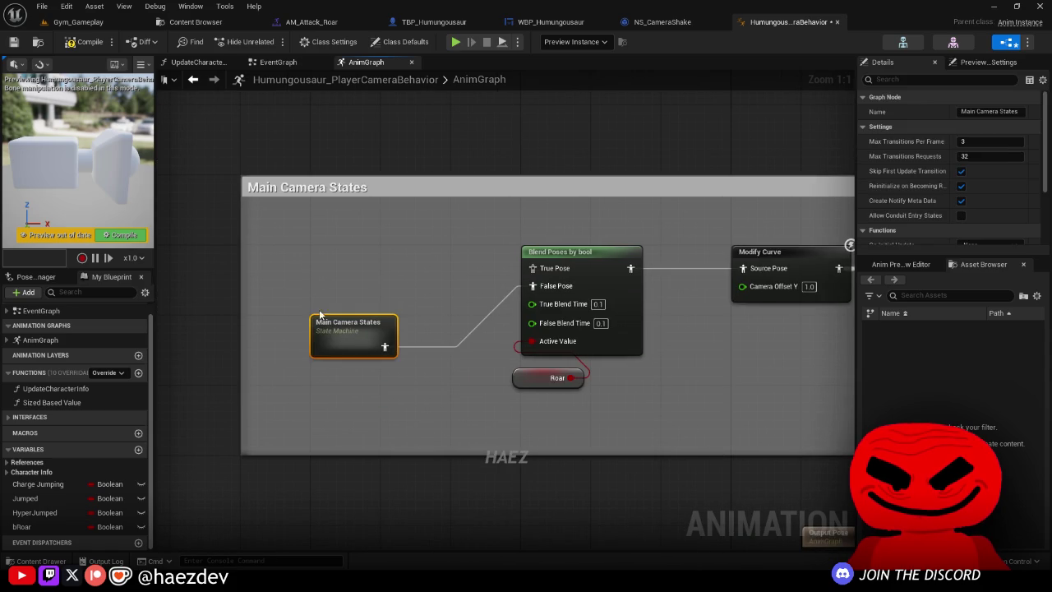
Step: Duplicate the state machine as Roar Camera States, wire it to True Pose, and open it
{"action": "key", "text": "ctrl+d"}
{"action": "left_click_drag", "start_coordinate": [385, 285], "coordinate": [533, 268]}
{"action": "key", "text": "F2"}
{"action": "type", "text": "Rpo"}
{"action": "type", "text": "era S"}
{"action": "type", "text": "s"}
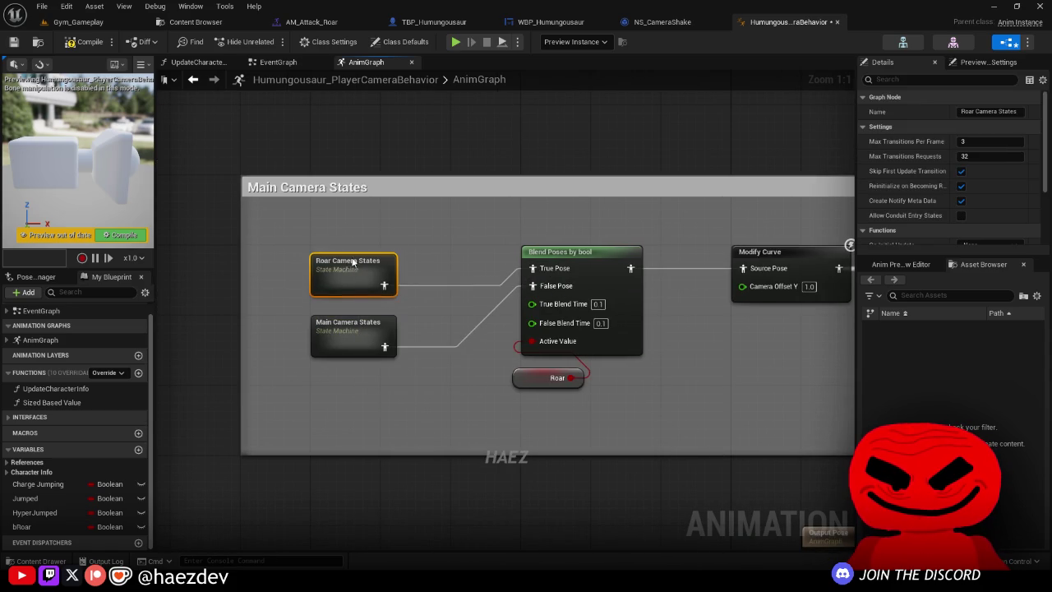
{"action": "key", "text": "Return"}
{"action": "double_click", "coordinate": [351, 265]}
Step: Delete the Jumped and FallLoop states and open the Velocity Direction state graph
{"action": "left_click_drag", "start_coordinate": [724, 391], "coordinate": [464, 239]}
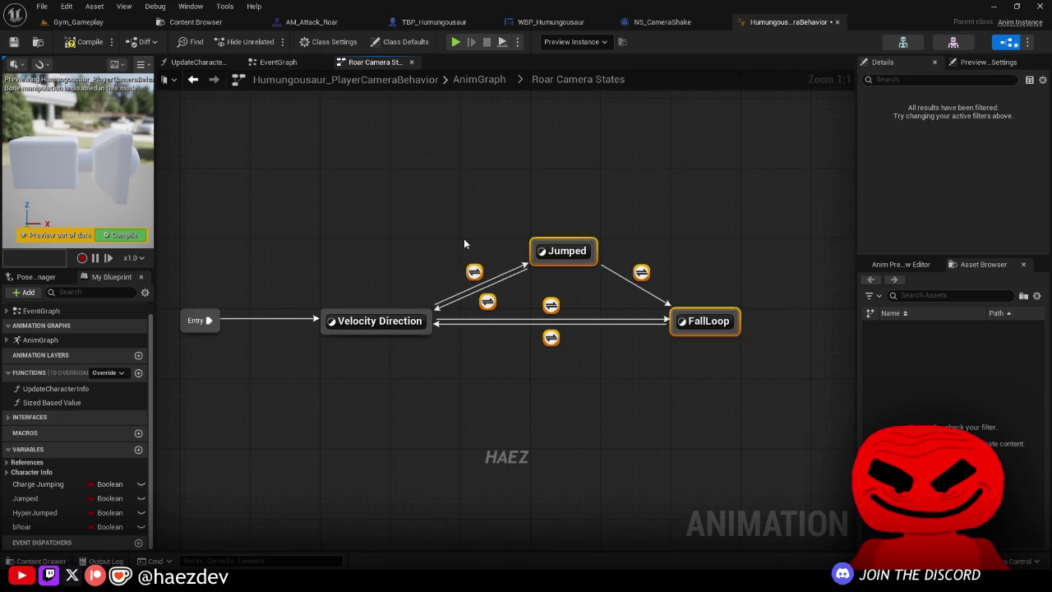
{"action": "key", "text": "Delete"}
{"action": "left_click", "coordinate": [363, 321]}
{"action": "double_click", "coordinate": [363, 320]}
Step: Remove the blend, Charge Jumping and upper curve chain nodes, wiring the lower curve chain to the output
{"action": "scroll", "coordinate": [743, 355], "scroll_direction": "up", "scroll_amount": 2}
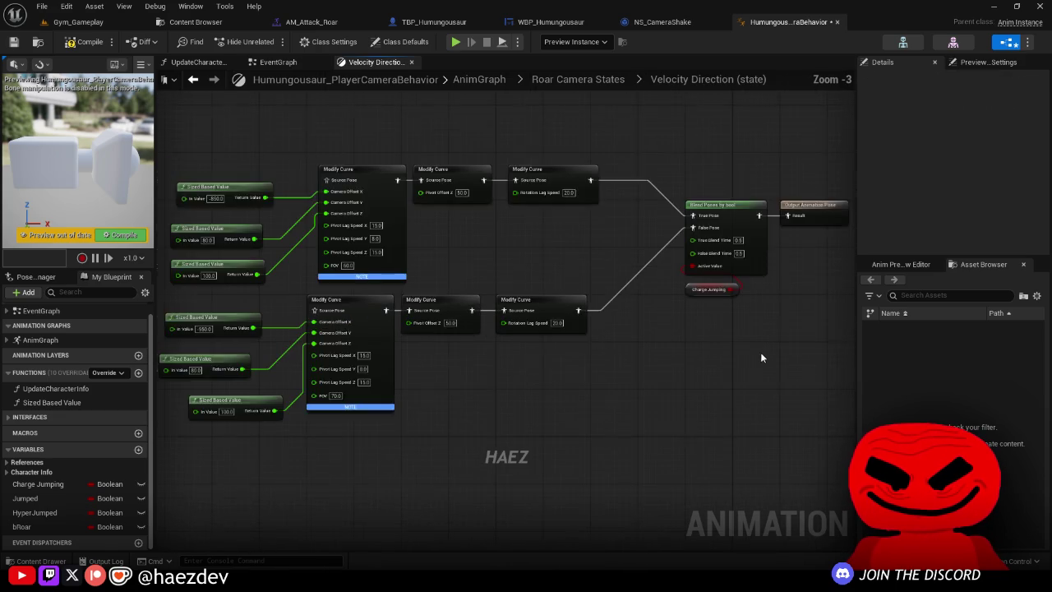
{"action": "left_click_drag", "start_coordinate": [741, 356], "coordinate": [695, 246]}
{"action": "key", "text": "Delete"}
{"action": "left_click_drag", "start_coordinate": [543, 305], "coordinate": [793, 200]}
{"action": "left_click_drag", "start_coordinate": [606, 188], "coordinate": [677, 210]}
{"action": "mouse_move", "coordinate": [674, 143]}
{"action": "left_mouse_down"}
{"action": "mouse_move", "coordinate": [443, 304]}
{"action": "mouse_move", "coordinate": [168, 305]}
{"action": "left_mouse_up"}
{"action": "key", "text": "Delete"}
{"action": "left_click_drag", "start_coordinate": [588, 292], "coordinate": [222, 493]}
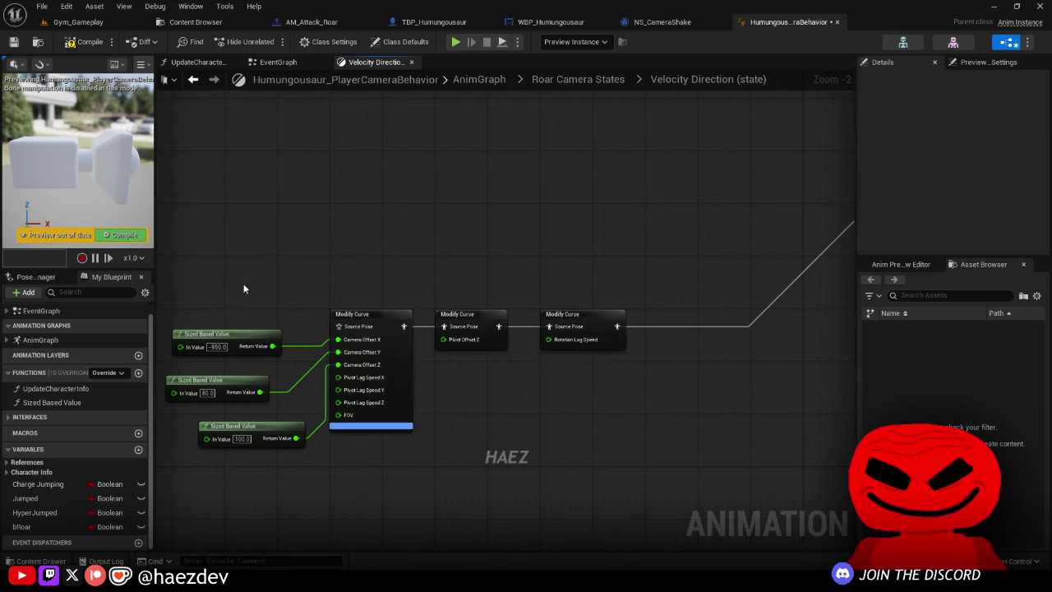
{"action": "mouse_move", "coordinate": [359, 325]}
{"action": "left_mouse_down"}
{"action": "mouse_move", "coordinate": [510, 205]}
{"action": "mouse_move", "coordinate": [473, 161]}
{"action": "left_mouse_up"}
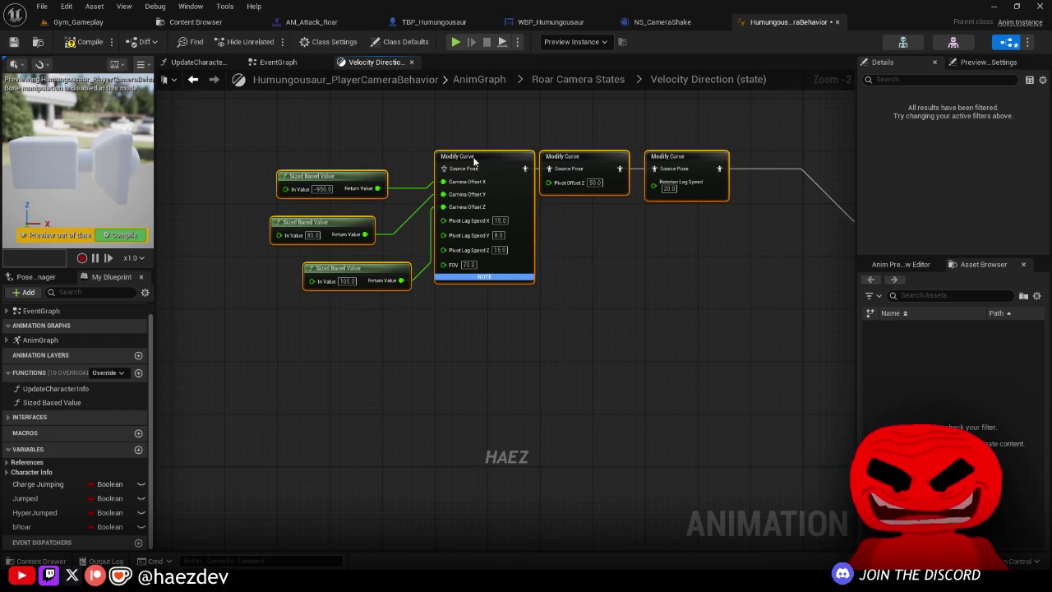
Step: Line up the three Sized Based Value nodes neatly on the left
{"action": "left_click", "coordinate": [366, 145]}
{"action": "left_click_drag", "start_coordinate": [320, 176], "coordinate": [270, 169]}
{"action": "left_click_drag", "start_coordinate": [312, 218], "coordinate": [267, 206]}
{"action": "left_click_drag", "start_coordinate": [317, 268], "coordinate": [240, 245]}
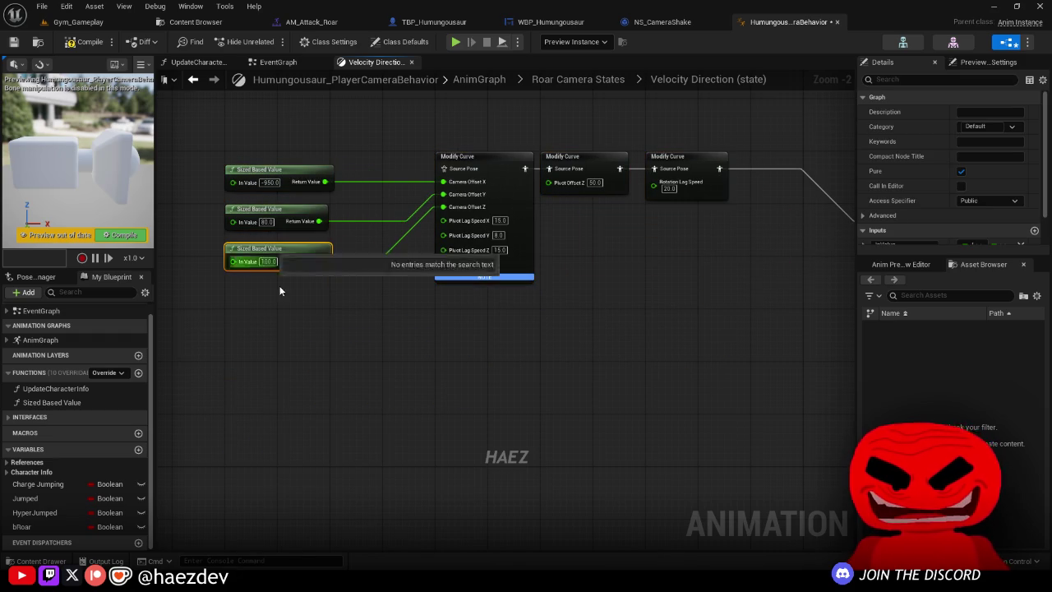
{"action": "left_click", "coordinate": [345, 346]}
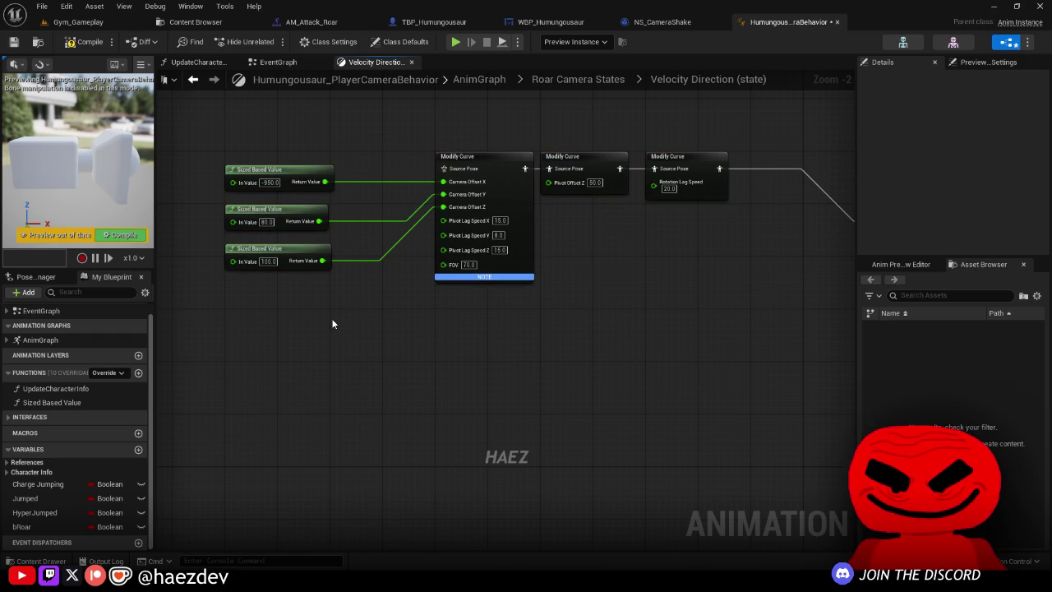
{"action": "scroll", "coordinate": [369, 354], "scroll_direction": "up", "scroll_amount": 2}
Step: Set the top In Value offset to -1300 and the third Sized Based Value input to 150
{"action": "left_click", "coordinate": [300, 193]}
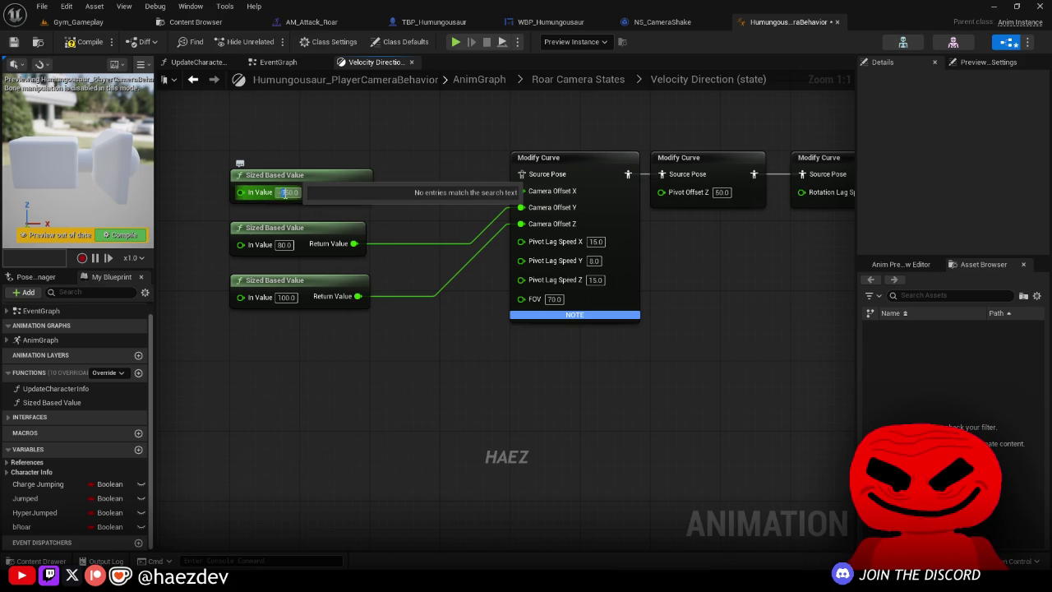
{"action": "type", "text": "1300.0"}
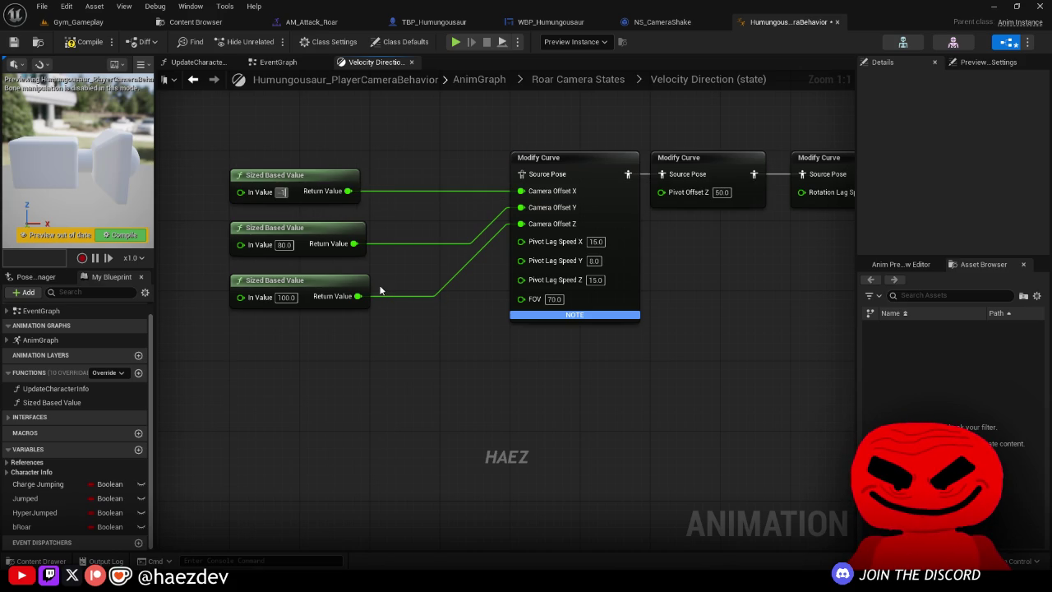
{"action": "left_click", "coordinate": [555, 299]}
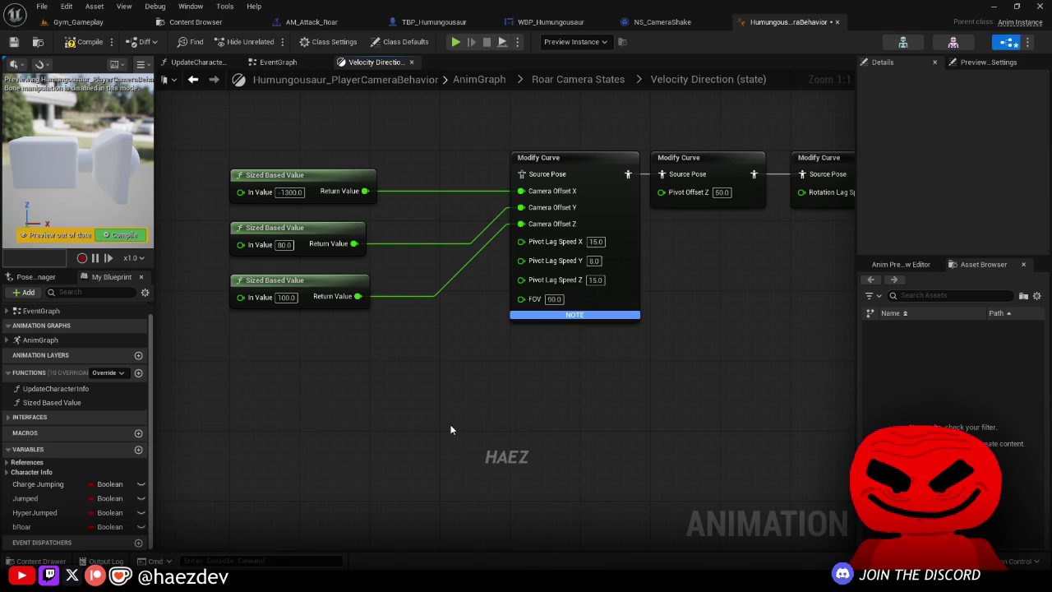
{"action": "key", "text": "Home"}
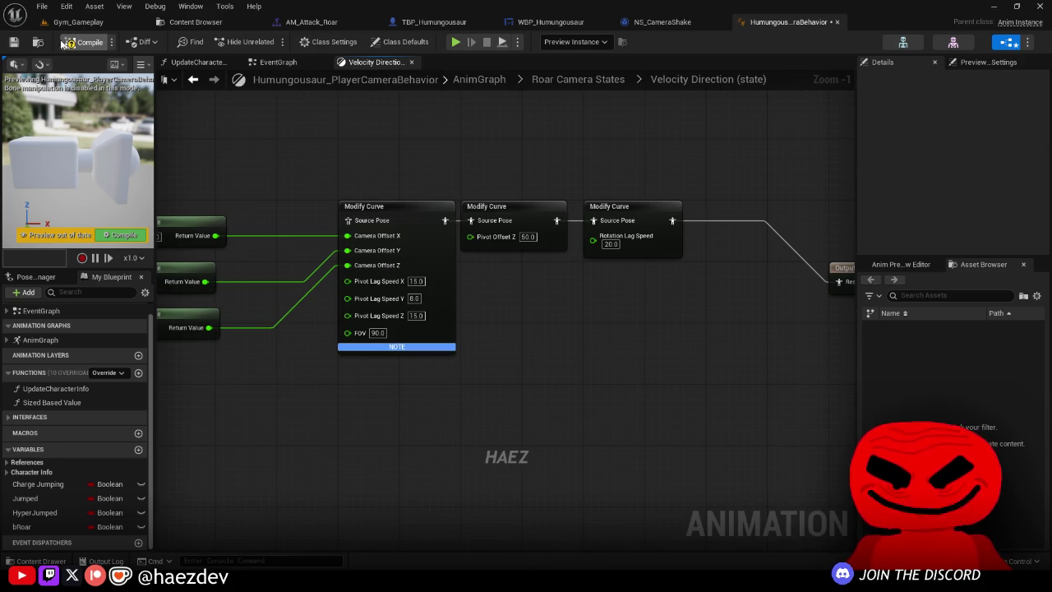
{"action": "scroll", "coordinate": [338, 324], "scroll_direction": "up", "scroll_amount": 2}
{"action": "left_click", "coordinate": [261, 317]}
{"action": "type", "text": "150"}
{"action": "key", "text": "Return"}
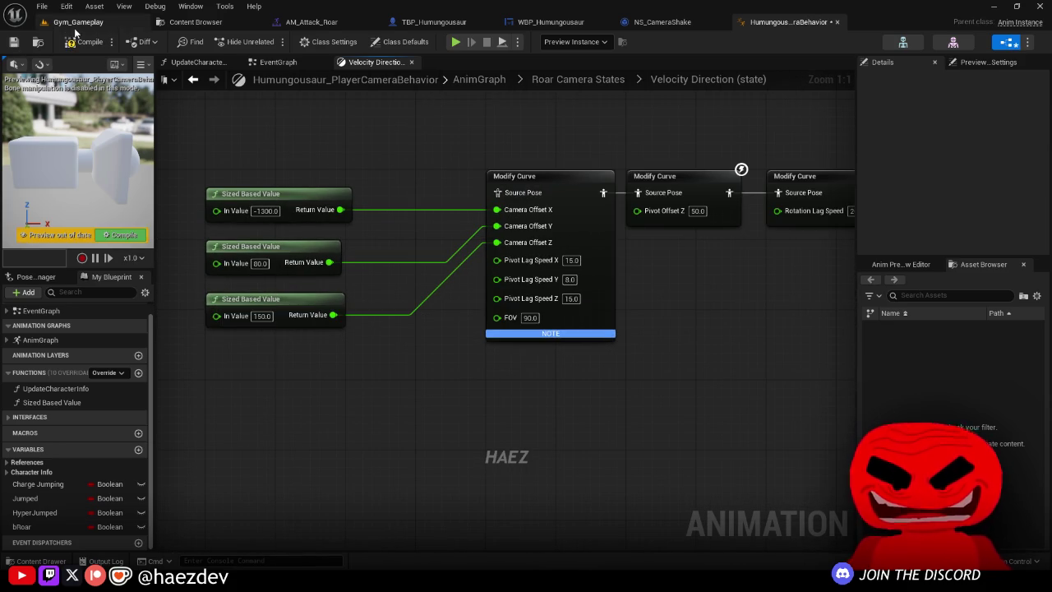
Step: Switch to the Gym_Gameplay level
{"action": "left_click", "coordinate": [78, 22]}
{"action": "left_click", "coordinate": [91, 38]}
{"action": "left_click", "coordinate": [785, 22]}
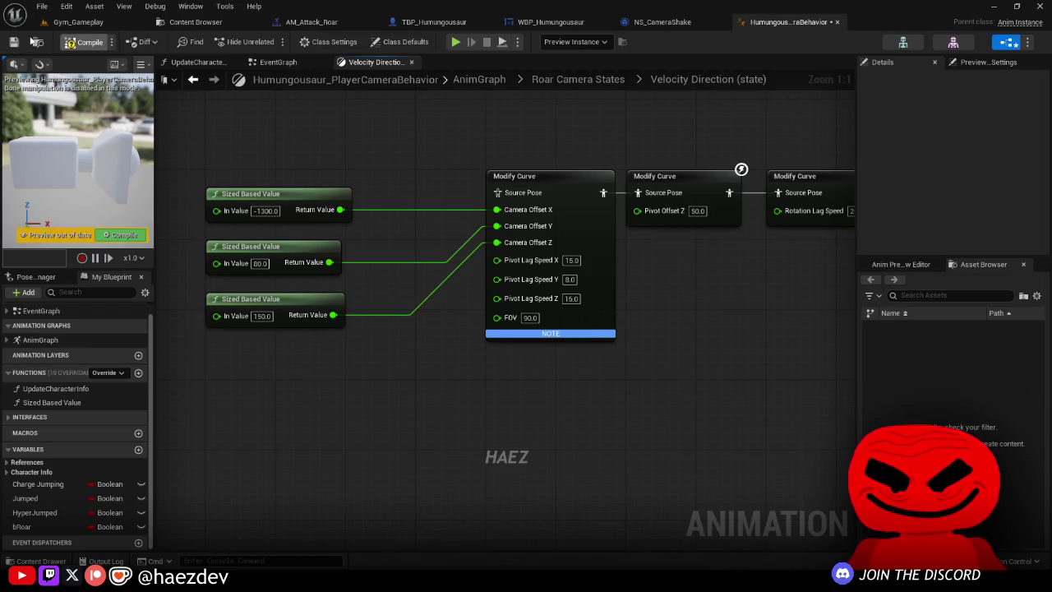
{"action": "left_click", "coordinate": [78, 22]}
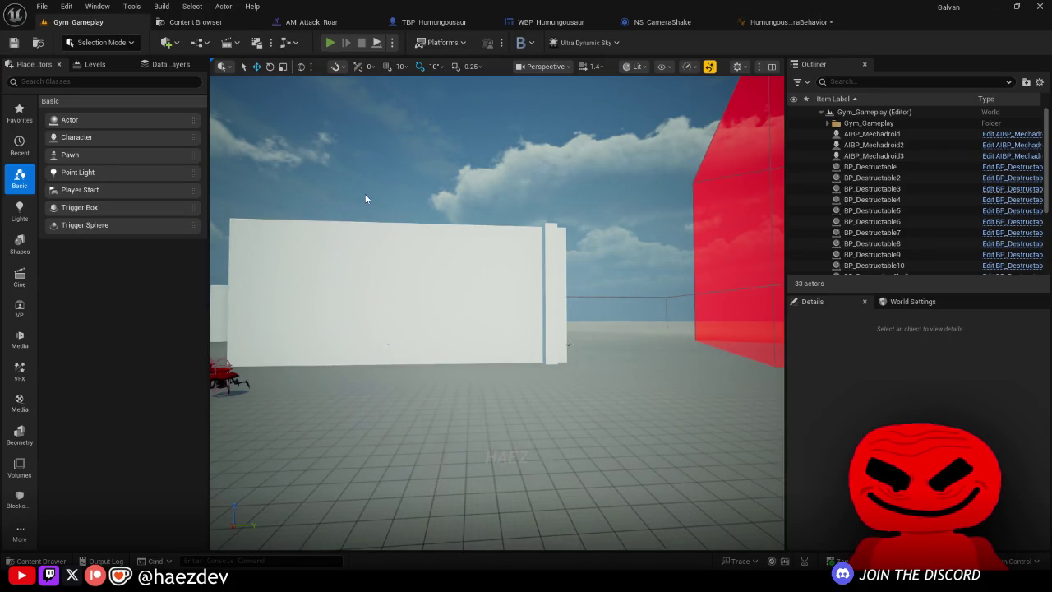
Step: Play-test Gym_Gameplay fullscreen as Humungousaur, running and orbiting the camera, then return to the camera blueprint
{"action": "key", "text": "alt+p"}
{"action": "key", "text": "F11"}
{"action": "key", "text": "w"}
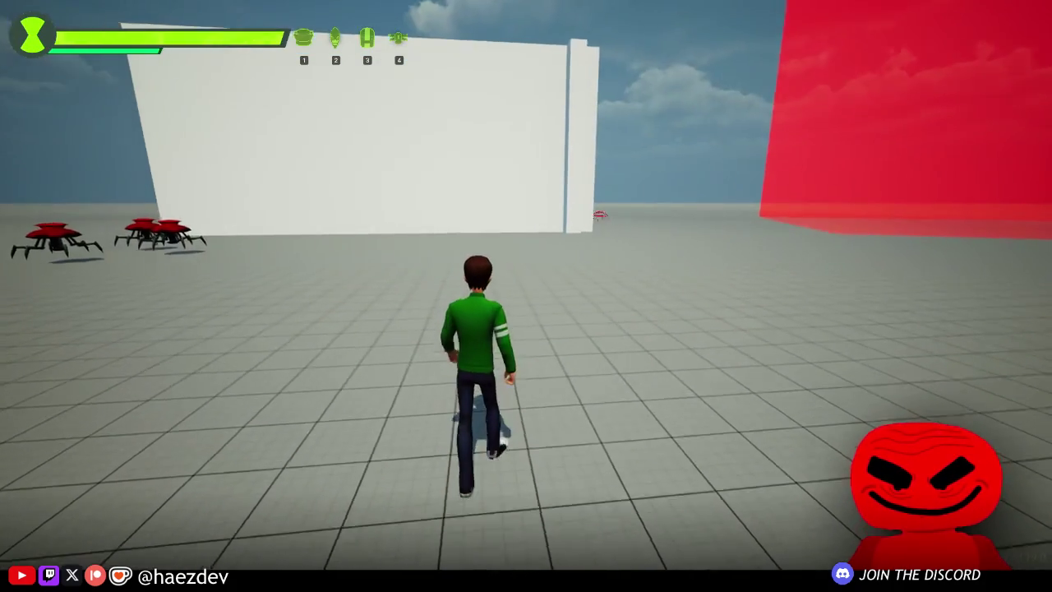
{"action": "key", "text": "q"}
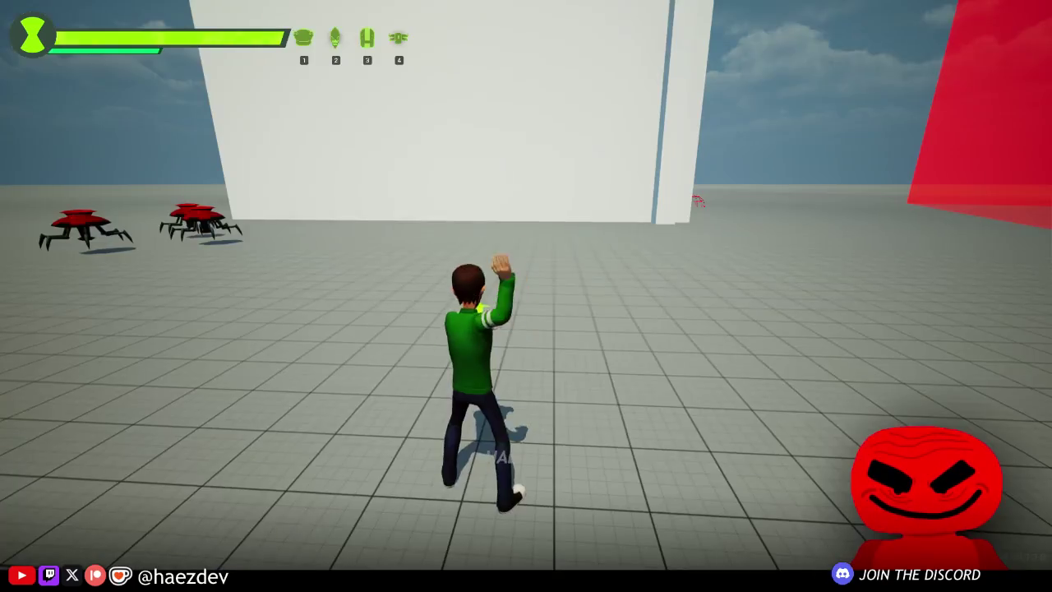
{"action": "key", "text": "s"}
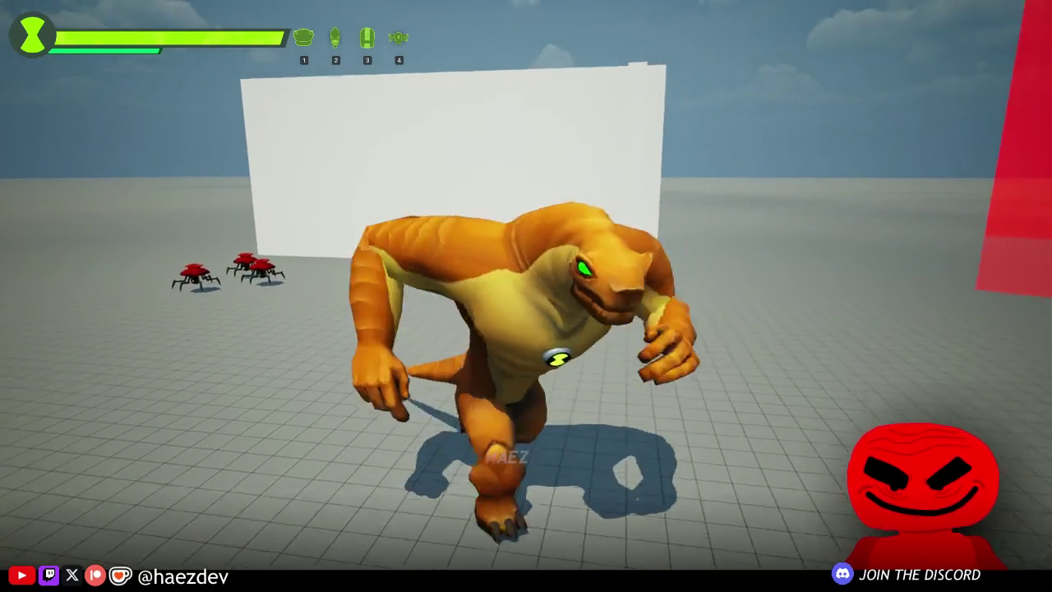
{"action": "key", "text": "a"}
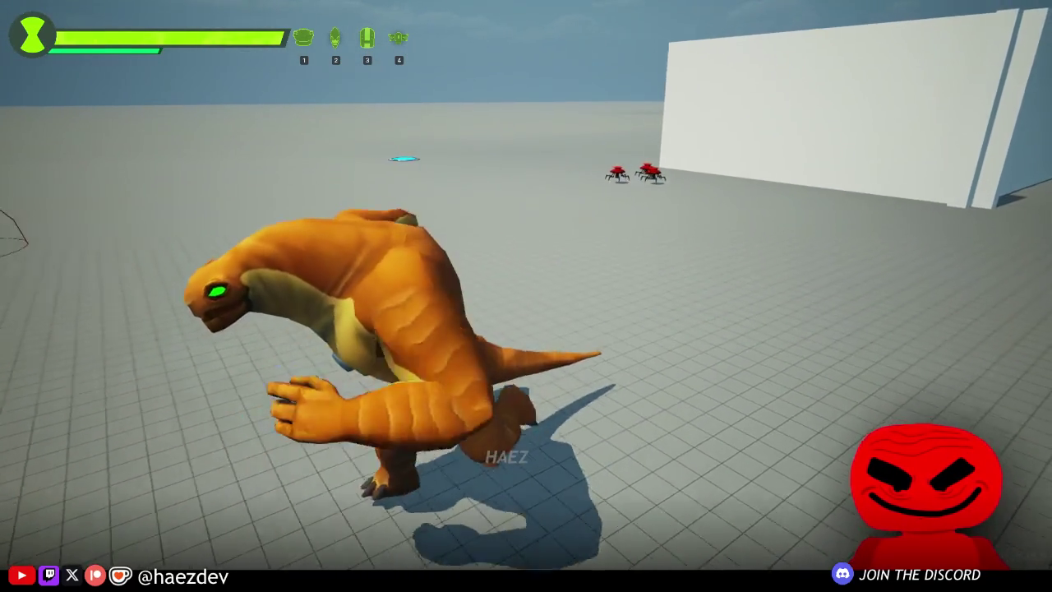
{"action": "key", "text": "w"}
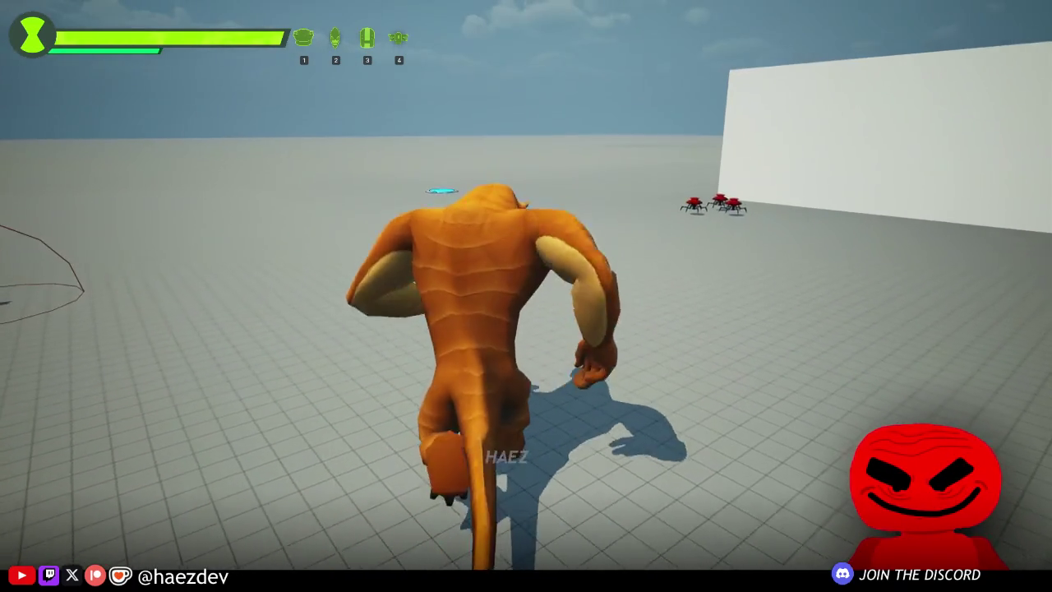
{"action": "scroll", "coordinate": [527, 296], "scroll_direction": "down", "scroll_amount": 3}
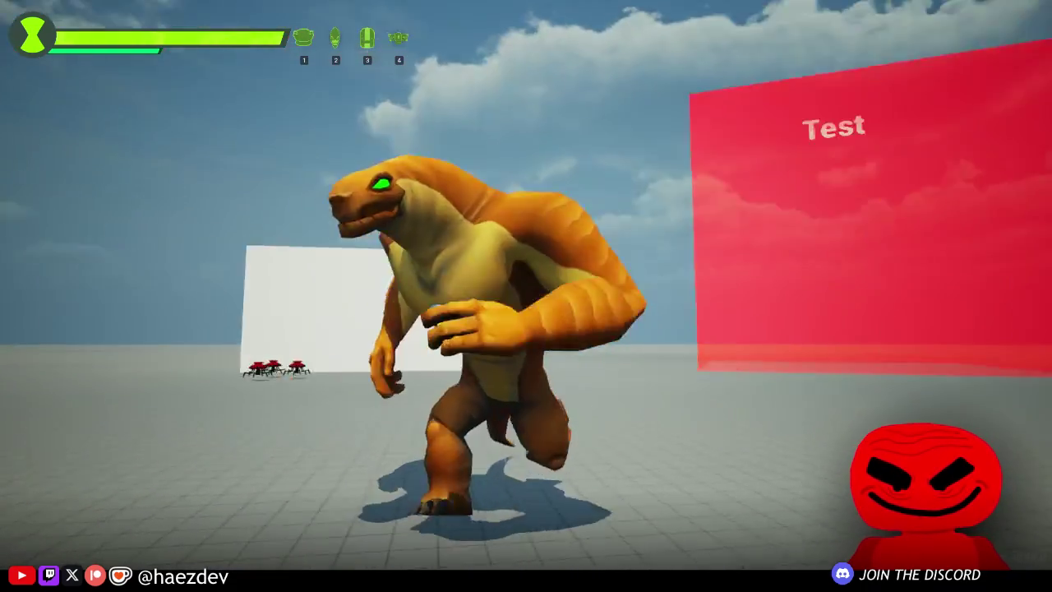
{"action": "key", "text": "w"}
{"action": "key", "text": "w"}
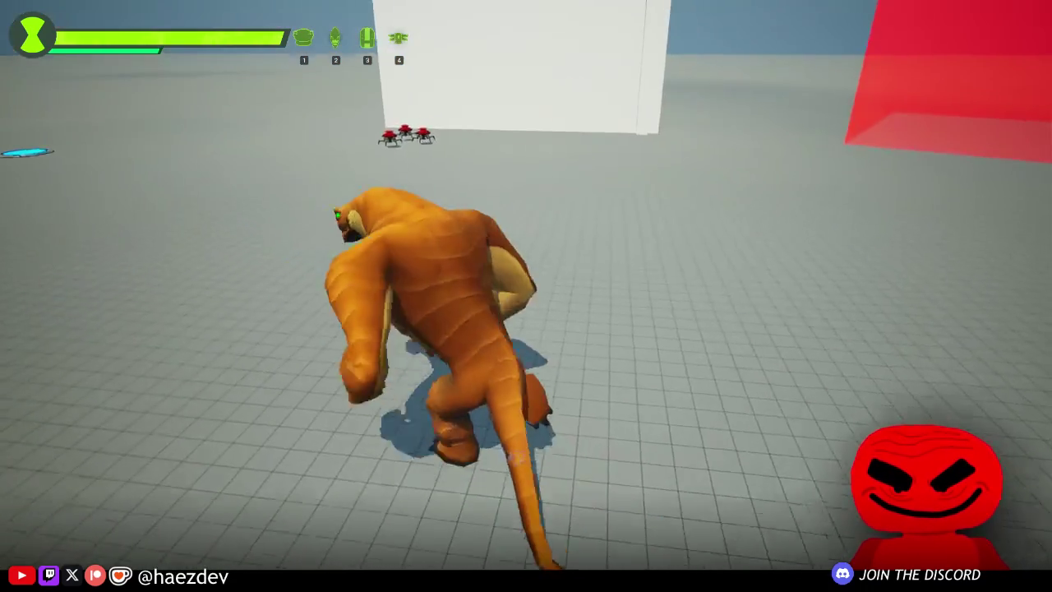
{"action": "key", "text": "w"}
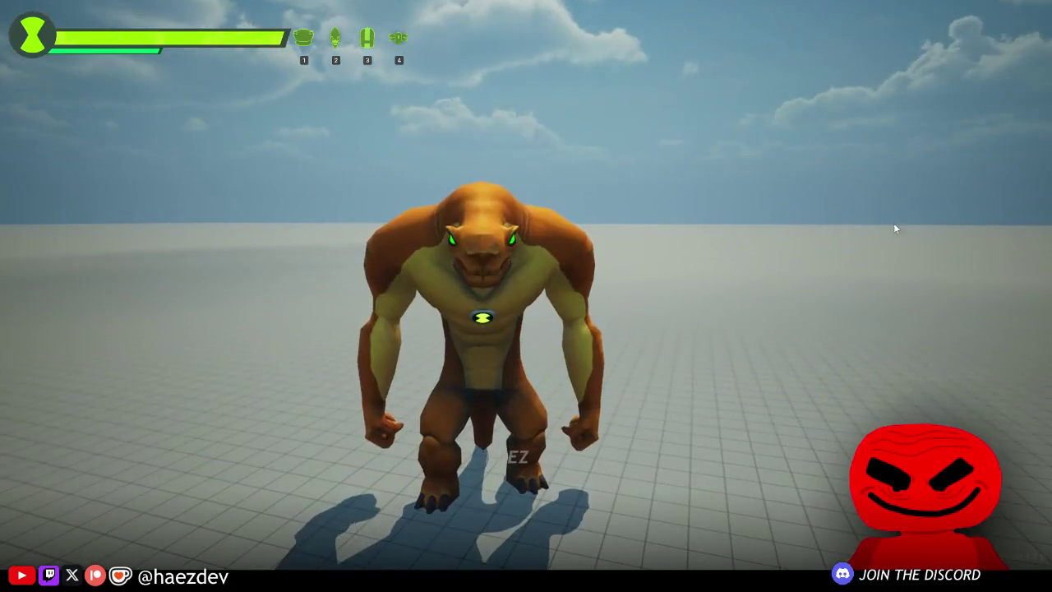
{"action": "key", "text": "Escape"}
{"action": "left_click", "coordinate": [787, 25]}
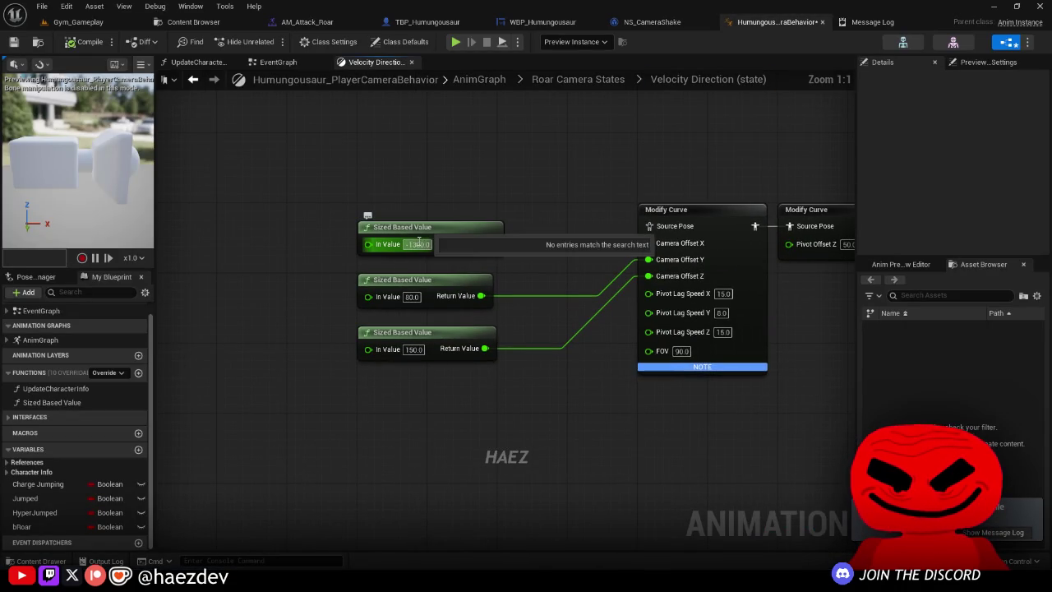
Step: Confirm first input -1000 and FOV 100, then set Blend Poses by bool True Blend Time to 0.15
{"action": "left_click", "coordinate": [468, 183]}
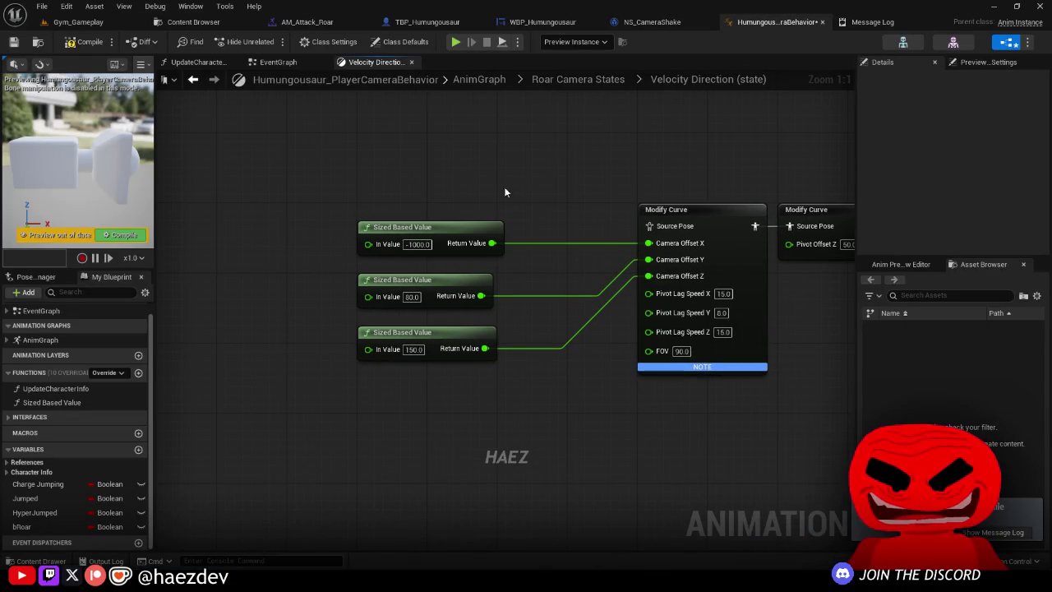
{"action": "left_click_drag", "start_coordinate": [556, 427], "coordinate": [270, 434]}
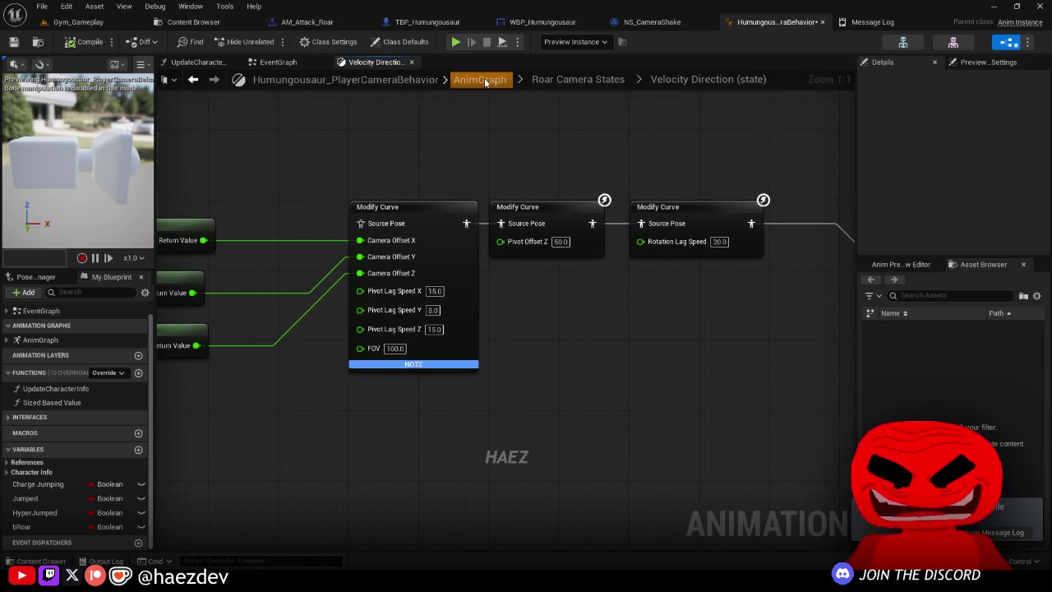
{"action": "left_click", "coordinate": [482, 80]}
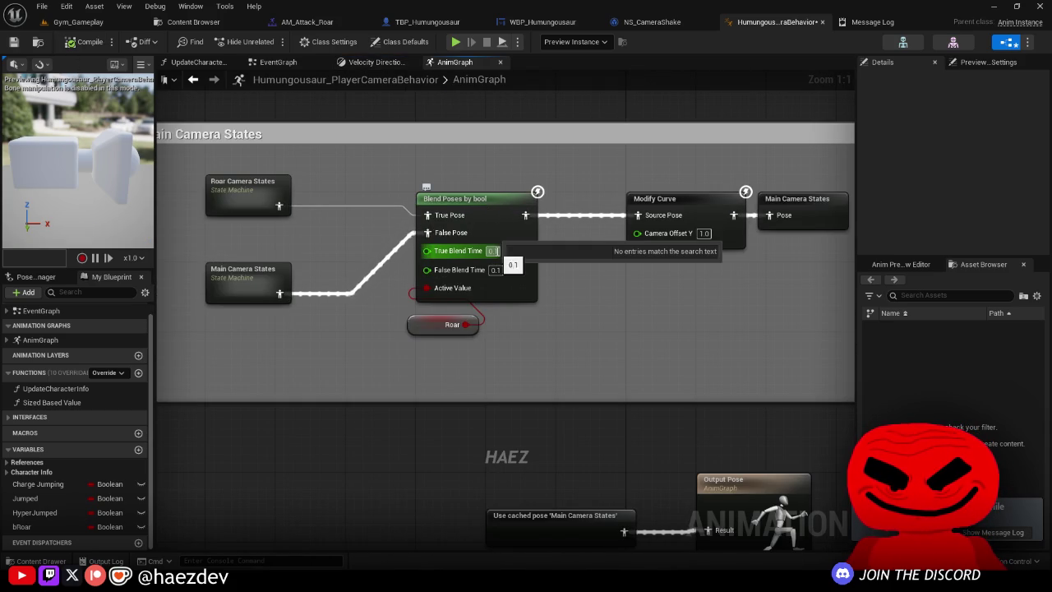
{"action": "left_click", "coordinate": [498, 261]}
{"action": "scroll", "coordinate": [888, 181], "scroll_direction": "down", "scroll_amount": 1}
{"action": "mouse_move", "coordinate": [856, 245]}
{"action": "left_mouse_down"}
{"action": "mouse_move", "coordinate": [712, 245]}
{"action": "mouse_move", "coordinate": [756, 367]}
{"action": "left_mouse_up"}
{"action": "left_click", "coordinate": [917, 202]}
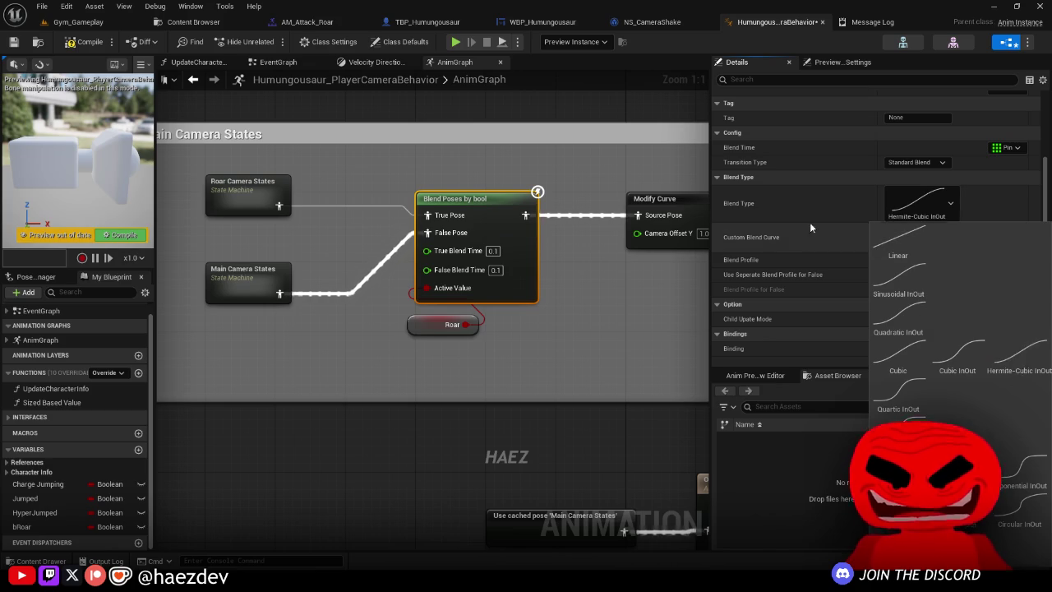
{"action": "left_click", "coordinate": [494, 251]}
{"action": "type", "text": "5"}
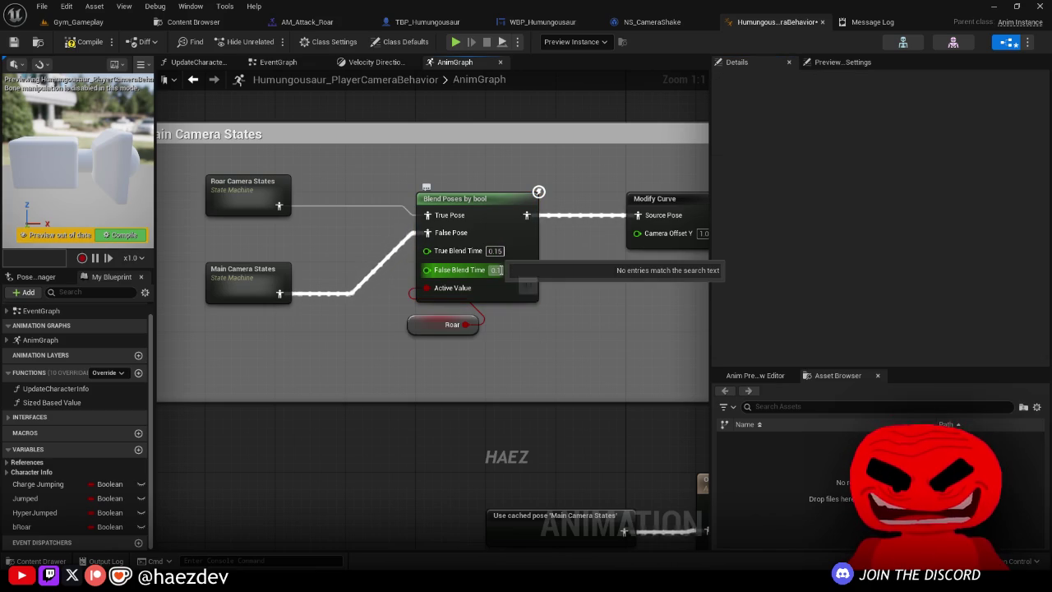
{"action": "key", "text": "Return"}
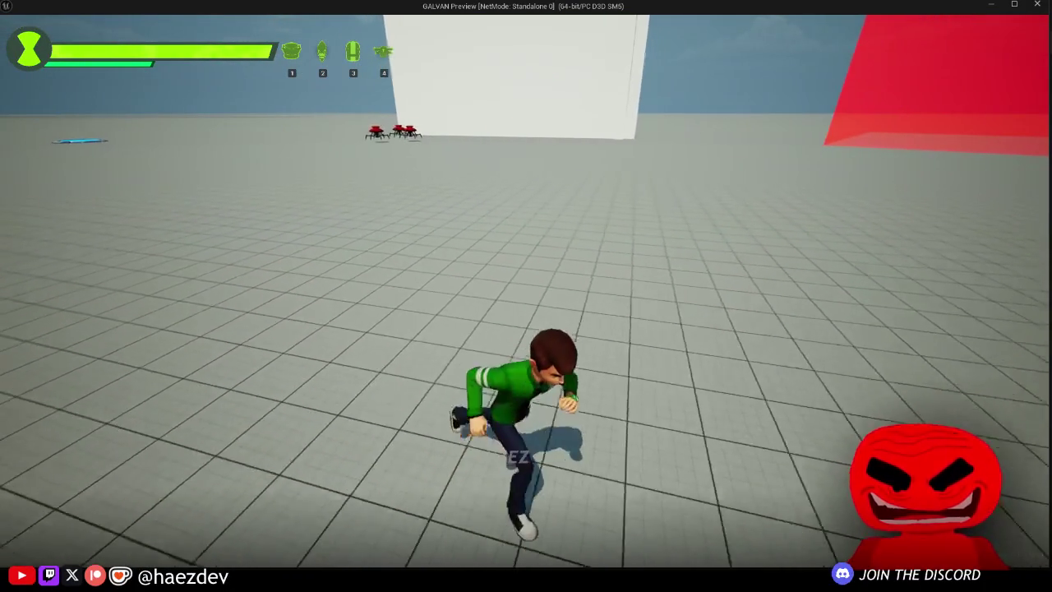
Step: Transform into Humungousaur, roar near the dome and orbit the camera, then end the session
{"action": "key", "text": "Tab"}
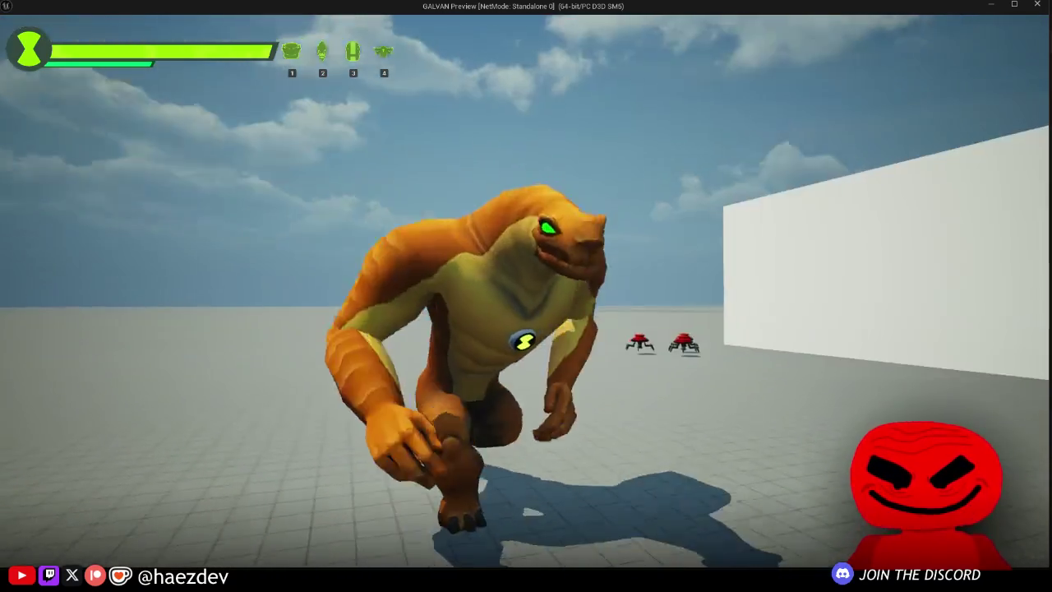
{"action": "key", "text": "w"}
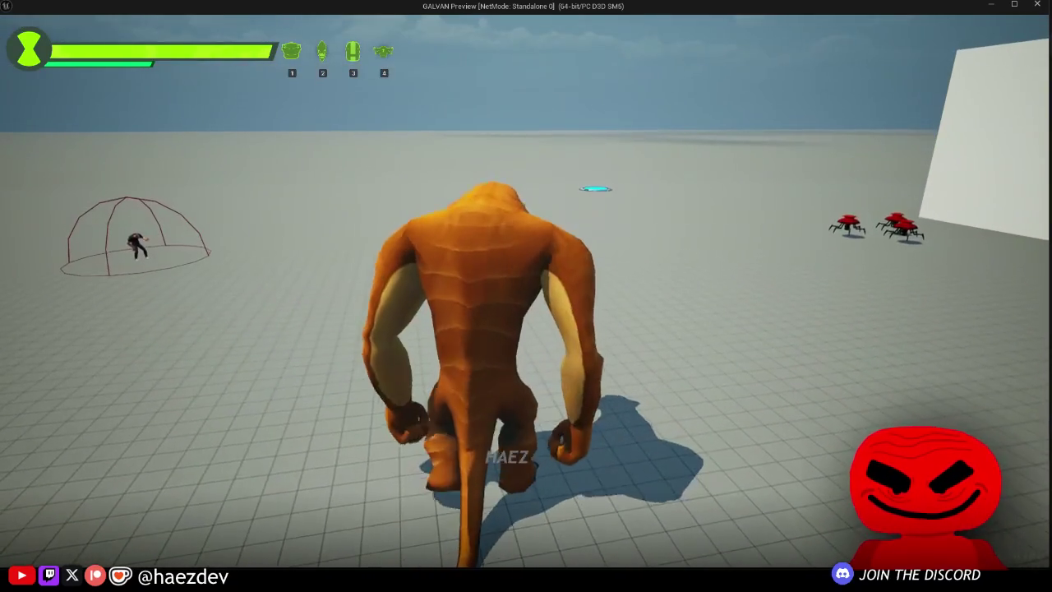
{"action": "key", "text": "a"}
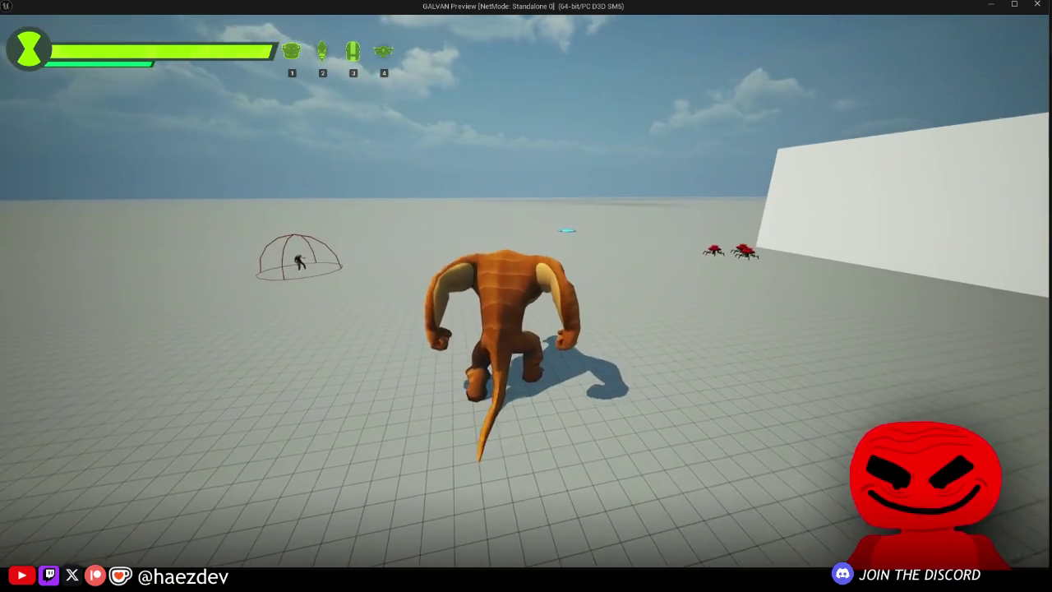
{"action": "key", "text": "s"}
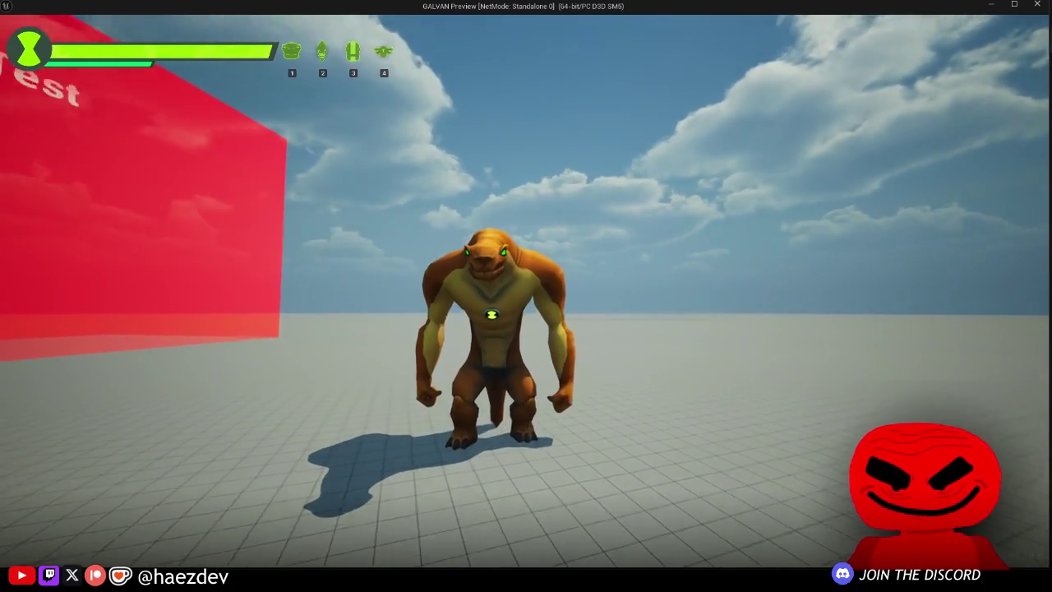
{"action": "key", "text": "d"}
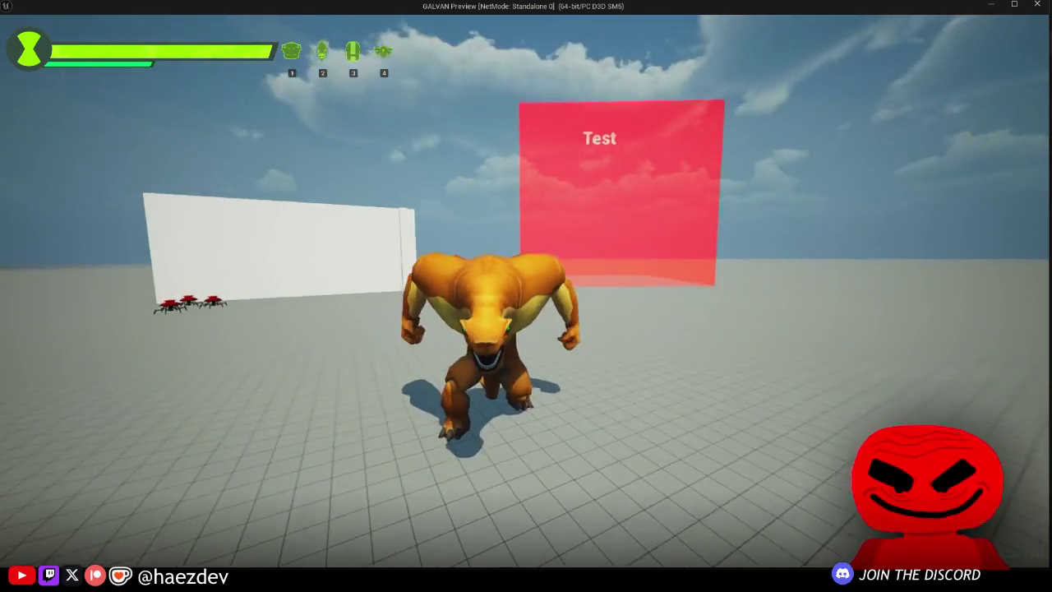
{"action": "key", "text": "w"}
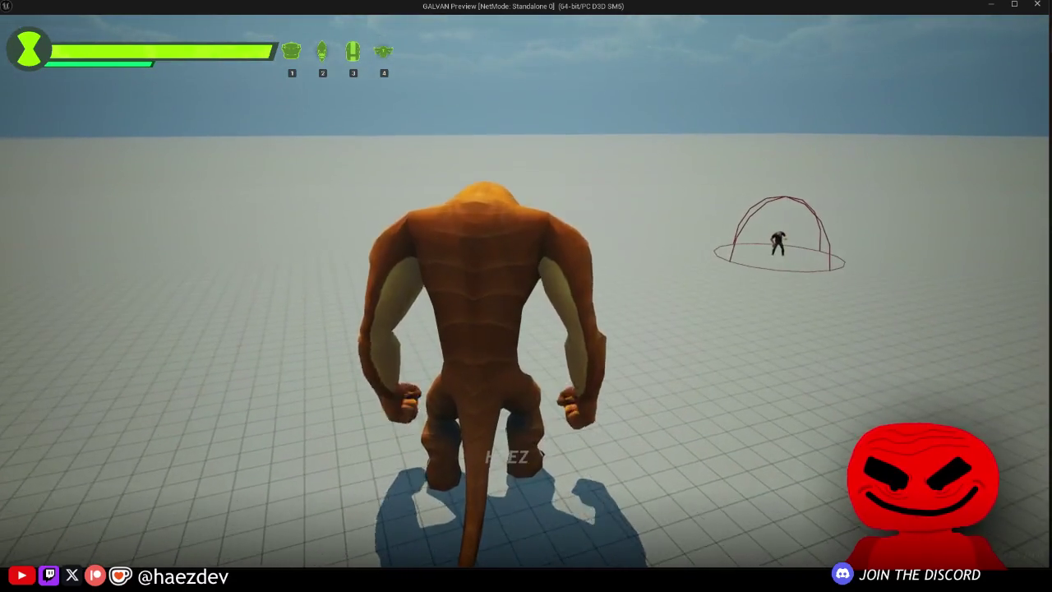
{"action": "key", "text": "s"}
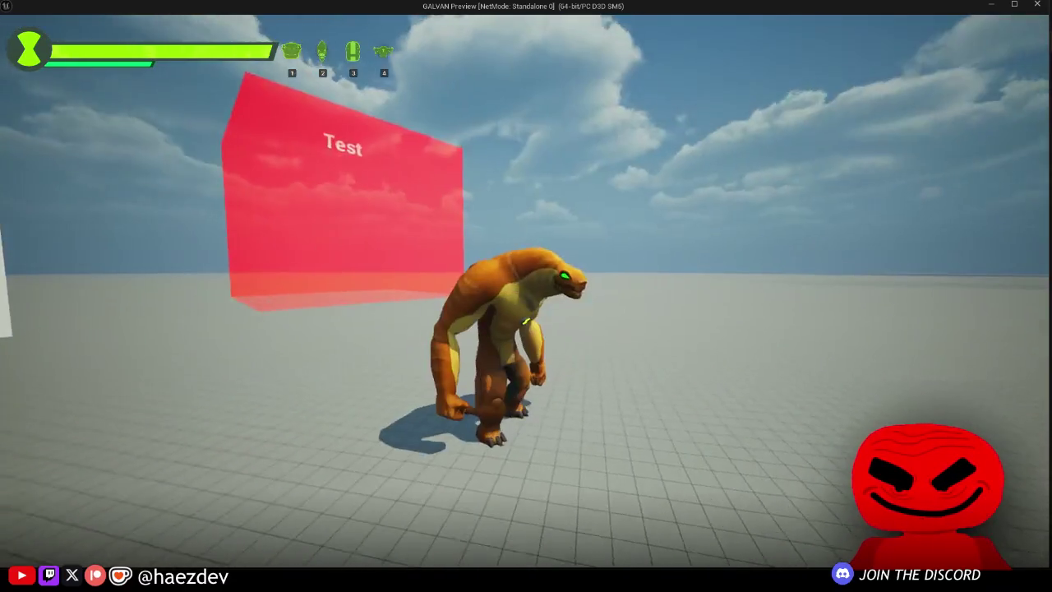
{"action": "key", "text": "a"}
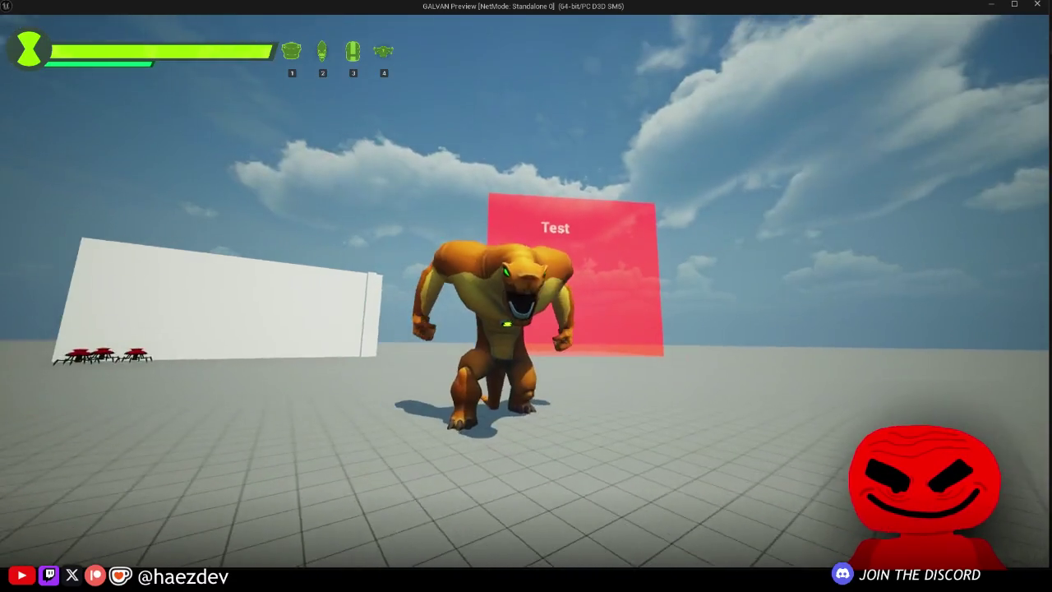
{"action": "key", "text": "d"}
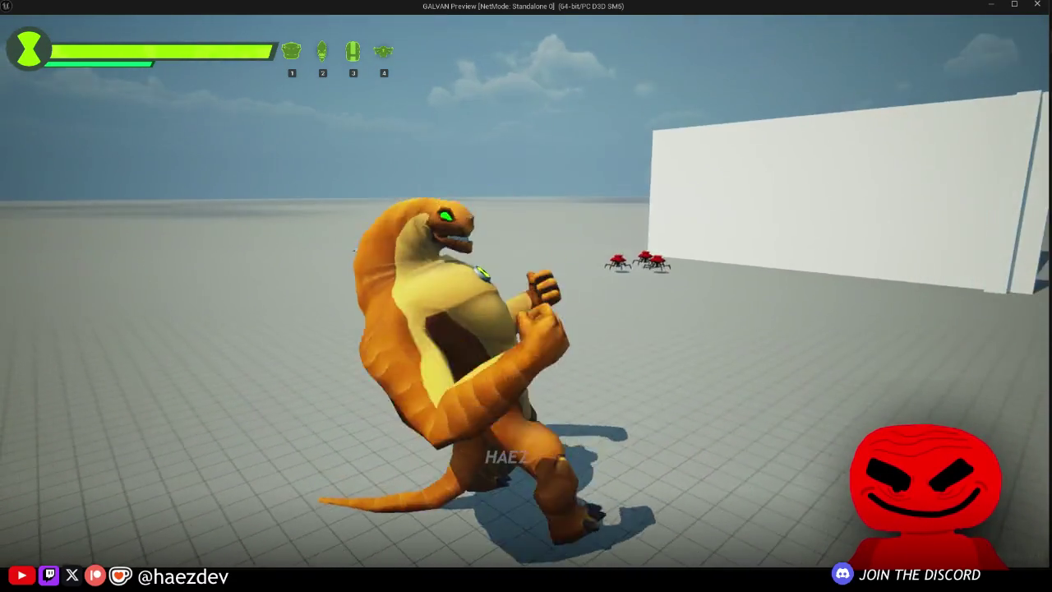
{"action": "key", "text": "s"}
{"action": "key", "text": "w"}
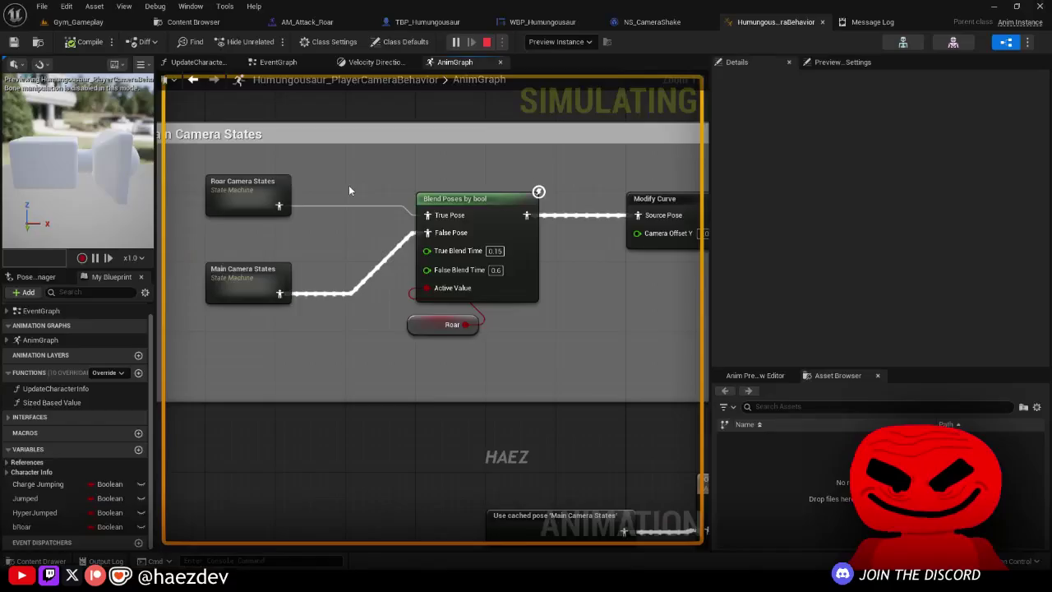
{"action": "key", "text": "Escape"}
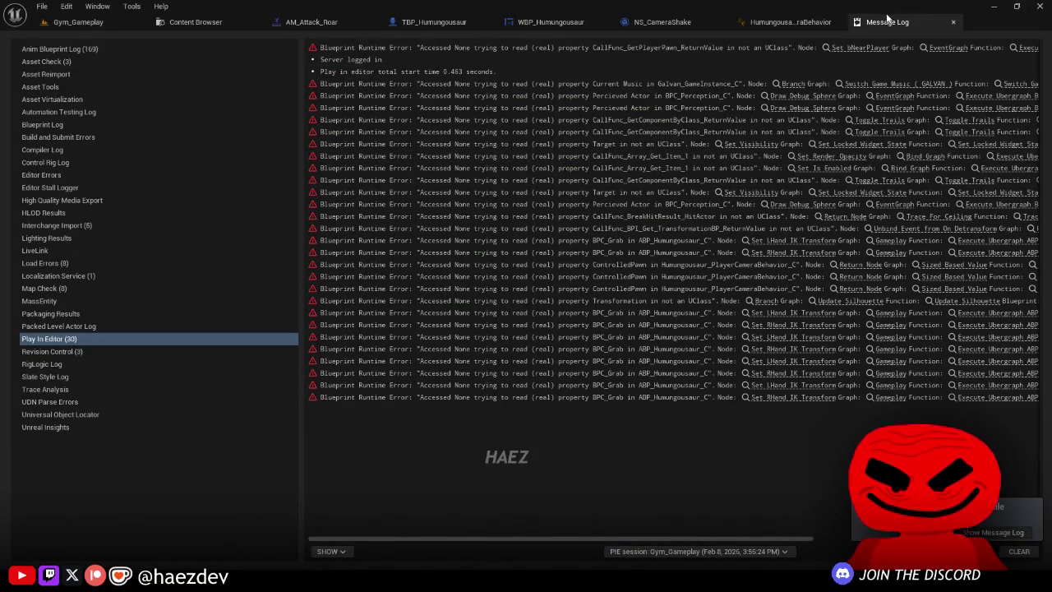
Step: Close the error log and select the Roar Camera States blend chain in the AnimGraph
{"action": "left_click", "coordinate": [953, 22]}
{"action": "scroll", "coordinate": [627, 322], "scroll_direction": "down", "scroll_amount": 5}
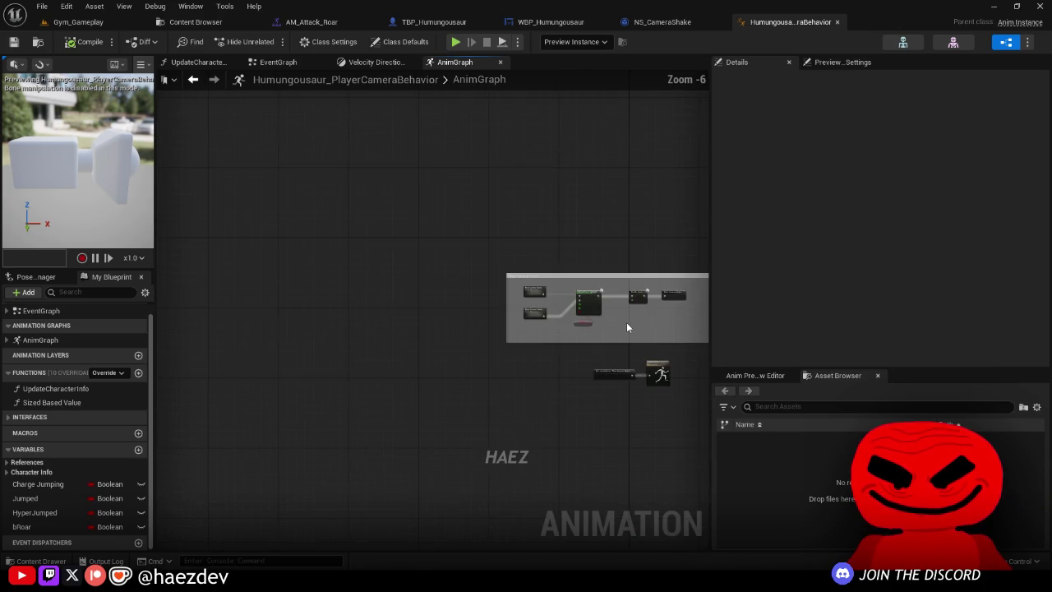
{"action": "scroll", "coordinate": [430, 281], "scroll_direction": "up", "scroll_amount": 5}
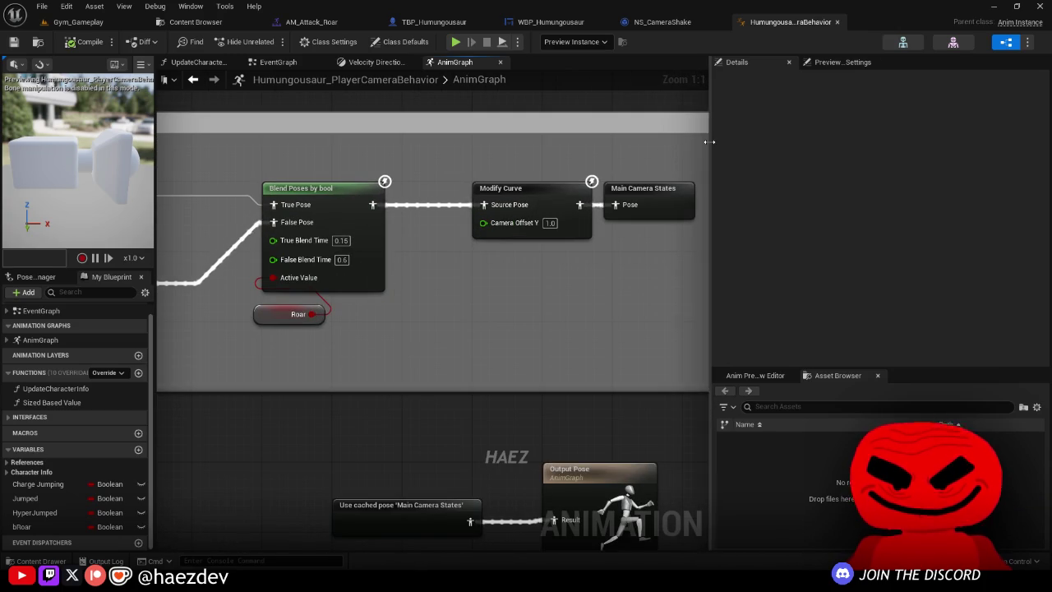
{"action": "left_click_drag", "start_coordinate": [712, 147], "coordinate": [801, 147]}
{"action": "left_click", "coordinate": [356, 200]}
{"action": "scroll", "coordinate": [356, 199], "scroll_direction": "down", "scroll_amount": 2}
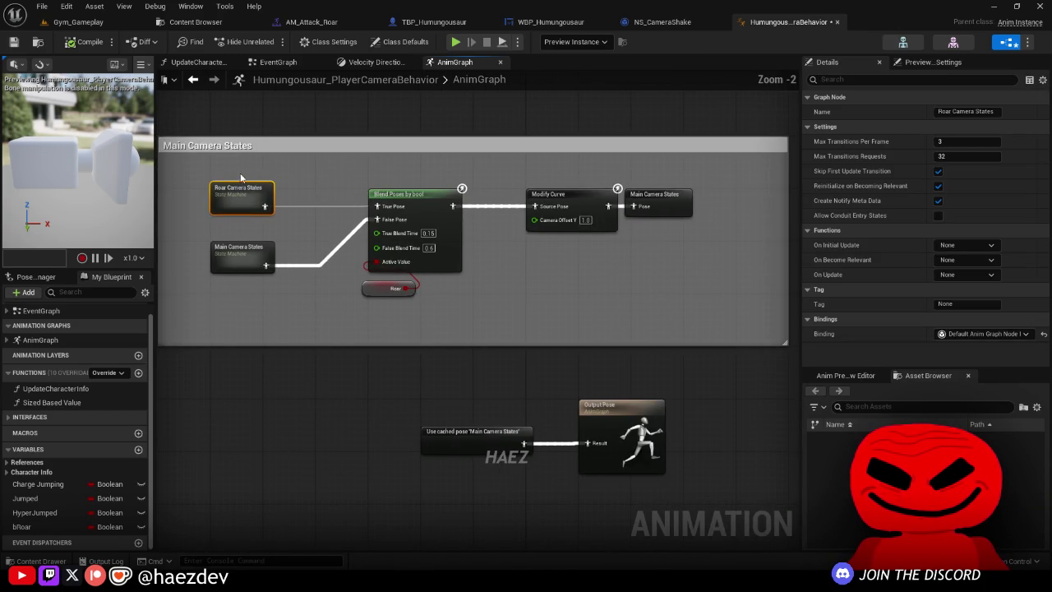
{"action": "left_click_drag", "start_coordinate": [231, 158], "coordinate": [649, 226]}
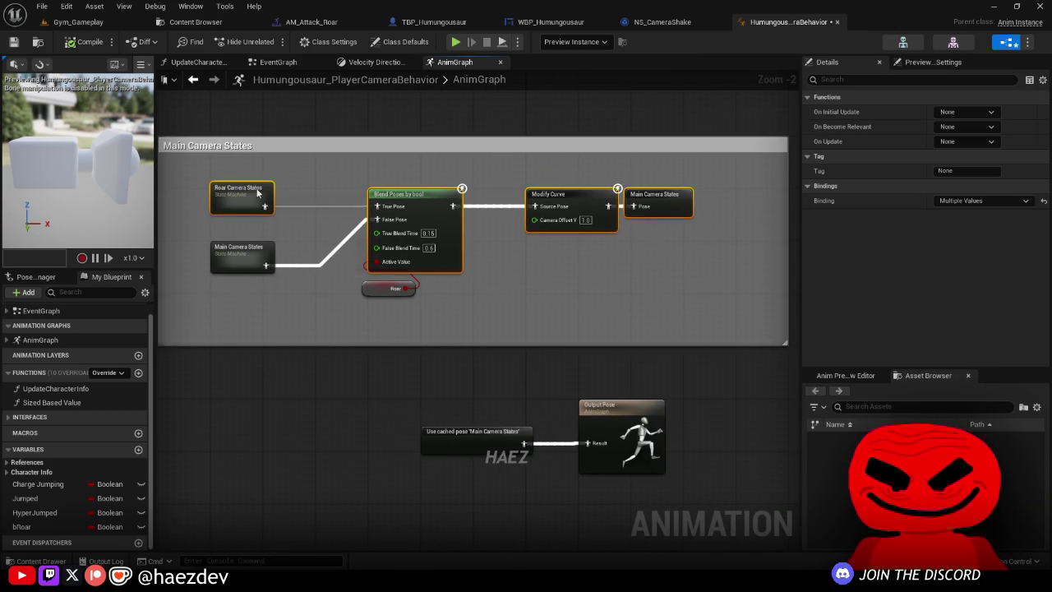
Step: Save all modified assets, including Humungousaur_PlayerCameraBehavior, from the Content Browser
{"action": "left_click", "coordinate": [187, 21]}
{"action": "left_click", "coordinate": [400, 42]}
{"action": "left_click", "coordinate": [619, 414]}
{"action": "left_click", "coordinate": [838, 168]}
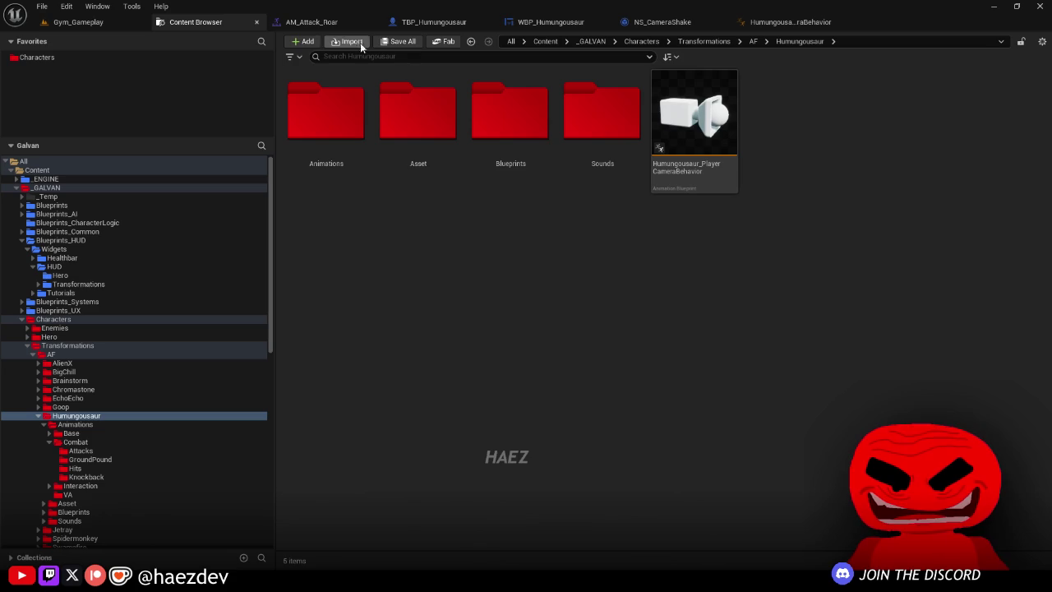
Step: Check the Start Roar and NS_CameraShake notifies in AM_Attack_Roar, then go to TBP_Humungousaur
{"action": "left_click", "coordinate": [315, 25]}
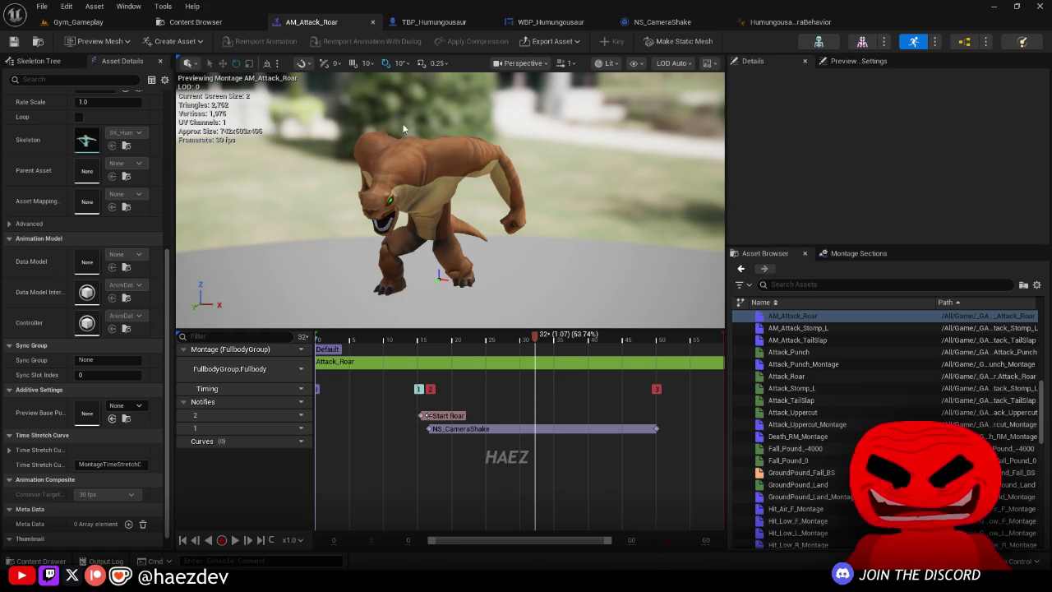
{"action": "left_click", "coordinate": [437, 23]}
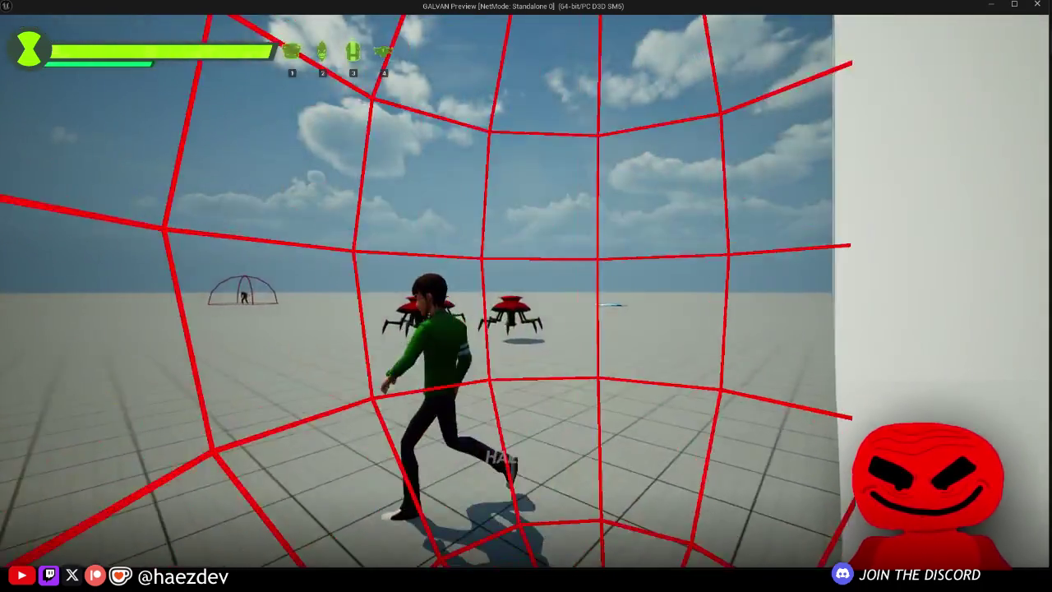
Step: Transform into Humungousaur and run, leap and turn around the test area near the Test cube
{"action": "key", "text": "q"}
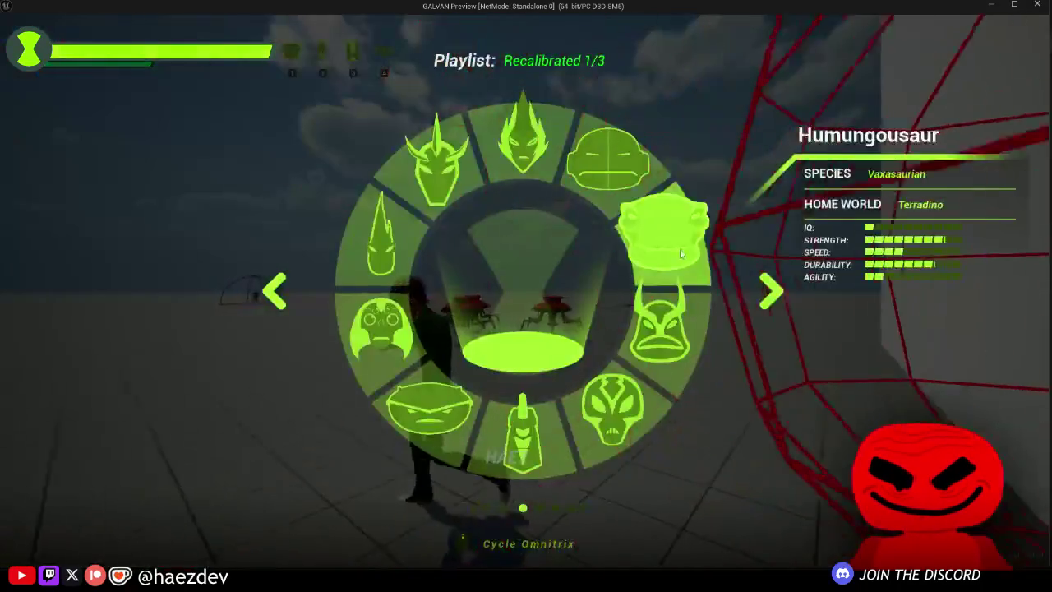
{"action": "key", "text": "w"}
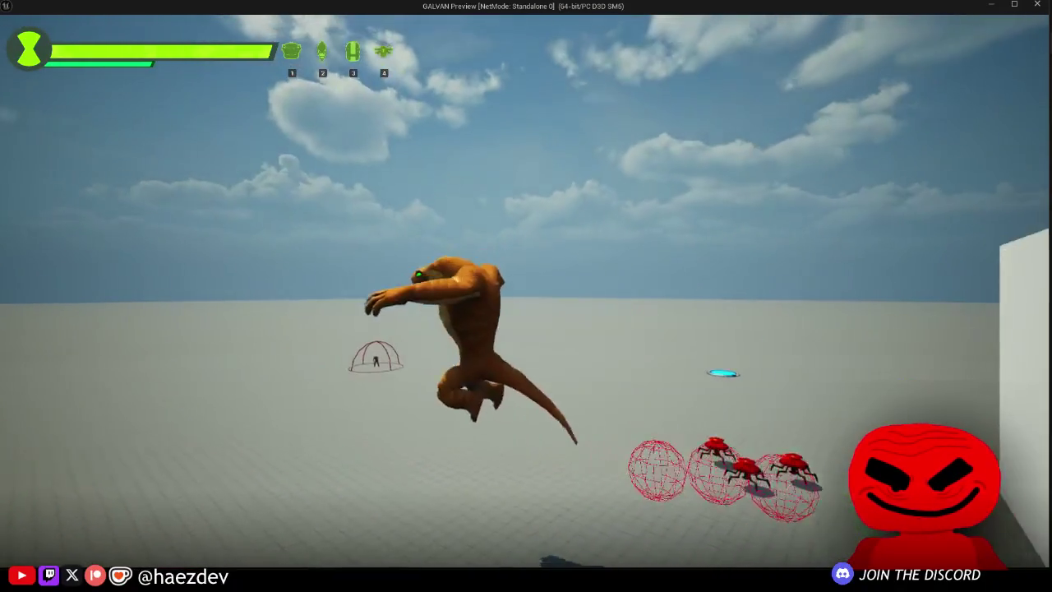
{"action": "key", "text": "space"}
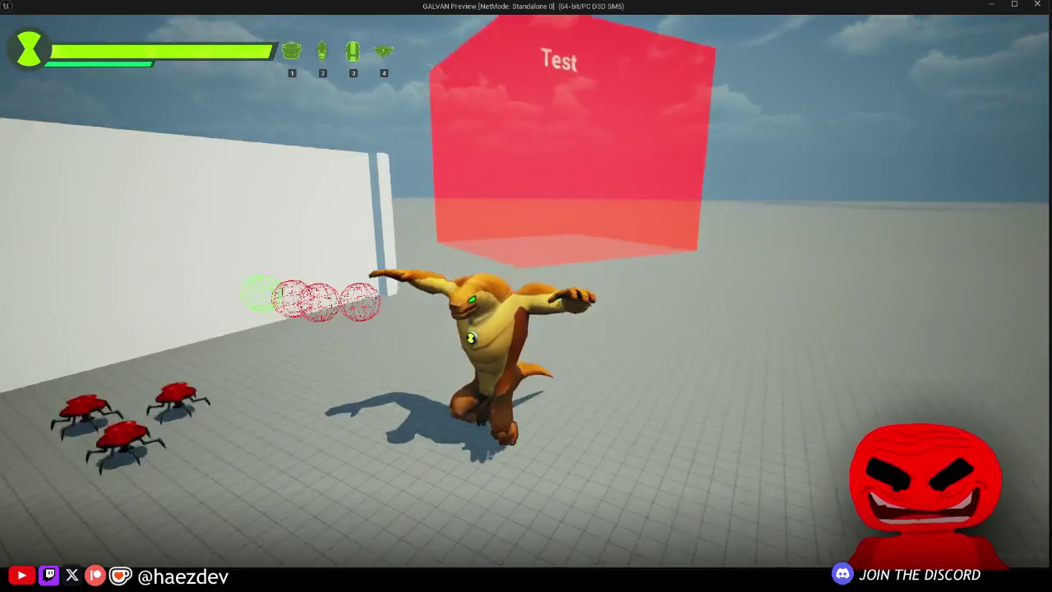
{"action": "key", "text": "space"}
{"action": "key", "text": "s"}
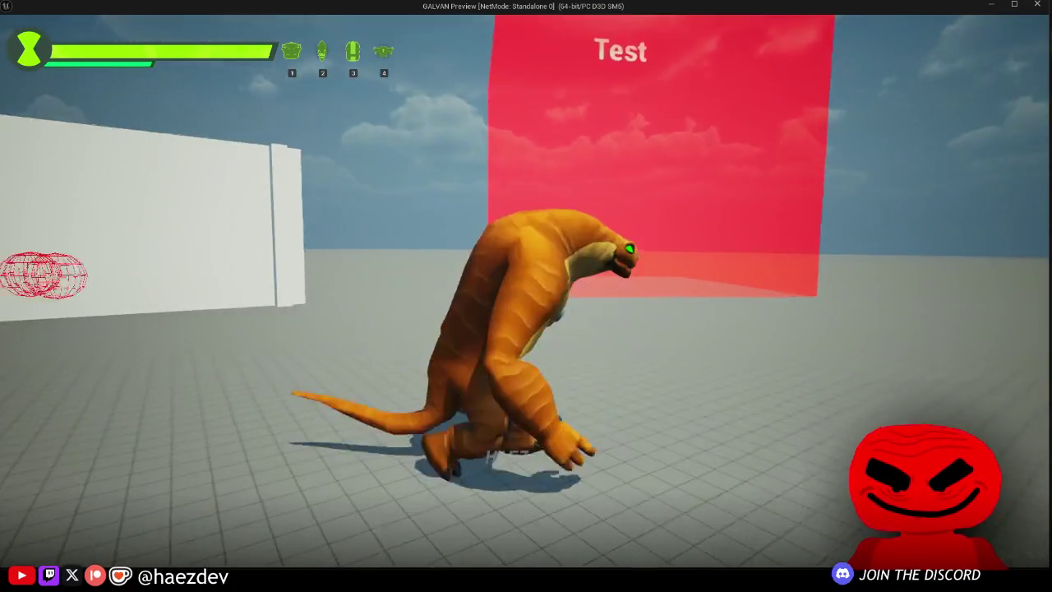
{"action": "key", "text": "s"}
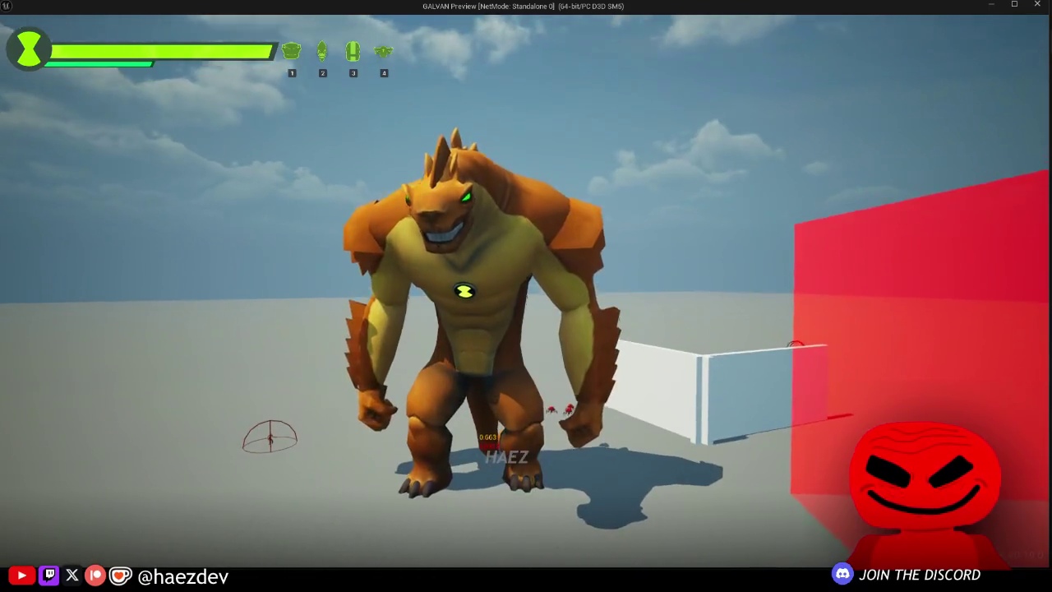
{"action": "key", "text": "s"}
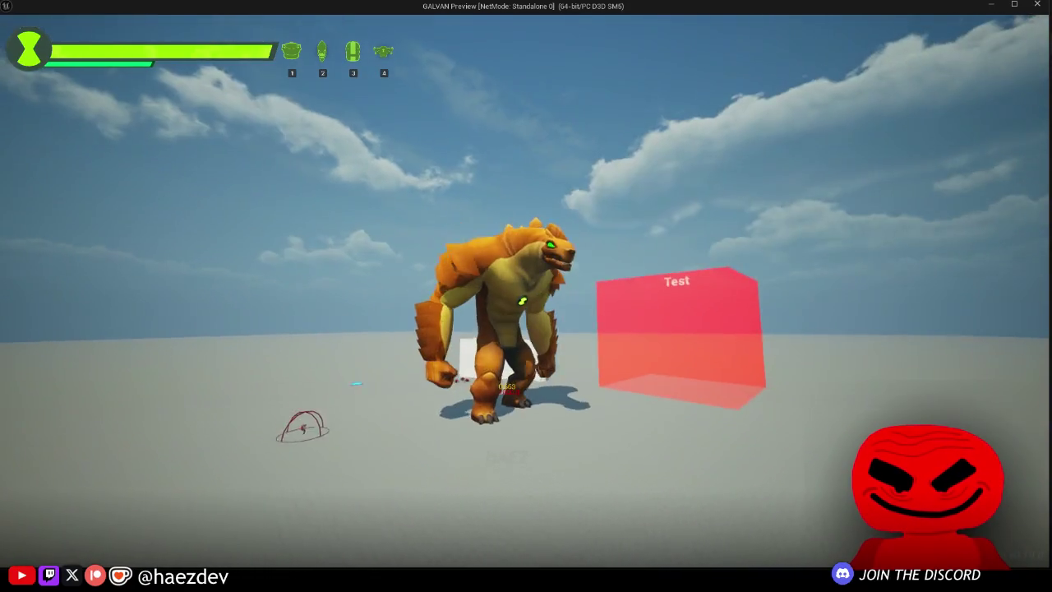
{"action": "key", "text": "w"}
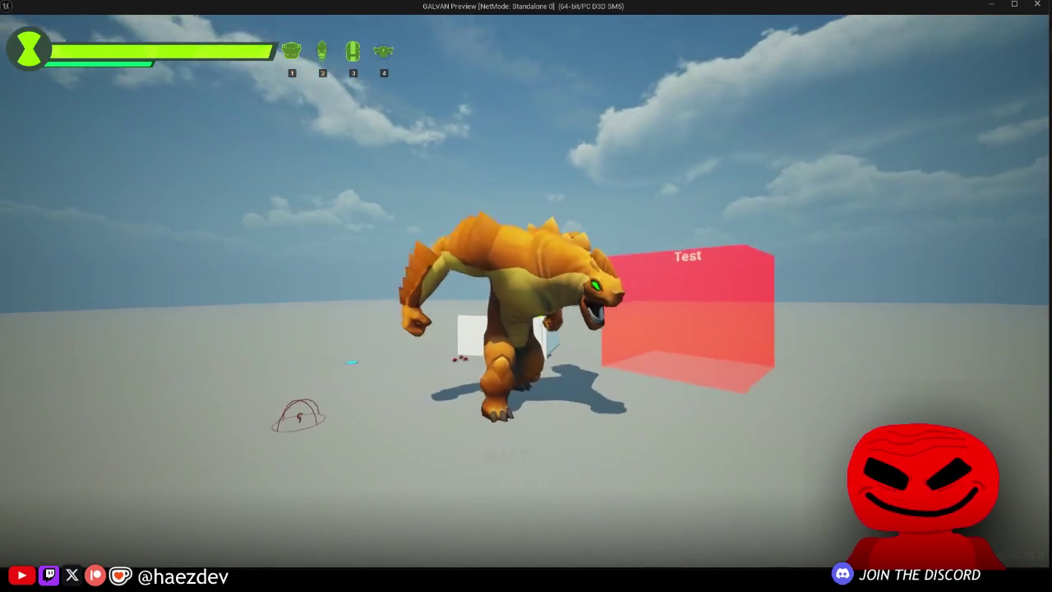
Step: Trigger the roar twice while walking around to check the camera shake
{"action": "key", "text": "w"}
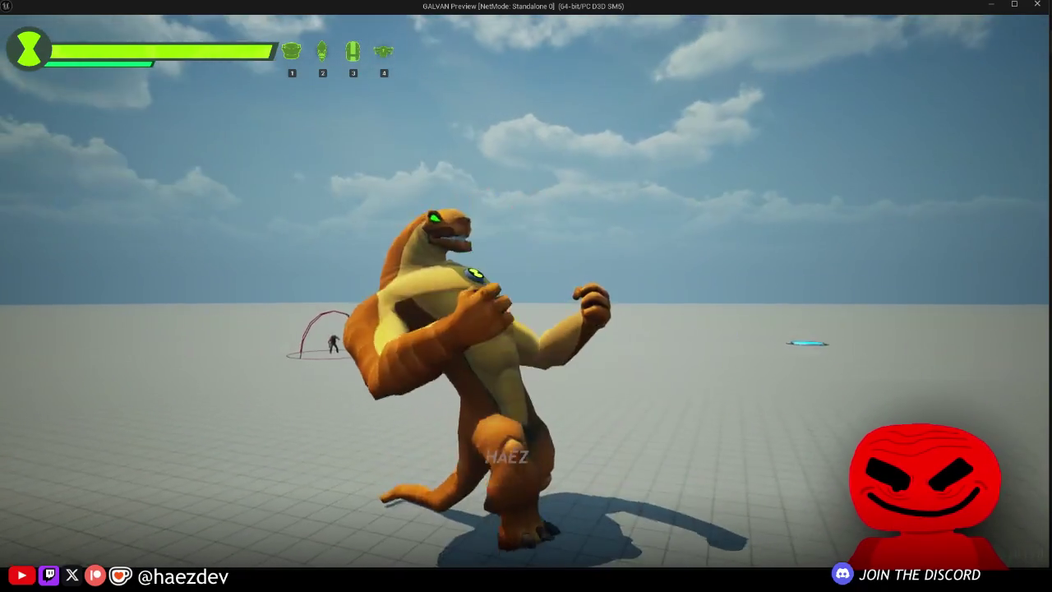
{"action": "key", "text": "w"}
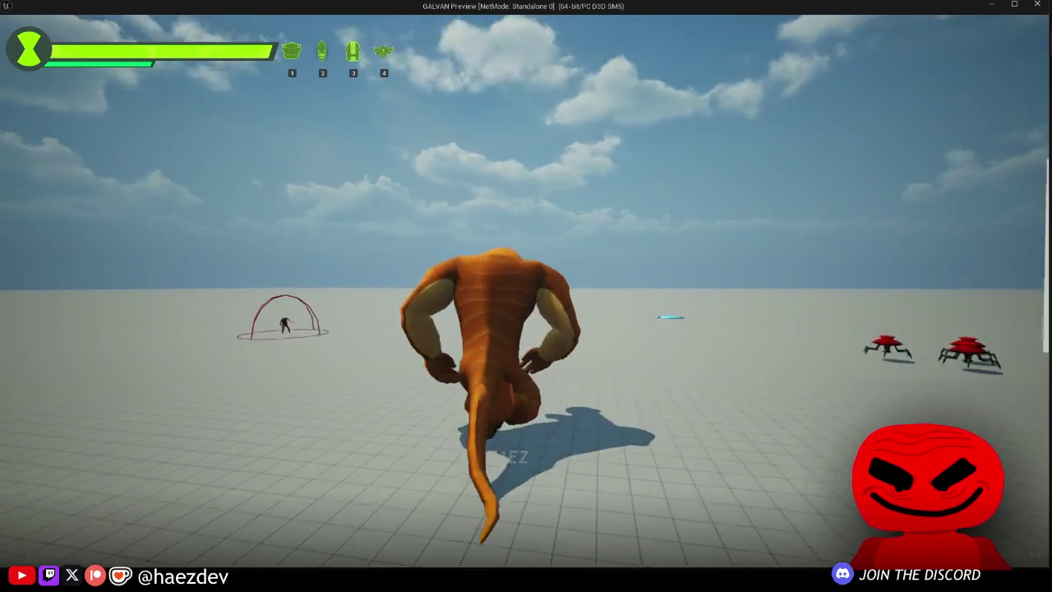
{"action": "key", "text": "s"}
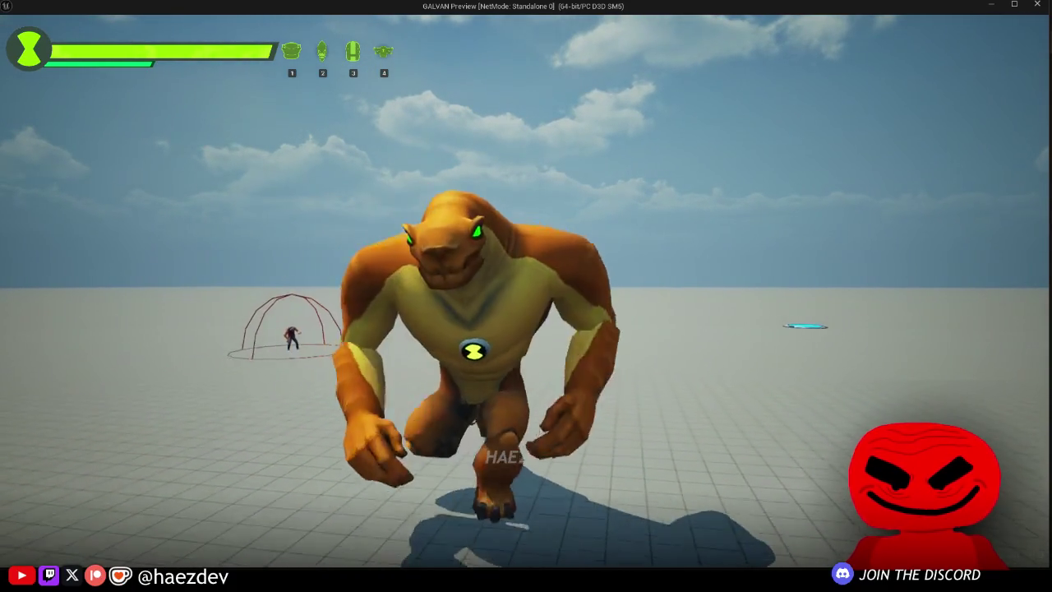
{"action": "key", "text": "a"}
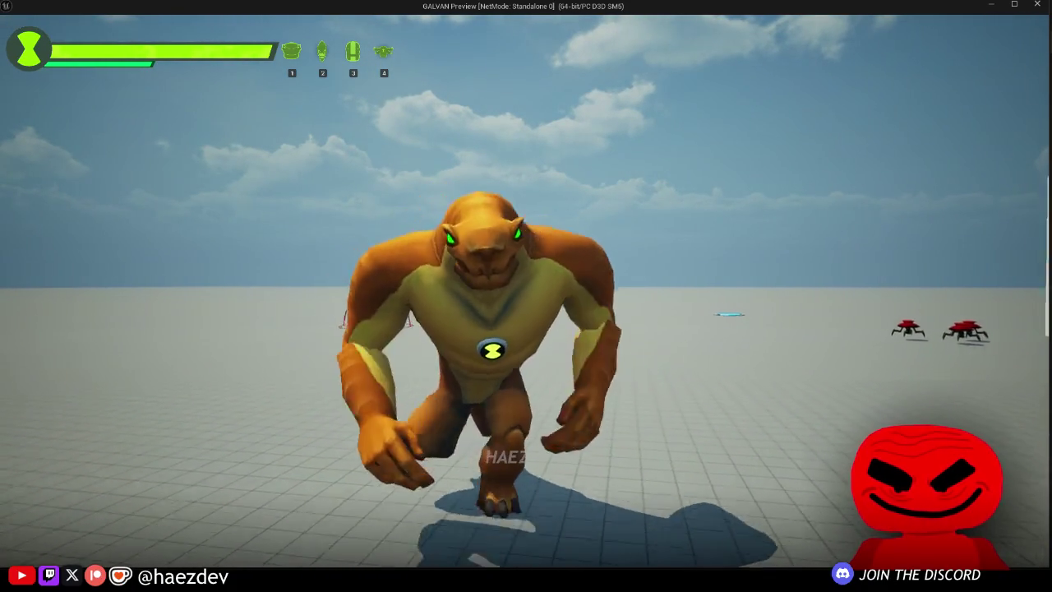
{"action": "key", "text": "d"}
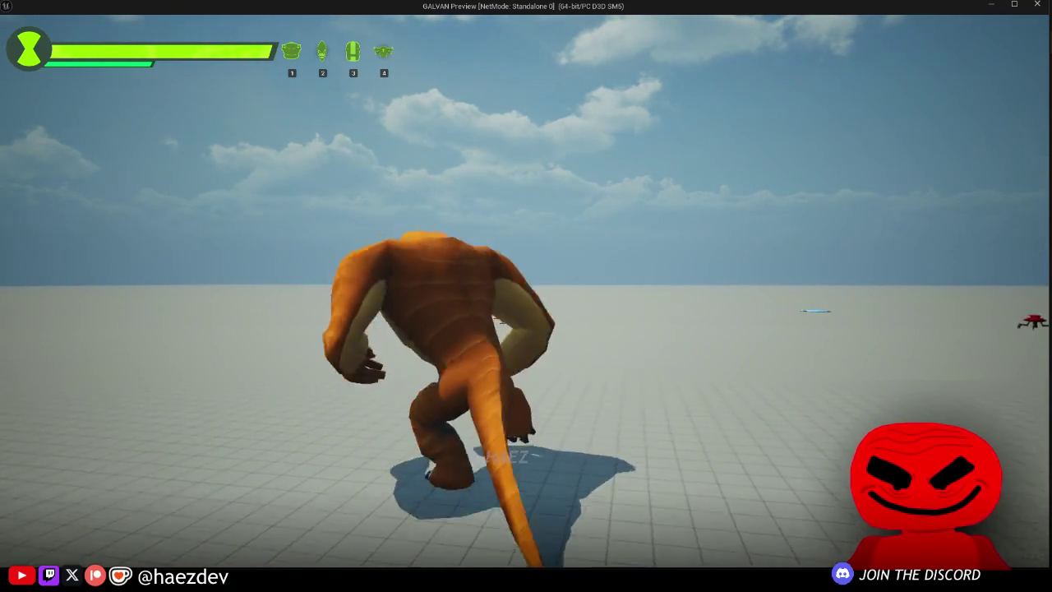
{"action": "key", "text": "s"}
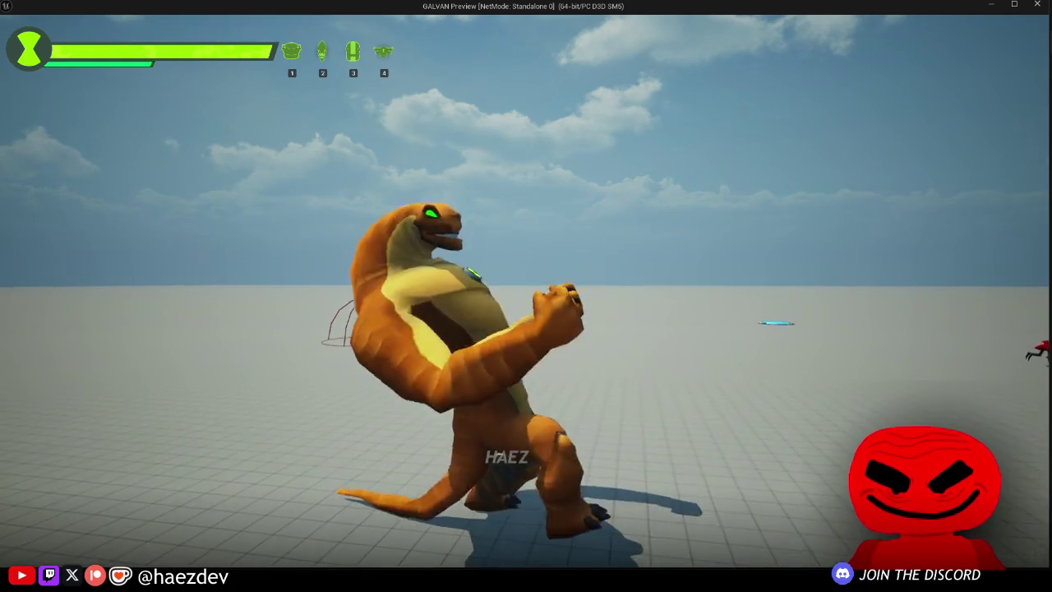
{"action": "key", "text": "s"}
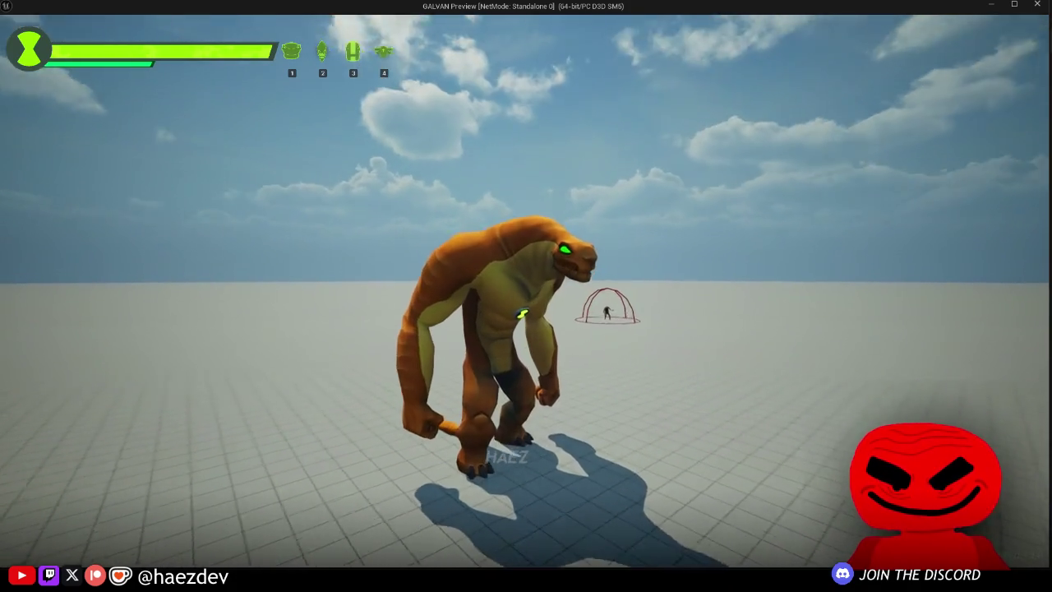
{"action": "key", "text": "s"}
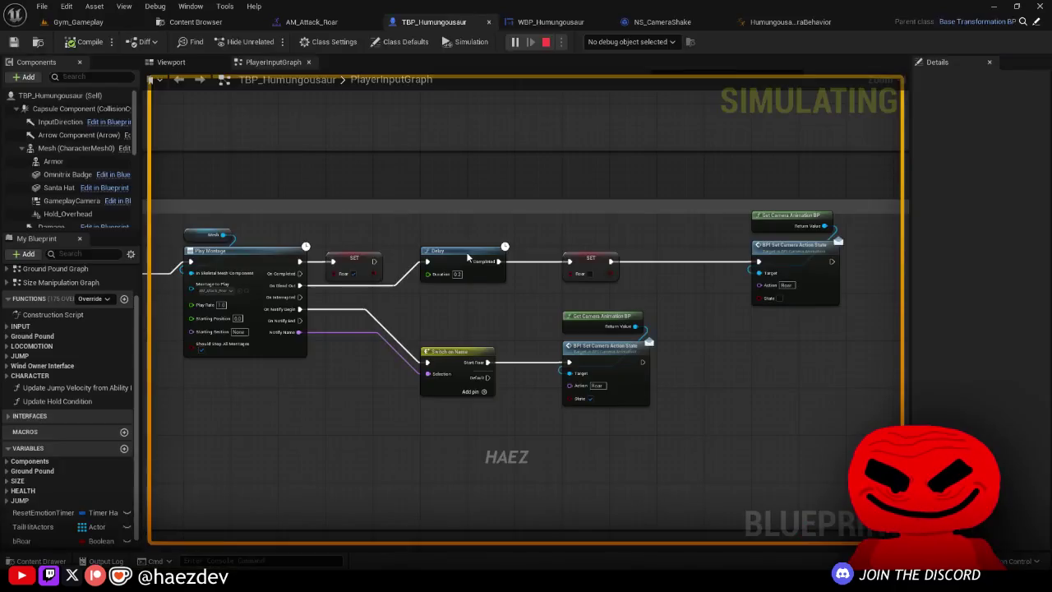
Step: Stop the play session and return to the Humungousaur folder in the Content Browser
{"action": "key", "text": "Escape"}
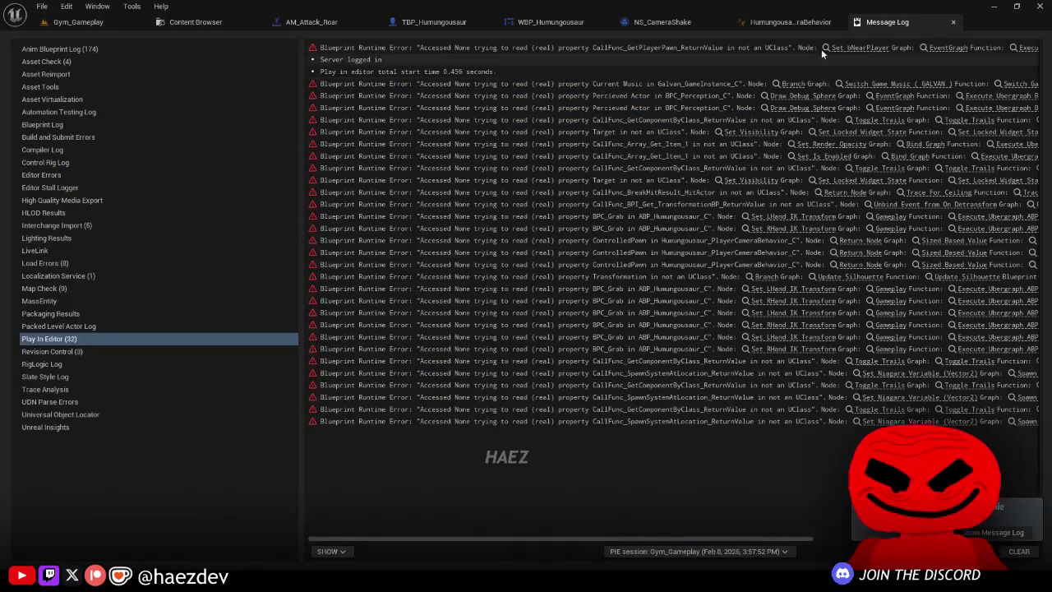
{"action": "left_click", "coordinate": [879, 26]}
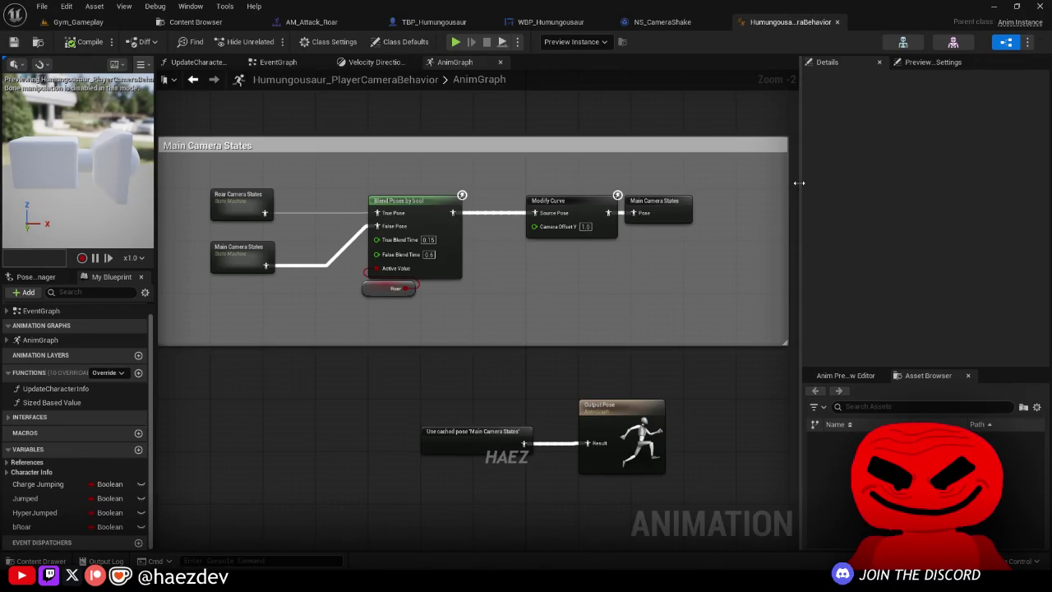
{"action": "left_click_drag", "start_coordinate": [799, 183], "coordinate": [876, 183]}
{"action": "left_click", "coordinate": [222, 22]}
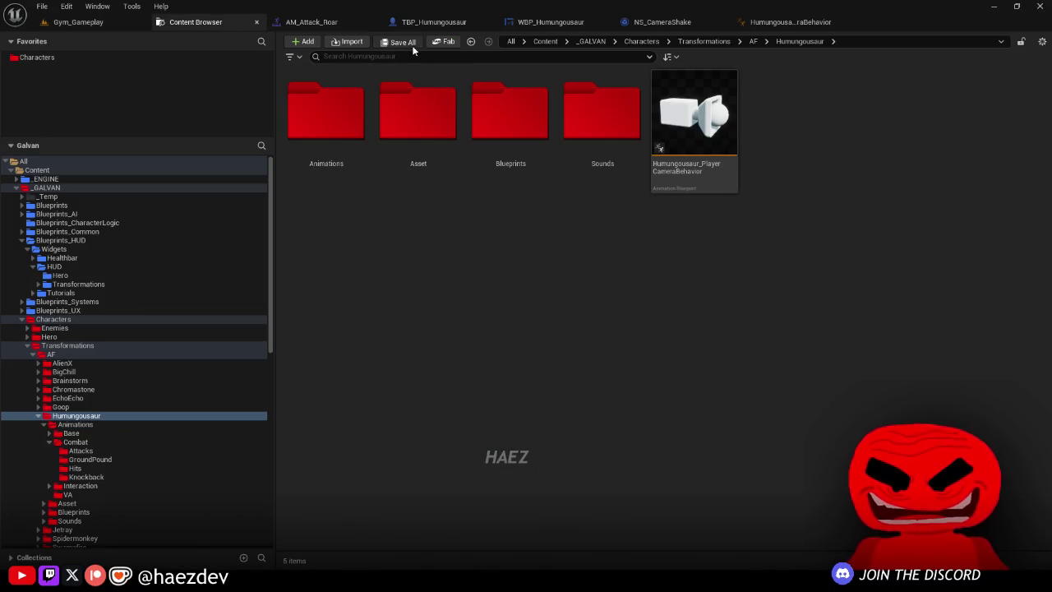
Step: Navigate into the Haez Engine Content plugin's VFX folder
{"action": "left_click", "coordinate": [33, 319]}
{"action": "left_click", "coordinate": [33, 329]}
{"action": "scroll", "coordinate": [73, 370], "scroll_direction": "down", "scroll_amount": 5}
{"action": "left_click", "coordinate": [62, 437]}
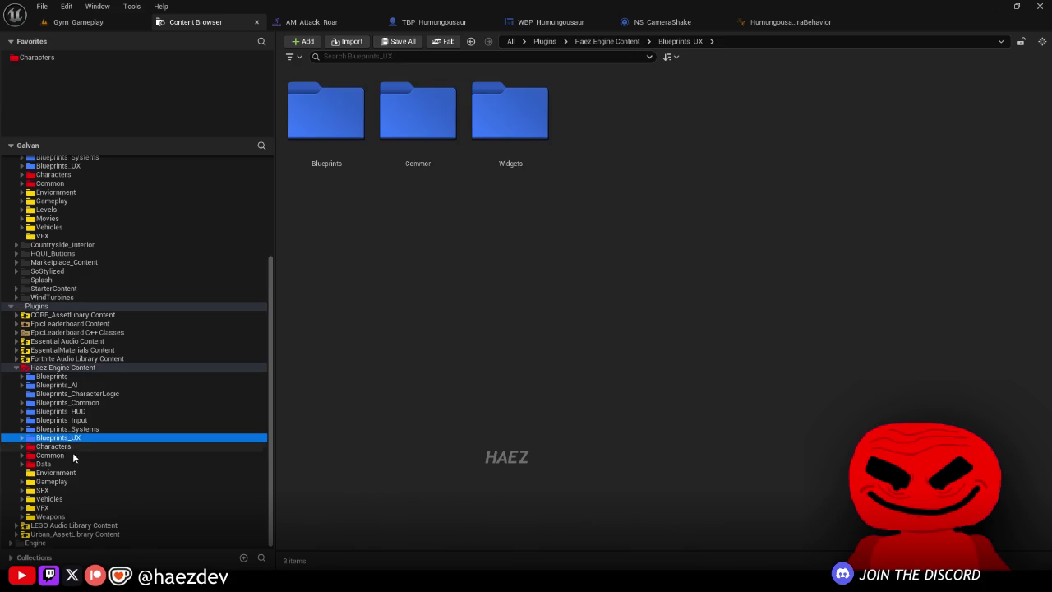
{"action": "double_click", "coordinate": [41, 507]}
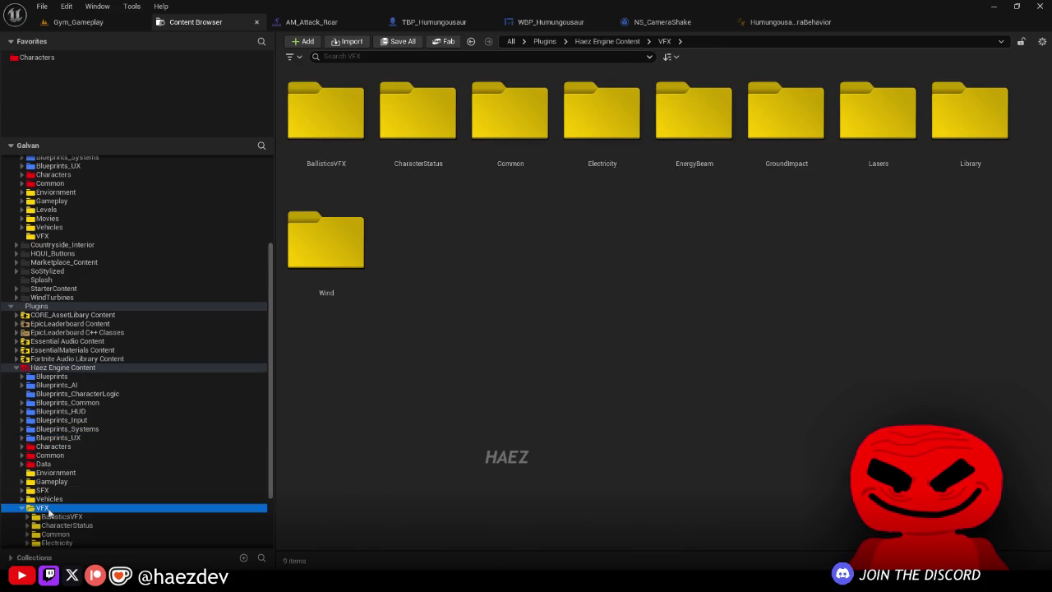
{"action": "scroll", "coordinate": [70, 420], "scroll_direction": "down", "scroll_amount": 3}
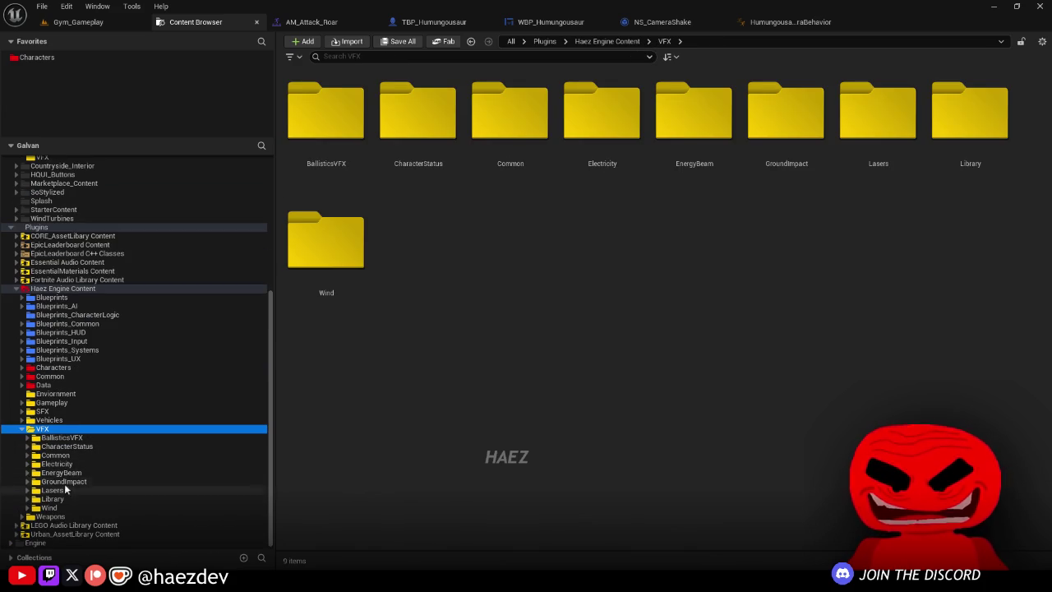
Step: Open Library > Wind > VFX_Niagara and drag NS_Wind_Propulsion toward the gym level
{"action": "double_click", "coordinate": [63, 500]}
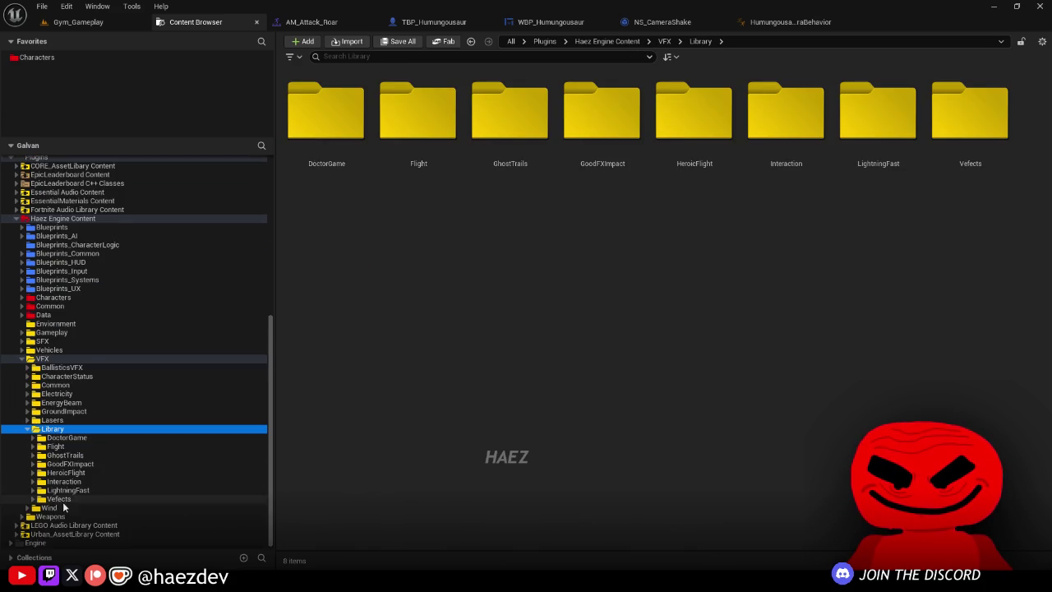
{"action": "double_click", "coordinate": [66, 437]}
{"action": "scroll", "coordinate": [76, 440], "scroll_direction": "down", "scroll_amount": 3}
{"action": "left_click", "coordinate": [76, 438]}
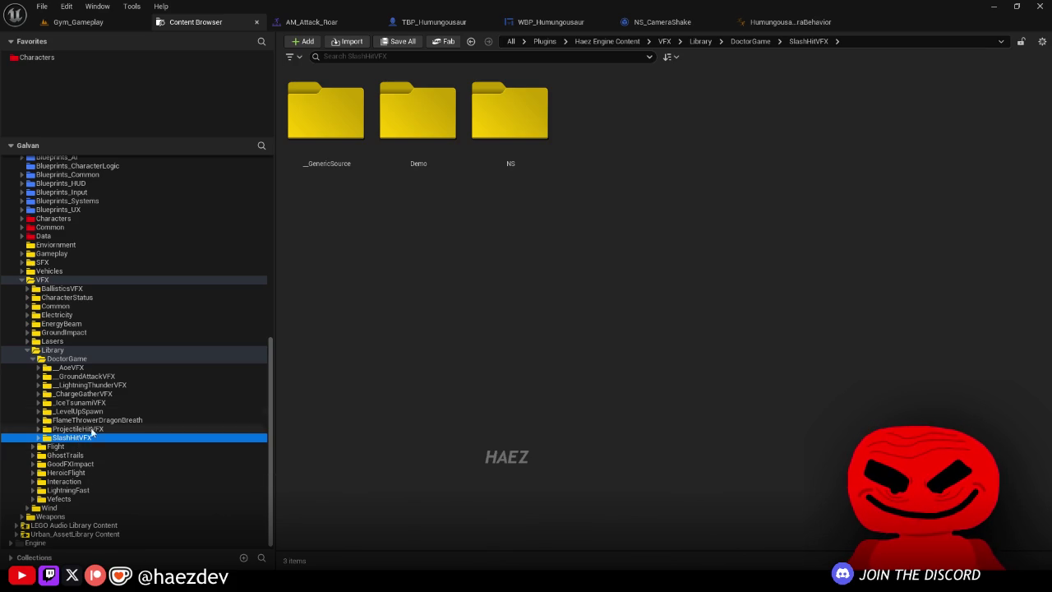
{"action": "left_click", "coordinate": [70, 509]}
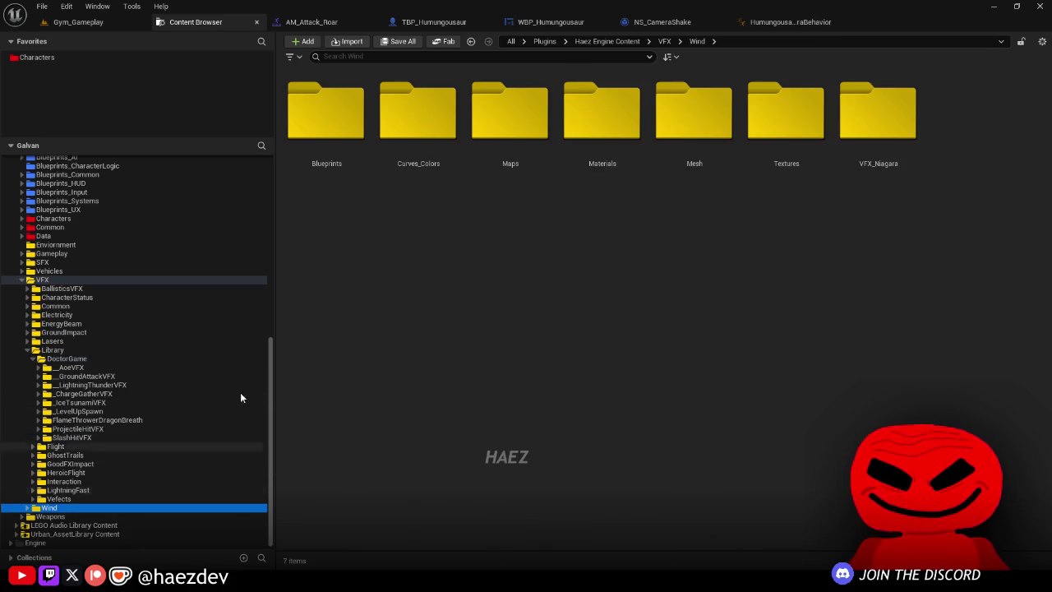
{"action": "left_click", "coordinate": [883, 152]}
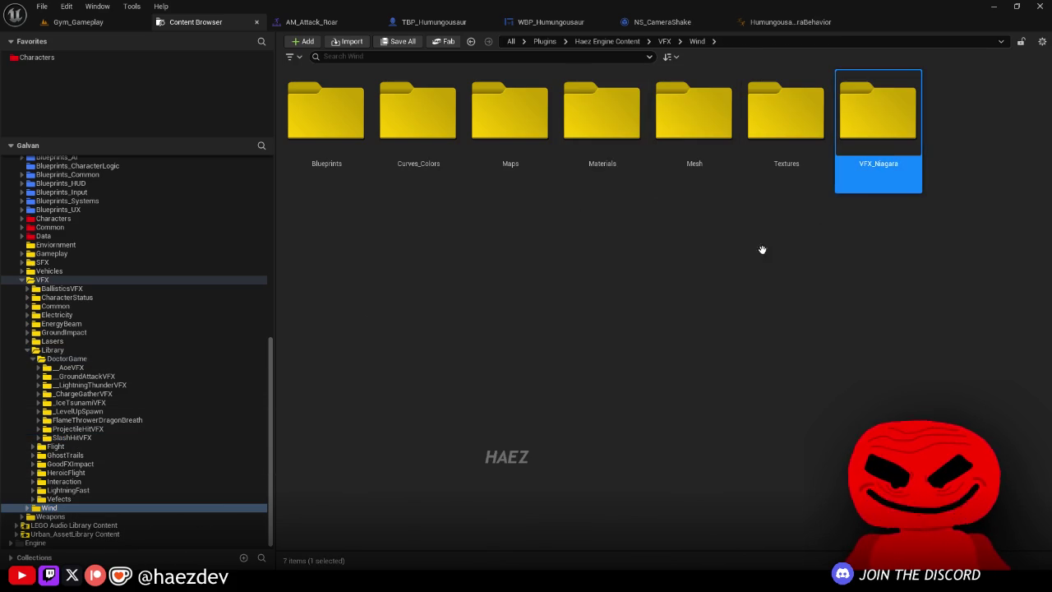
{"action": "key", "text": "Return"}
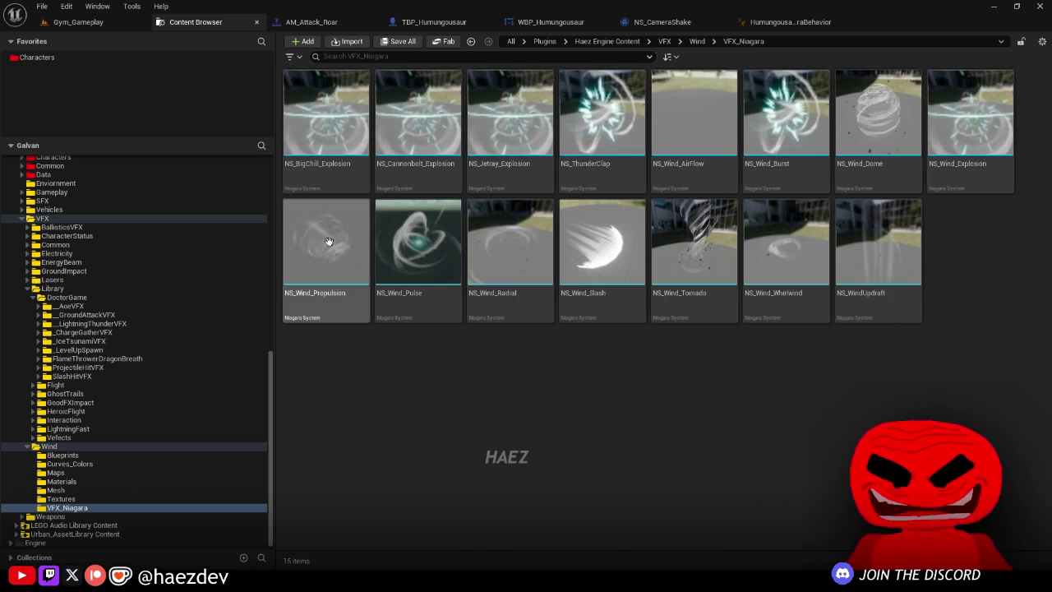
{"action": "mouse_move", "coordinate": [349, 260]}
{"action": "left_mouse_down"}
{"action": "mouse_move", "coordinate": [99, 20]}
{"action": "mouse_move", "coordinate": [291, 199]}
{"action": "left_mouse_up"}
Step: Place and raise NS_Wind_Propulsion in the level to inspect it, then add it to TBP_Humungousaur's components
{"action": "left_click_drag", "start_coordinate": [457, 456], "coordinate": [458, 456]}
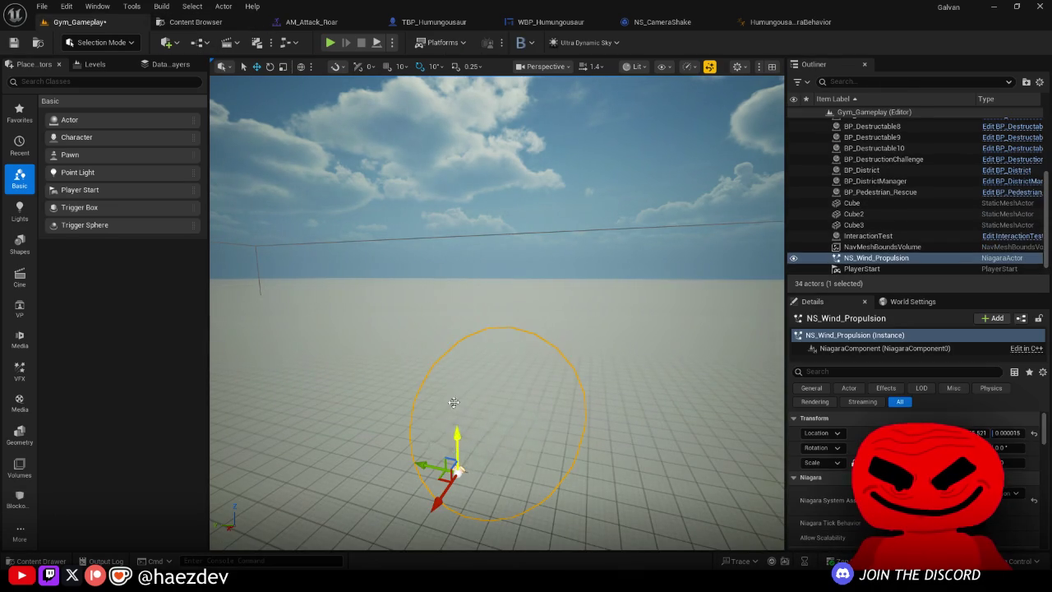
{"action": "left_click_drag", "start_coordinate": [463, 278], "coordinate": [517, 212]}
{"action": "scroll", "coordinate": [496, 334], "scroll_direction": "down", "scroll_amount": 2}
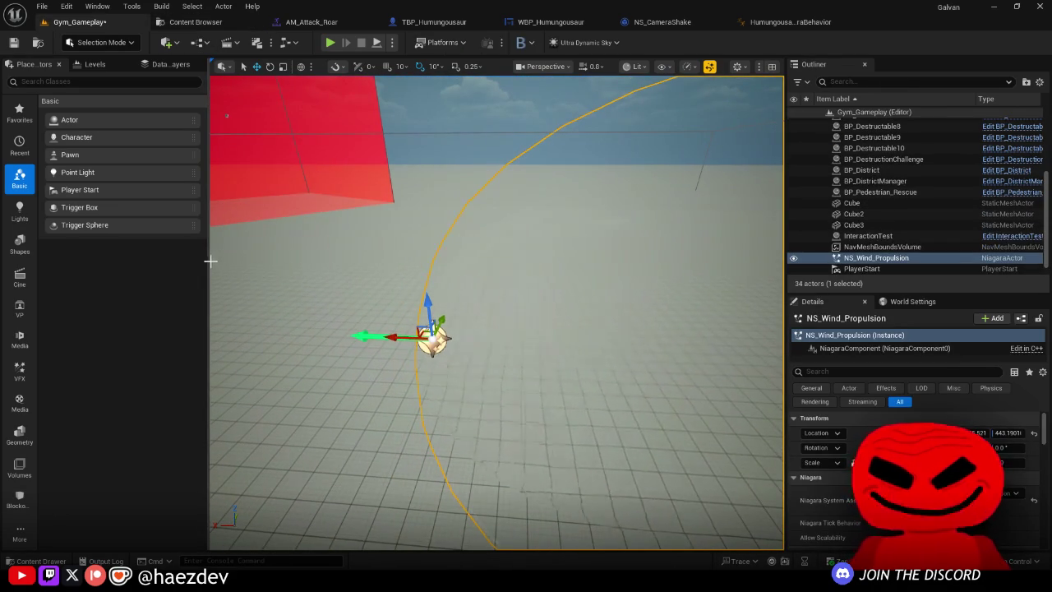
{"action": "left_click_drag", "start_coordinate": [210, 261], "coordinate": [115, 261]}
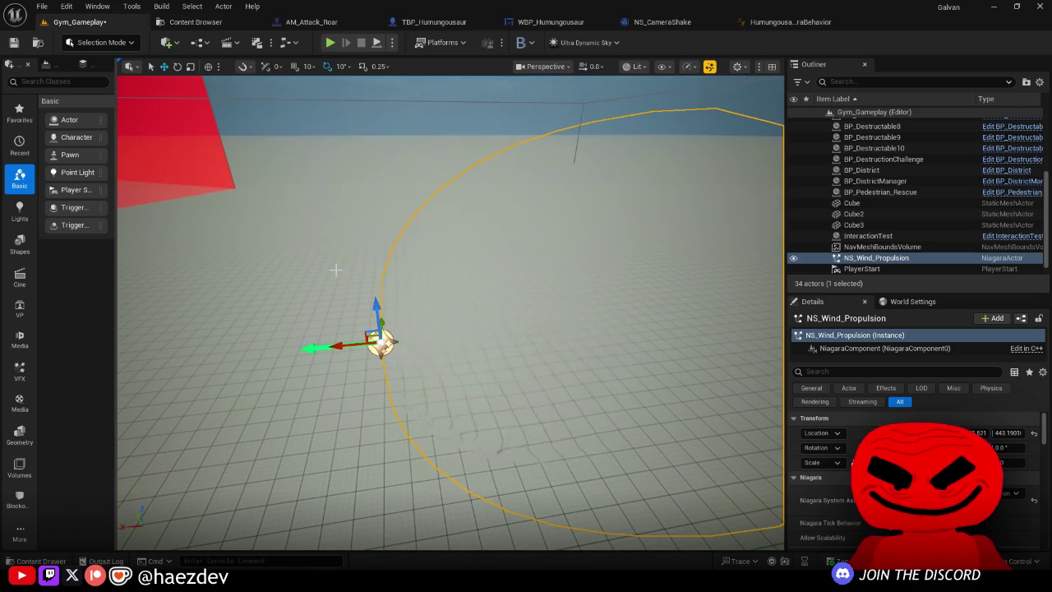
{"action": "mouse_move", "coordinate": [336, 270]}
{"action": "left_mouse_down"}
{"action": "mouse_move", "coordinate": [559, 235]}
{"action": "mouse_move", "coordinate": [427, 245]}
{"action": "left_mouse_up"}
{"action": "key", "text": "f"}
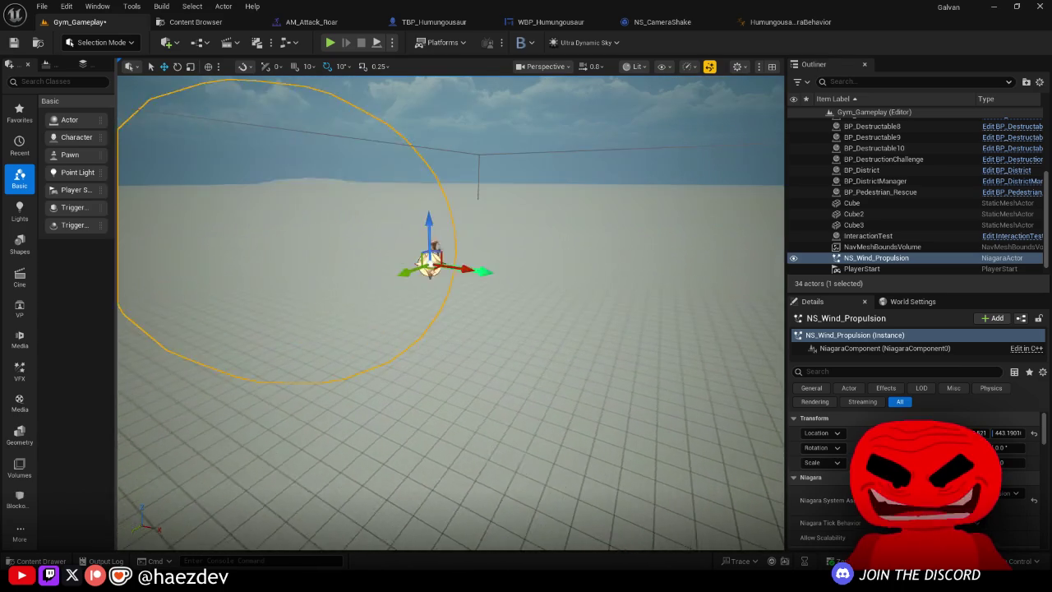
{"action": "key", "text": "ctrl+b"}
{"action": "mouse_move", "coordinate": [329, 246]}
{"action": "left_mouse_down"}
{"action": "mouse_move", "coordinate": [444, 14]}
{"action": "mouse_move", "coordinate": [182, 63]}
{"action": "mouse_move", "coordinate": [160, 90]}
{"action": "mouse_move", "coordinate": [91, 97]}
{"action": "left_mouse_up"}
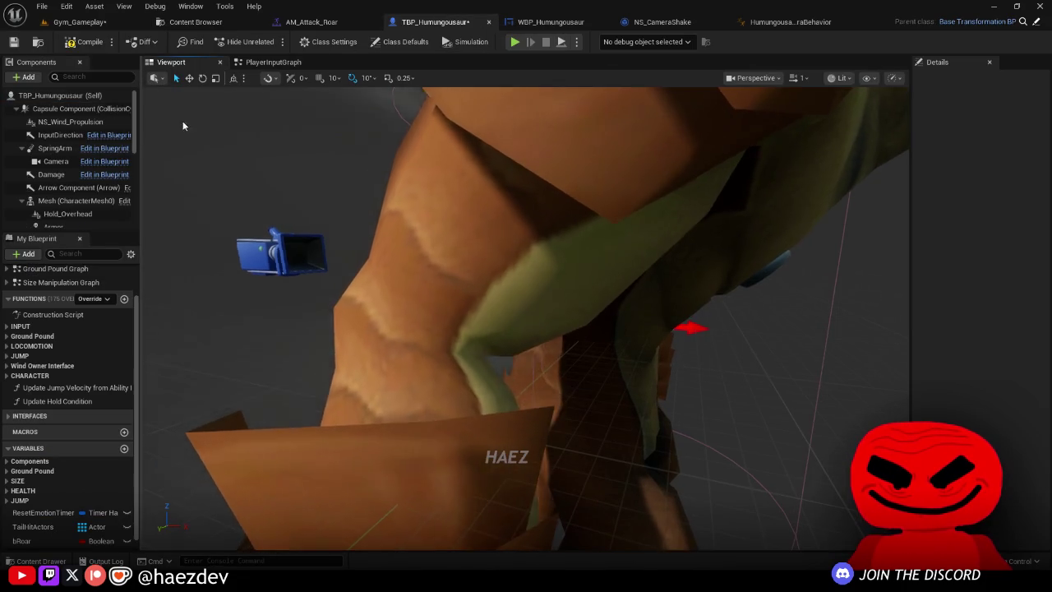
Step: Parent NS_Wind_Propulsion under the Humungousaur Mesh component in the Components hierarchy
{"action": "left_click", "coordinate": [59, 130]}
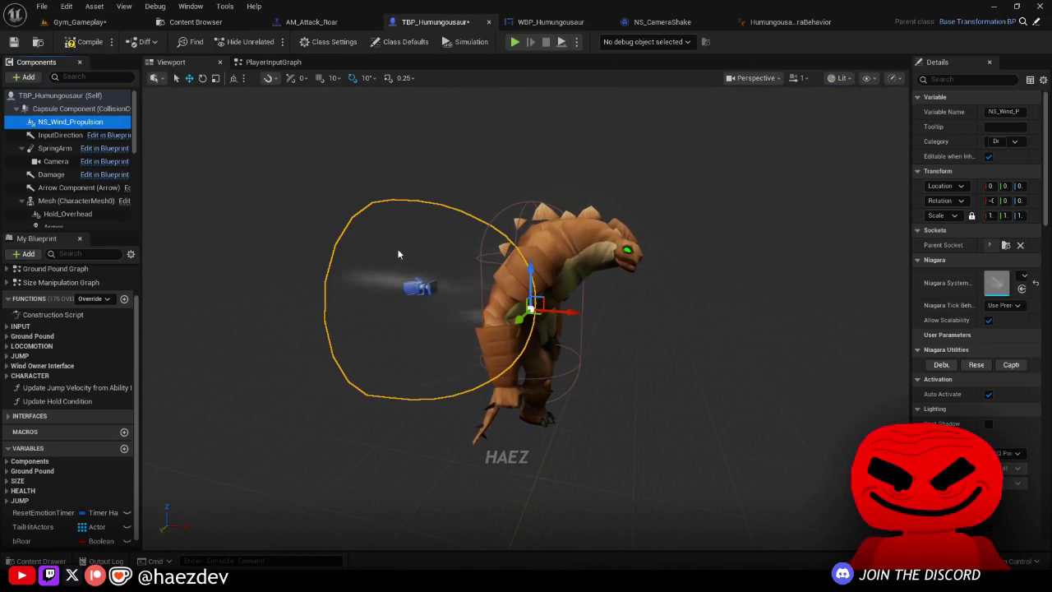
{"action": "left_click_drag", "start_coordinate": [463, 340], "coordinate": [364, 233]}
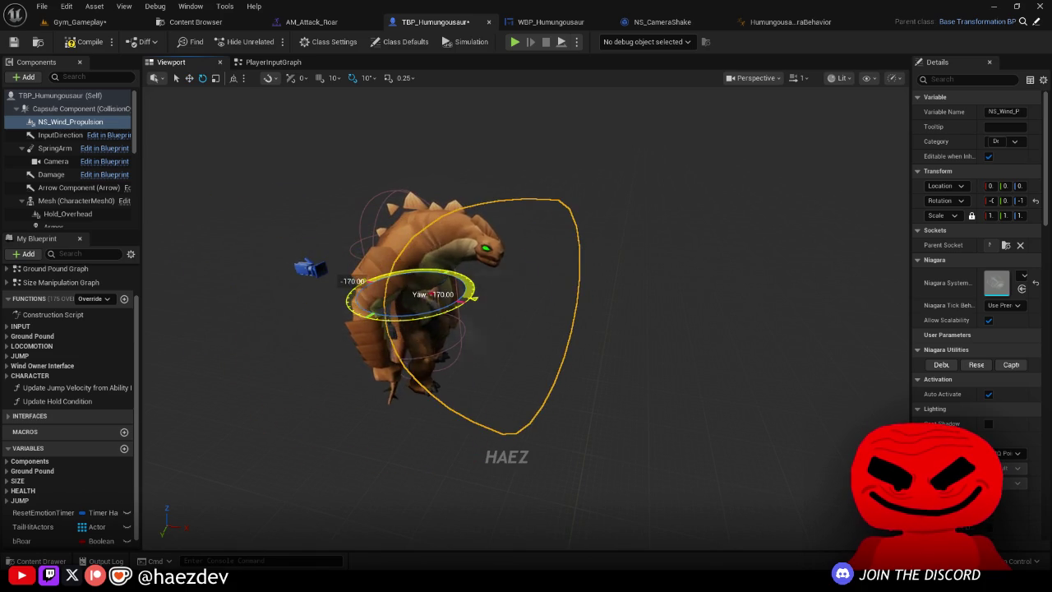
{"action": "left_click_drag", "start_coordinate": [420, 320], "coordinate": [381, 240]}
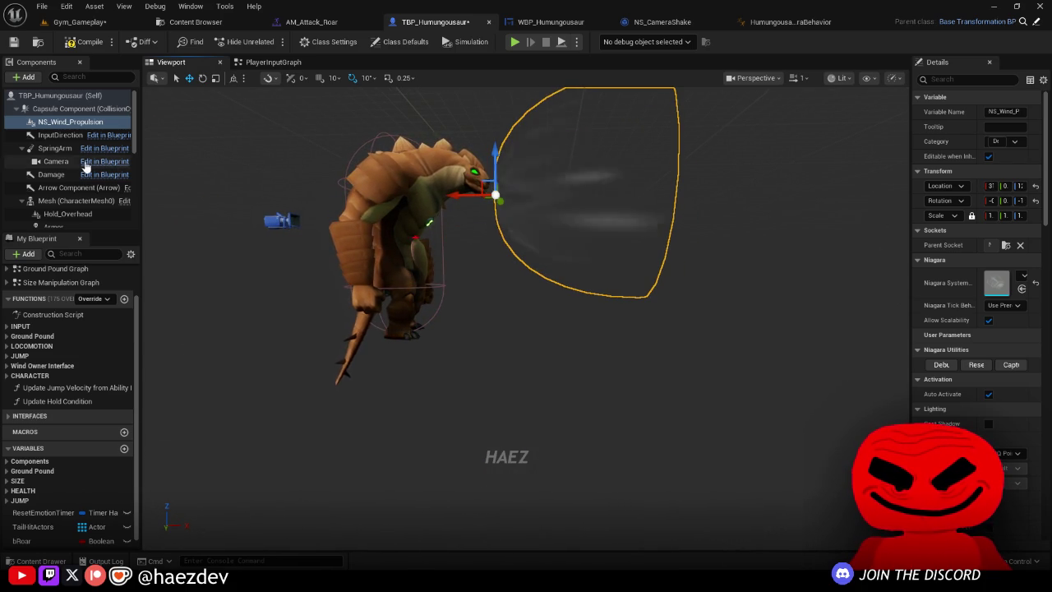
{"action": "left_click_drag", "start_coordinate": [70, 121], "coordinate": [61, 176]}
{"action": "left_click_drag", "start_coordinate": [51, 205], "coordinate": [51, 205]}
Step: Set NS_Wind_Propulsion's Parent Socket to 'head'
{"action": "left_click", "coordinate": [58, 187]}
{"action": "left_click_drag", "start_coordinate": [910, 203], "coordinate": [613, 202]}
{"action": "left_click", "coordinate": [75, 200]}
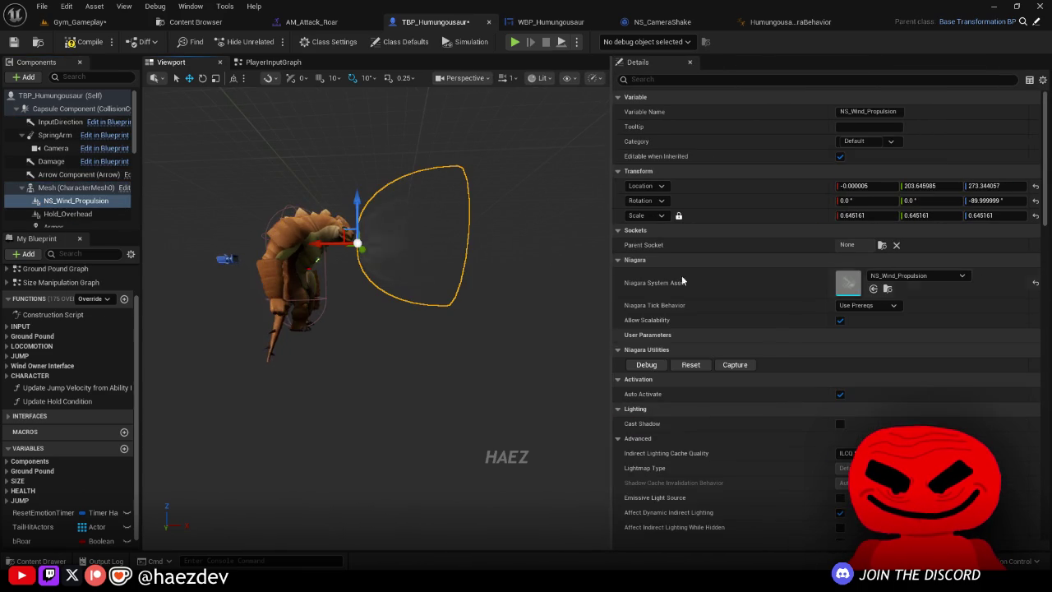
{"action": "left_click", "coordinate": [881, 245]}
{"action": "type", "text": "head"}
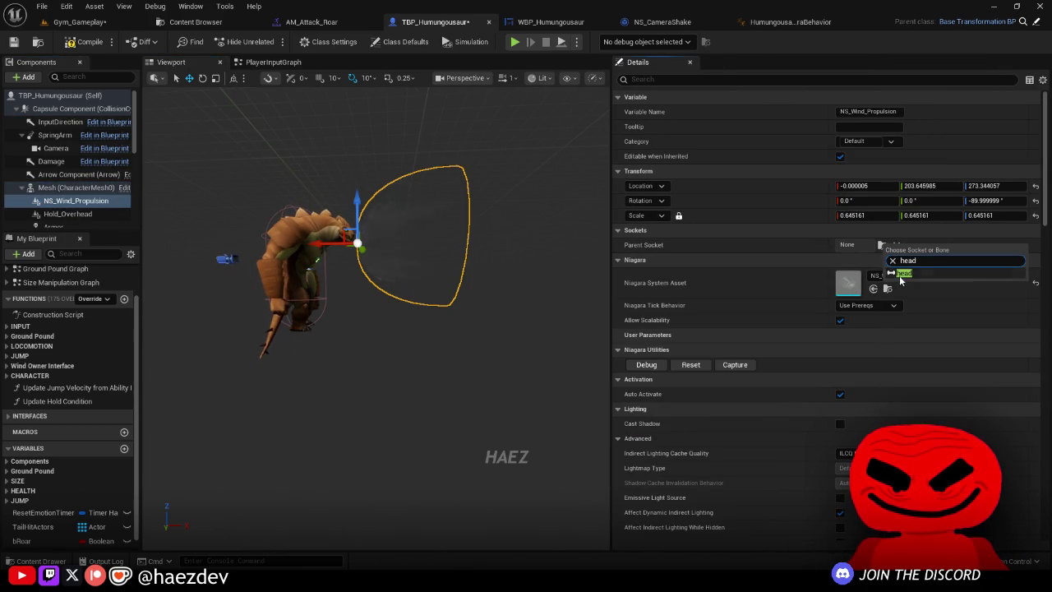
{"action": "key", "text": "Return"}
Step: Move the wind effect to the character's head and set its Location Z to 0.0
{"action": "left_click_drag", "start_coordinate": [406, 220], "coordinate": [357, 226]}
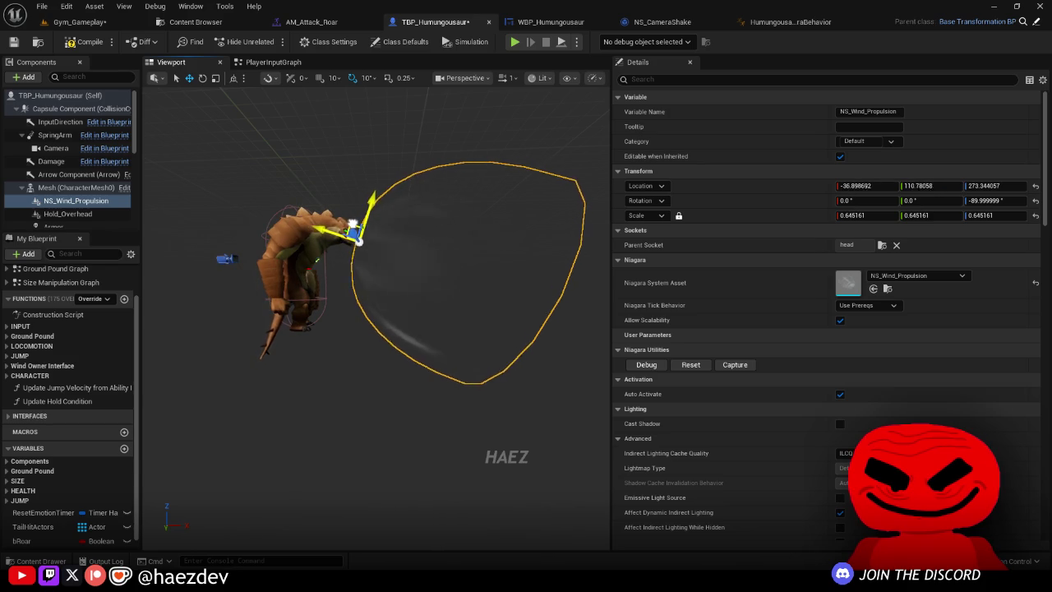
{"action": "left_click", "coordinate": [273, 191]}
{"action": "left_click_drag", "start_coordinate": [274, 190], "coordinate": [197, 191]}
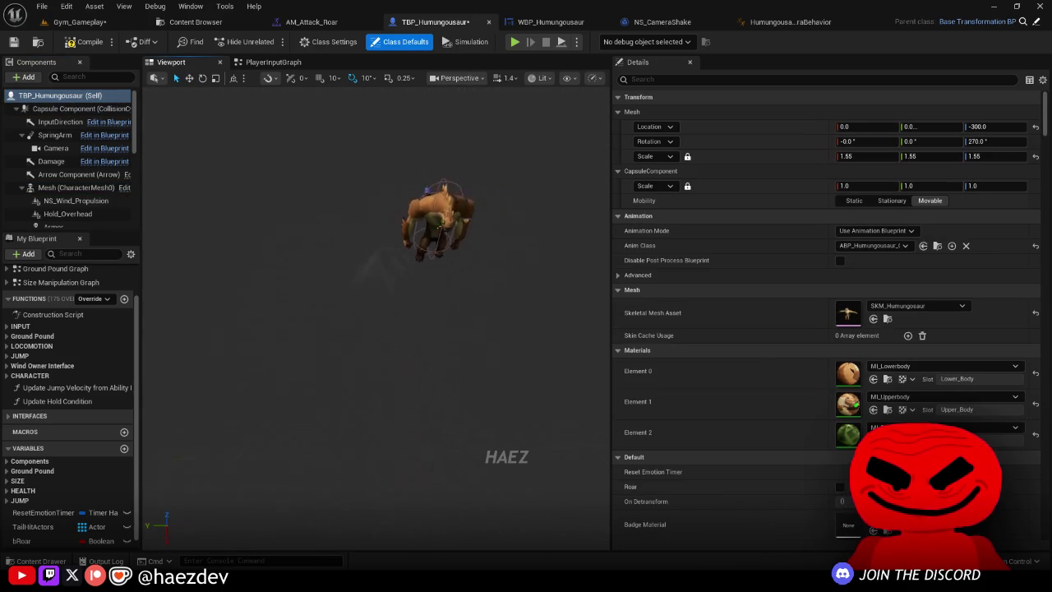
{"action": "left_click", "coordinate": [374, 248]}
{"action": "left_click_drag", "start_coordinate": [309, 234], "coordinate": [408, 234]}
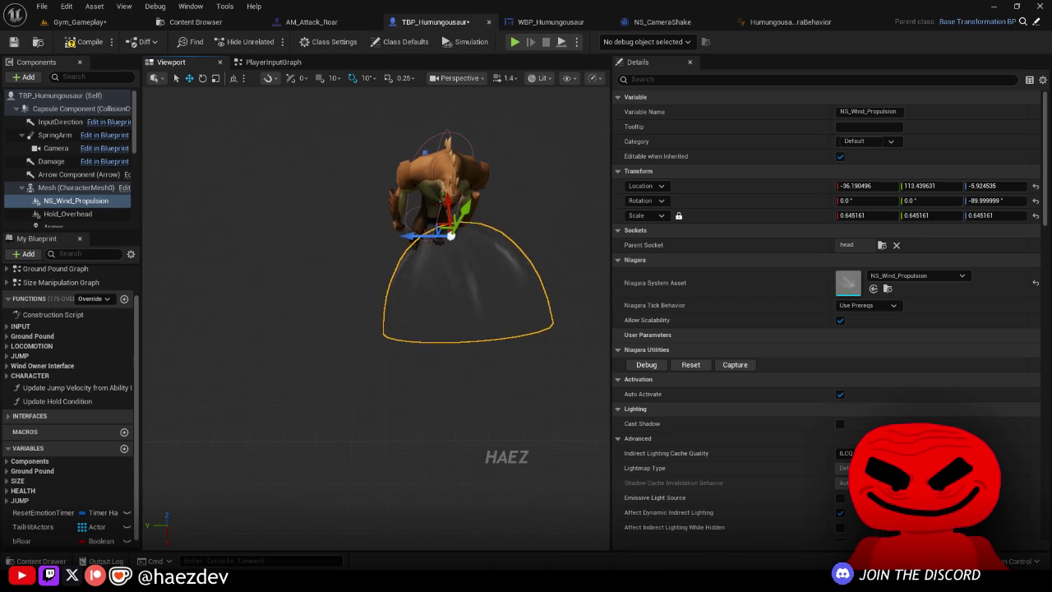
{"action": "left_click", "coordinate": [978, 186]}
{"action": "type", "text": "0.0"}
Step: Start a test play session to check the wind effect on the head
{"action": "mouse_move", "coordinate": [460, 214]}
{"action": "left_mouse_down"}
{"action": "mouse_move", "coordinate": [360, 222]}
{"action": "mouse_move", "coordinate": [326, 193]}
{"action": "mouse_move", "coordinate": [330, 247]}
{"action": "mouse_move", "coordinate": [246, 165]}
{"action": "left_mouse_up"}
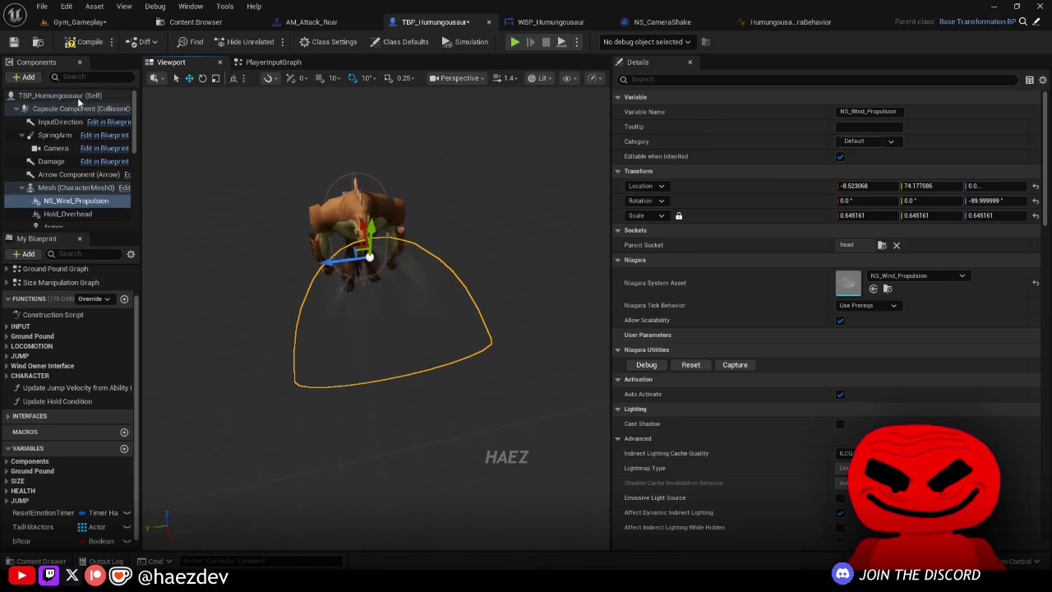
{"action": "left_click", "coordinate": [59, 96]}
{"action": "left_click", "coordinate": [535, 123]}
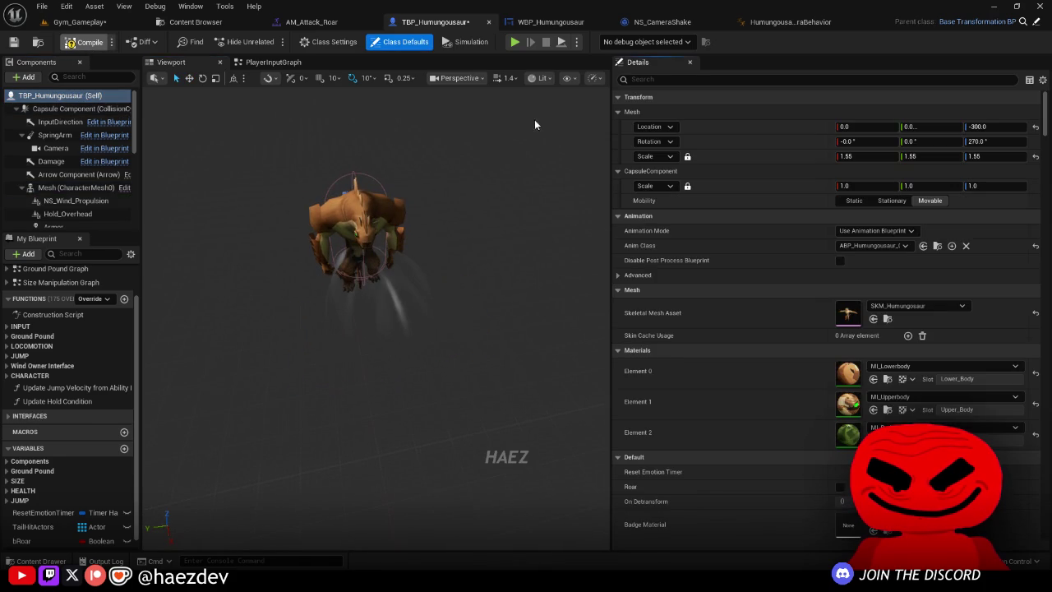
{"action": "left_click", "coordinate": [513, 42]}
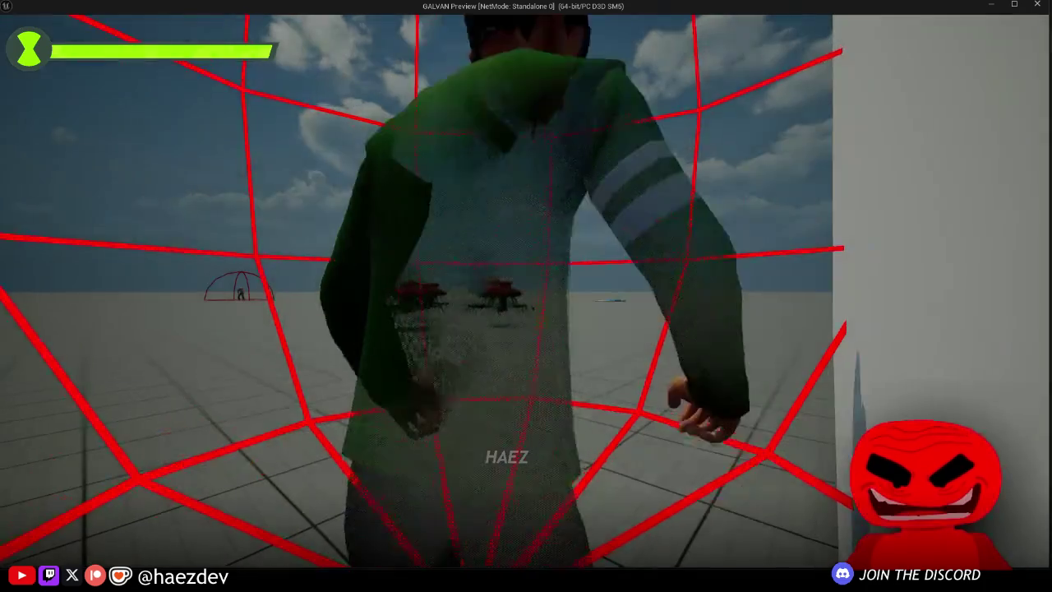
{"action": "key", "text": "Tab"}
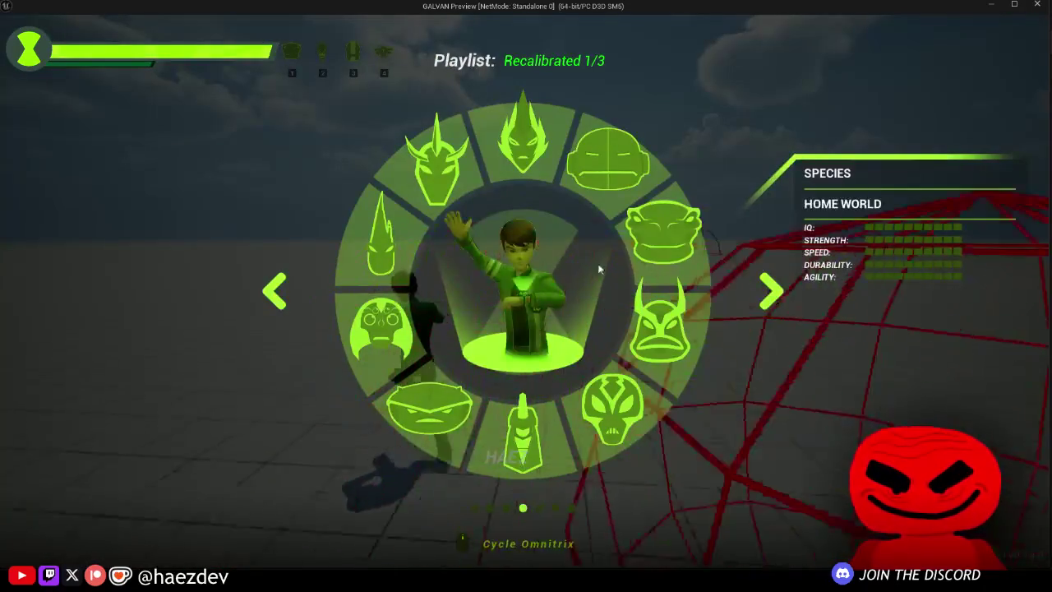
{"action": "left_click", "coordinate": [574, 274]}
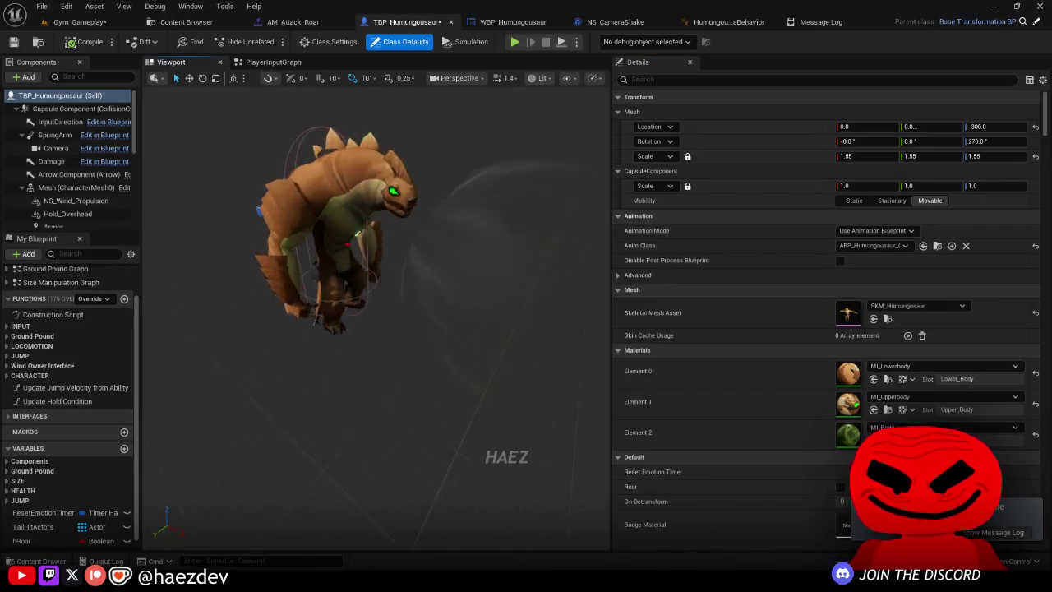
Step: Rotate NS_Wind_Propulsion to about -110° yaw so it blows forward from the mouth, then save
{"action": "left_click", "coordinate": [353, 279]}
{"action": "key", "text": "e"}
{"action": "mouse_move", "coordinate": [387, 259]}
{"action": "left_mouse_down"}
{"action": "mouse_move", "coordinate": [288, 268]}
{"action": "mouse_move", "coordinate": [271, 247]}
{"action": "left_mouse_up"}
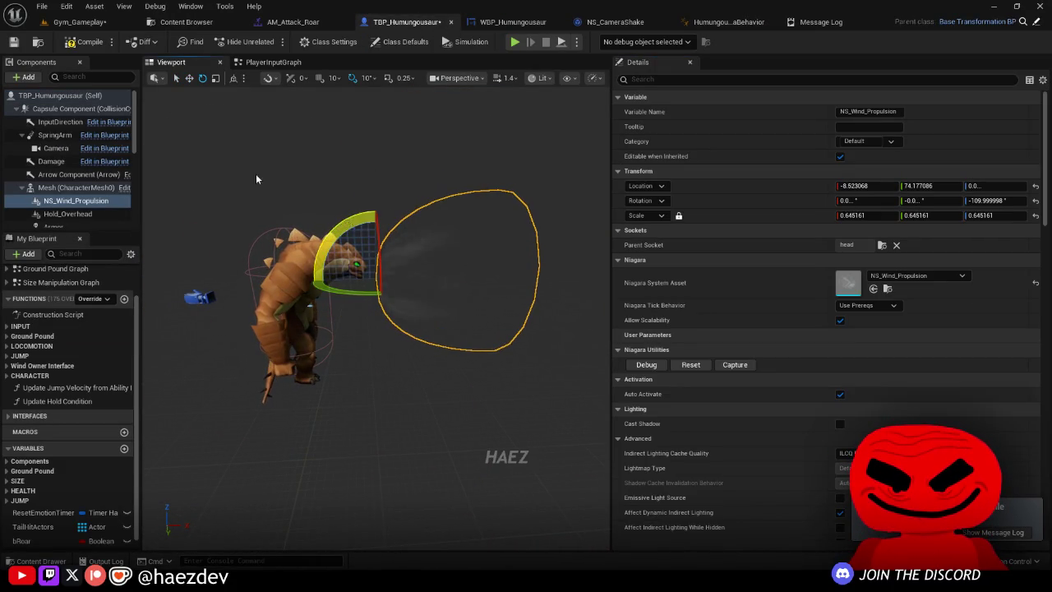
{"action": "left_click", "coordinate": [18, 47]}
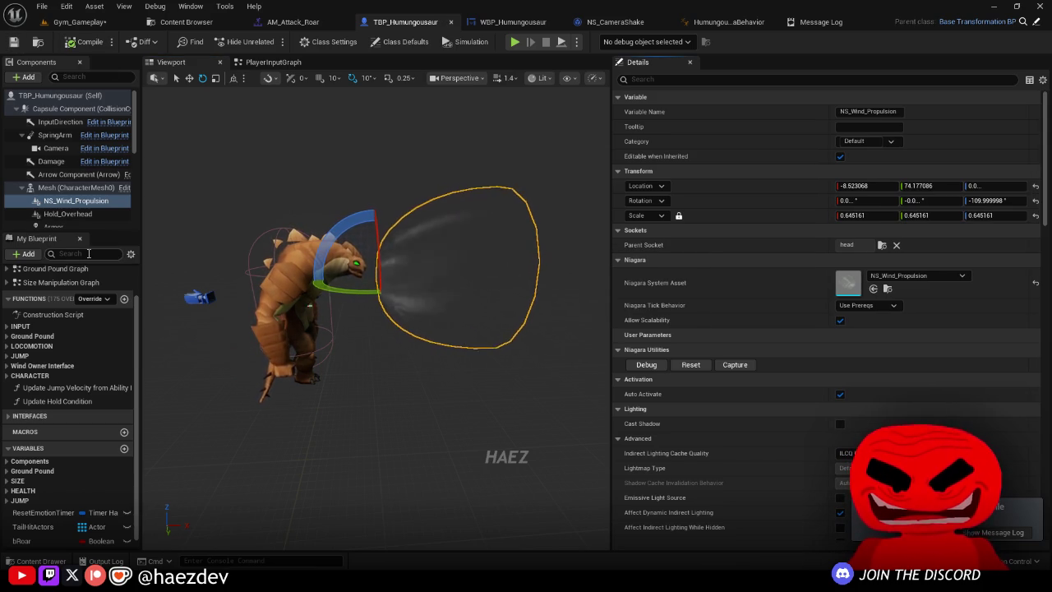
Step: Widen the preview and view Humungousaur from a front three-quarter angle
{"action": "left_click_drag", "start_coordinate": [611, 140], "coordinate": [824, 396]}
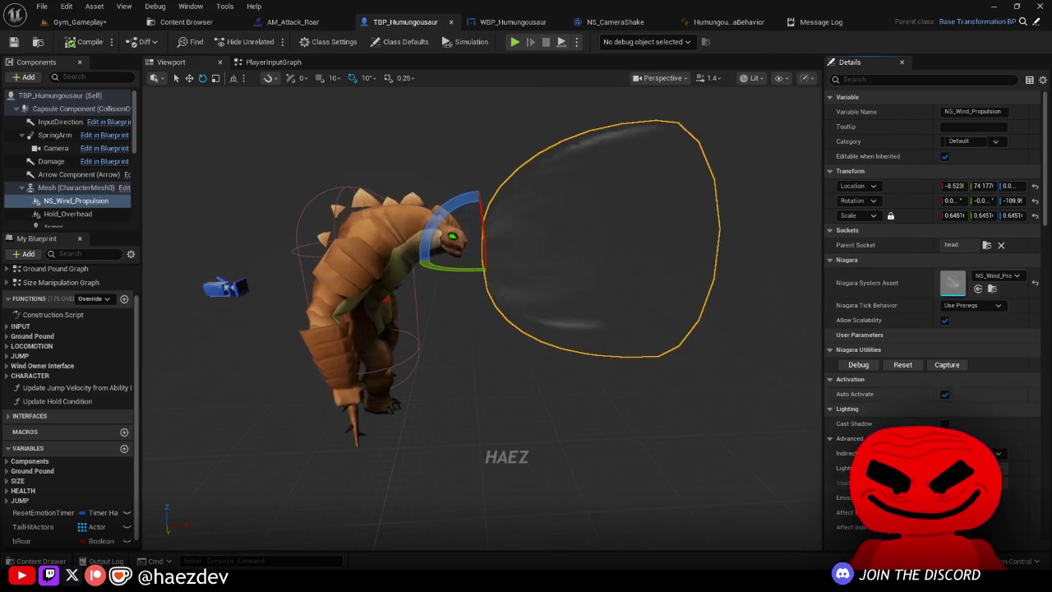
{"action": "left_click", "coordinate": [81, 95]}
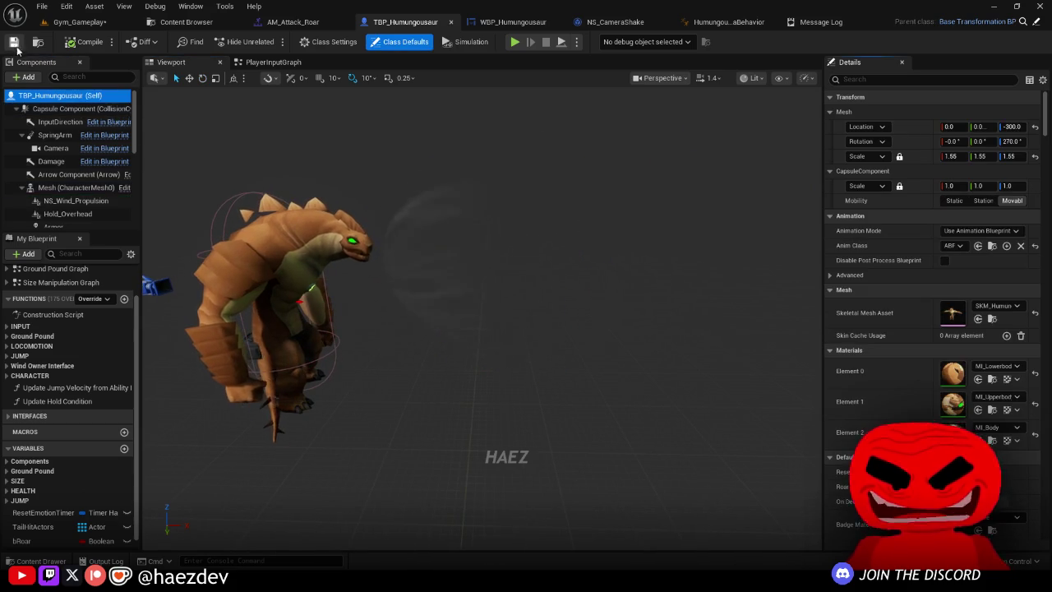
{"action": "mouse_move", "coordinate": [422, 176]}
{"action": "left_mouse_down"}
{"action": "mouse_move", "coordinate": [395, 176]}
{"action": "mouse_move", "coordinate": [422, 176]}
{"action": "left_mouse_up"}
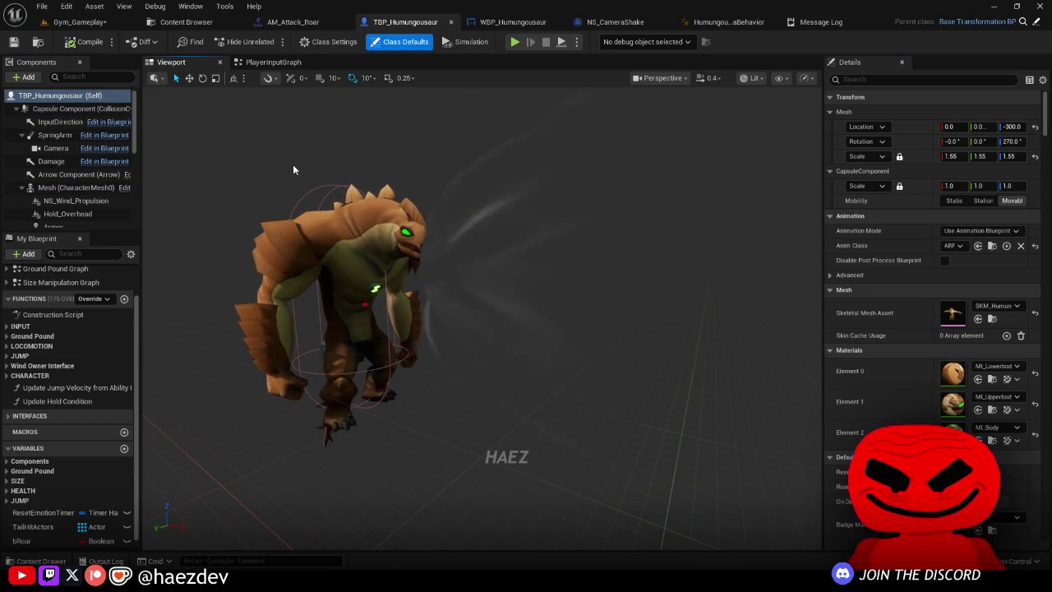
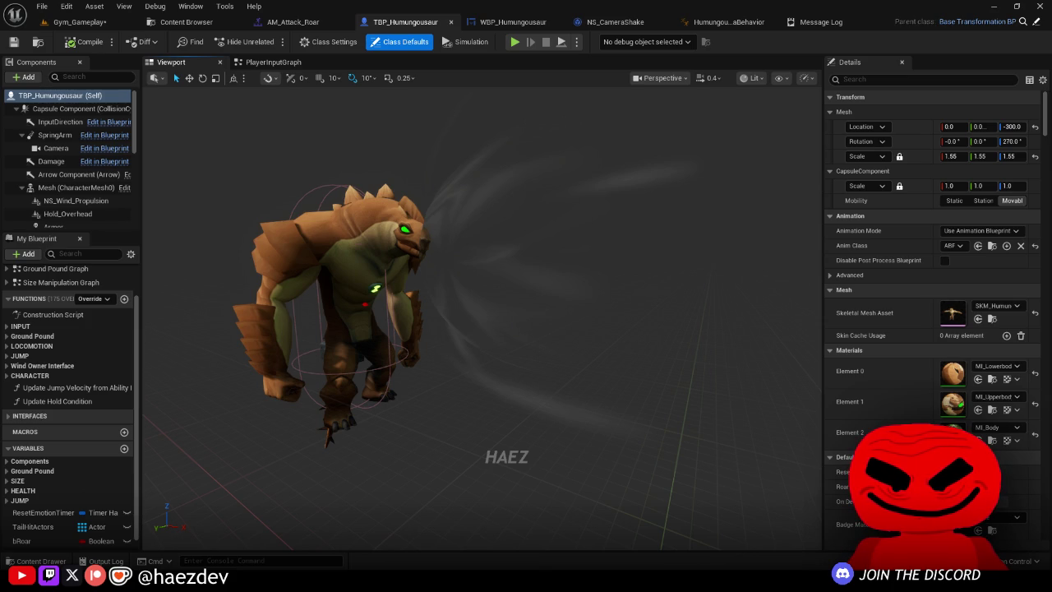
Step: Find the NS_Wind_Propulsion asset, duplicate it as NS_Wind_Propulsion_Roar, and open the copy in Niagara
{"action": "left_click", "coordinate": [413, 206]}
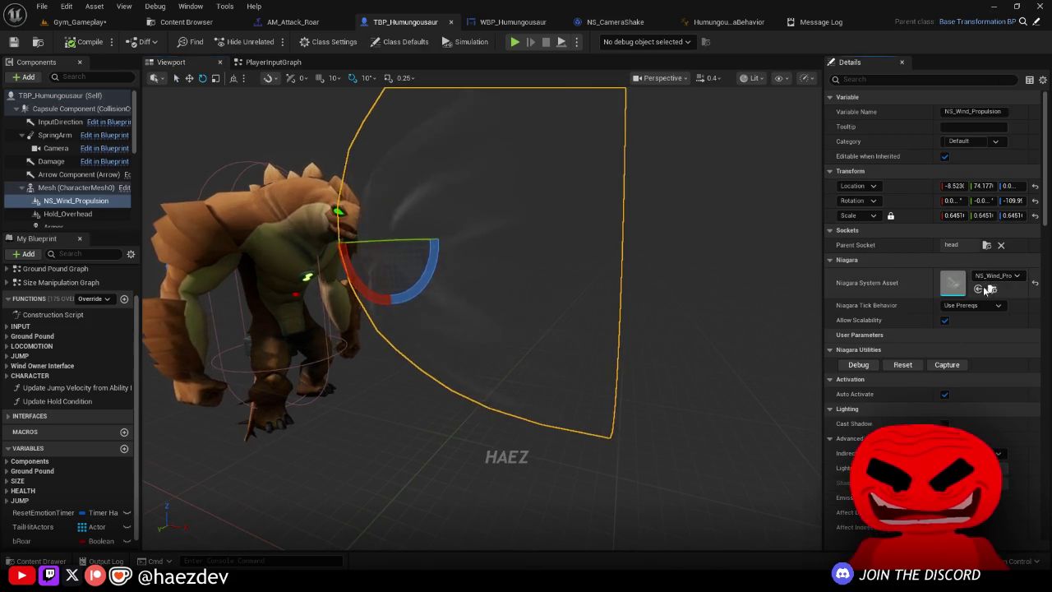
{"action": "left_click", "coordinate": [992, 289]}
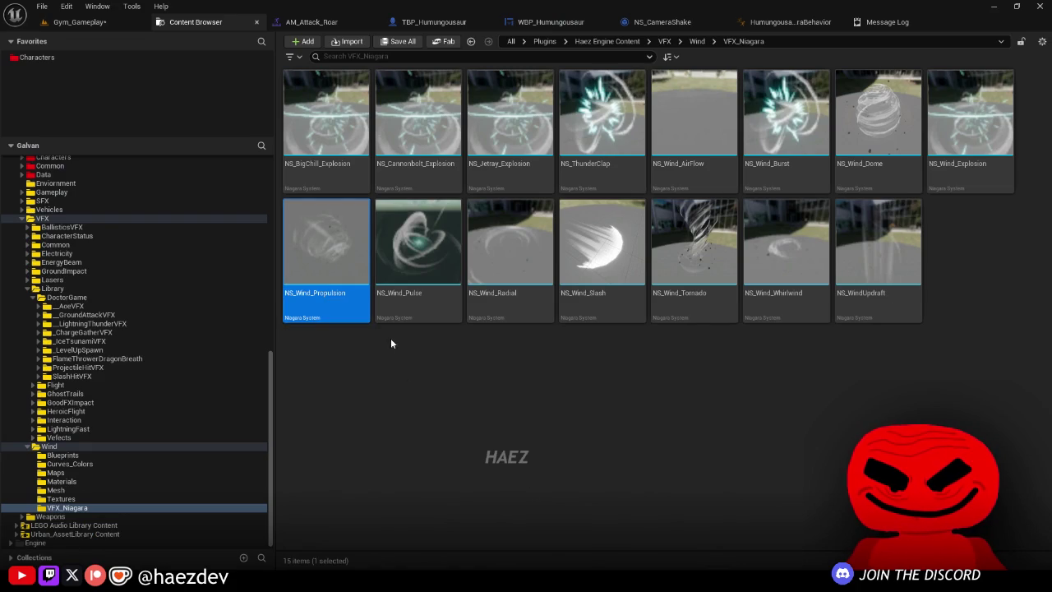
{"action": "key", "text": "ctrl+d"}
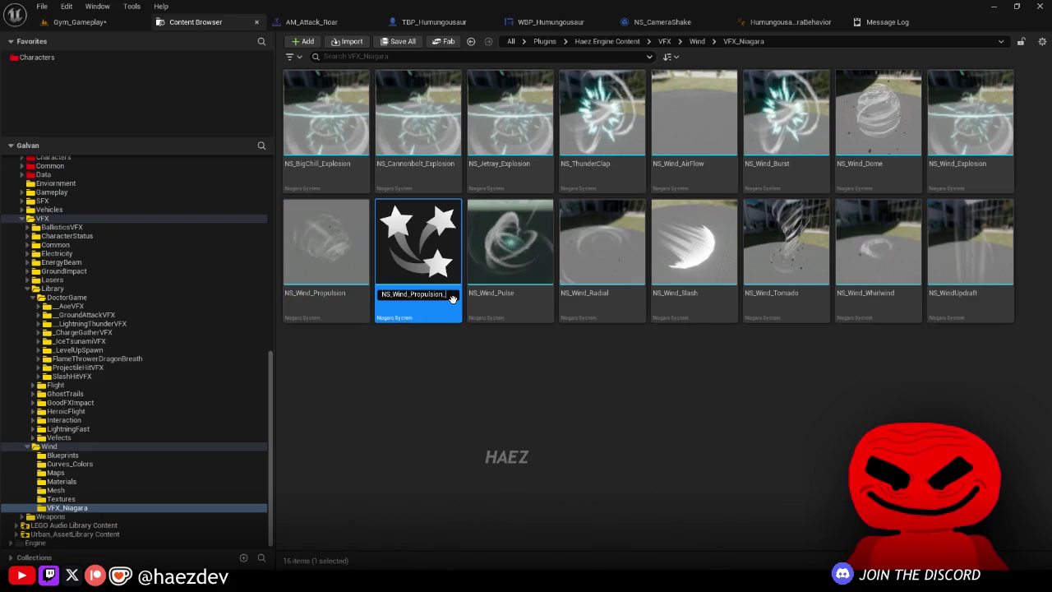
{"action": "type", "text": "Roar"}
{"action": "key", "text": "Return"}
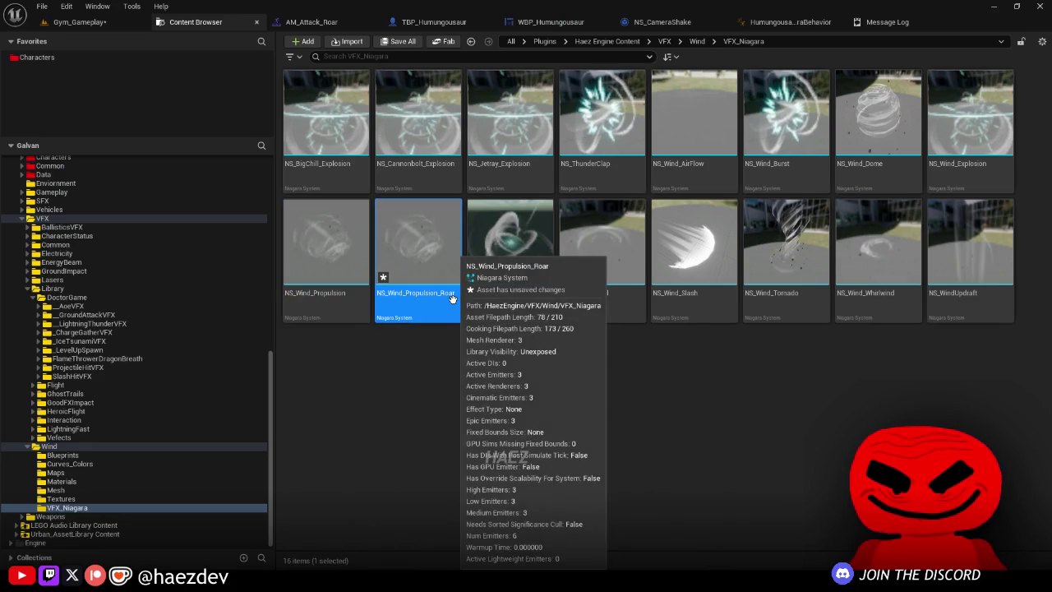
{"action": "key", "text": "Return"}
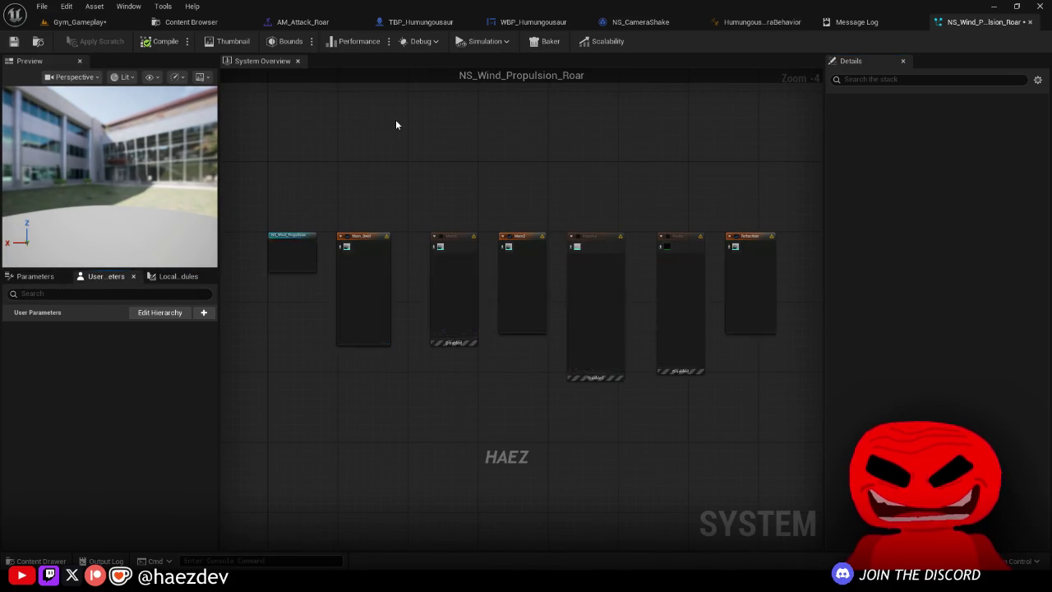
Step: Enable the Main2 and Impulse emitters in the System Overview
{"action": "left_click_drag", "start_coordinate": [68, 197], "coordinate": [58, 197]}
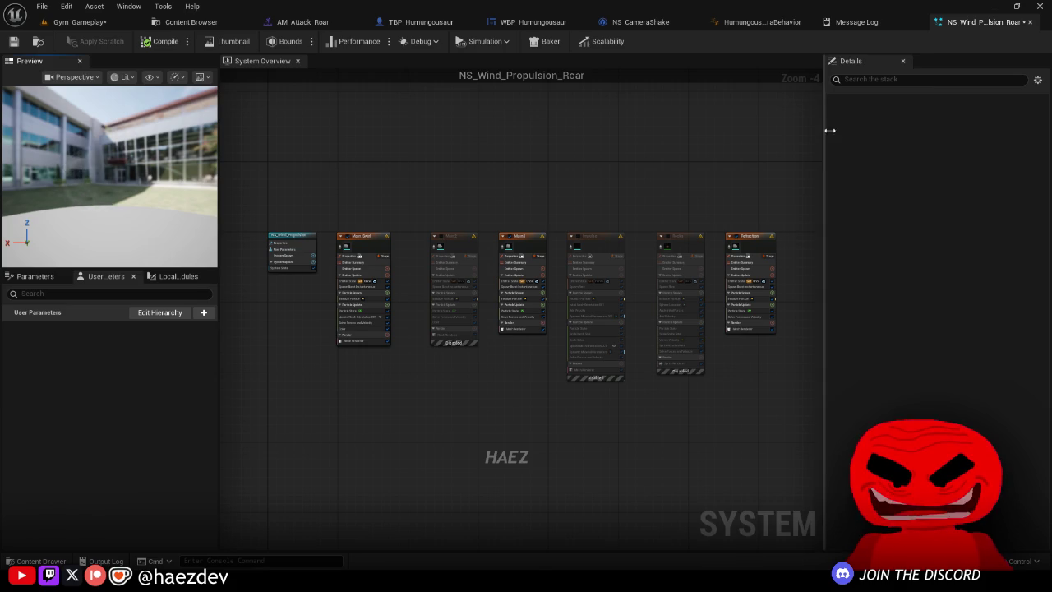
{"action": "left_click_drag", "start_coordinate": [825, 129], "coordinate": [859, 132]}
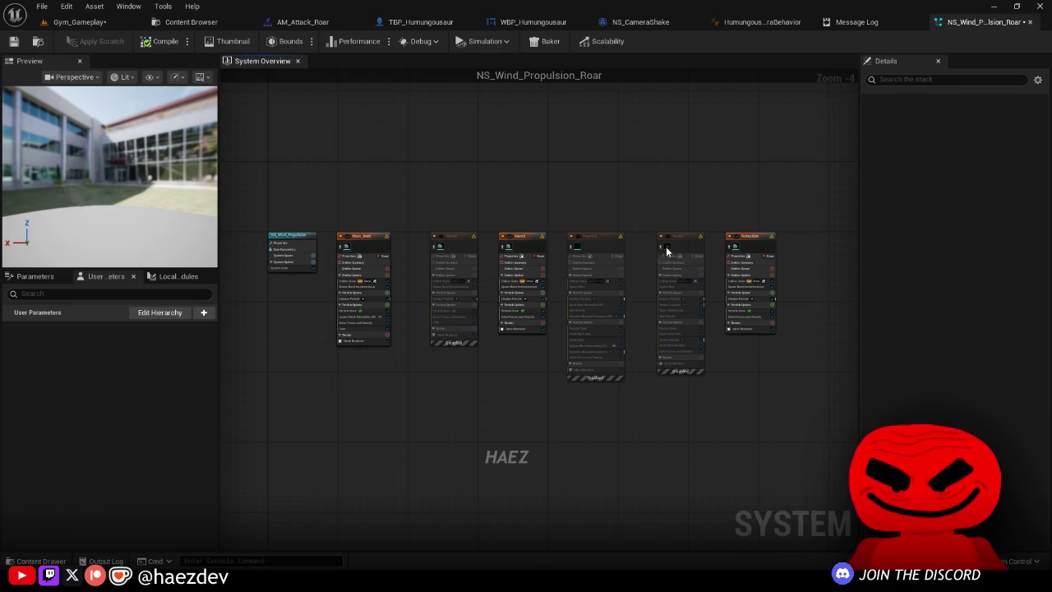
{"action": "scroll", "coordinate": [346, 239], "scroll_direction": "up", "scroll_amount": 3}
{"action": "left_click_drag", "start_coordinate": [151, 208], "coordinate": [150, 209]}
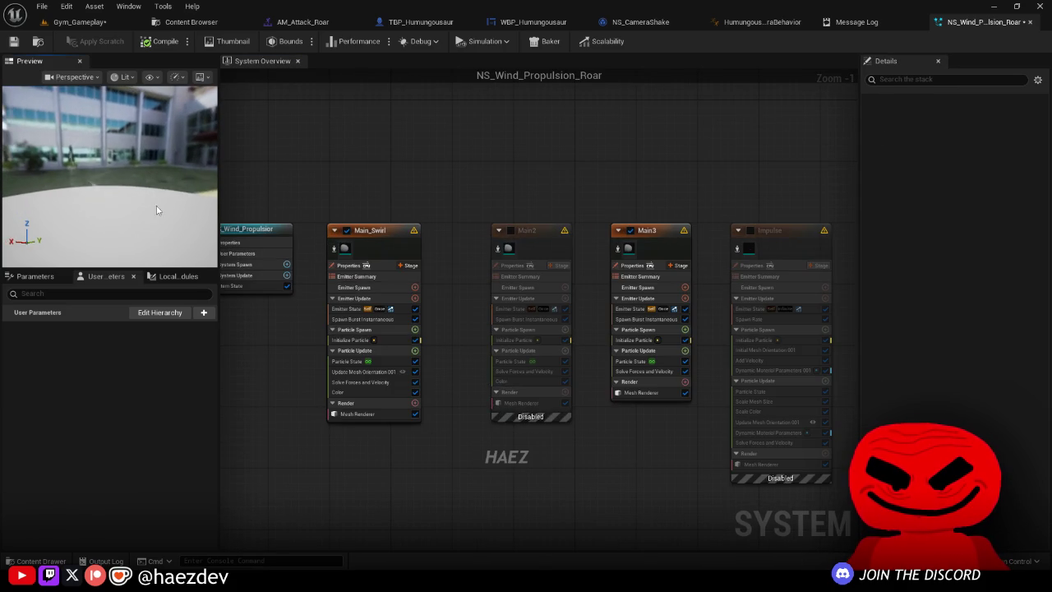
{"action": "left_click", "coordinate": [510, 230]}
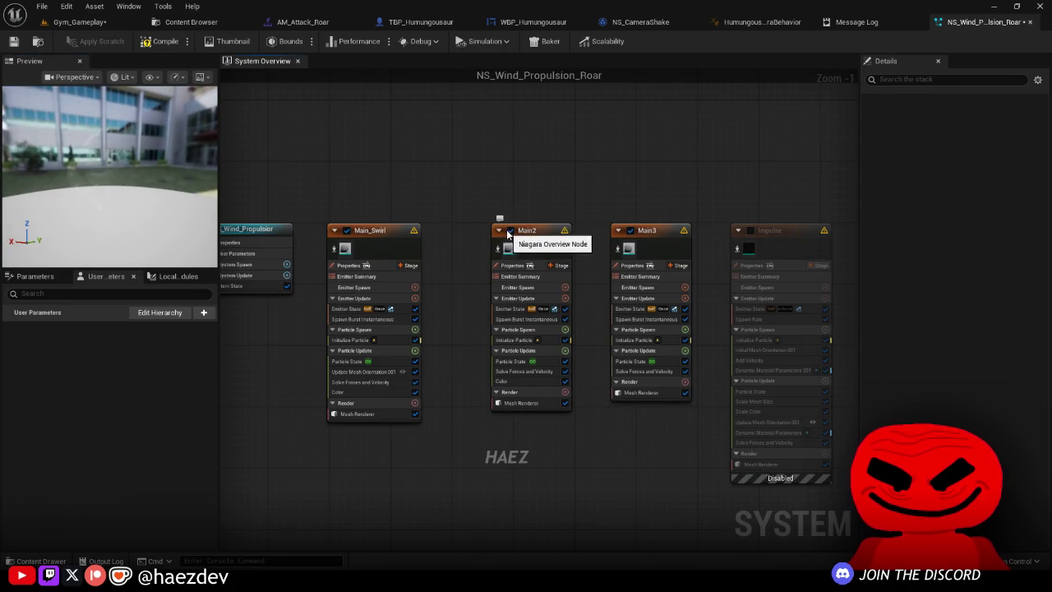
{"action": "left_click", "coordinate": [750, 230]}
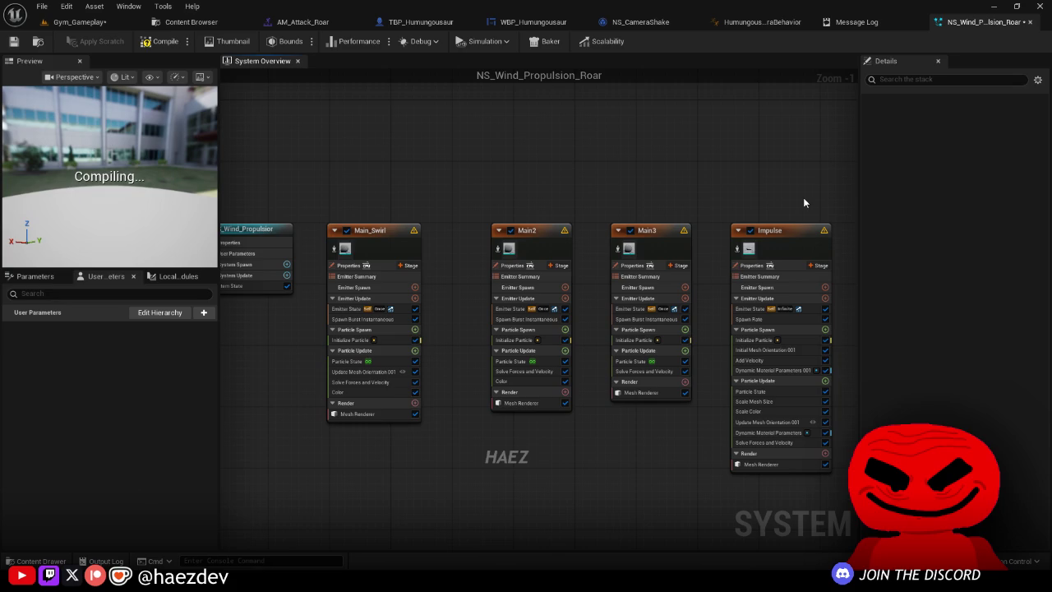
Step: Try the Rocks emitter, leave it disabled, and check then close the Message Log
{"action": "left_click_drag", "start_coordinate": [803, 200], "coordinate": [523, 171]}
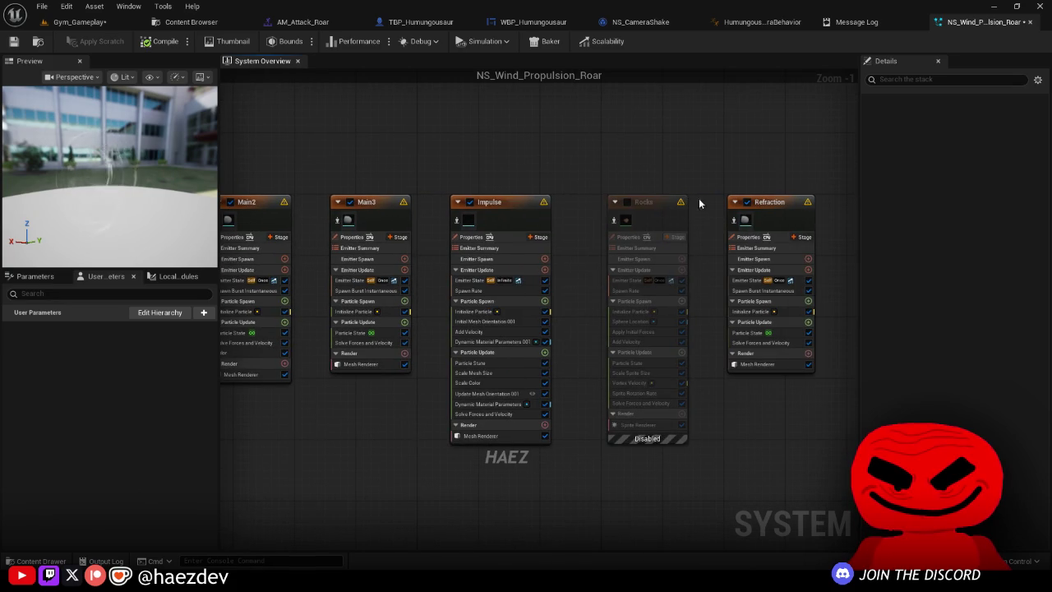
{"action": "left_click", "coordinate": [626, 202]}
{"action": "left_click_drag", "start_coordinate": [152, 154], "coordinate": [197, 156]}
{"action": "left_click", "coordinate": [627, 202]}
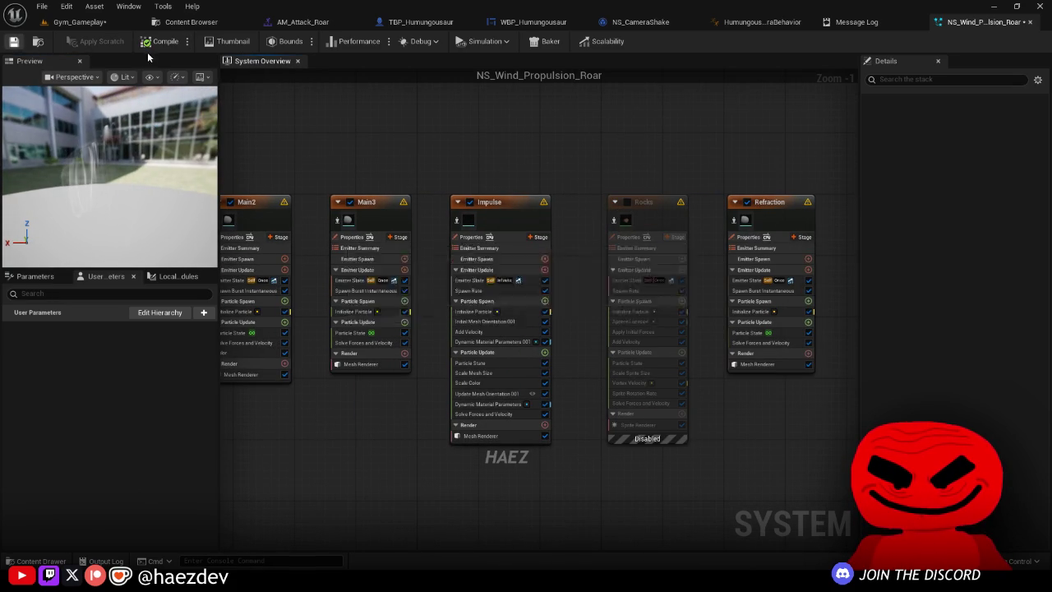
{"action": "left_click", "coordinate": [851, 25]}
{"action": "middle_click", "coordinate": [851, 28]}
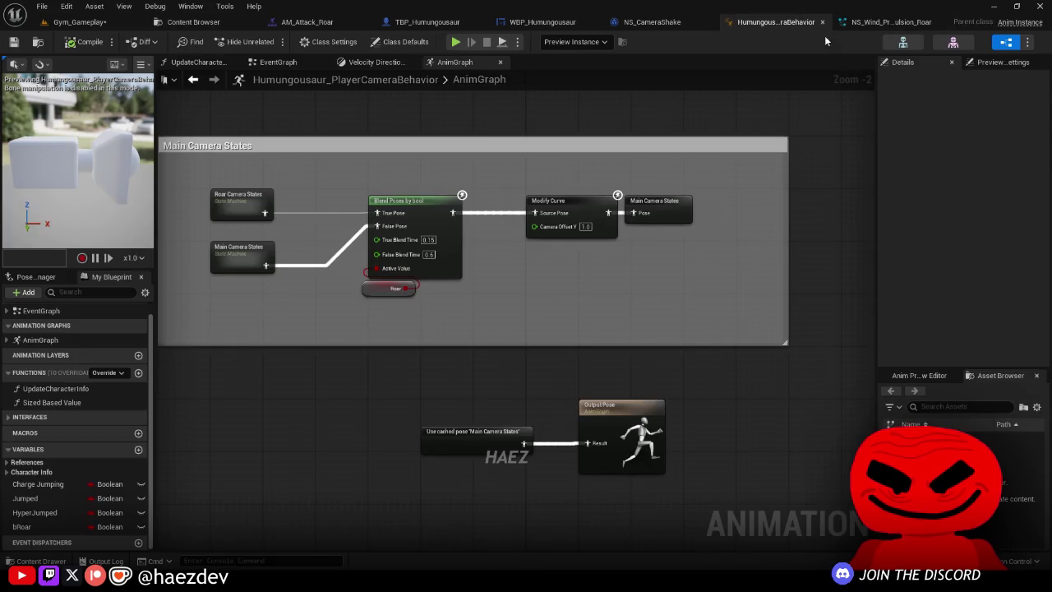
Step: Switch to TBP_Humungousaur, view its class defaults, and close the Message Log
{"action": "left_click", "coordinate": [193, 21]}
{"action": "left_click", "coordinate": [427, 23]}
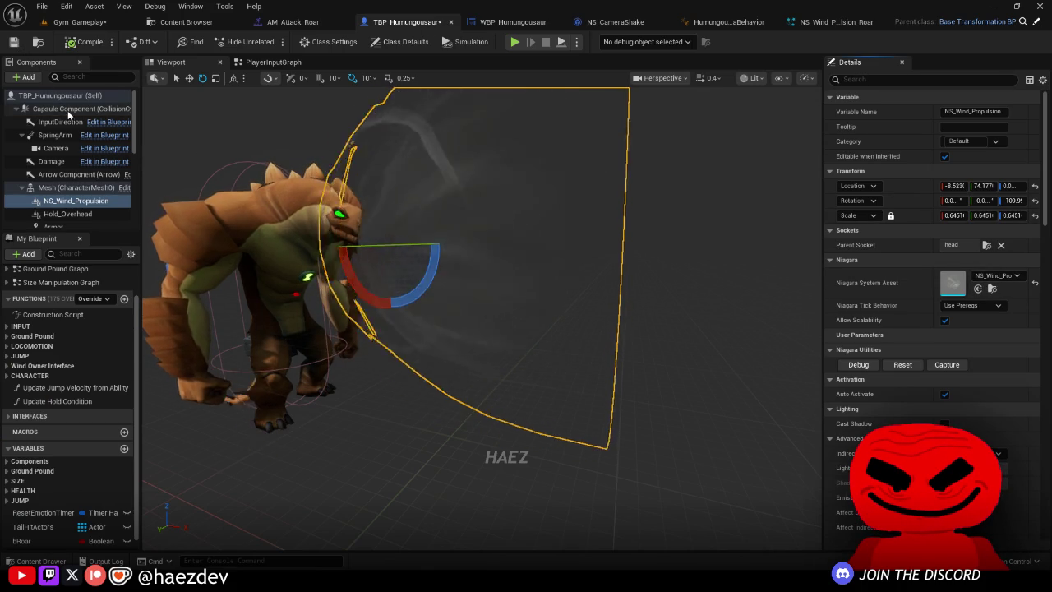
{"action": "left_click", "coordinate": [60, 96]}
{"action": "scroll", "coordinate": [419, 248], "scroll_direction": "up", "scroll_amount": 1}
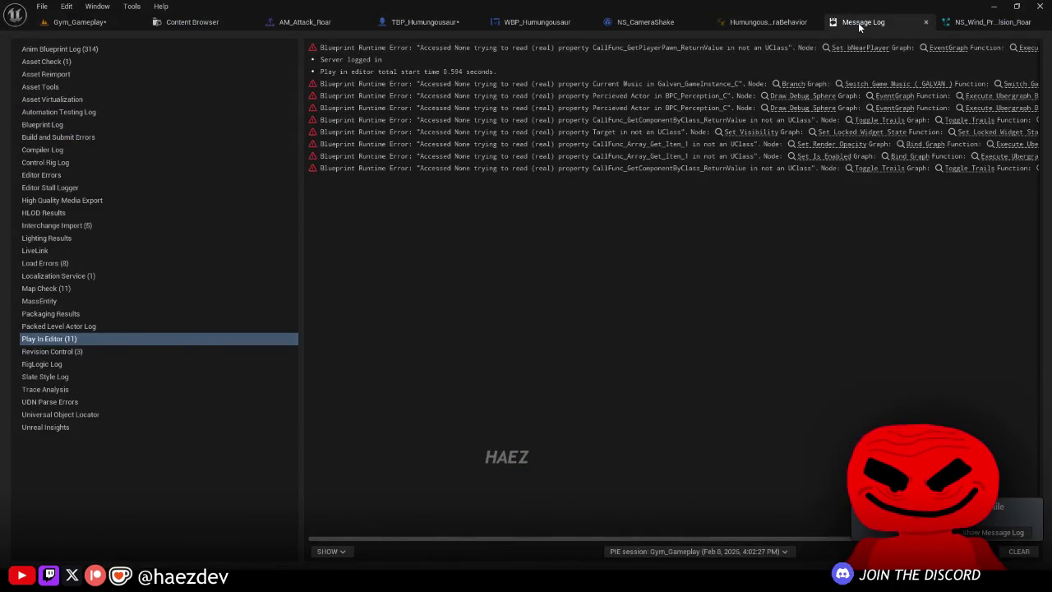
{"action": "middle_click", "coordinate": [858, 23]}
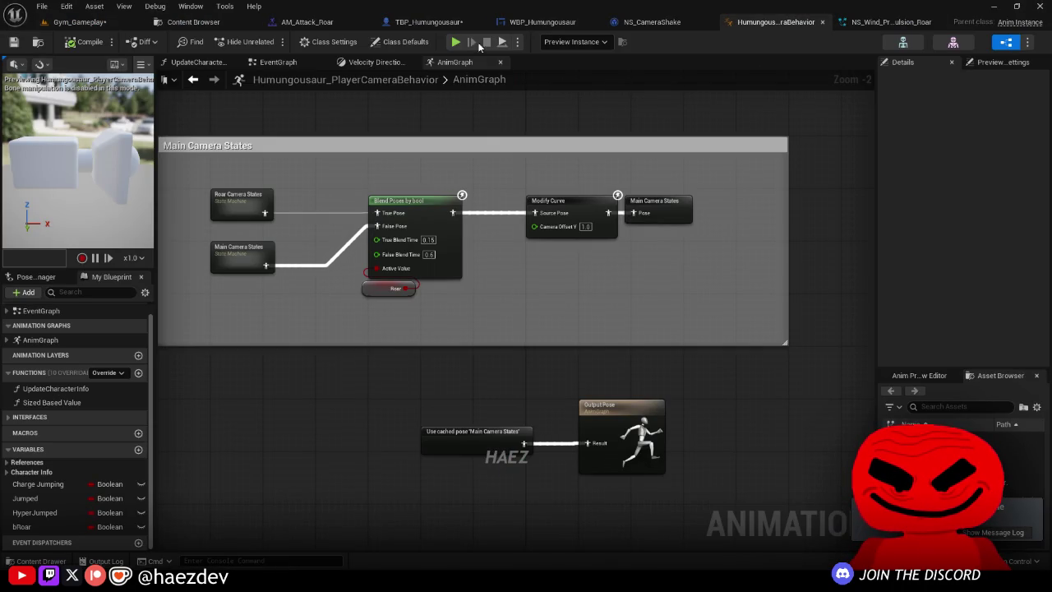
Step: Select the wind effect component in the viewport and bring up the PlayerInputGraph
{"action": "left_click", "coordinate": [407, 21]}
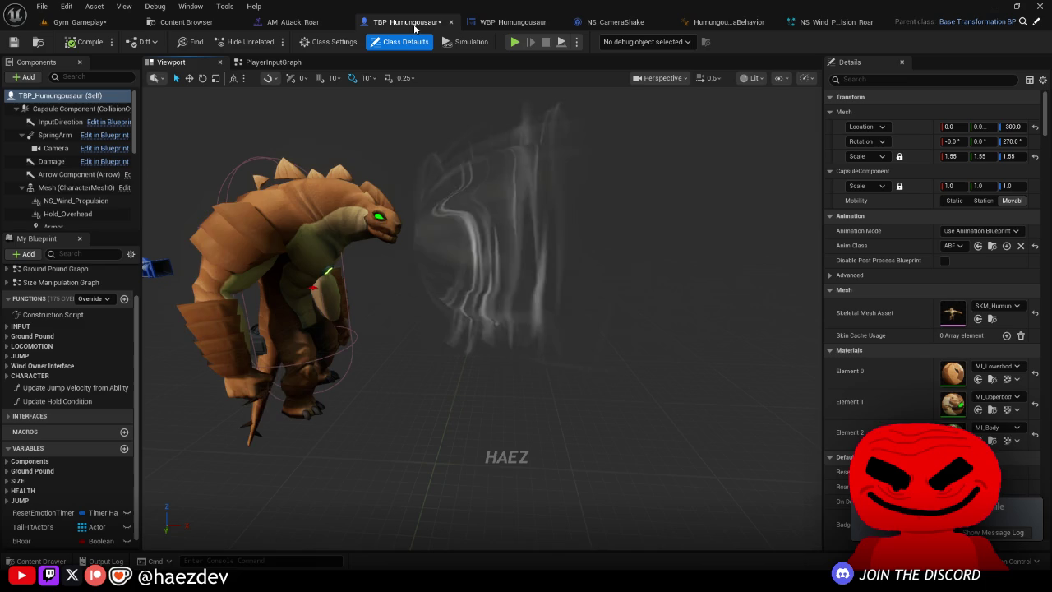
{"action": "left_click", "coordinate": [498, 189]}
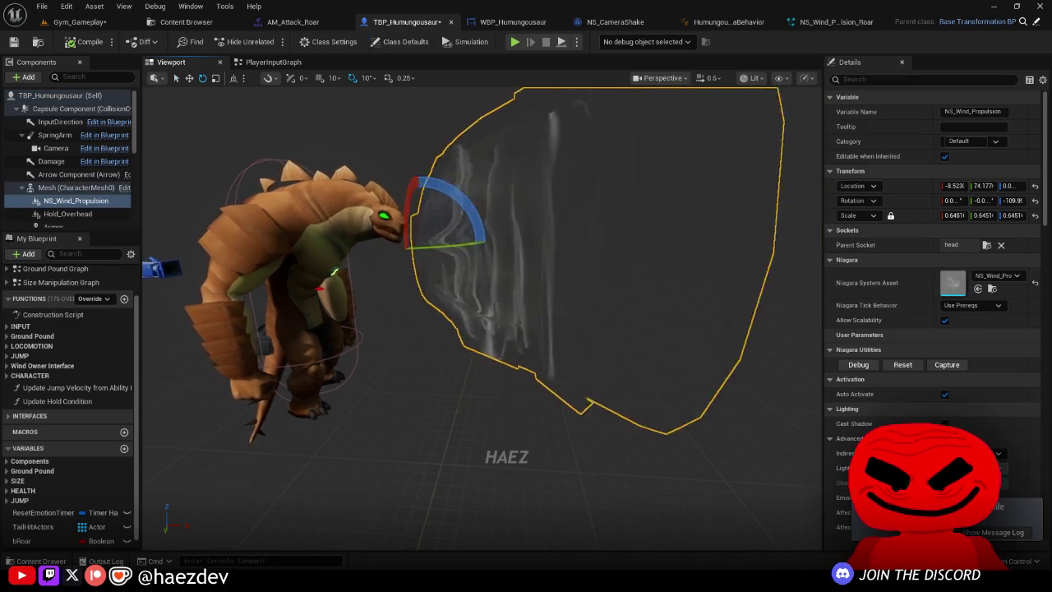
{"action": "left_click_drag", "start_coordinate": [497, 189], "coordinate": [378, 141]}
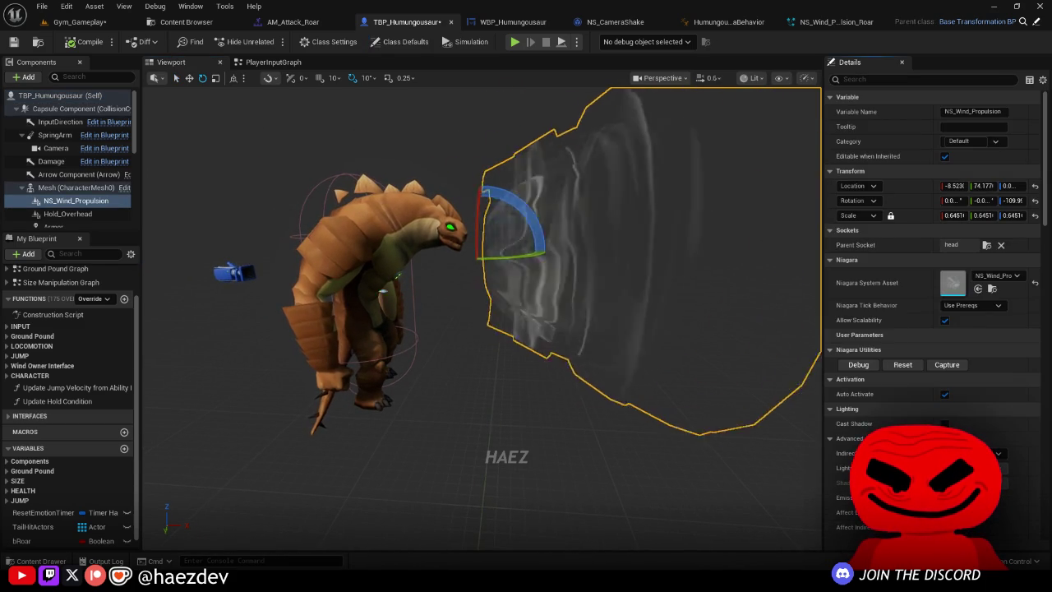
{"action": "left_click", "coordinate": [290, 68]}
{"action": "scroll", "coordinate": [312, 289], "scroll_direction": "down", "scroll_amount": 4}
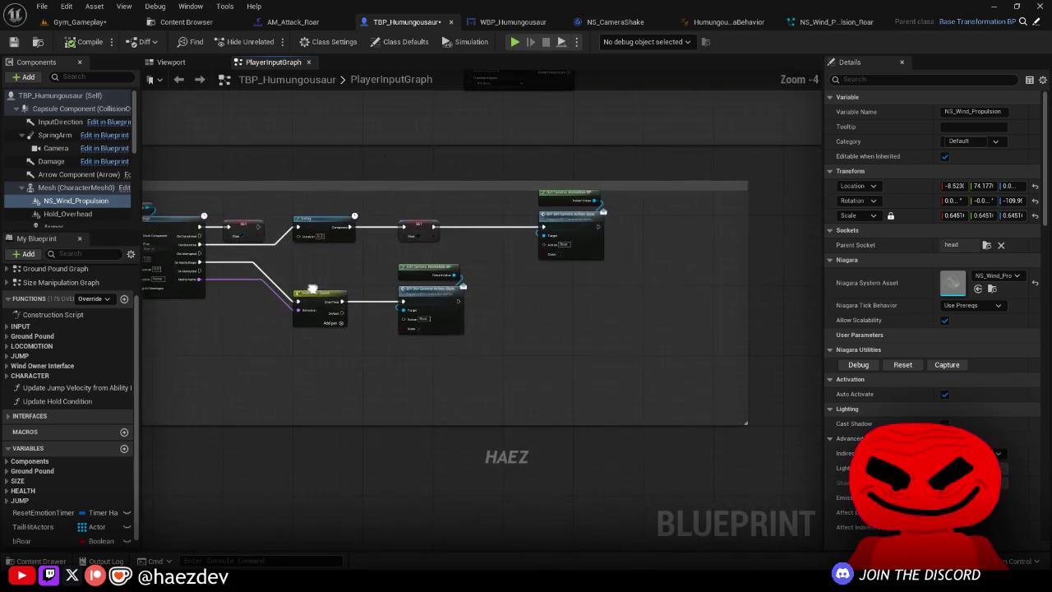
Step: Shift the roar nodes, including Switch on Name, right and down to make room
{"action": "scroll", "coordinate": [307, 290], "scroll_direction": "up", "scroll_amount": 1}
{"action": "left_click", "coordinate": [306, 289], "text": "shift"}
{"action": "mouse_move", "coordinate": [456, 292]}
{"action": "left_mouse_down"}
{"action": "mouse_move", "coordinate": [492, 323]}
{"action": "mouse_move", "coordinate": [535, 336]}
{"action": "left_mouse_up"}
{"action": "mouse_move", "coordinate": [663, 254]}
{"action": "left_mouse_down"}
{"action": "mouse_move", "coordinate": [575, 160]}
{"action": "mouse_move", "coordinate": [329, 159]}
{"action": "mouse_move", "coordinate": [408, 256]}
{"action": "mouse_move", "coordinate": [414, 240]}
{"action": "left_mouse_up"}
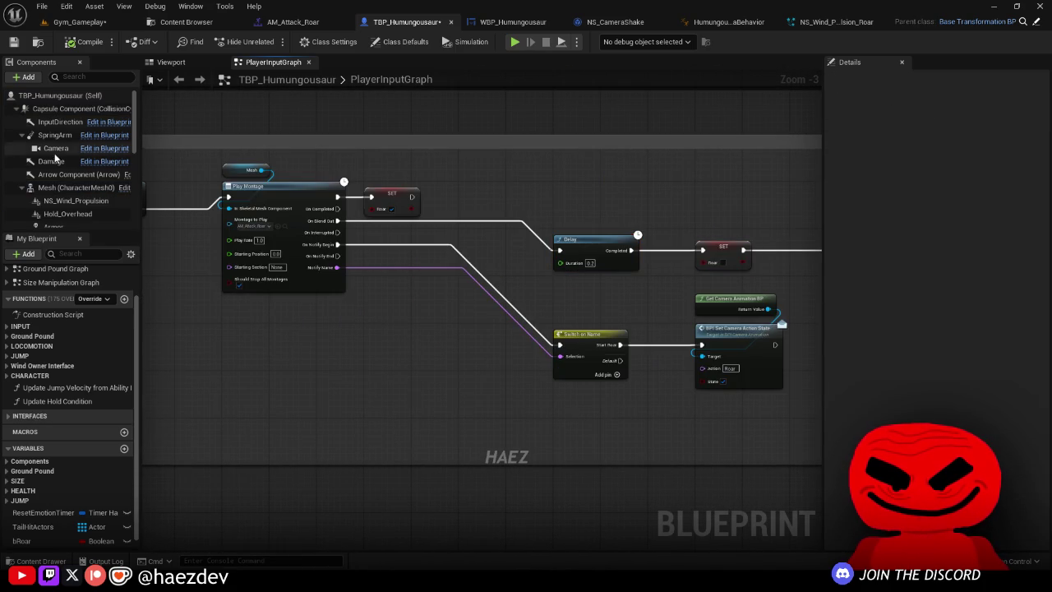
{"action": "scroll", "coordinate": [479, 233], "scroll_direction": "up", "scroll_amount": 1}
Step: Add NS Wind Propulsion references feeding an Activate node and a Deactivate node
{"action": "mouse_move", "coordinate": [75, 200]}
{"action": "left_mouse_down"}
{"action": "mouse_move", "coordinate": [338, 314]}
{"action": "mouse_move", "coordinate": [427, 296]}
{"action": "left_mouse_up"}
{"action": "mouse_move", "coordinate": [479, 297]}
{"action": "left_mouse_down"}
{"action": "mouse_move", "coordinate": [528, 258]}
{"action": "mouse_move", "coordinate": [523, 246]}
{"action": "left_mouse_up"}
{"action": "type", "text": "activat"}
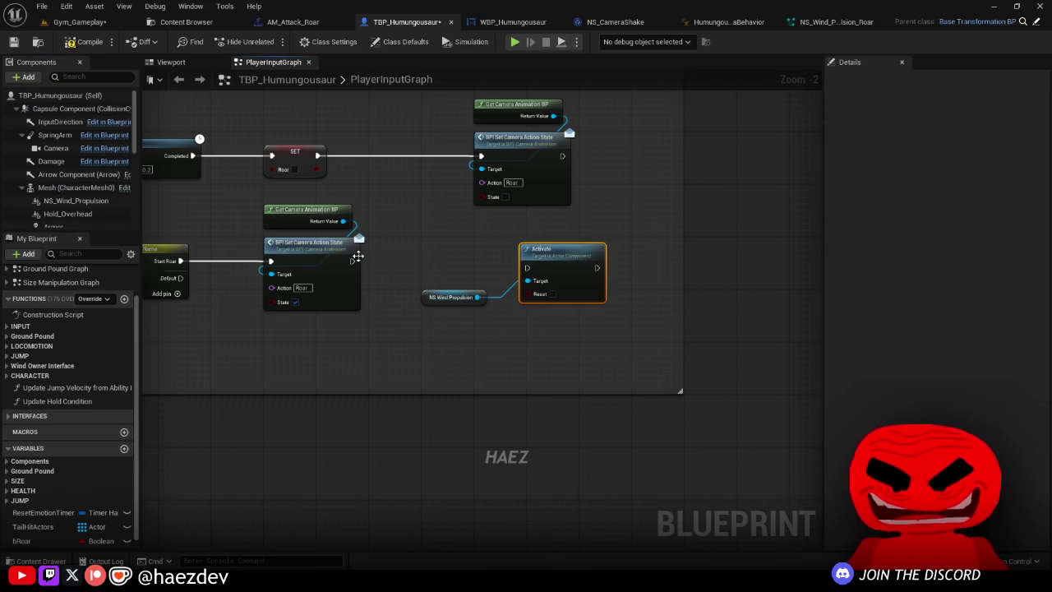
{"action": "left_click", "coordinate": [452, 296]}
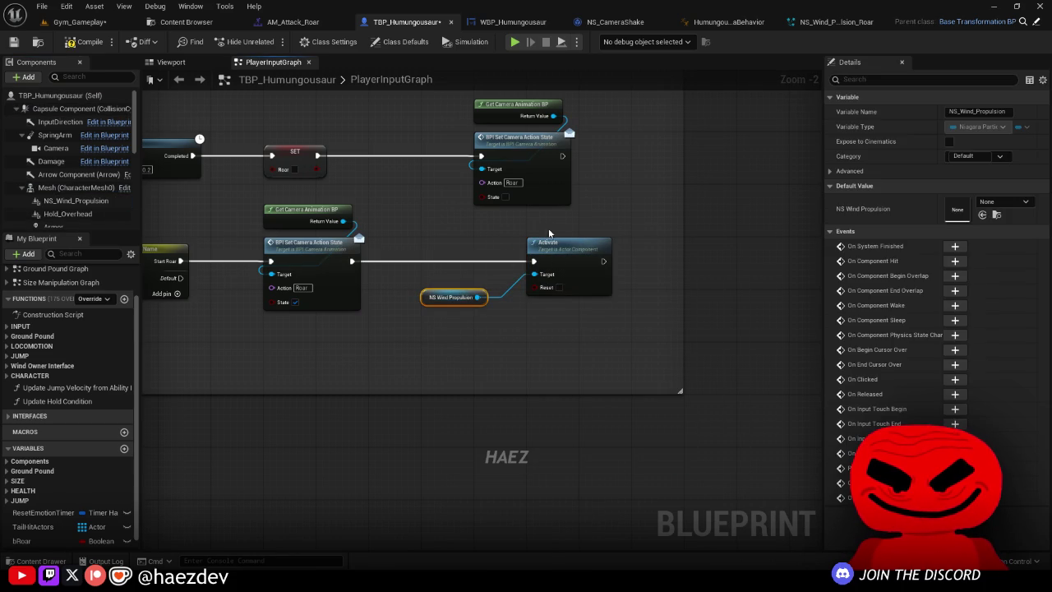
{"action": "key", "text": "ctrl+c"}
{"action": "key", "text": "ctrl+v"}
{"action": "left_click_drag", "start_coordinate": [682, 179], "coordinate": [724, 132]}
{"action": "type", "text": "deact"}
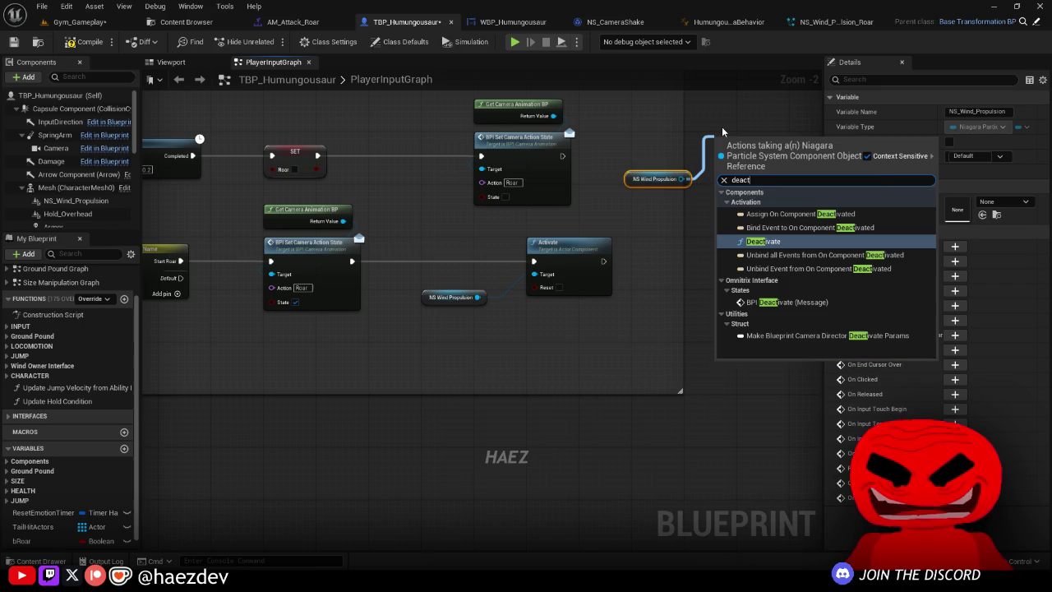
{"action": "key", "text": "Return"}
Step: Add a Stop Roar case, place Deactivate under Switch on Name, and turn off Auto Activate
{"action": "mouse_move", "coordinate": [567, 123]}
{"action": "left_mouse_down"}
{"action": "mouse_move", "coordinate": [402, 140]}
{"action": "mouse_move", "coordinate": [303, 169]}
{"action": "mouse_move", "coordinate": [292, 330]}
{"action": "left_mouse_up"}
{"action": "left_click", "coordinate": [230, 278]}
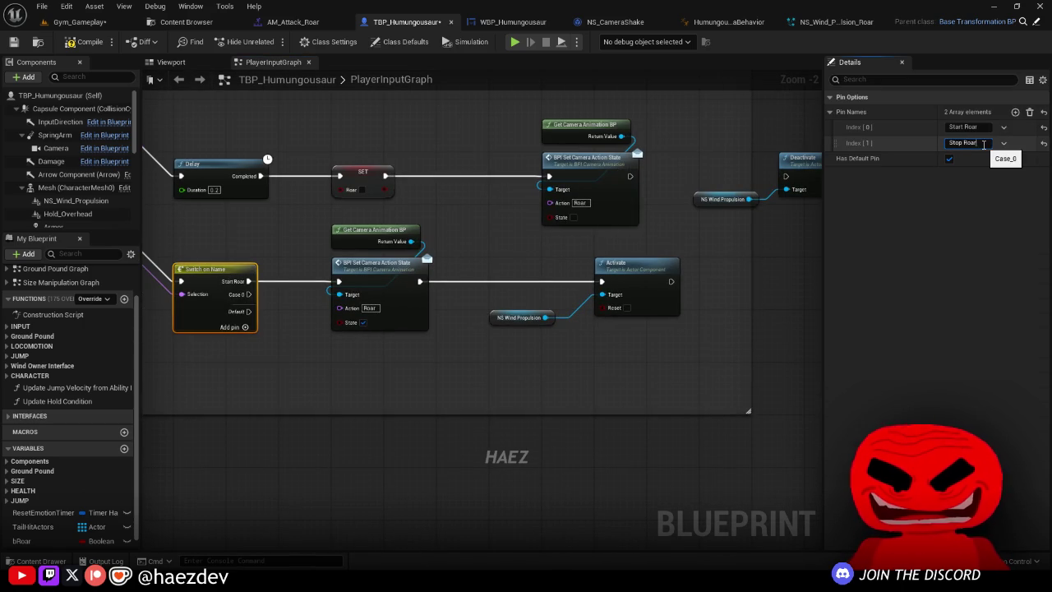
{"action": "left_click_drag", "start_coordinate": [737, 230], "coordinate": [789, 190]}
{"action": "mouse_move", "coordinate": [789, 189]}
{"action": "left_mouse_down"}
{"action": "mouse_move", "coordinate": [715, 206]}
{"action": "mouse_move", "coordinate": [301, 386]}
{"action": "mouse_move", "coordinate": [353, 377]}
{"action": "left_mouse_up"}
{"action": "left_click_drag", "start_coordinate": [352, 420], "coordinate": [355, 465]}
{"action": "left_click", "coordinate": [75, 201]}
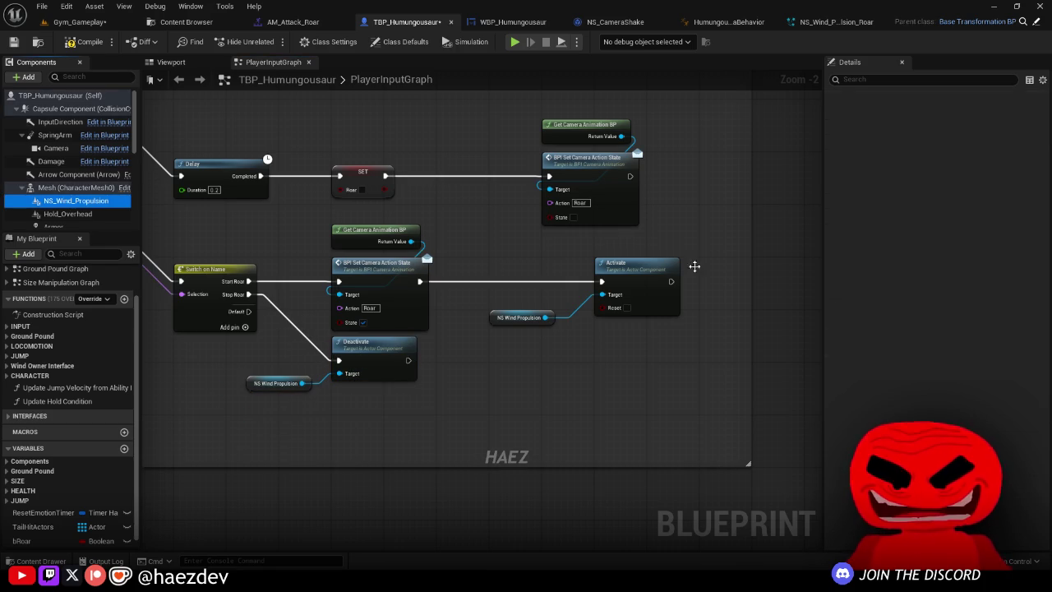
{"action": "scroll", "coordinate": [933, 288], "scroll_direction": "down", "scroll_amount": 5}
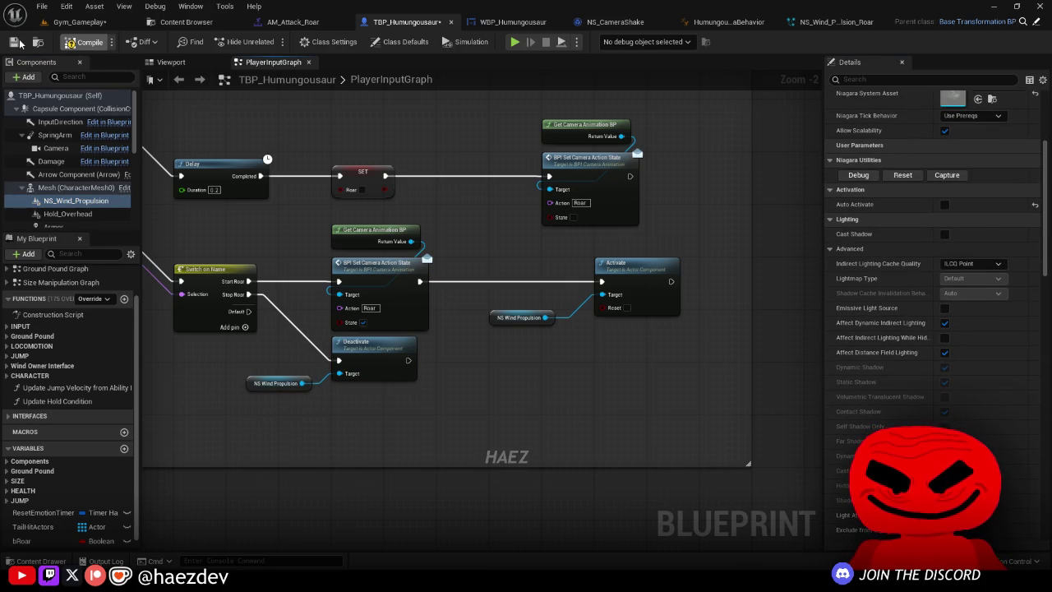
Step: In AM_Attack_Roar, paste a copy of the Start Roar notify at frame 50
{"action": "left_click", "coordinate": [287, 23]}
{"action": "mouse_move", "coordinate": [545, 336]}
{"action": "left_mouse_down"}
{"action": "mouse_move", "coordinate": [536, 338]}
{"action": "mouse_move", "coordinate": [668, 372]}
{"action": "mouse_move", "coordinate": [657, 372]}
{"action": "left_mouse_up"}
{"action": "key", "text": "ctrl+v"}
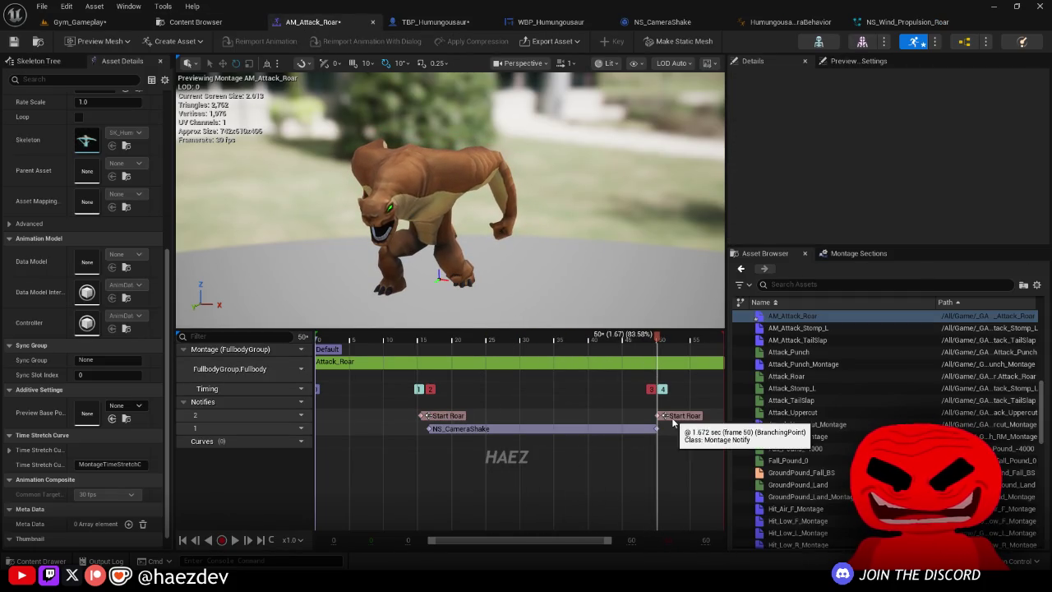
Step: Rename the frame-50 notify to Stop Roar
{"action": "left_click", "coordinate": [673, 418]}
{"action": "type", "text": "Stop Roar"}
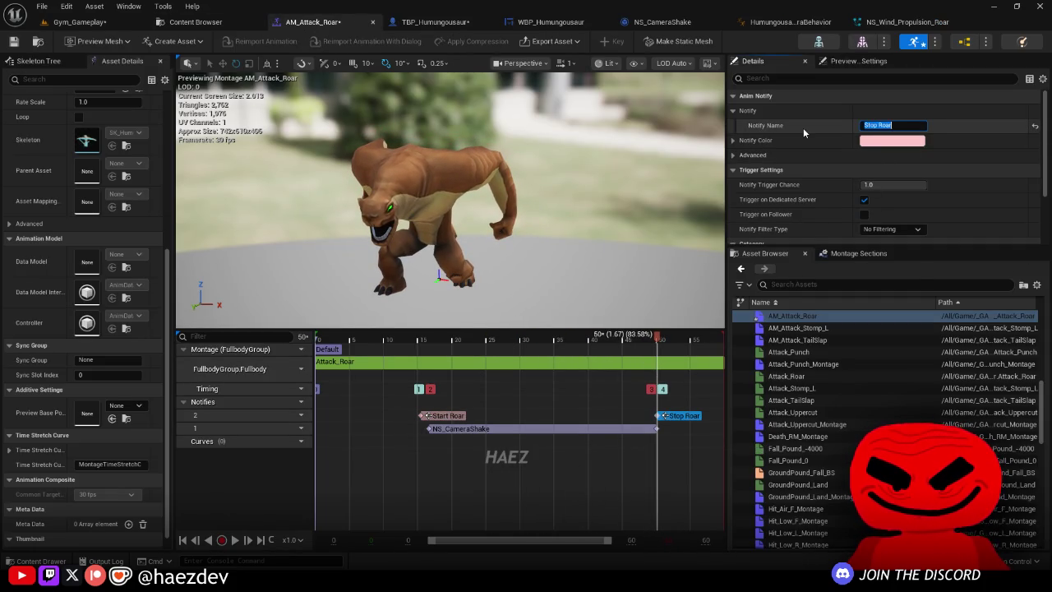
{"action": "key", "text": "Return"}
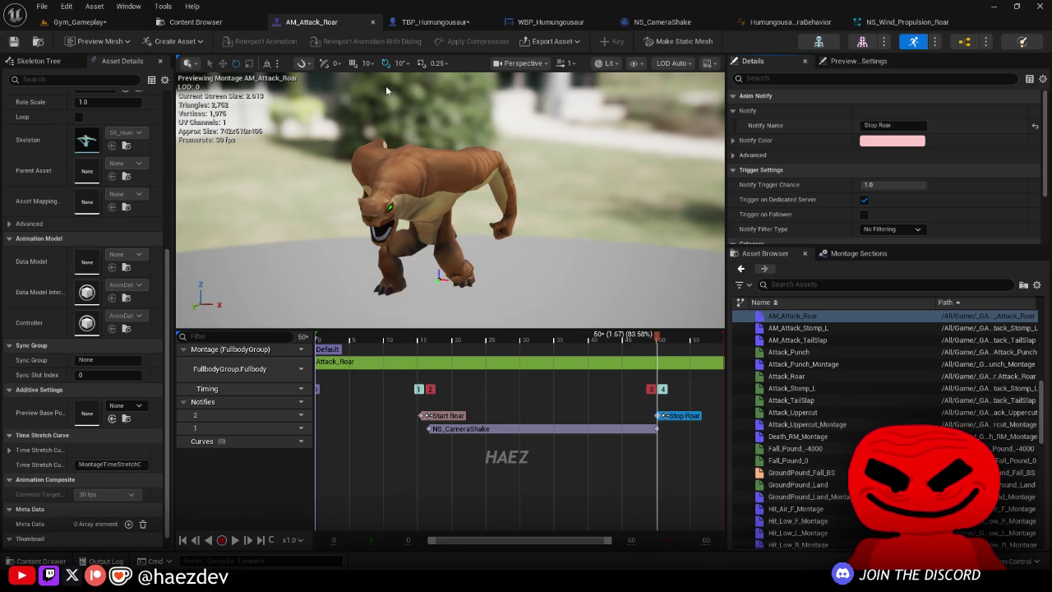
Step: Save all modified assets with Save All and Save Selected
{"action": "left_click", "coordinate": [441, 23]}
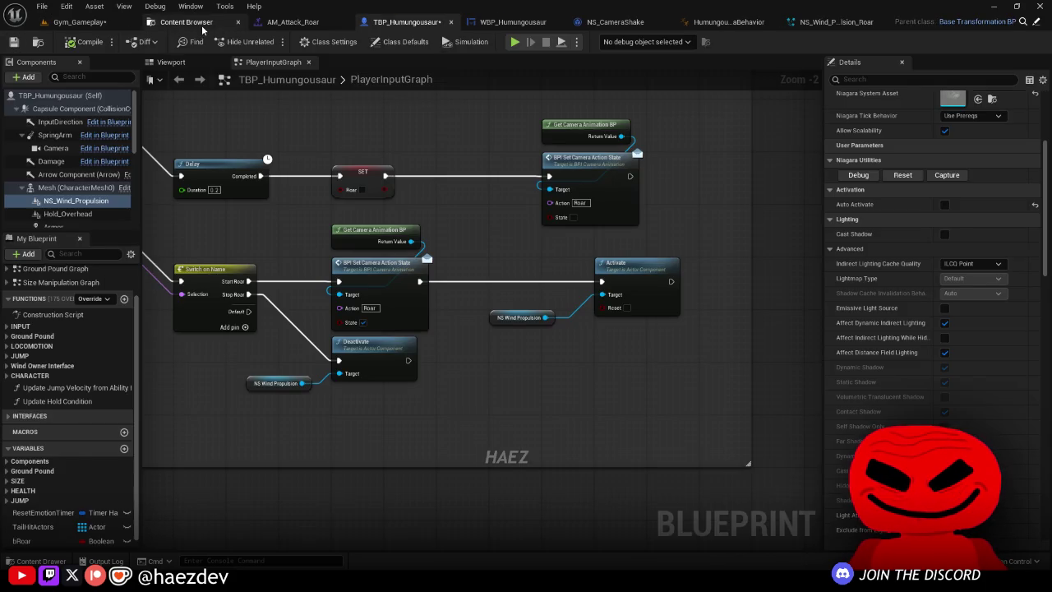
{"action": "left_click", "coordinate": [189, 23]}
{"action": "left_click", "coordinate": [399, 42]}
{"action": "left_click", "coordinate": [615, 415]}
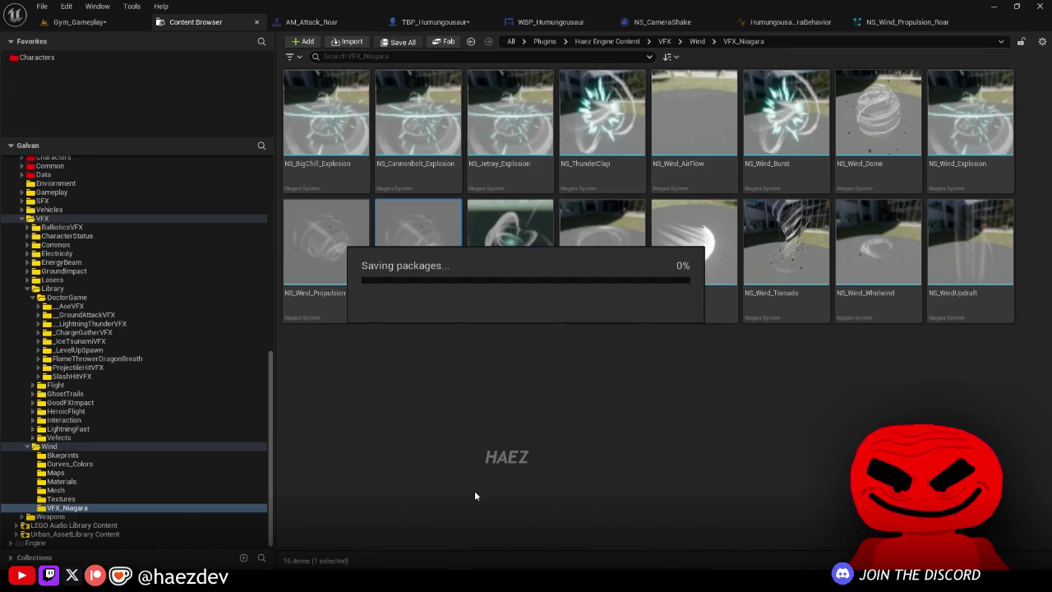
Step: Play-test Humungousaur's roar, then nudge the NS Wind Propulsion node and select the wind component
{"action": "left_click", "coordinate": [470, 22]}
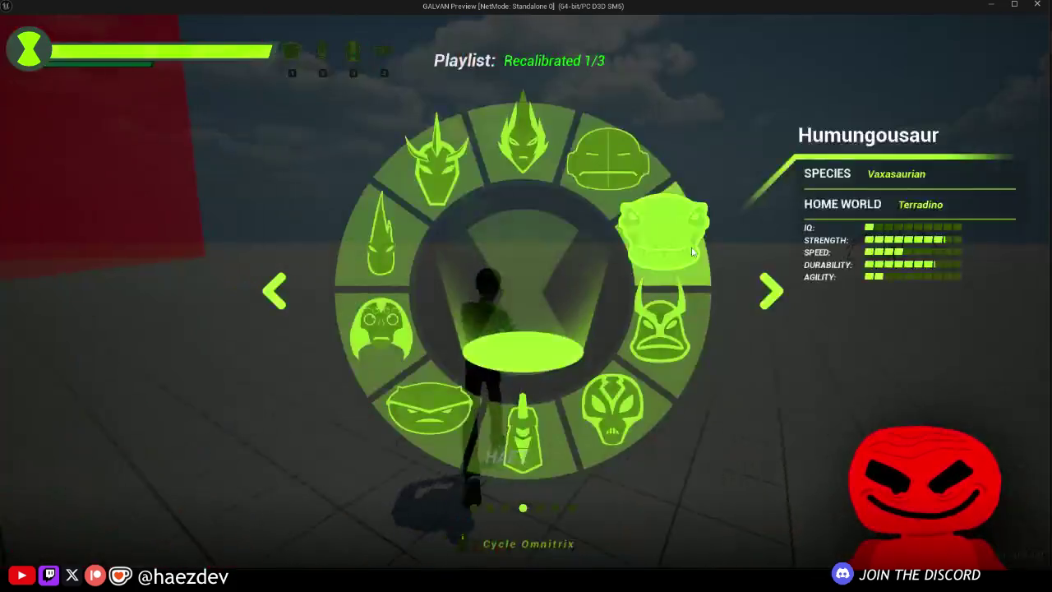
{"action": "left_click", "coordinate": [692, 252]}
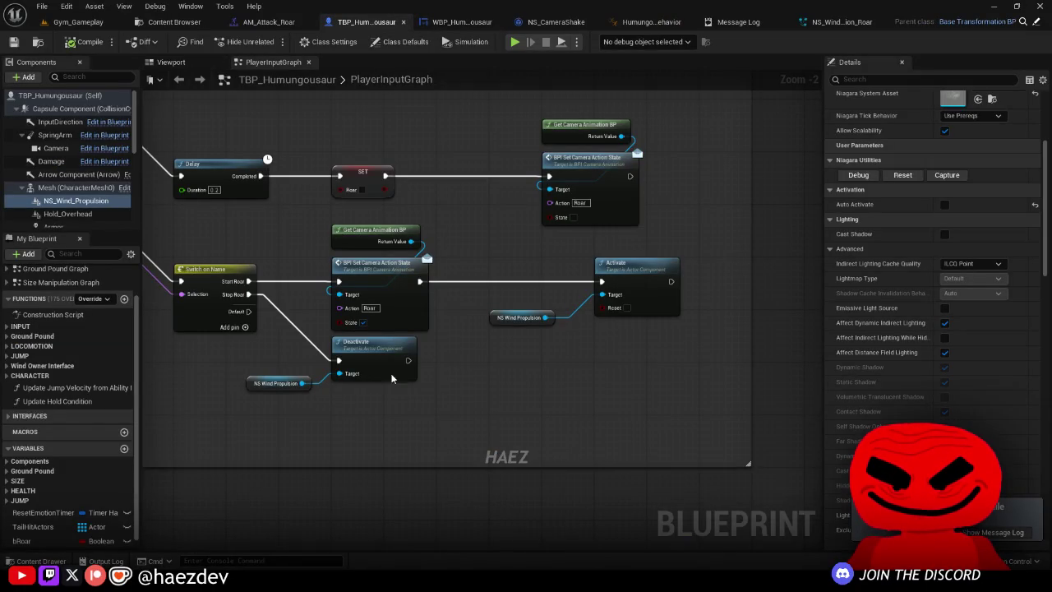
{"action": "left_click_drag", "start_coordinate": [263, 384], "coordinate": [243, 404]}
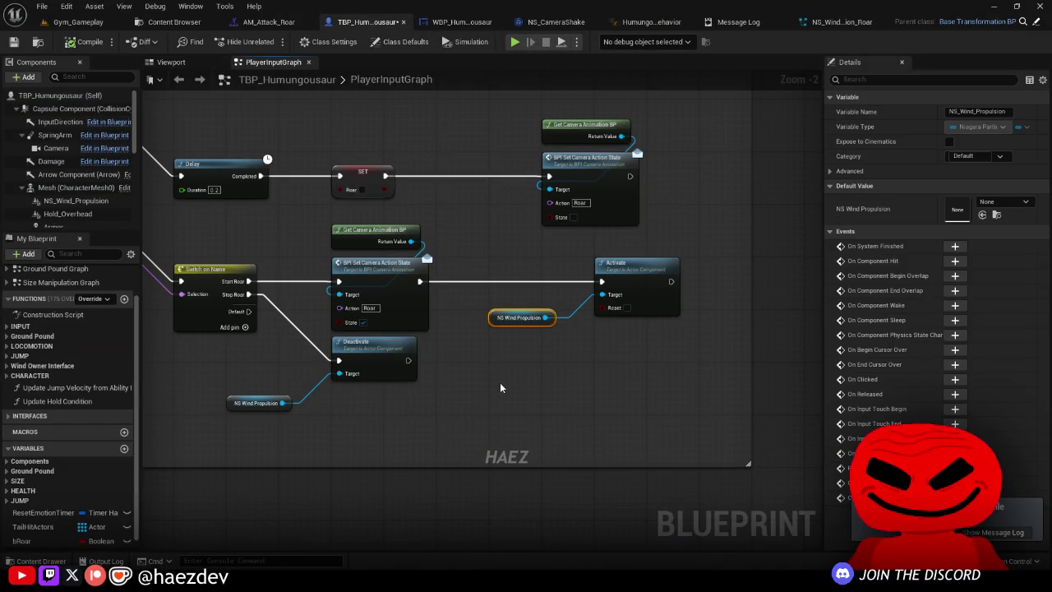
{"action": "left_click", "coordinate": [173, 63]}
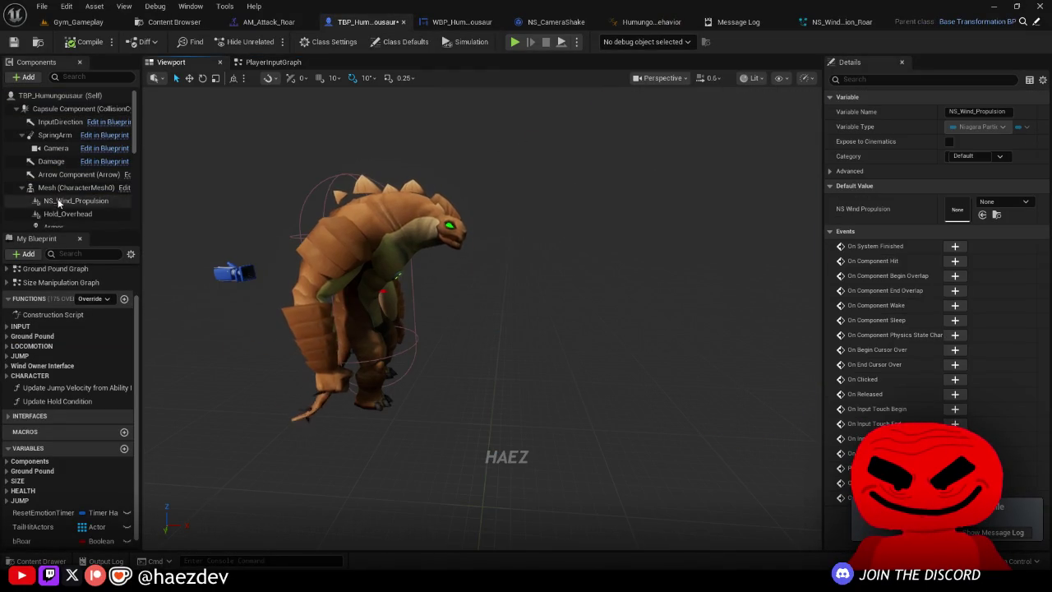
{"action": "left_click", "coordinate": [59, 201]}
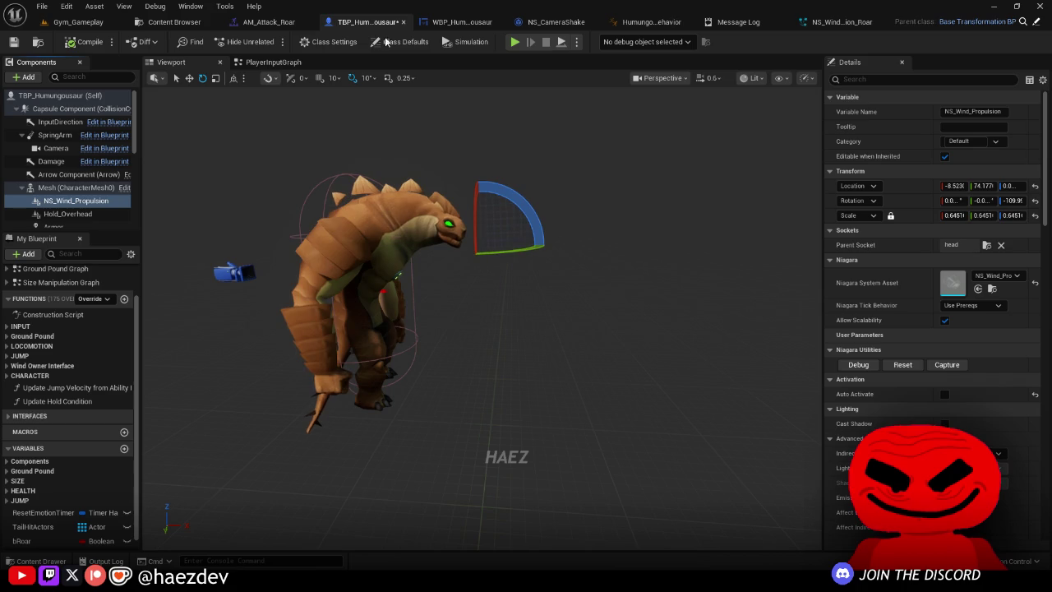
{"action": "left_click", "coordinate": [278, 64]}
{"action": "scroll", "coordinate": [563, 324], "scroll_direction": "up", "scroll_amount": 3}
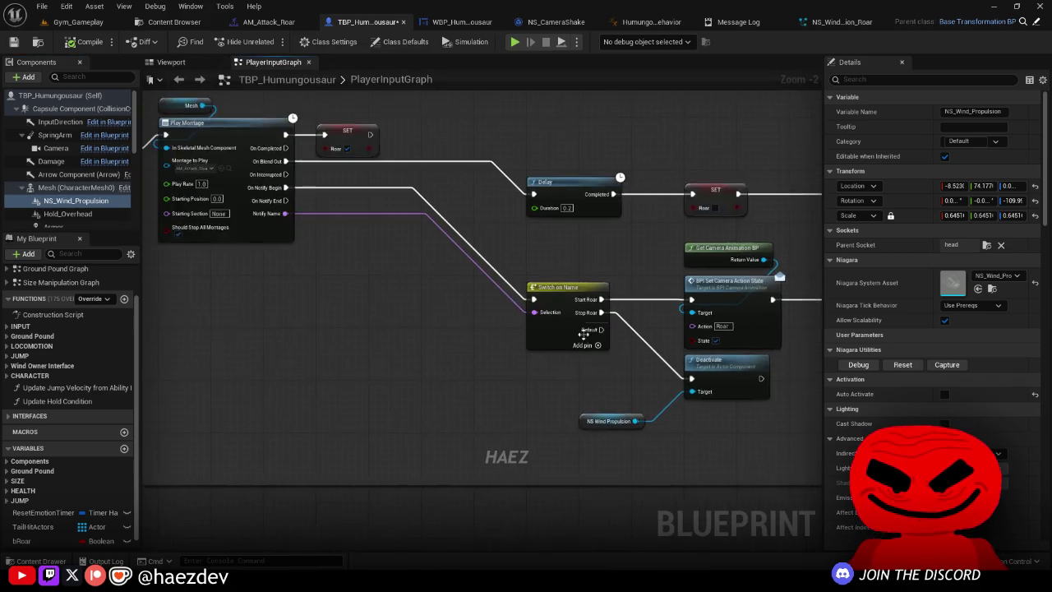
Step: Rename the Switch on Name pins to Start and Stop and wire Stop to Deactivate
{"action": "left_click", "coordinate": [563, 324]}
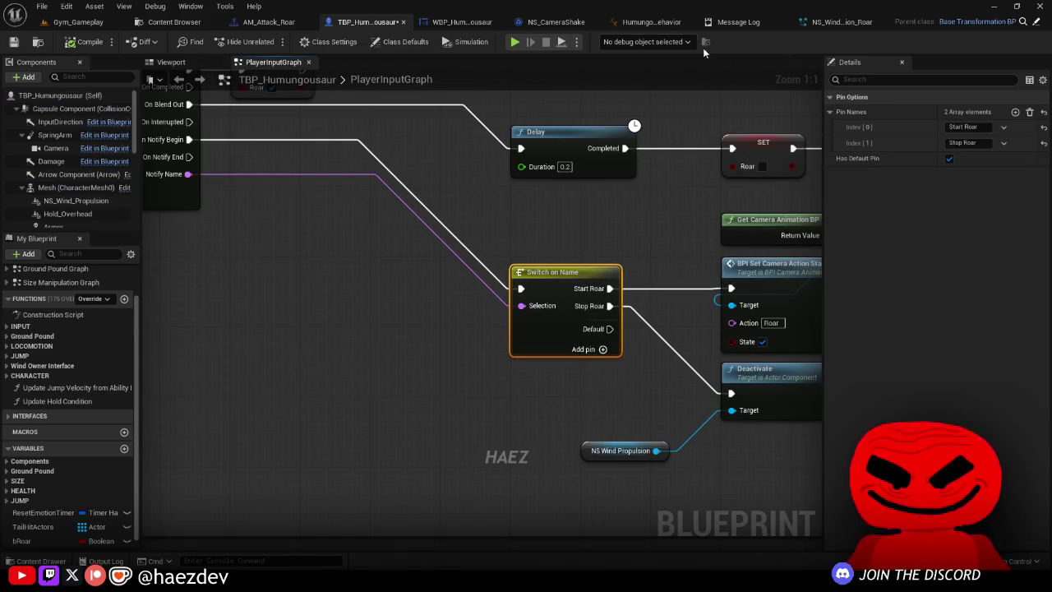
{"action": "left_click", "coordinate": [264, 22]}
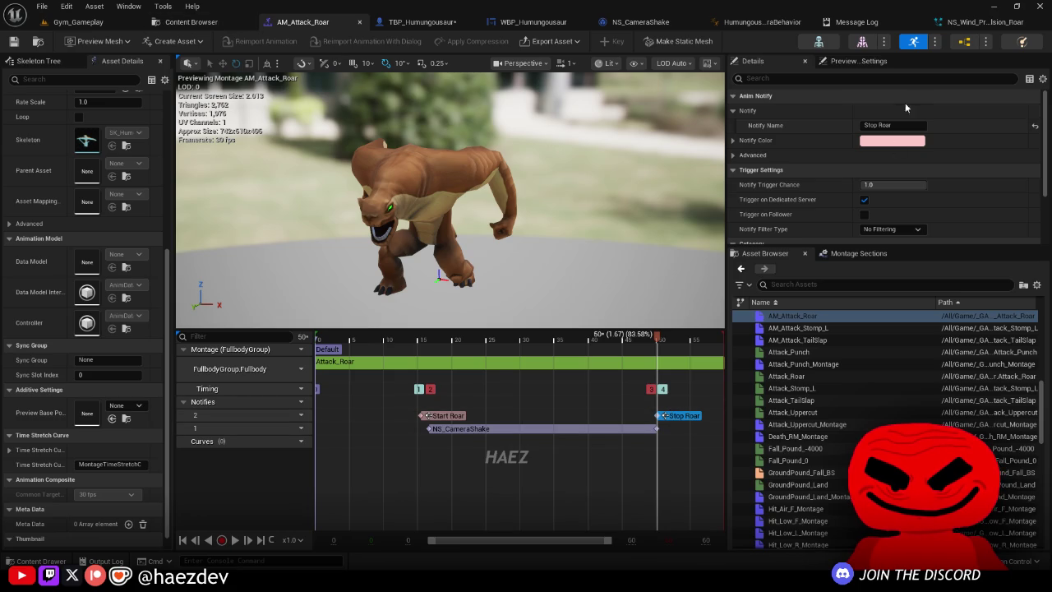
{"action": "type", "text": "Stop"}
{"action": "left_click", "coordinate": [411, 22]}
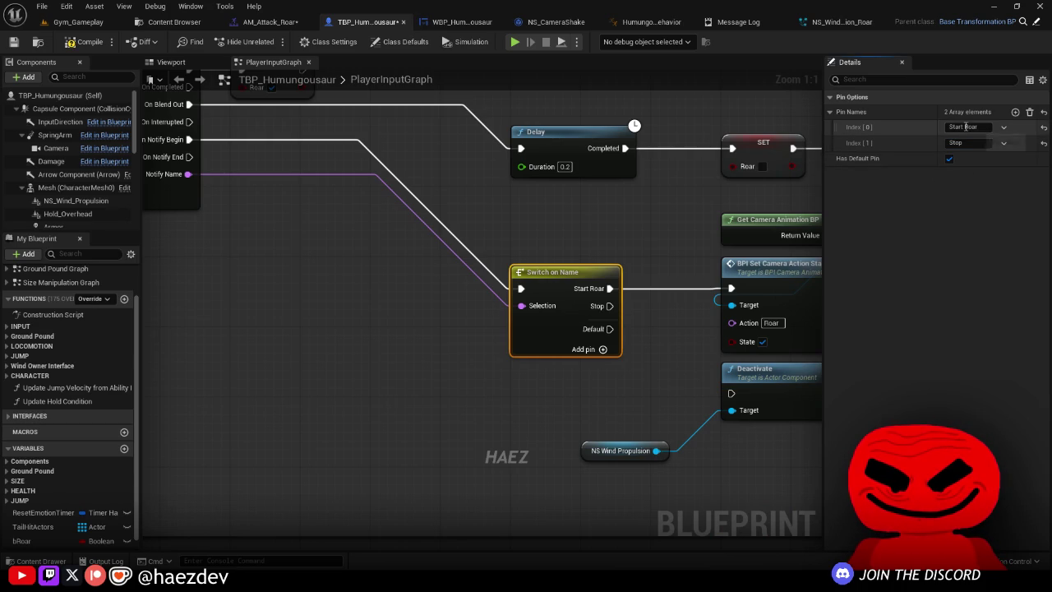
{"action": "left_click", "coordinate": [709, 293]}
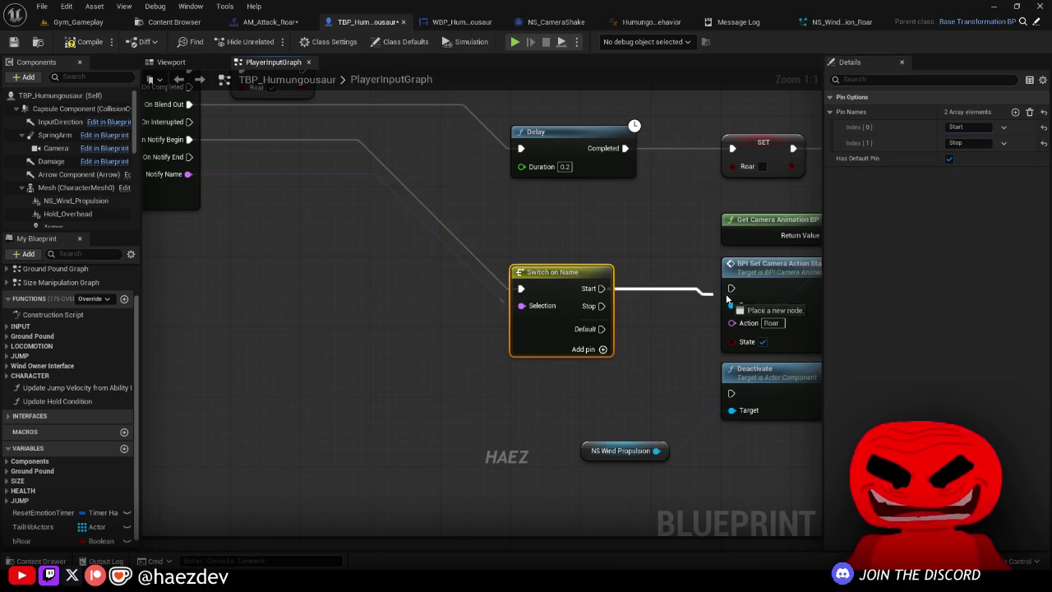
{"action": "left_click_drag", "start_coordinate": [676, 347], "coordinate": [720, 375]}
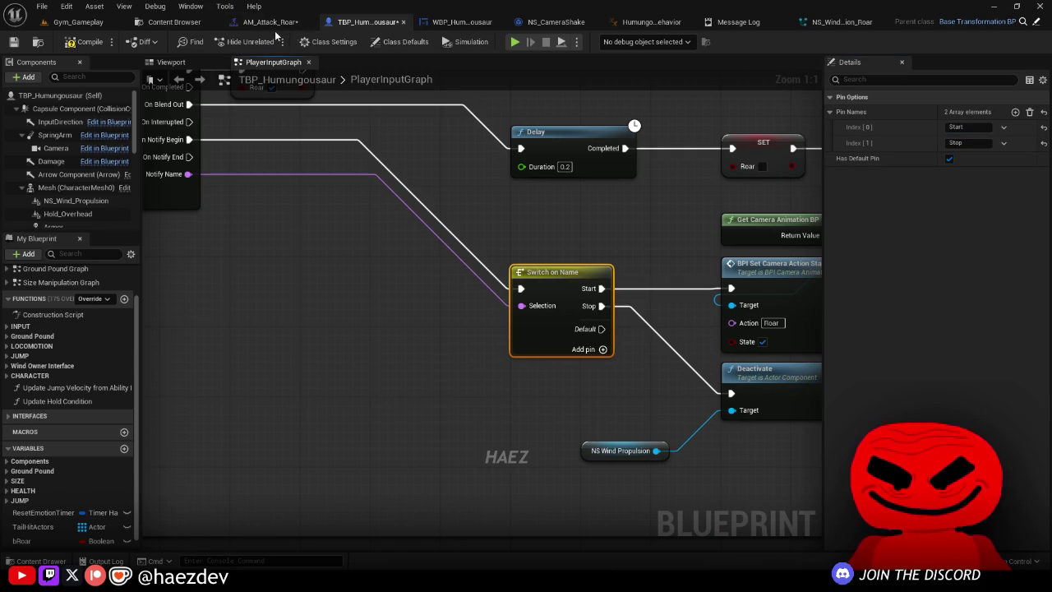
Step: Rename the roar montage notifies to match and save both assets
{"action": "left_click", "coordinate": [251, 23]}
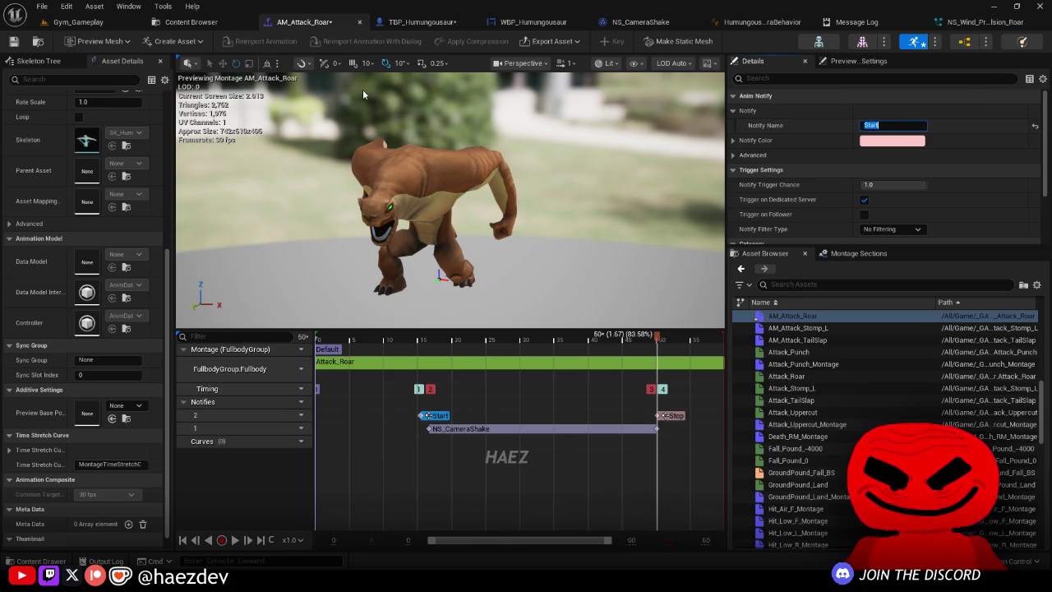
{"action": "left_click", "coordinate": [219, 25]}
{"action": "left_click", "coordinate": [404, 42]}
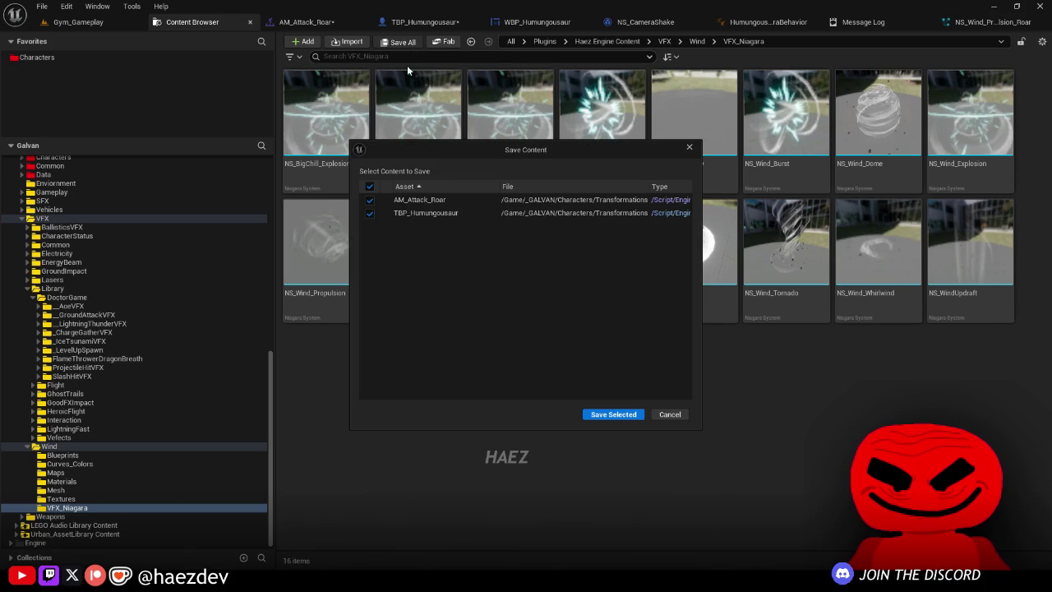
{"action": "left_click", "coordinate": [622, 414]}
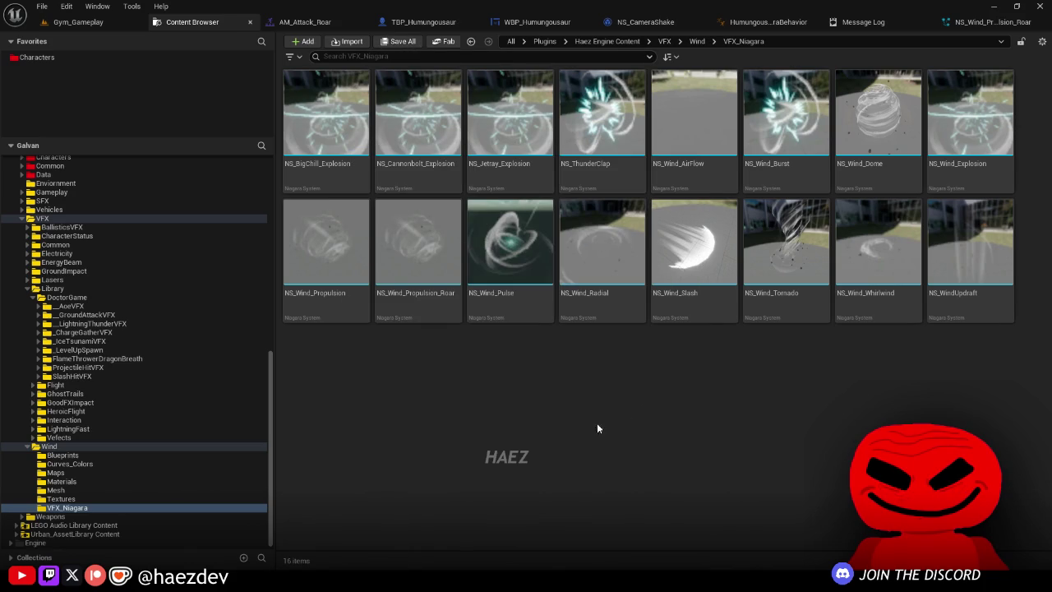
{"action": "left_click", "coordinate": [419, 22]}
{"action": "left_click", "coordinate": [442, 259]}
{"action": "left_click_drag", "start_coordinate": [441, 258], "coordinate": [141, 202]}
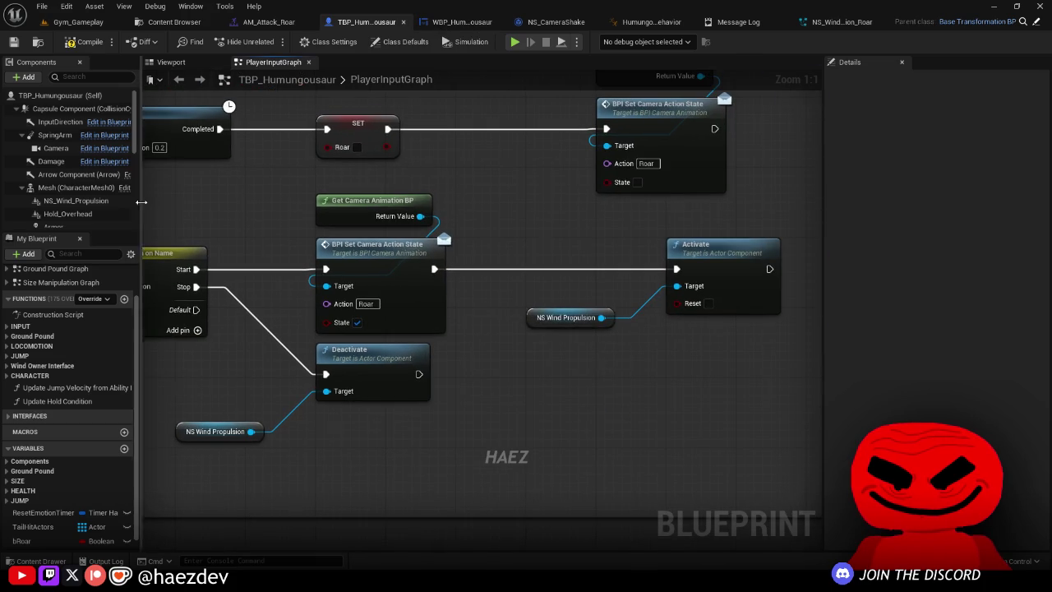
{"action": "scroll", "coordinate": [170, 211], "scroll_direction": "down", "scroll_amount": 3}
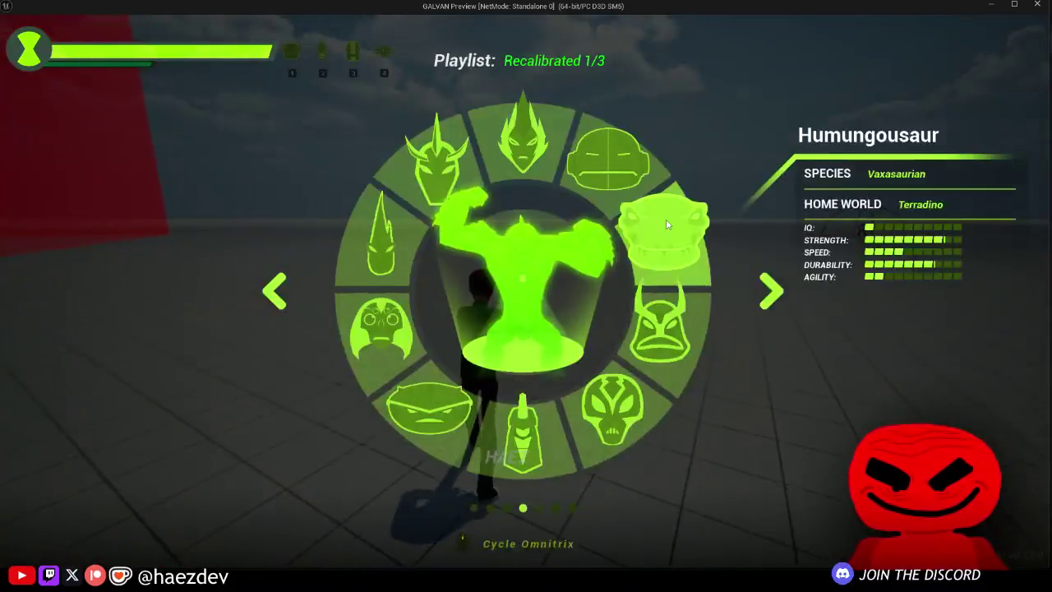
{"action": "left_click", "coordinate": [666, 219]}
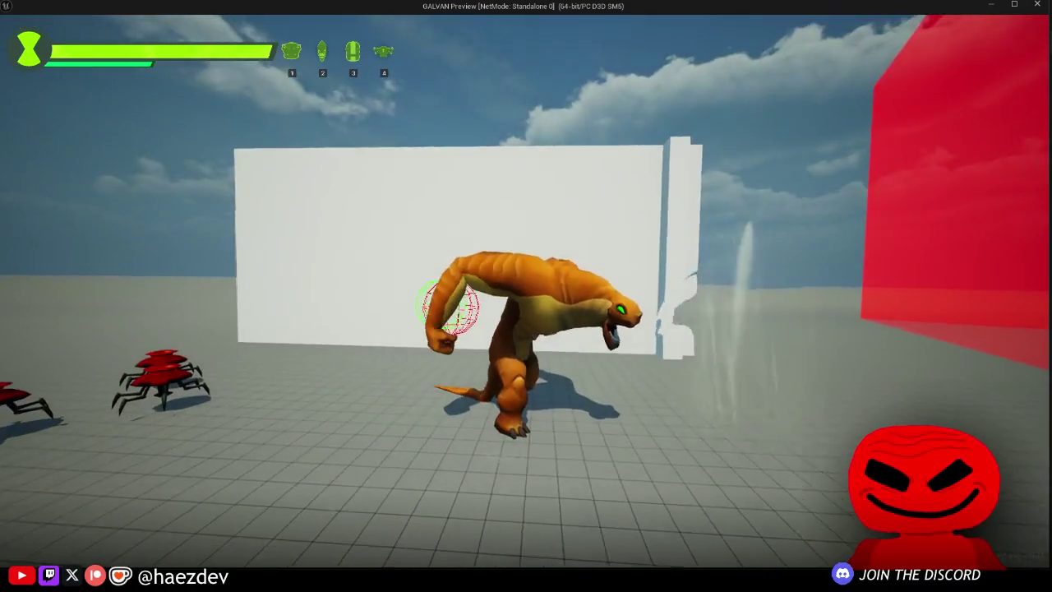
{"action": "key", "text": "w"}
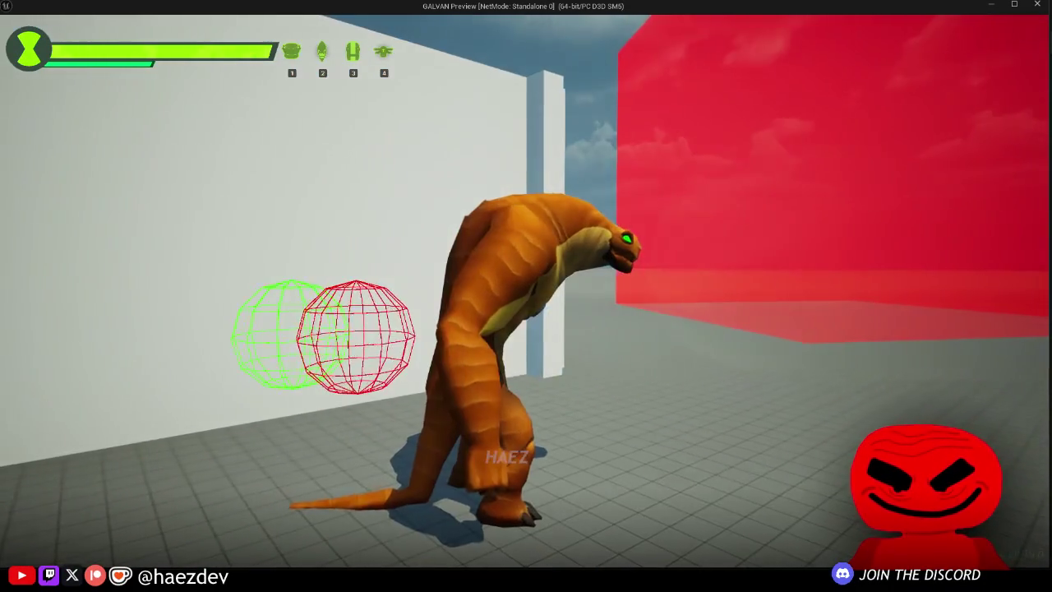
{"action": "key", "text": "w"}
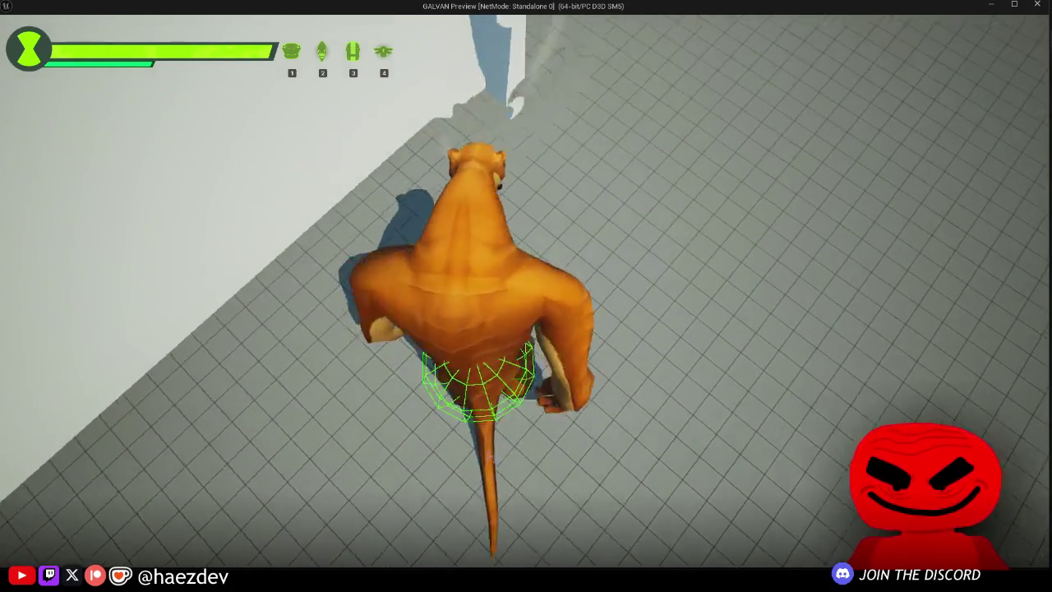
{"action": "key", "text": "w"}
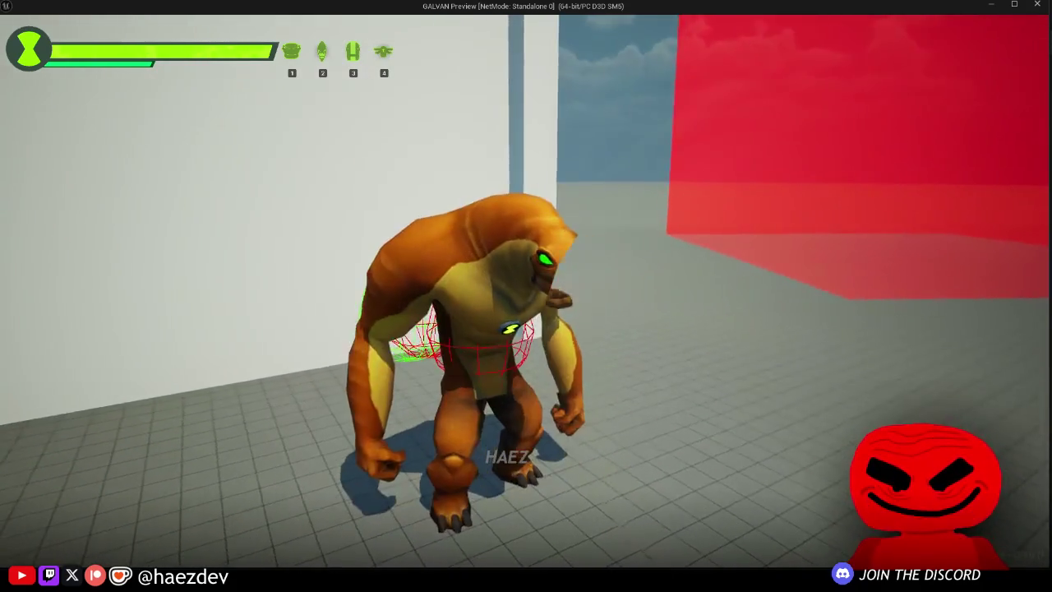
{"action": "key", "text": "Escape"}
{"action": "left_click", "coordinate": [366, 22]}
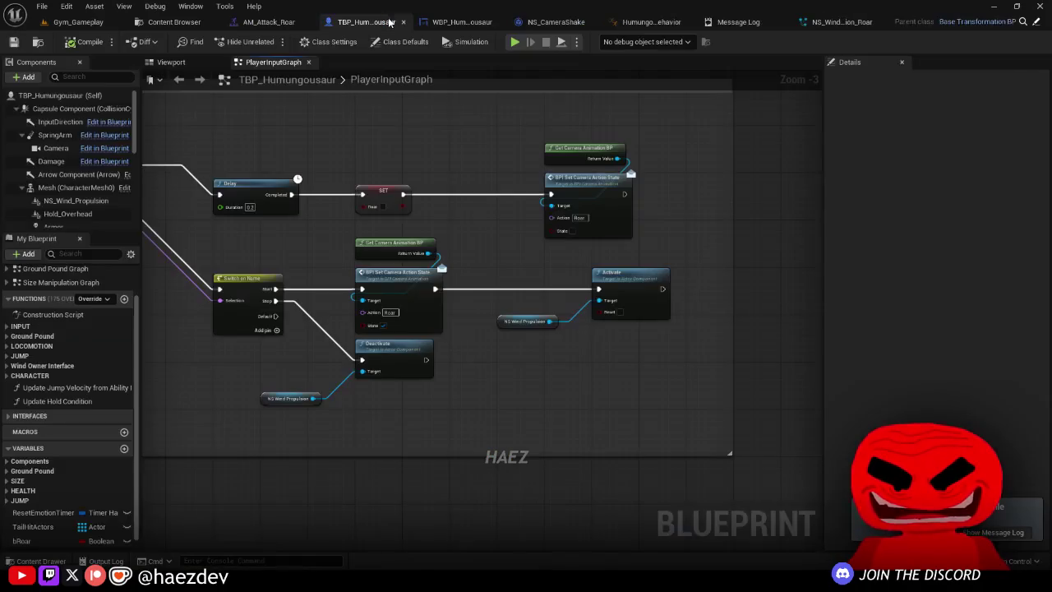
Step: Select the NS_Wind_Propulsion component, switch to the move gizmo, and locate its asset
{"action": "left_click", "coordinate": [173, 63]}
{"action": "left_click_drag", "start_coordinate": [141, 150], "coordinate": [280, 165]}
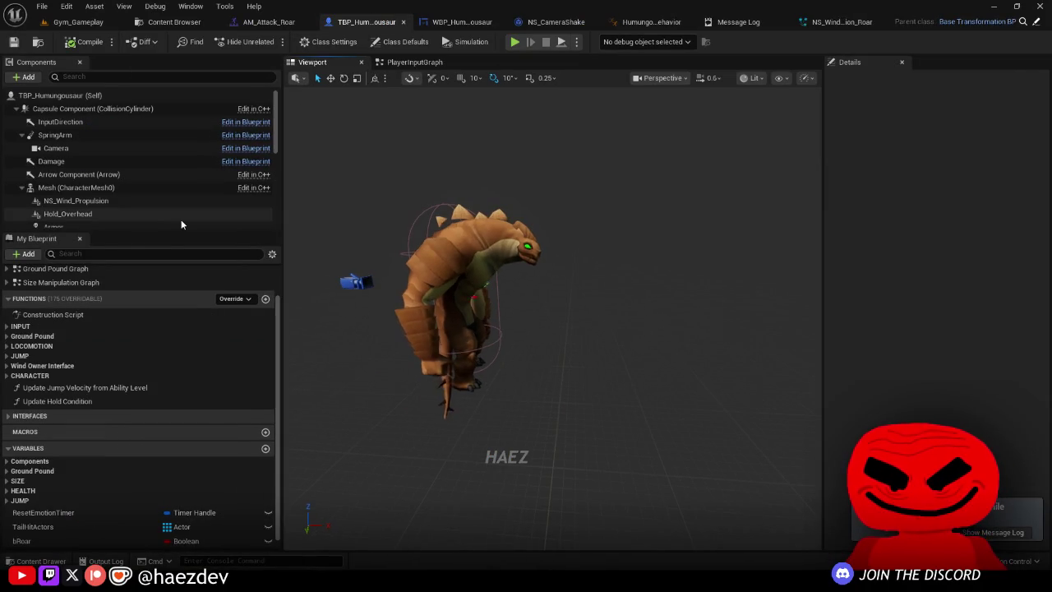
{"action": "left_click_drag", "start_coordinate": [165, 231], "coordinate": [182, 320]}
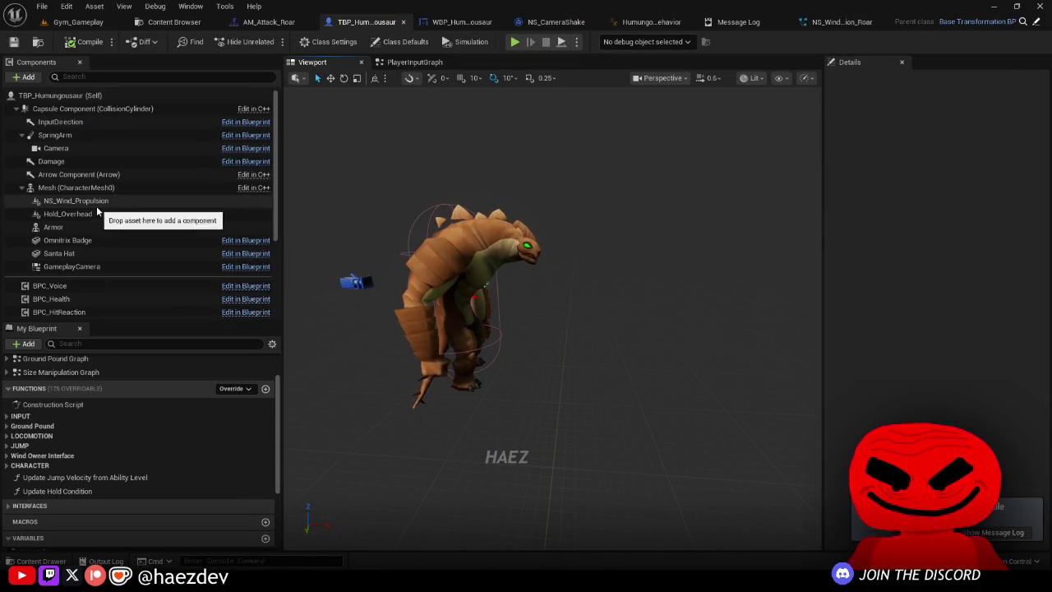
{"action": "left_click", "coordinate": [96, 204]}
{"action": "key", "text": "w"}
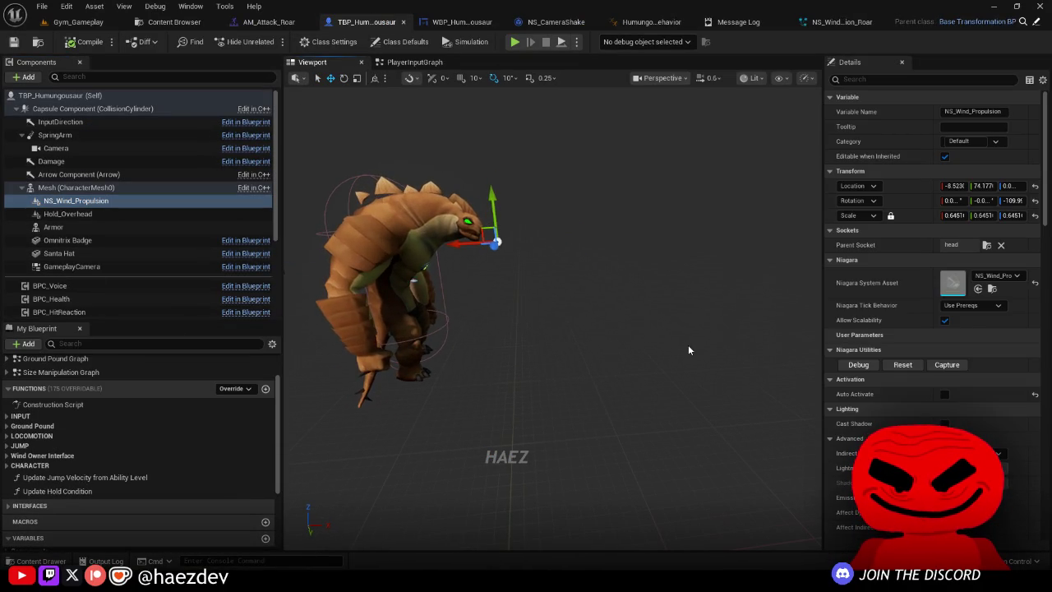
{"action": "left_click", "coordinate": [991, 288]}
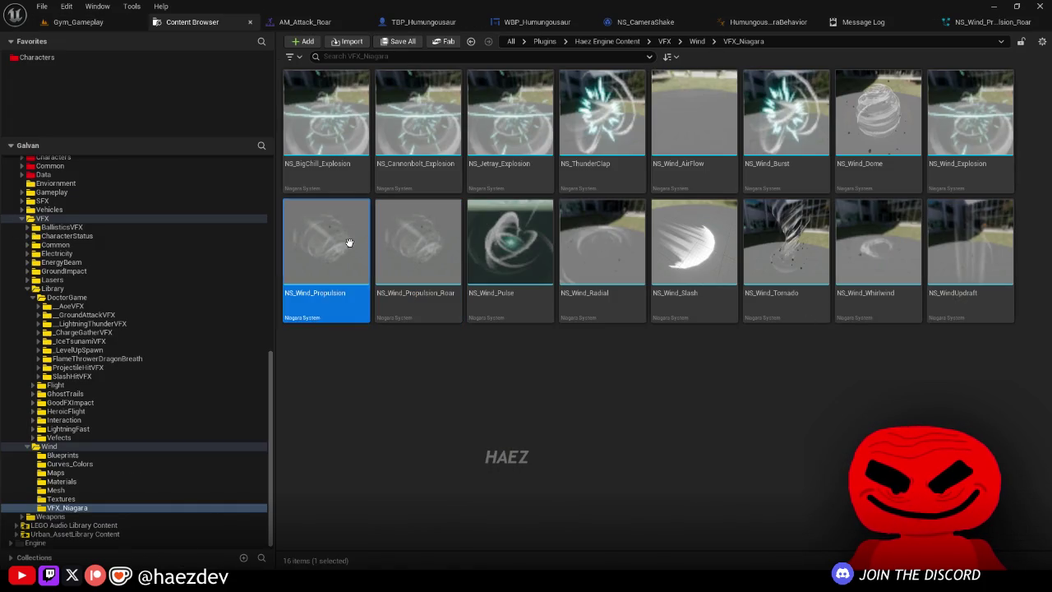
{"action": "left_click", "coordinate": [427, 27]}
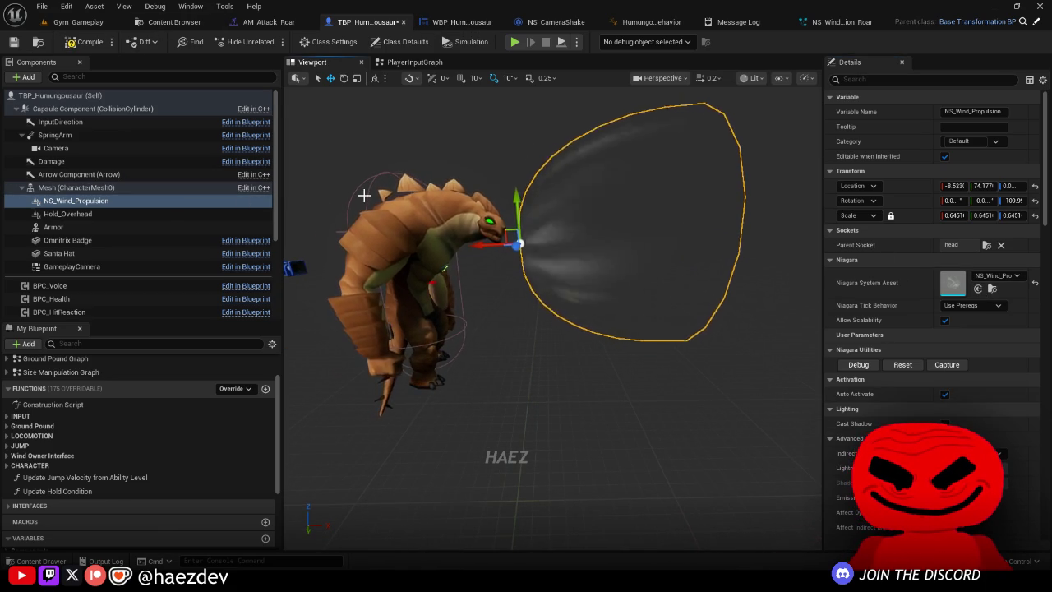
Step: Set the mesh to preview Attack_Roar as a single animation, paused at initial position 1.185138
{"action": "left_click", "coordinate": [363, 195]}
{"action": "left_click", "coordinate": [429, 210]}
{"action": "left_click", "coordinate": [980, 290]}
{"action": "left_click", "coordinate": [977, 311]}
{"action": "left_click", "coordinate": [991, 306]}
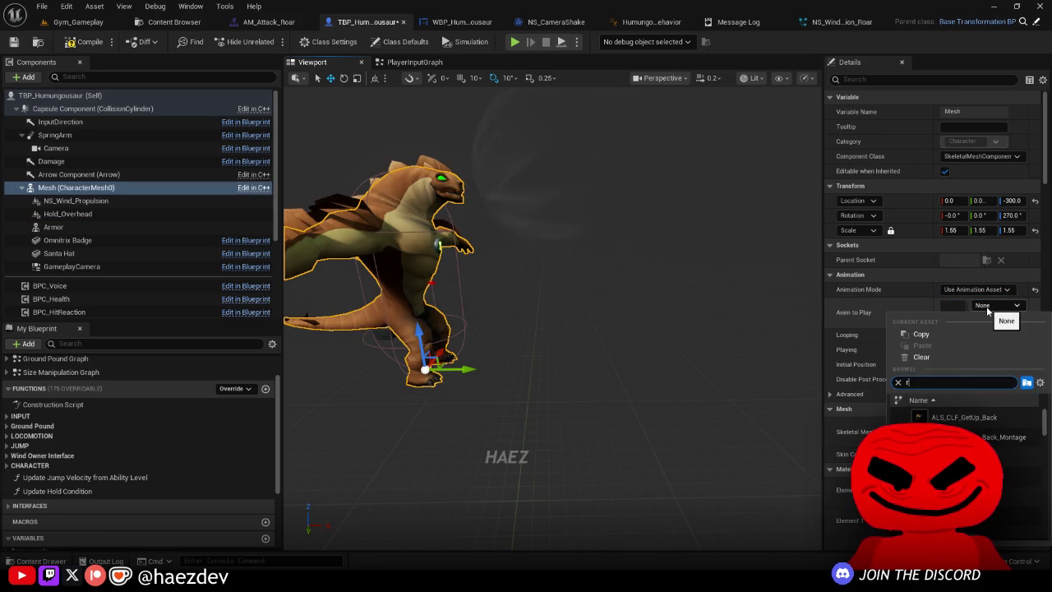
{"action": "left_click", "coordinate": [955, 416]}
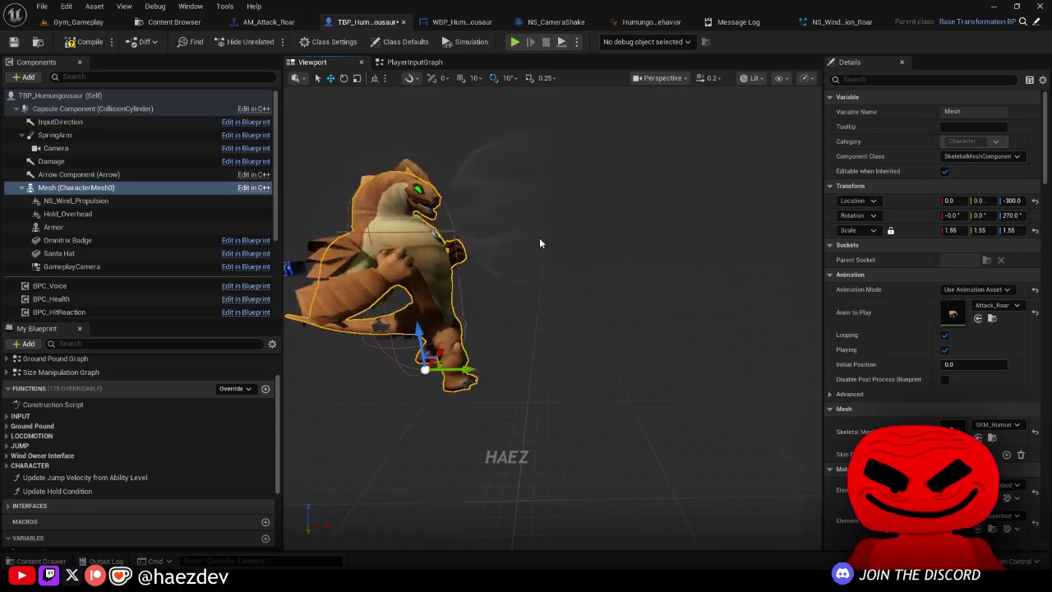
{"action": "left_click", "coordinate": [944, 350]}
{"action": "left_click_drag", "start_coordinate": [954, 364], "coordinate": [970, 364]}
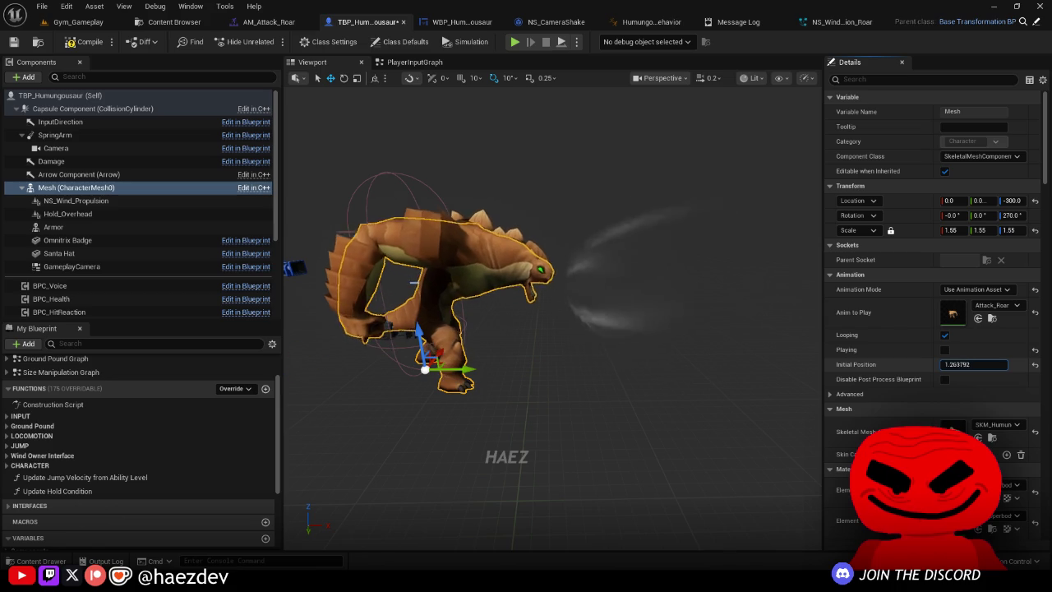
{"action": "left_click", "coordinate": [604, 336]}
{"action": "mouse_move", "coordinate": [555, 296]}
{"action": "left_mouse_down"}
{"action": "mouse_move", "coordinate": [543, 298]}
{"action": "mouse_move", "coordinate": [556, 296]}
{"action": "left_mouse_up"}
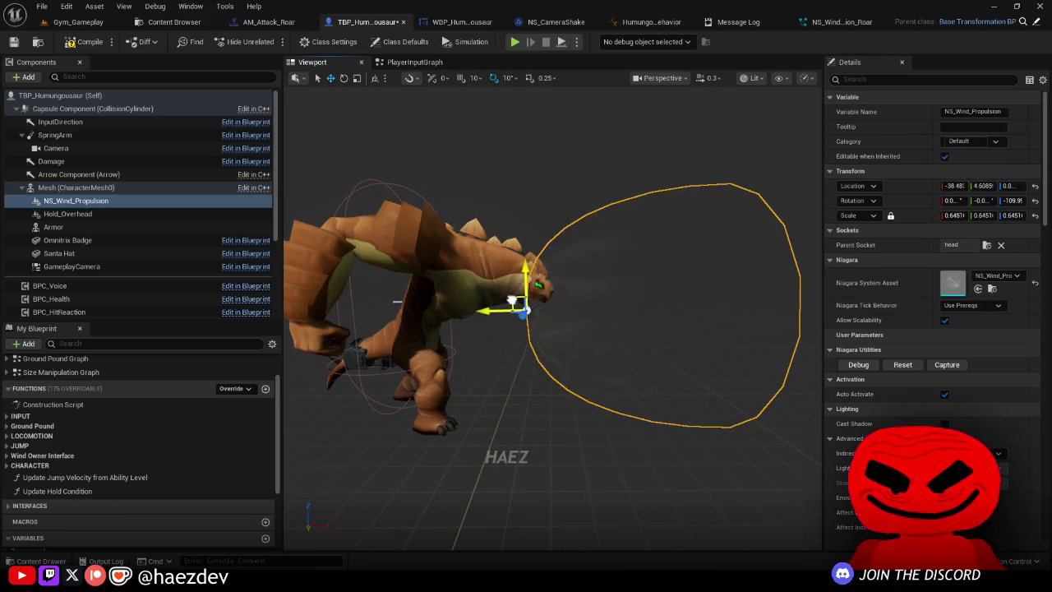
{"action": "left_click", "coordinate": [74, 96]}
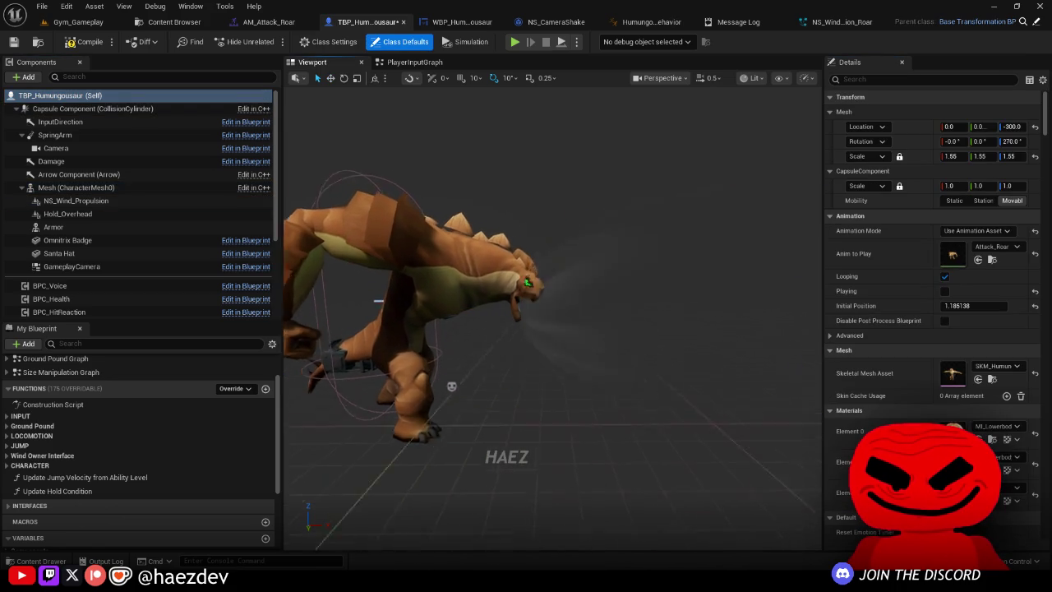
Step: Move the NS_Wind_Propulsion effect on the roaring character, reverting its scale to 1.0
{"action": "mouse_move", "coordinate": [484, 238]}
{"action": "left_mouse_down"}
{"action": "mouse_move", "coordinate": [510, 240]}
{"action": "mouse_move", "coordinate": [483, 238]}
{"action": "mouse_move", "coordinate": [510, 271]}
{"action": "mouse_move", "coordinate": [570, 309]}
{"action": "left_mouse_up"}
{"action": "left_click", "coordinate": [470, 255]}
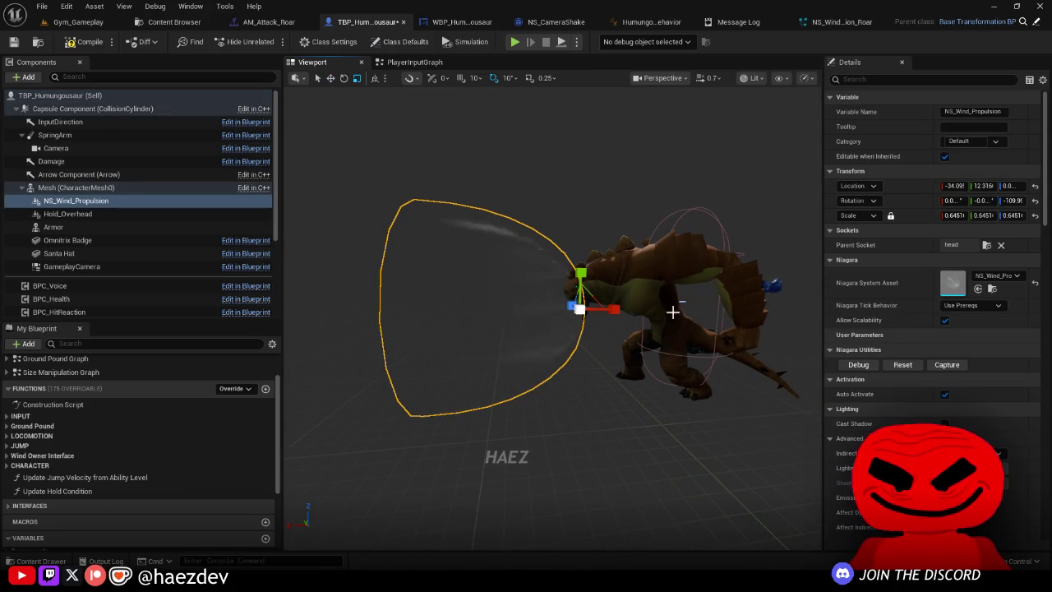
{"action": "mouse_move", "coordinate": [584, 275]}
{"action": "left_mouse_down"}
{"action": "mouse_move", "coordinate": [631, 270]}
{"action": "mouse_move", "coordinate": [581, 249]}
{"action": "mouse_move", "coordinate": [531, 250]}
{"action": "left_mouse_up"}
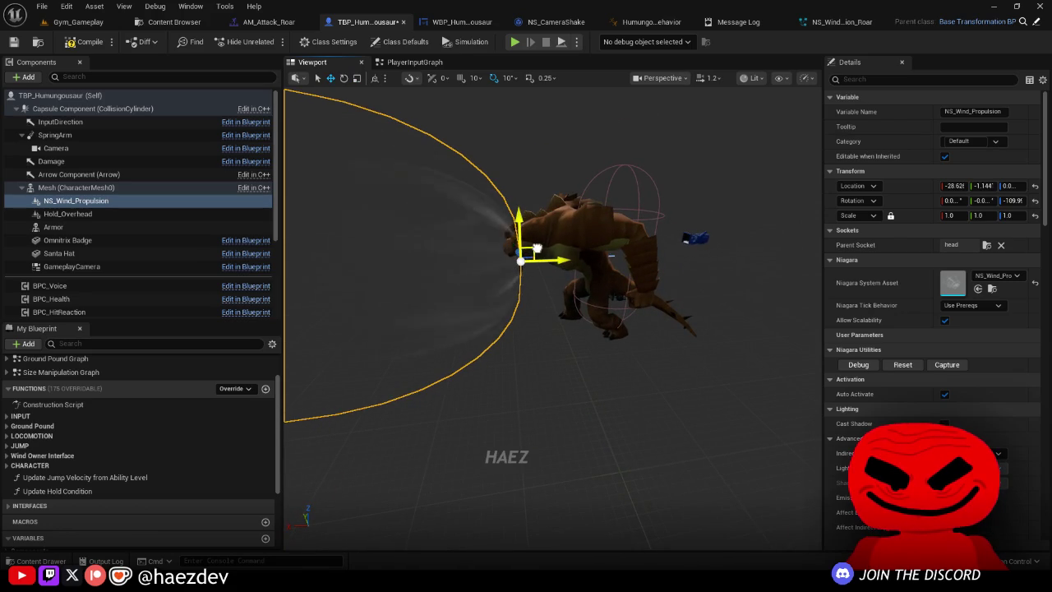
{"action": "double_click", "coordinate": [65, 95]}
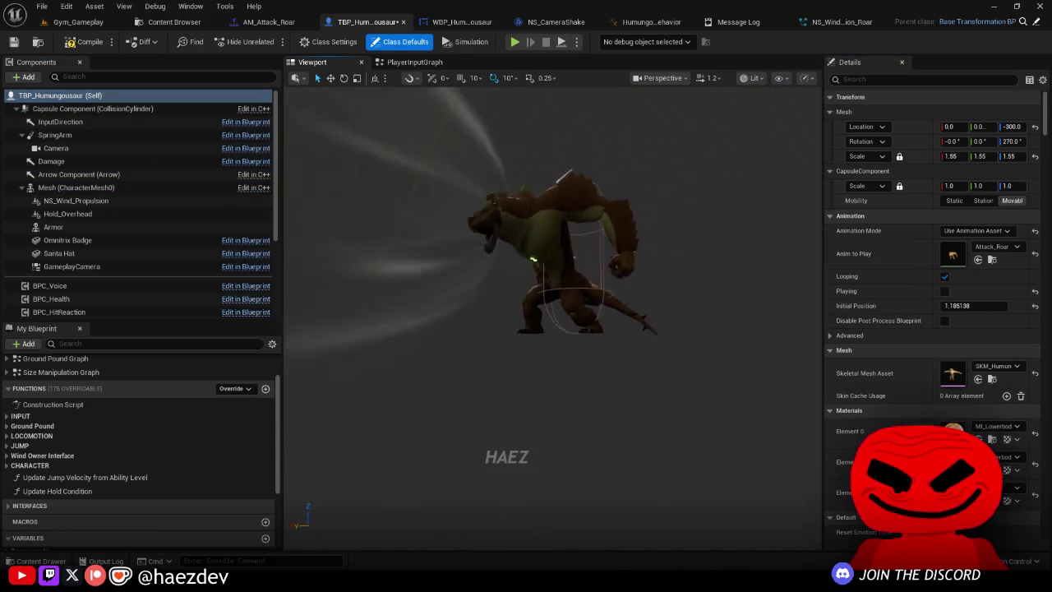
{"action": "left_click_drag", "start_coordinate": [562, 255], "coordinate": [492, 342]}
{"action": "left_click", "coordinate": [613, 300]}
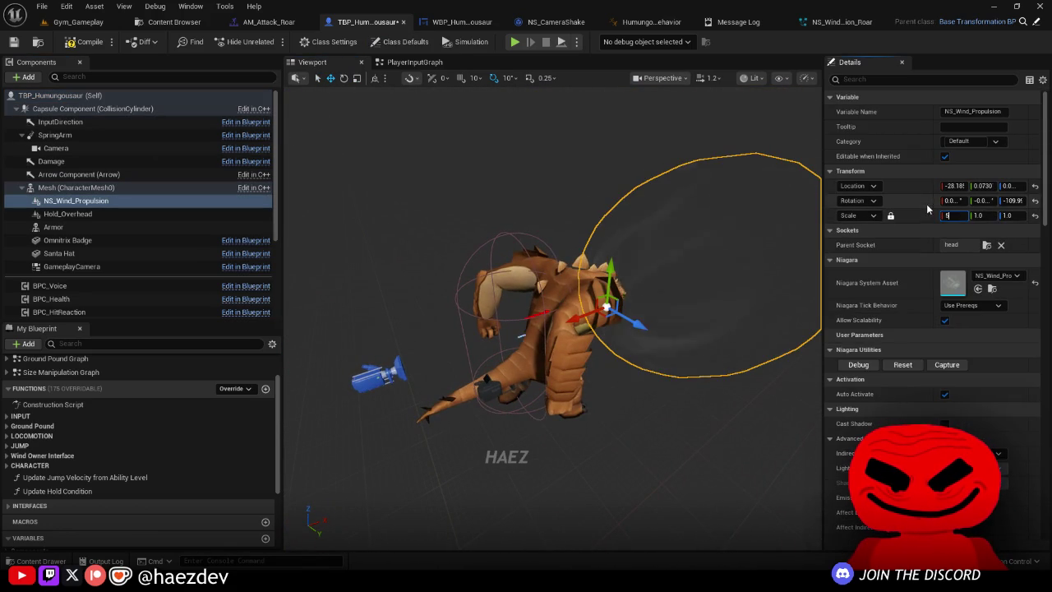
{"action": "left_click_drag", "start_coordinate": [718, 226], "coordinate": [690, 288]}
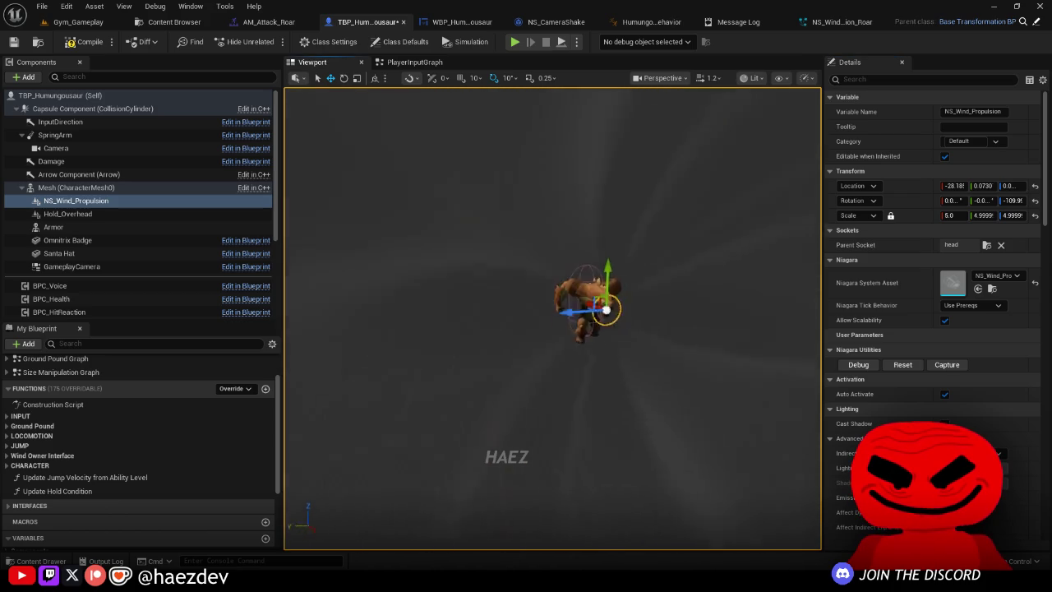
{"action": "mouse_move", "coordinate": [575, 304]}
{"action": "left_mouse_down"}
{"action": "mouse_move", "coordinate": [534, 305]}
{"action": "mouse_move", "coordinate": [589, 308]}
{"action": "mouse_move", "coordinate": [556, 282]}
{"action": "mouse_move", "coordinate": [578, 308]}
{"action": "left_mouse_up"}
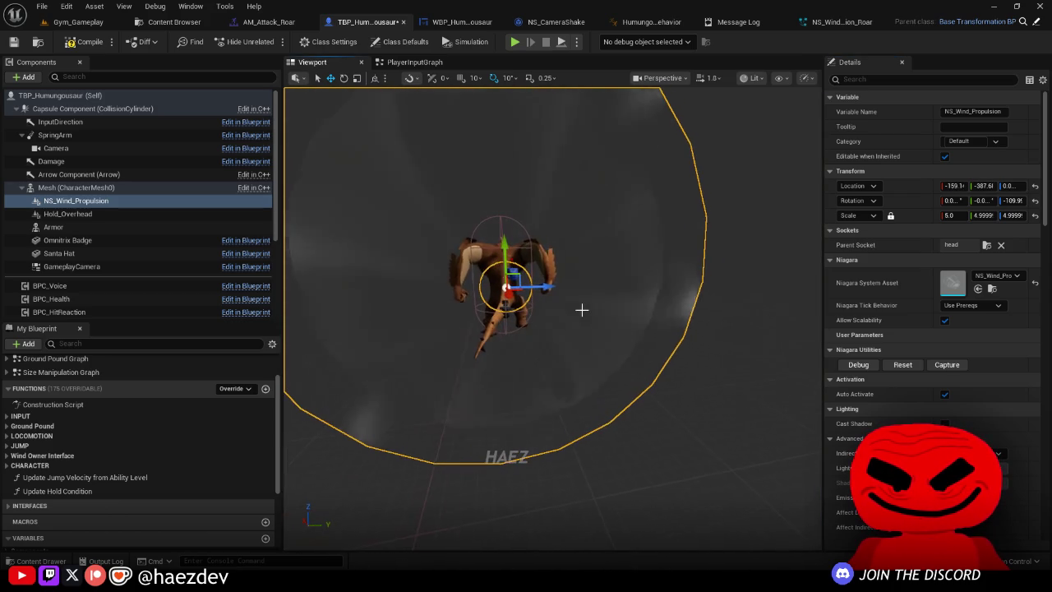
{"action": "key", "text": "ctrl+z"}
{"action": "key", "text": "ctrl+z"}
Step: Turn off Auto Activate on the NS_Wind_Propulsion component
{"action": "left_click_drag", "start_coordinate": [460, 222], "coordinate": [376, 216]}
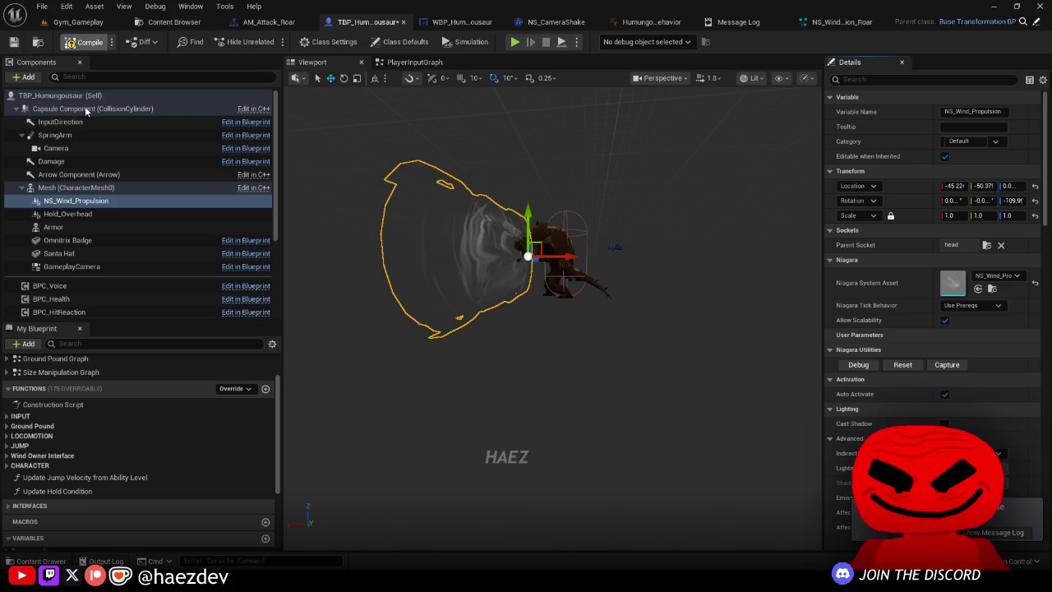
{"action": "left_click", "coordinate": [86, 109]}
{"action": "left_click", "coordinate": [75, 200]}
{"action": "scroll", "coordinate": [905, 213], "scroll_direction": "down", "scroll_amount": 5}
{"action": "scroll", "coordinate": [905, 212], "scroll_direction": "up", "scroll_amount": 3}
{"action": "left_click", "coordinate": [944, 273]}
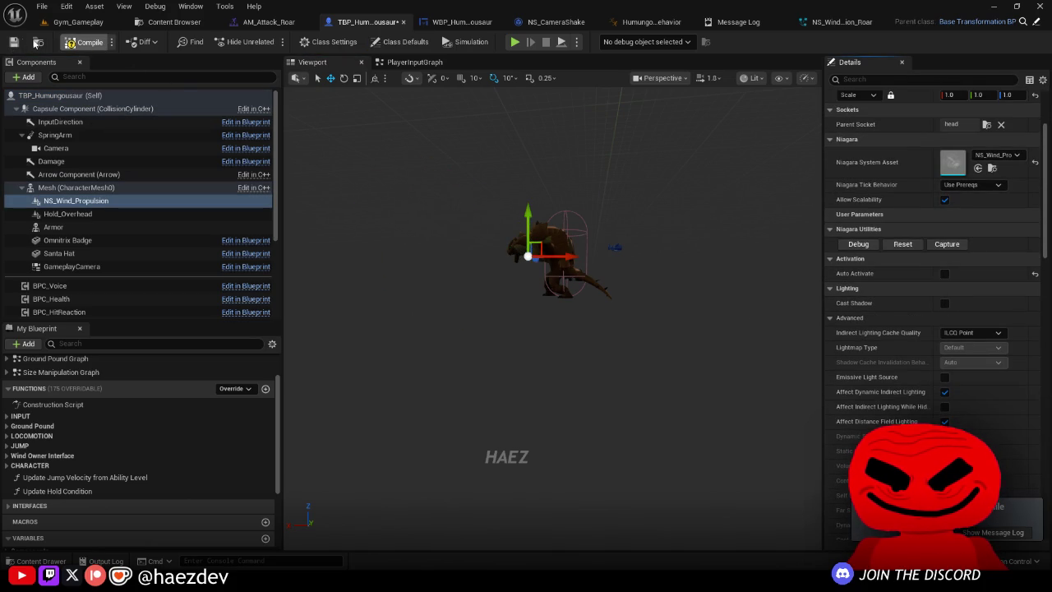
{"action": "scroll", "coordinate": [923, 260], "scroll_direction": "up", "scroll_amount": 3}
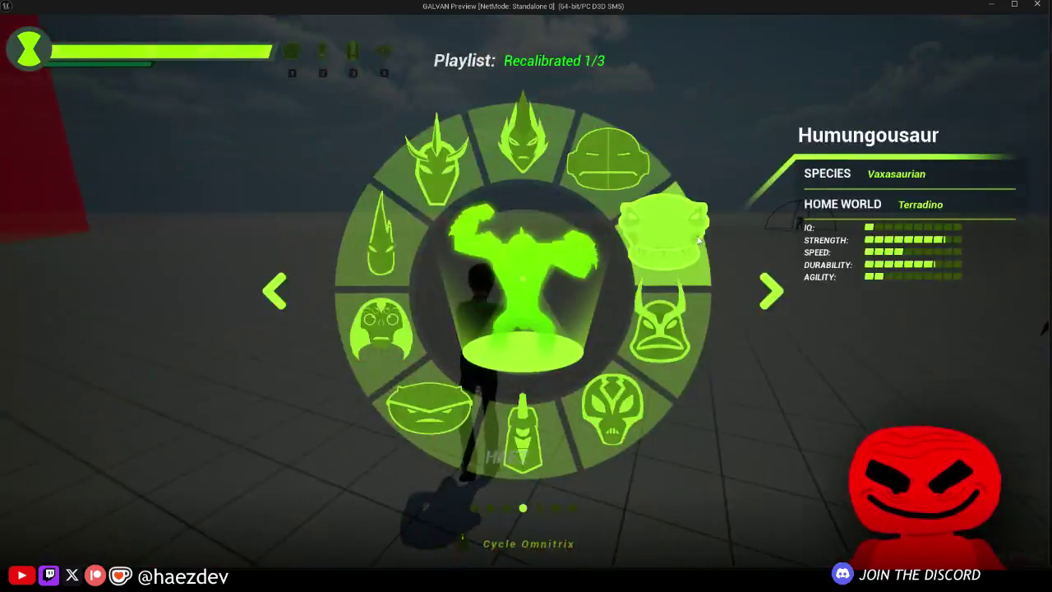
Step: Transform into Humungousaur, walk it around with W/A/S to test the roar wind, then exit with Escape
{"action": "left_click", "coordinate": [663, 230]}
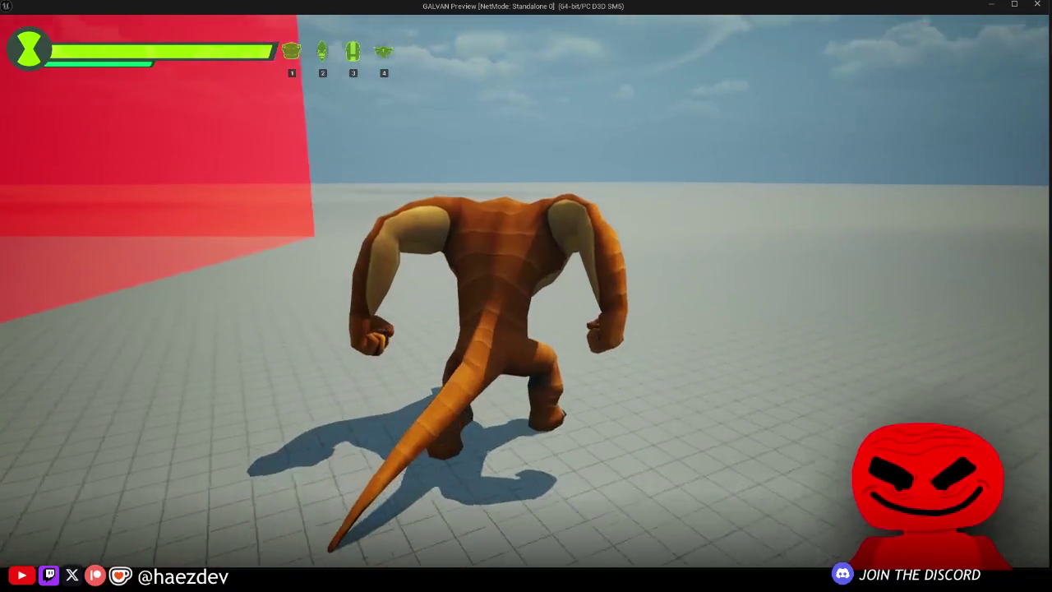
{"action": "key", "text": "s"}
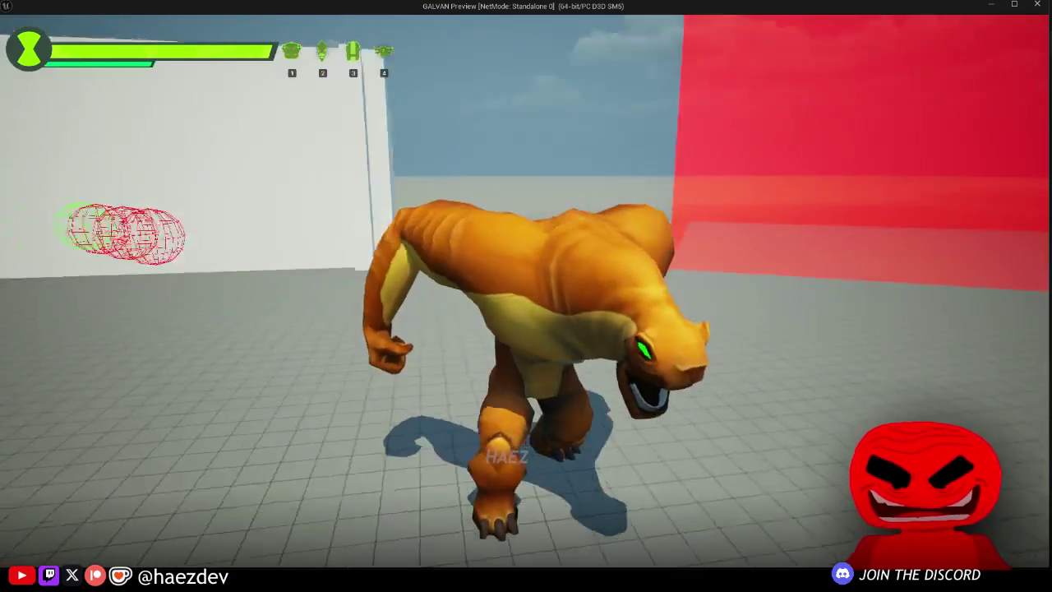
{"action": "key", "text": "w"}
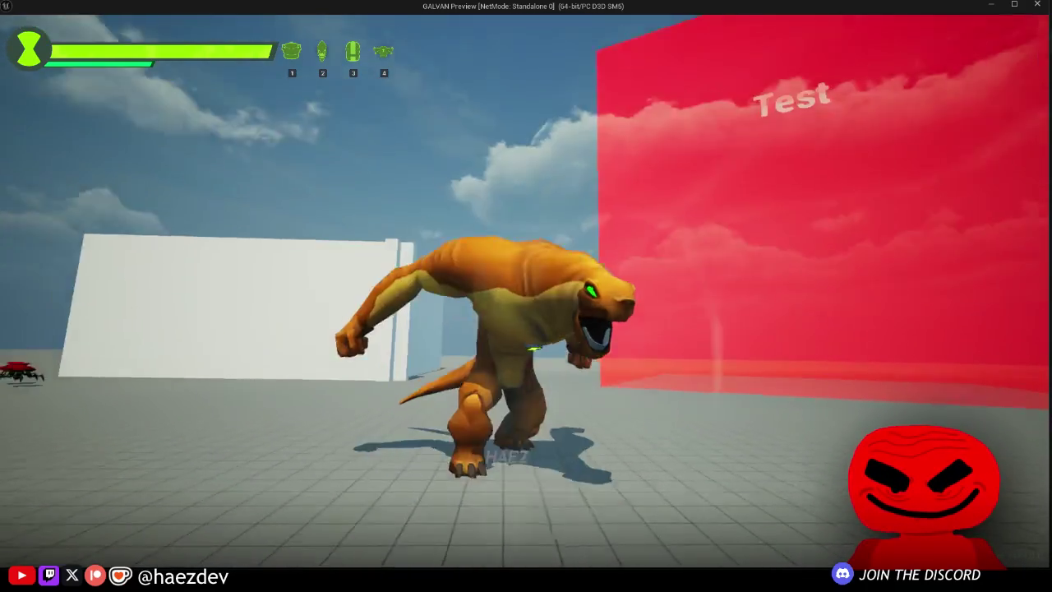
{"action": "key", "text": "s"}
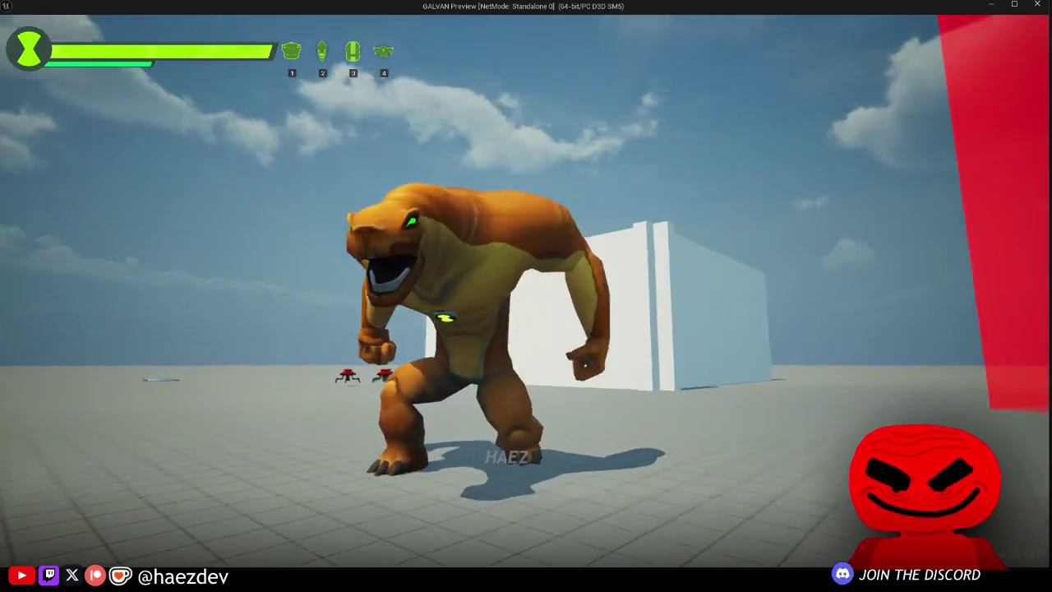
{"action": "key", "text": "w"}
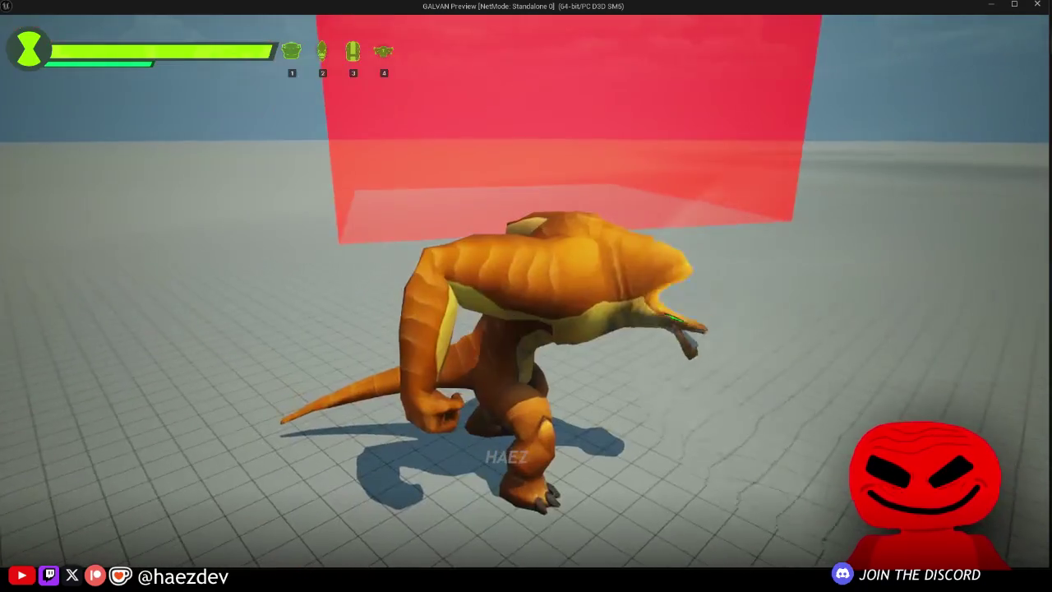
{"action": "key", "text": "w"}
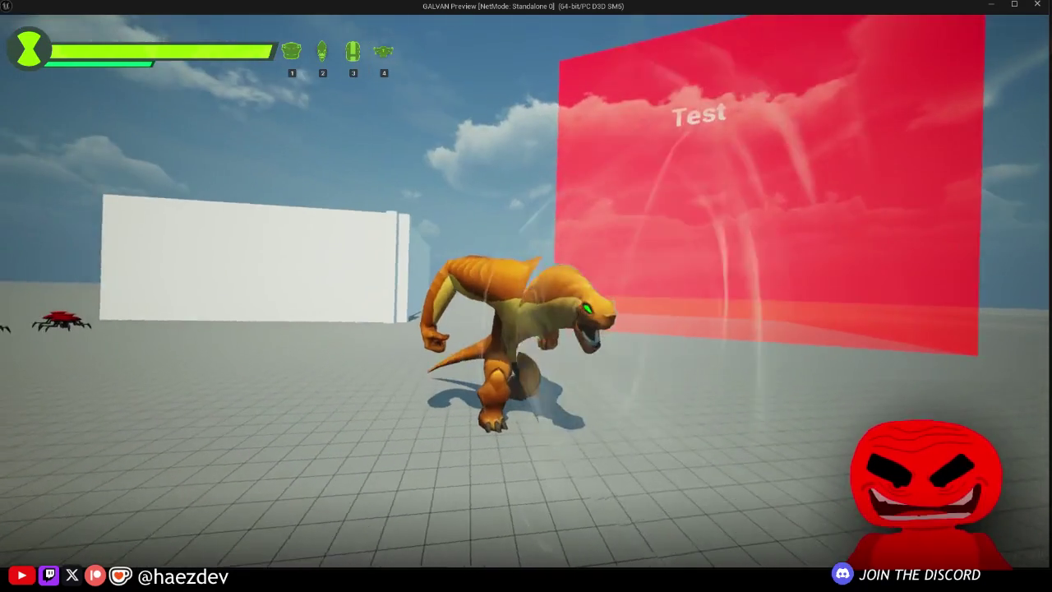
{"action": "key", "text": "a"}
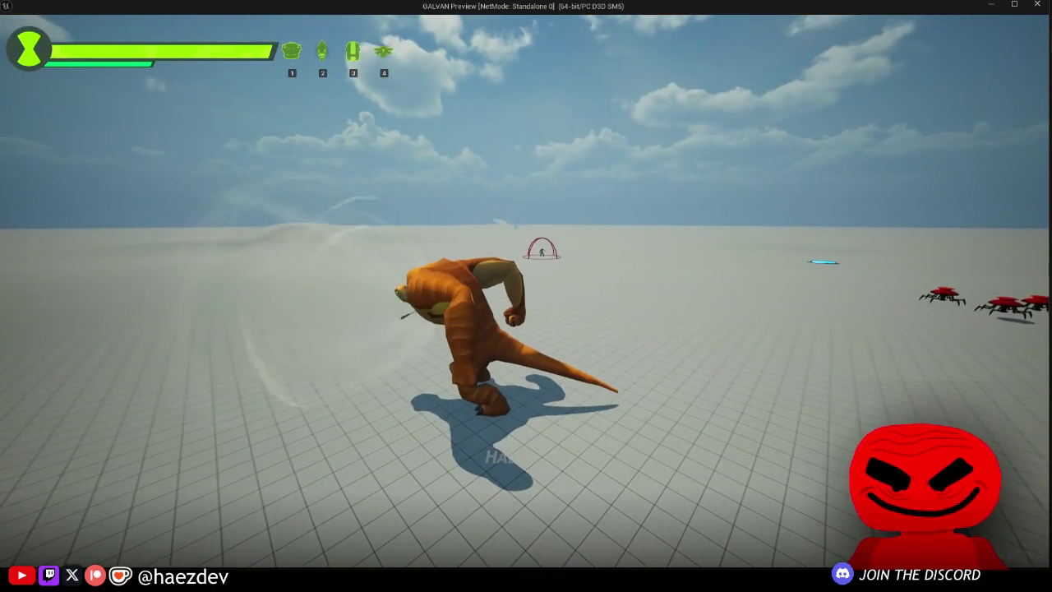
{"action": "key", "text": "w"}
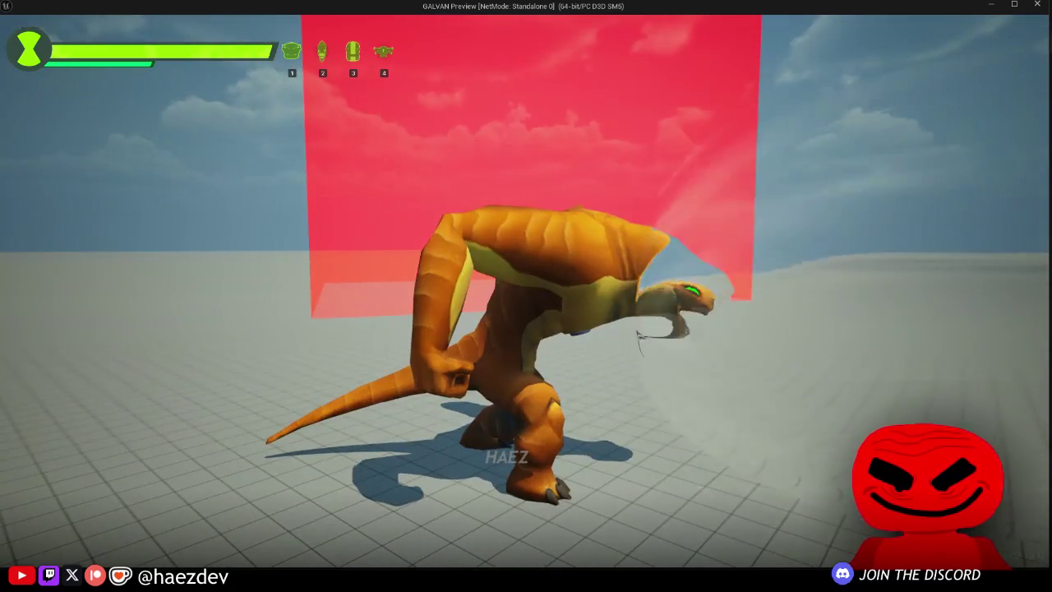
{"action": "key", "text": "Escape"}
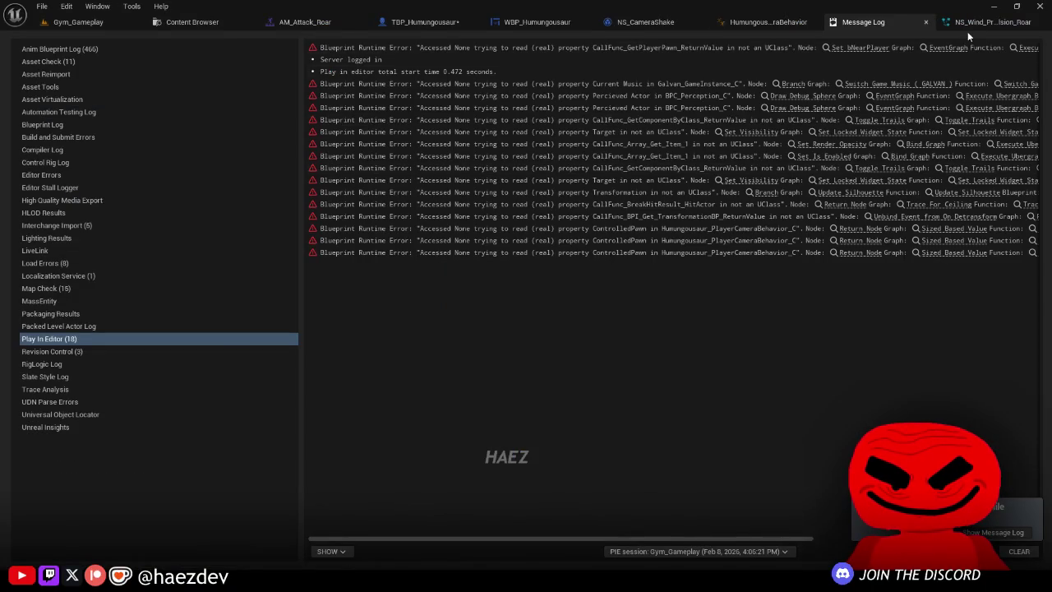
Step: Disable the Refraction emitter in NS_Wind_Propulsion_Roar, save it, and retest Humungousaur
{"action": "left_click", "coordinate": [967, 29]}
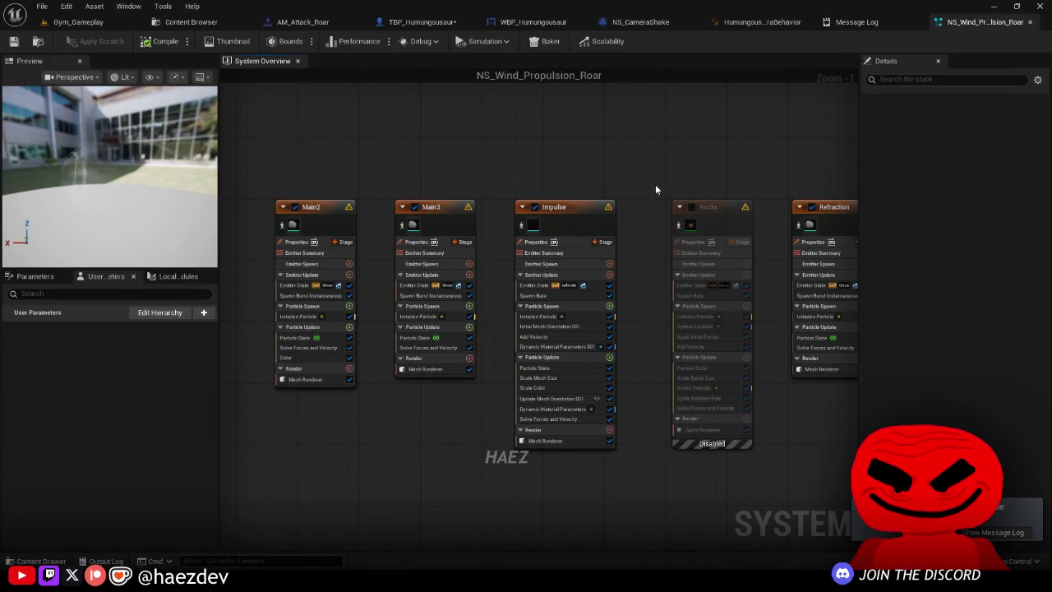
{"action": "left_click", "coordinate": [667, 170]}
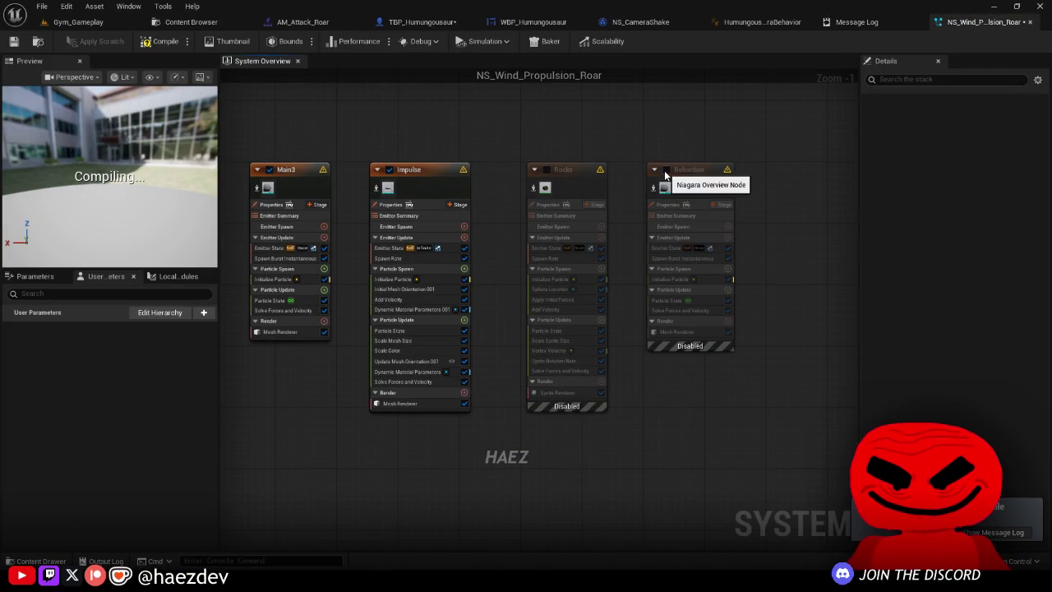
{"action": "left_click", "coordinate": [18, 42]}
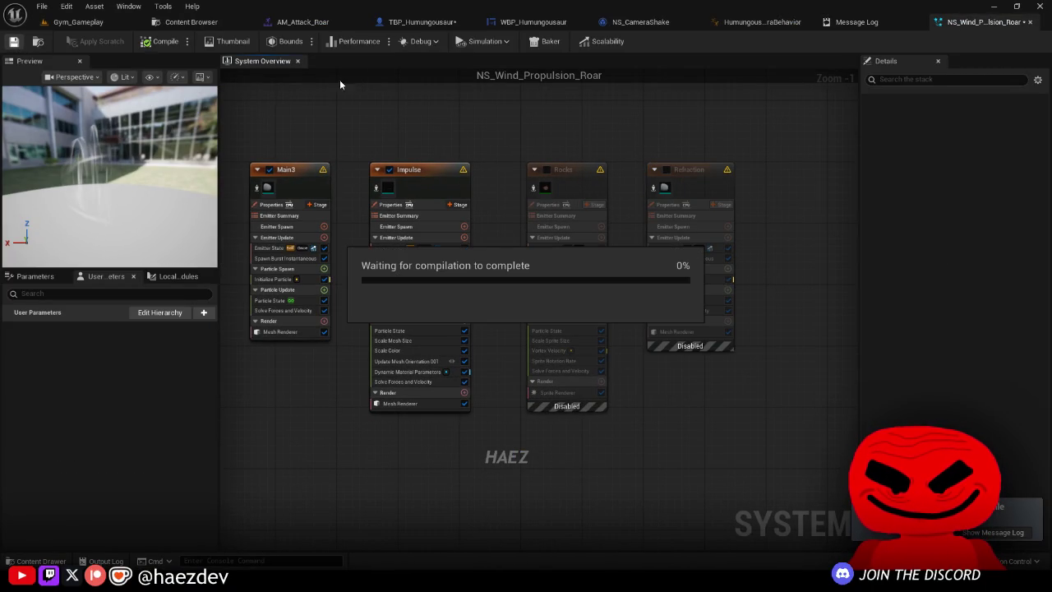
{"action": "left_click", "coordinate": [421, 22]}
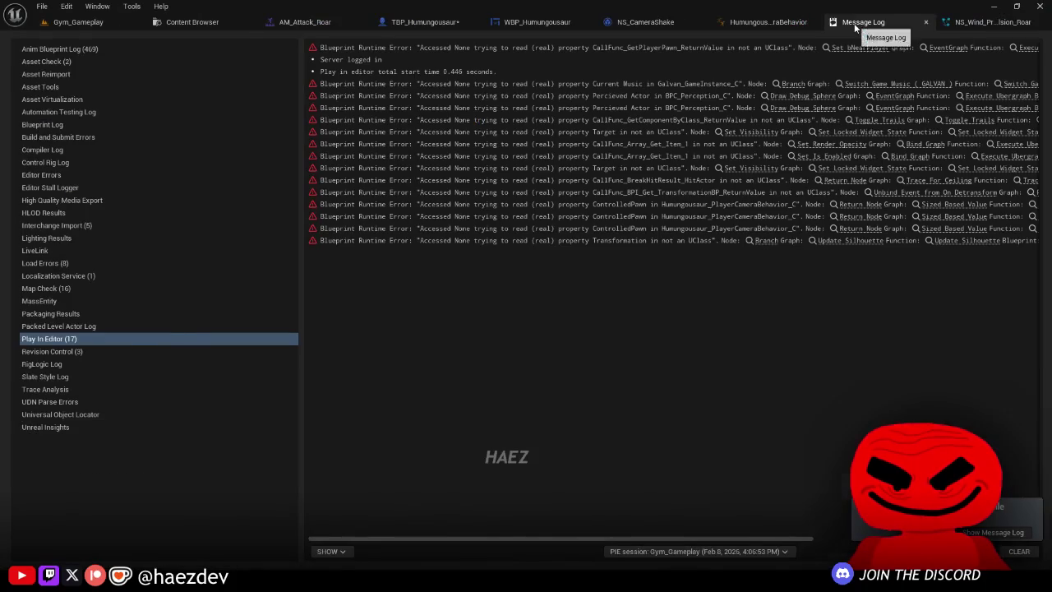
{"action": "left_click", "coordinate": [925, 22]}
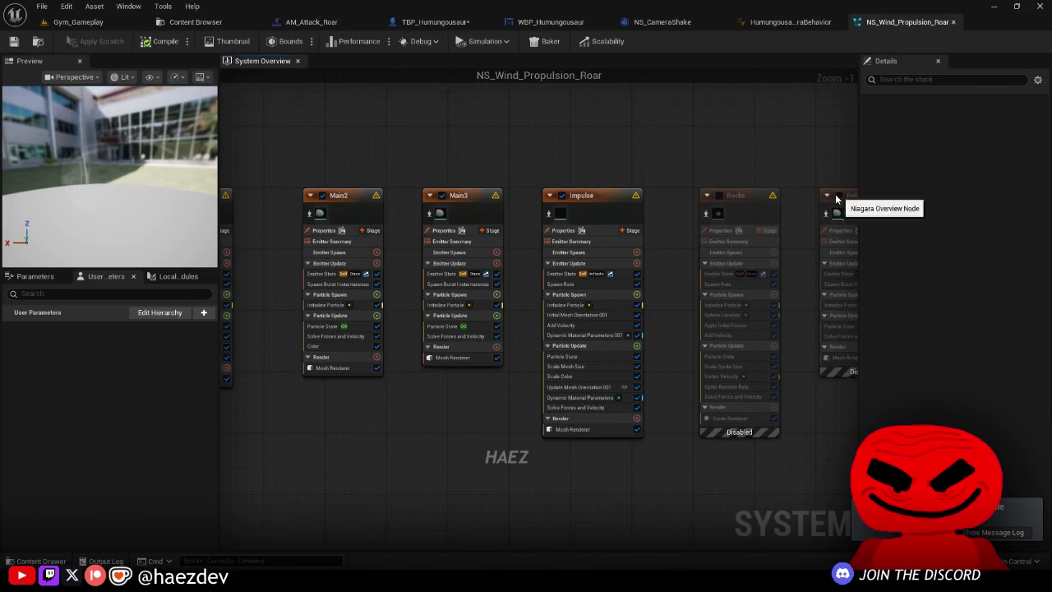
Step: Delete the NS_Wind_Propulsion component and the broken Activate node, then recompile TBP_Humungousaur
{"action": "left_click", "coordinate": [423, 23]}
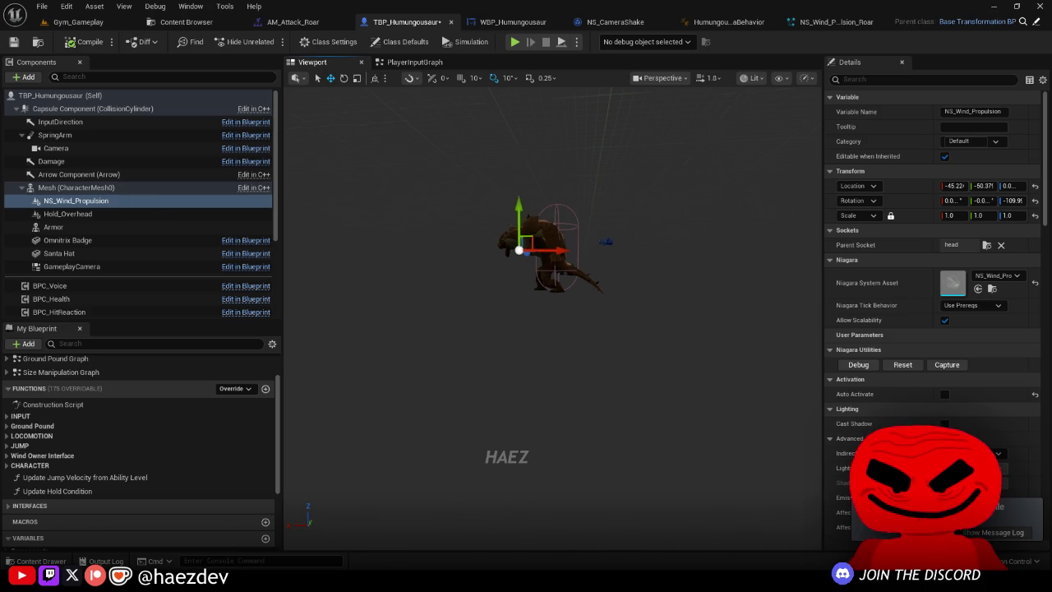
{"action": "key", "text": "Delete"}
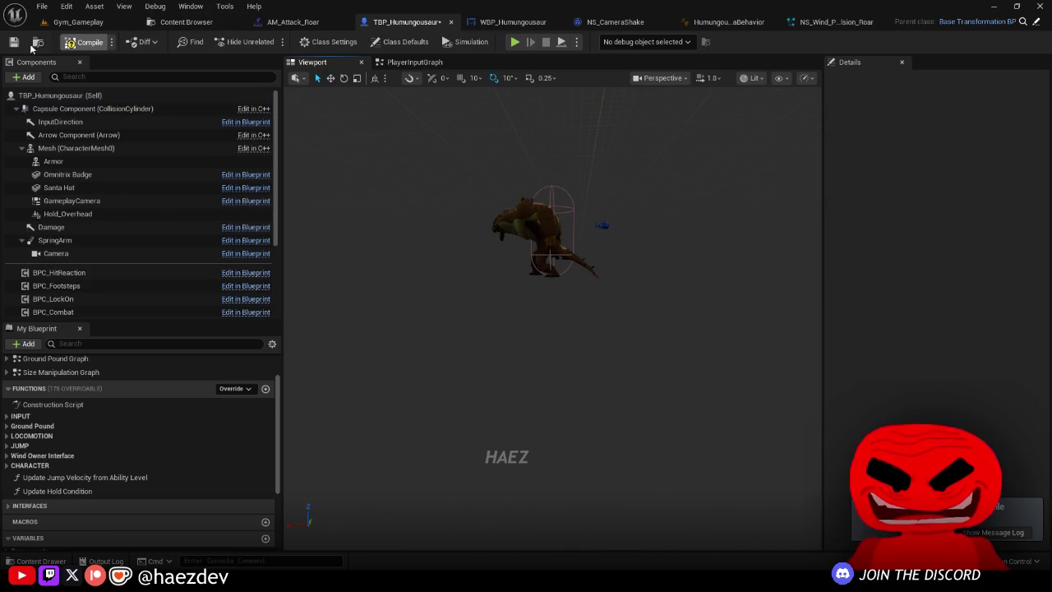
{"action": "left_click", "coordinate": [528, 374]}
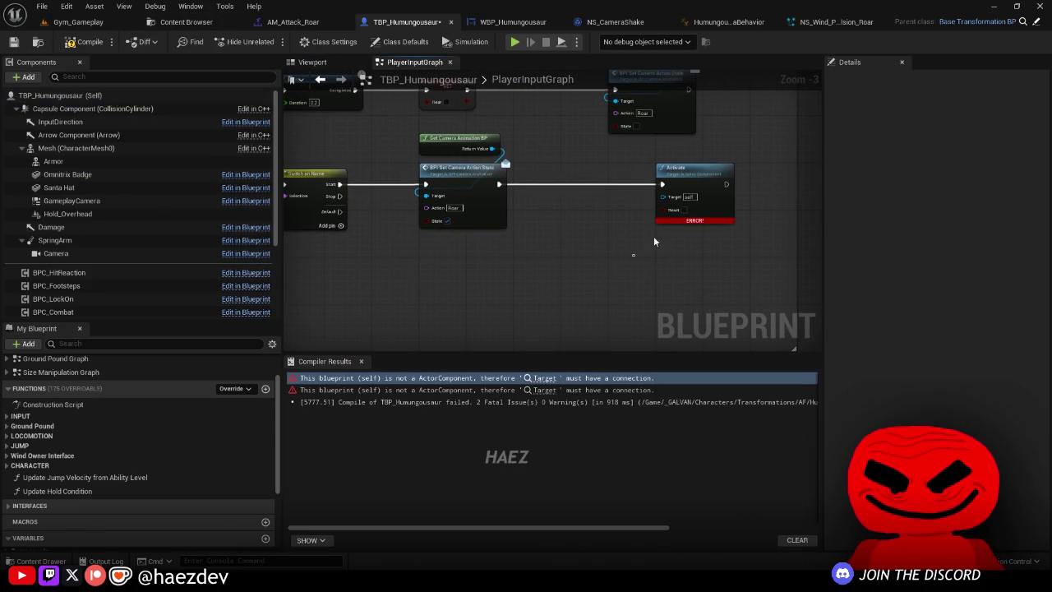
{"action": "key", "text": "Delete"}
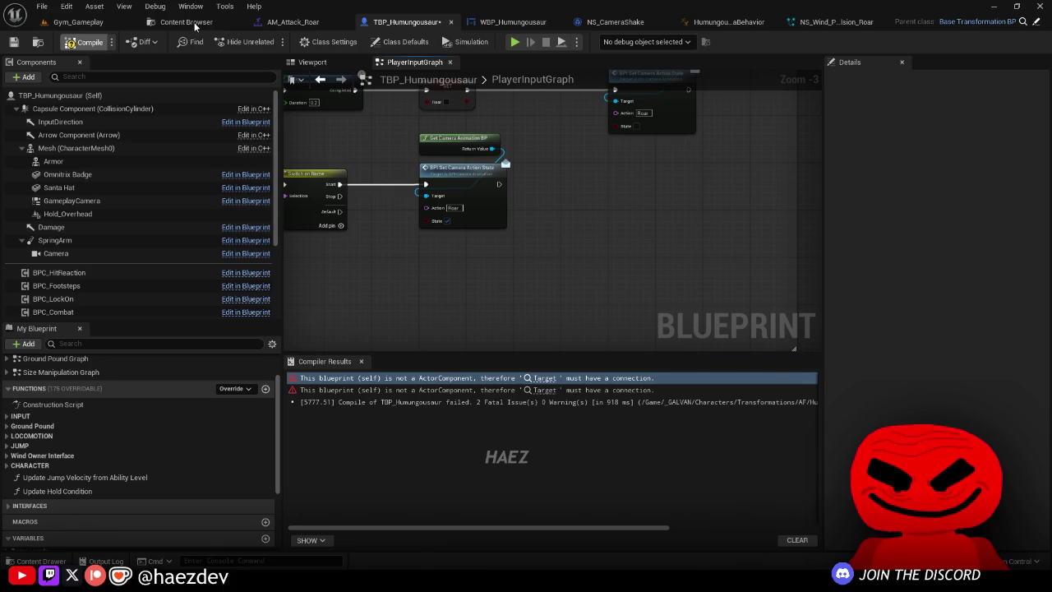
{"action": "key", "text": "F7"}
Step: Save all modified assets and return to the Content Browser
{"action": "left_click", "coordinate": [195, 25]}
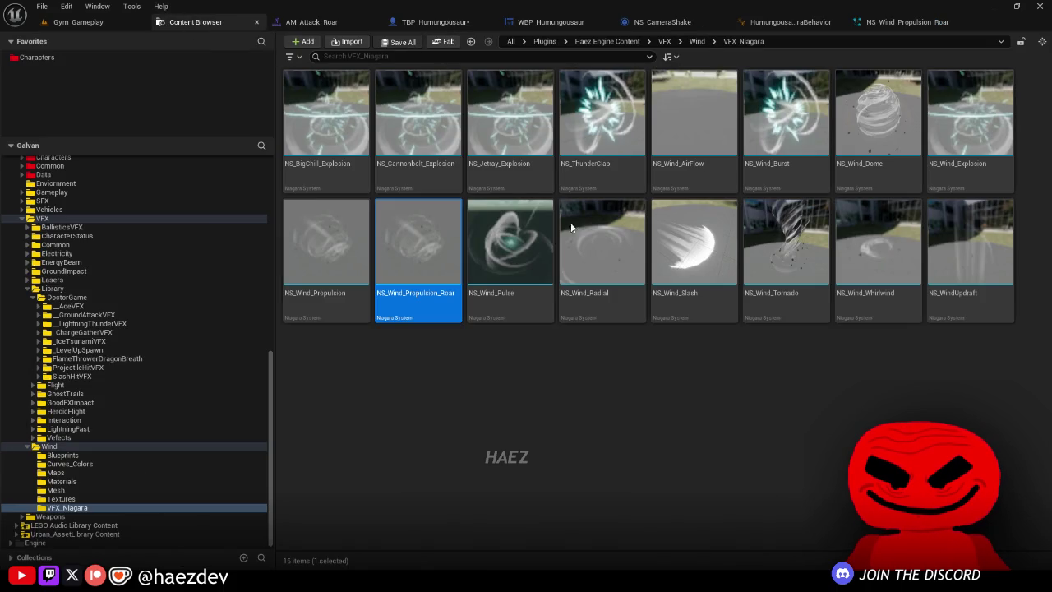
{"action": "key", "text": "ctrl+shift+s"}
{"action": "key", "text": "Return"}
{"action": "left_click", "coordinate": [422, 22]}
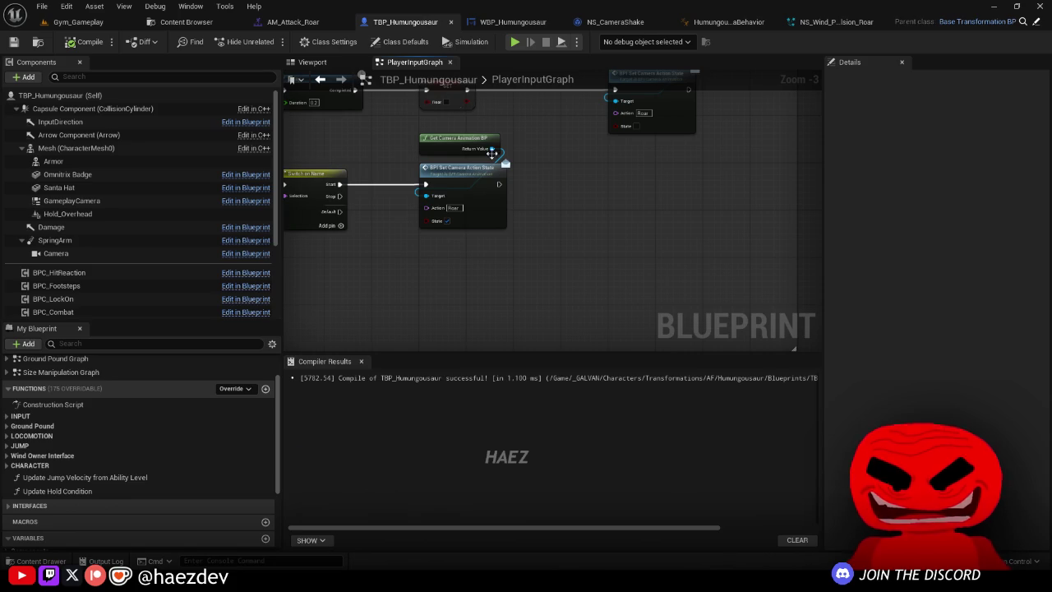
{"action": "left_click_drag", "start_coordinate": [282, 90], "coordinate": [186, 90]}
{"action": "right_click", "coordinate": [422, 22]}
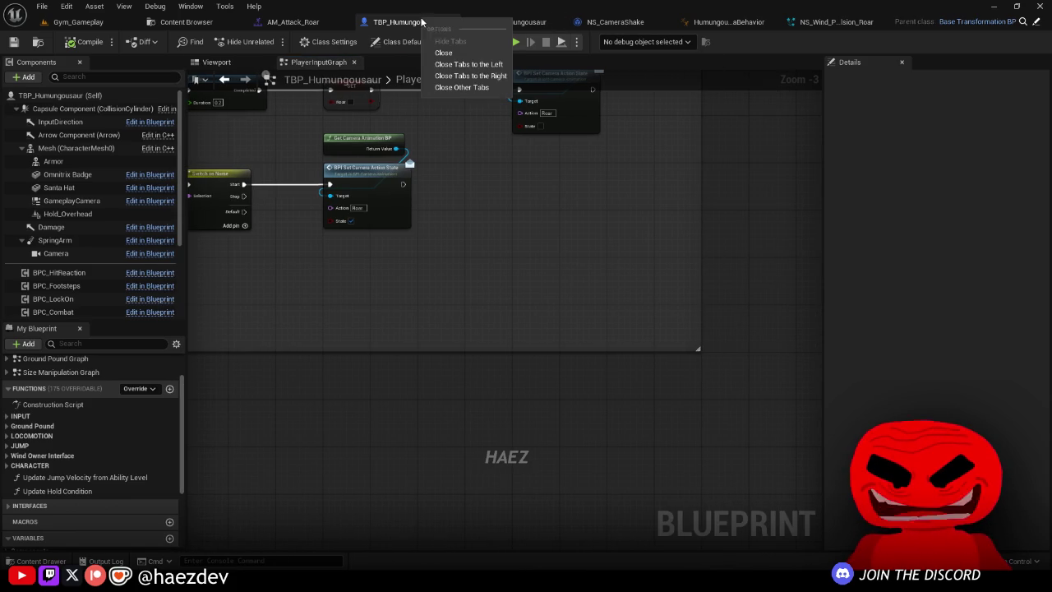
{"action": "key", "text": "Escape"}
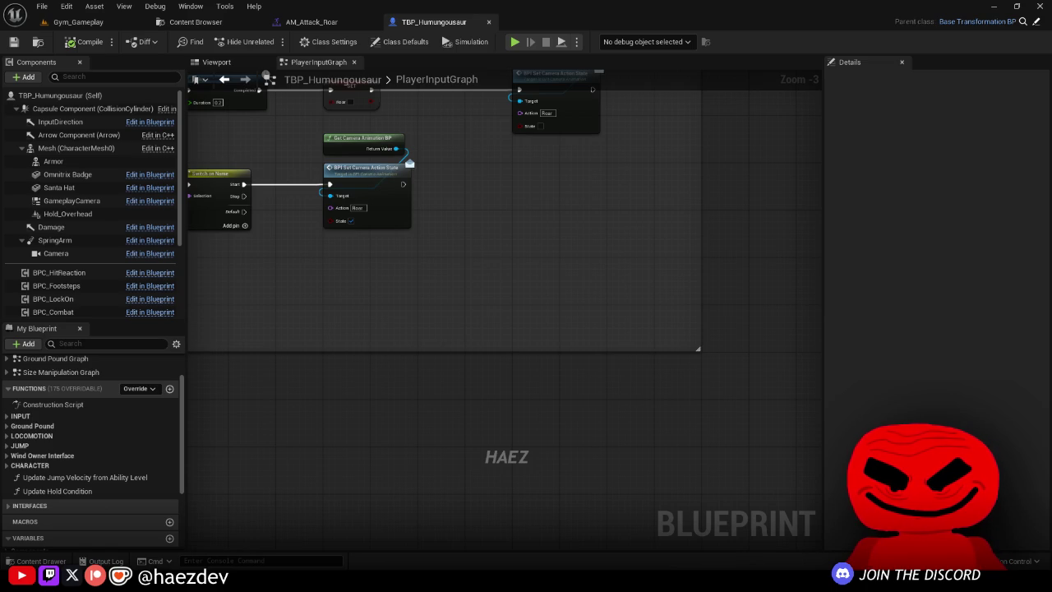
{"action": "left_click", "coordinate": [196, 22]}
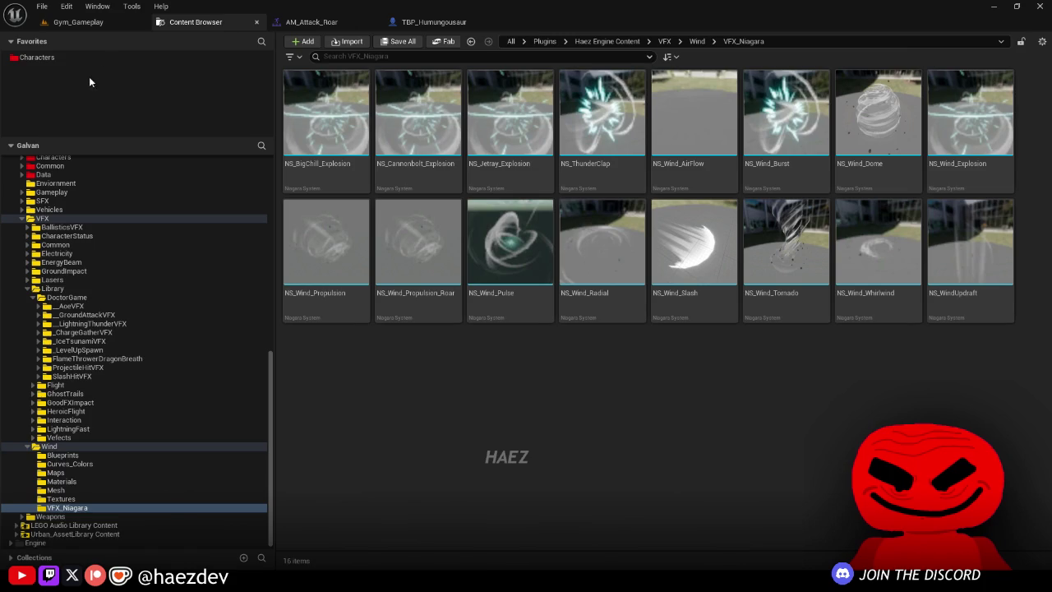
Step: Browse to Characters > Transformations > Classic > Waybig and select TBP_Waybig
{"action": "left_click", "coordinate": [89, 59]}
{"action": "double_click", "coordinate": [523, 132]}
{"action": "left_click", "coordinate": [437, 126]}
{"action": "double_click", "coordinate": [438, 126]}
{"action": "double_click", "coordinate": [347, 394]}
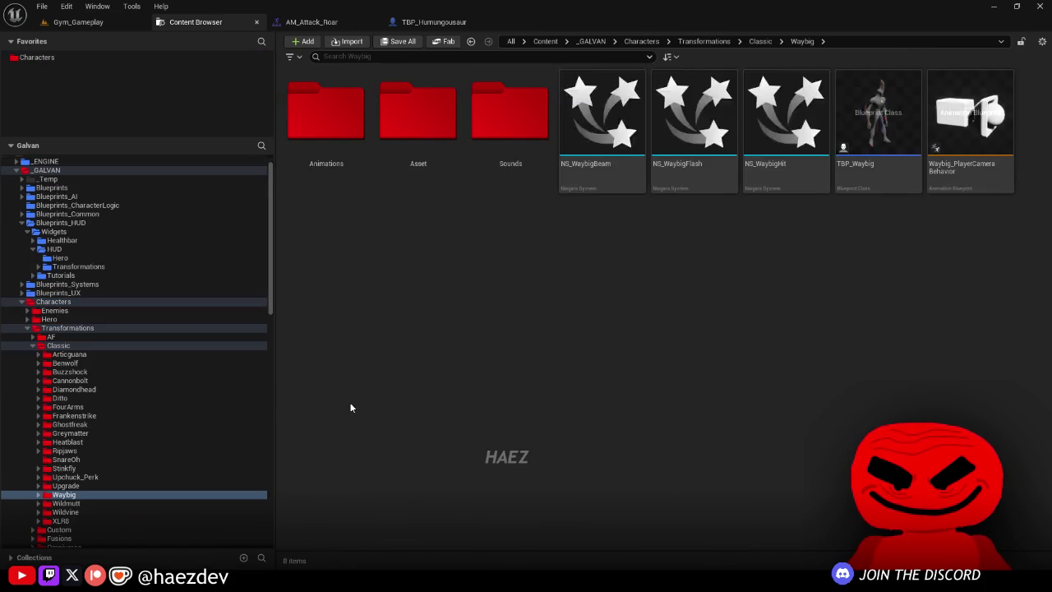
{"action": "left_click", "coordinate": [885, 174]}
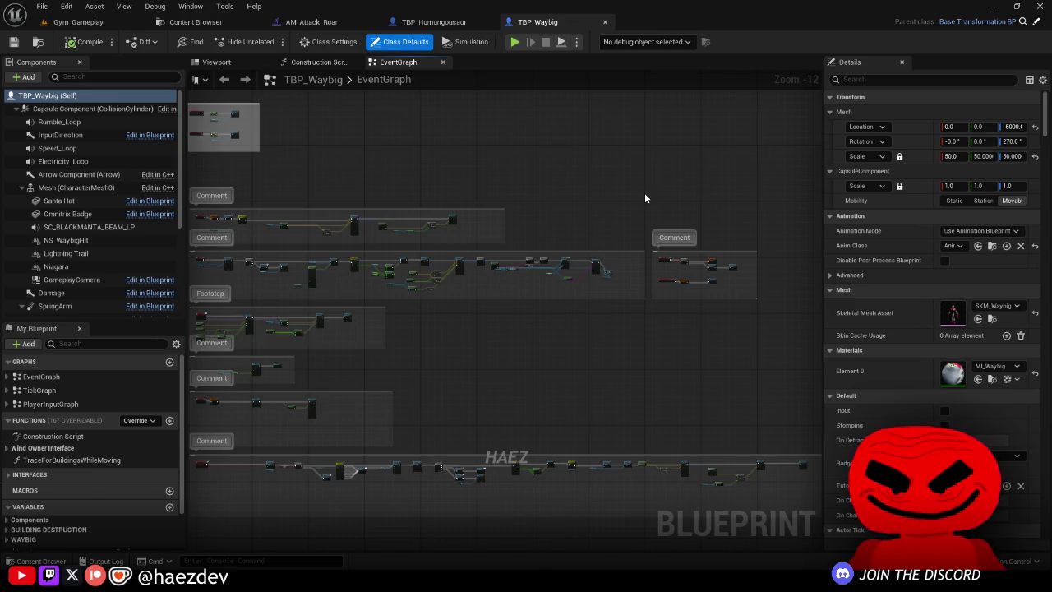
Step: Select and preview Waybig's Rumble_Loop sound component, then return to Humungousaur's components
{"action": "left_click", "coordinate": [216, 62]}
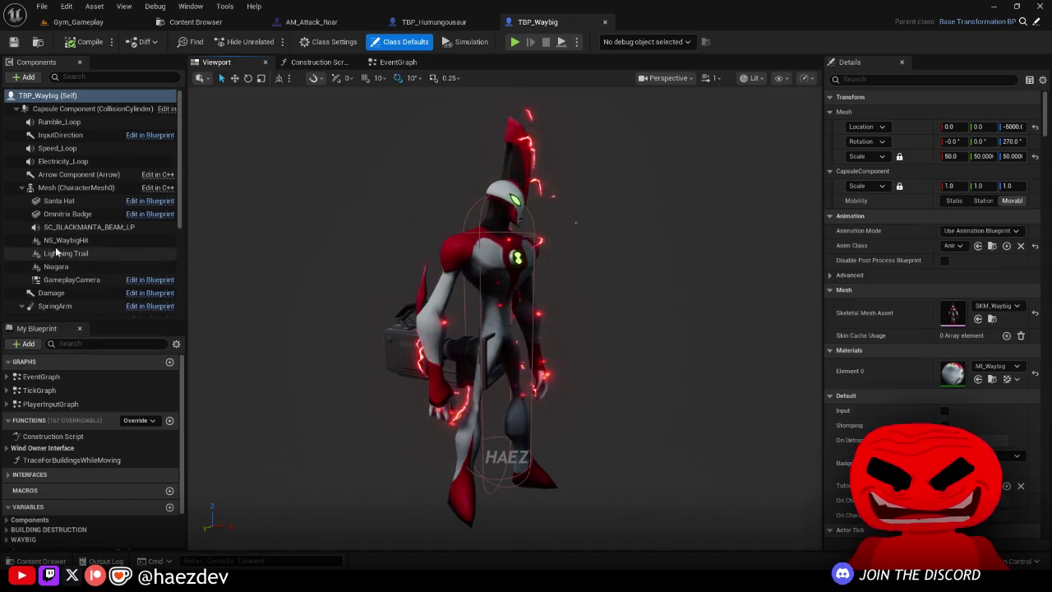
{"action": "left_click", "coordinate": [21, 189]}
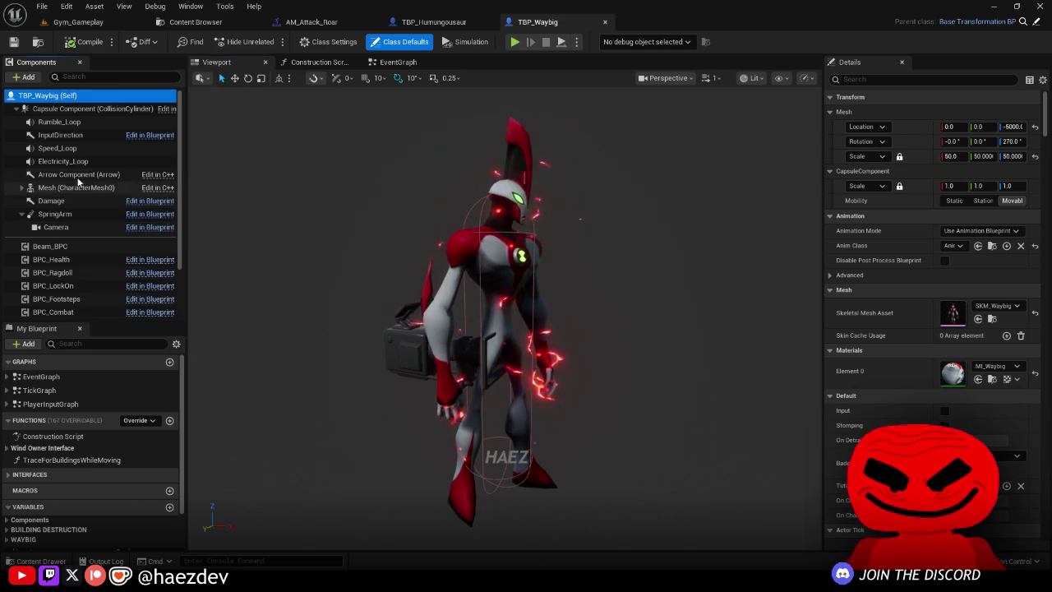
{"action": "left_click", "coordinate": [60, 122]}
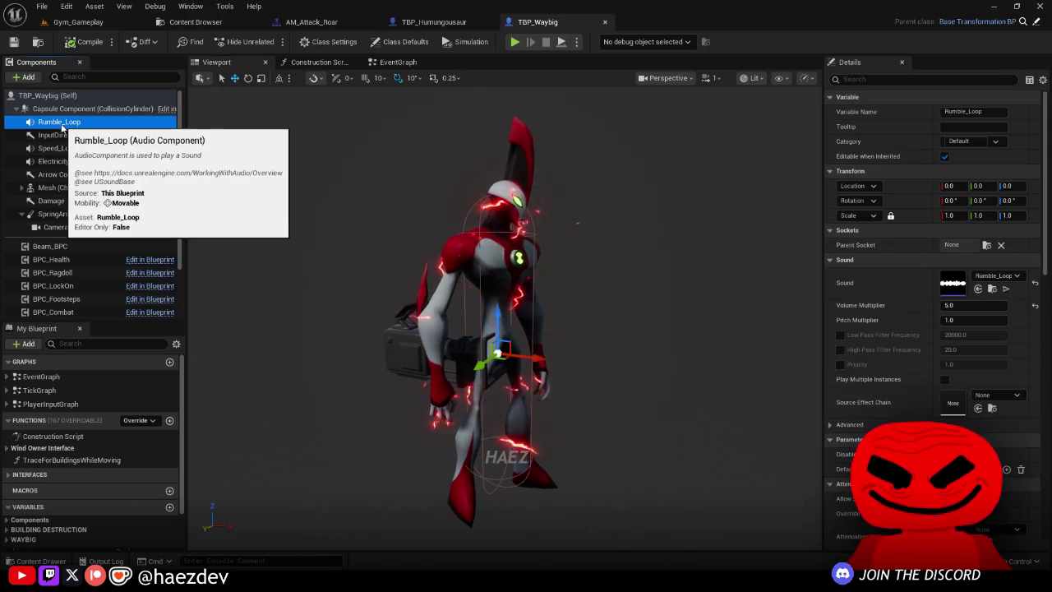
{"action": "left_click", "coordinate": [1006, 288]}
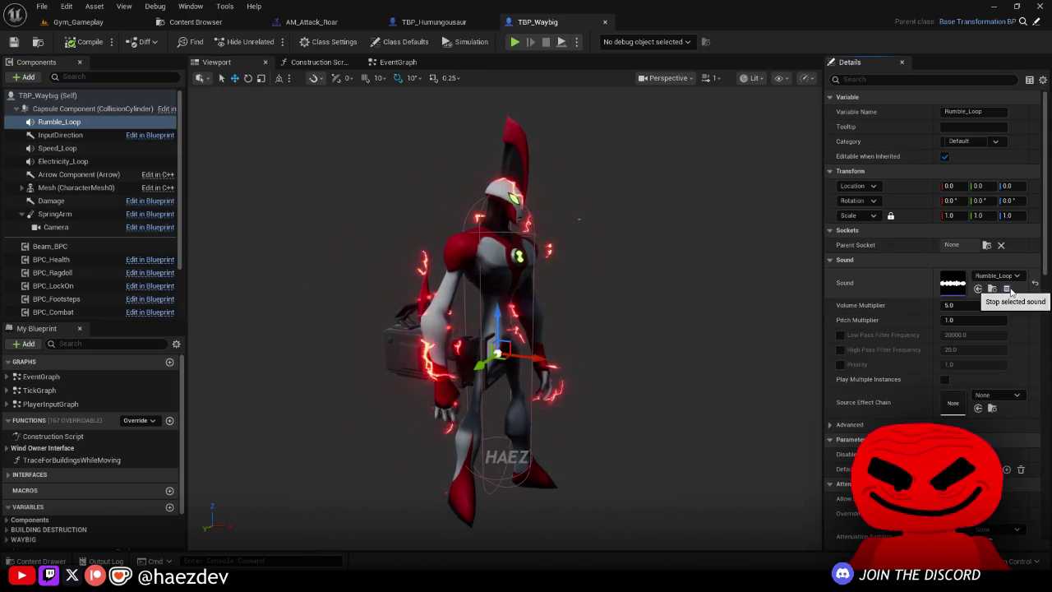
{"action": "left_click", "coordinate": [424, 21]}
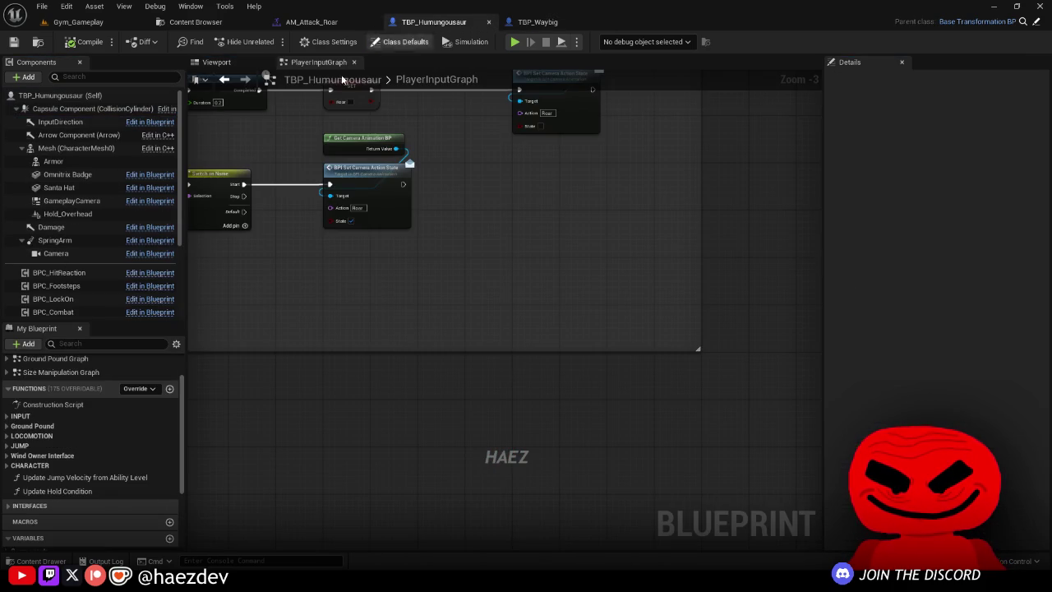
{"action": "left_click", "coordinate": [197, 66]}
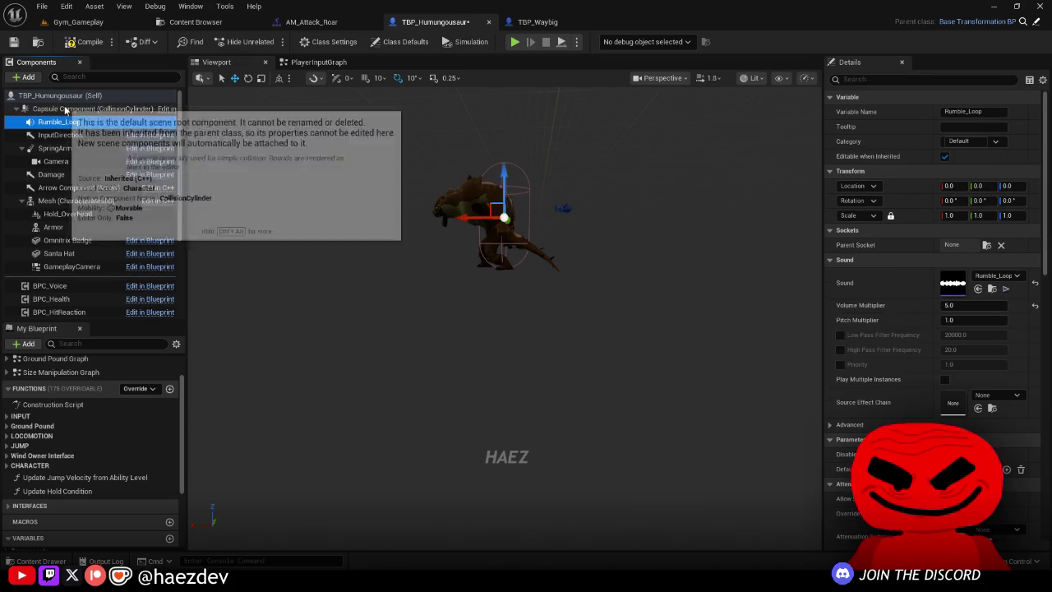
Step: Add a Rumble Loop reference and a Fade In node (0.15 s) after the camera action
{"action": "left_click", "coordinate": [331, 63]}
{"action": "left_click_drag", "start_coordinate": [59, 122], "coordinate": [347, 258]}
{"action": "left_click_drag", "start_coordinate": [369, 258], "coordinate": [461, 237]}
{"action": "type", "text": "fad"}
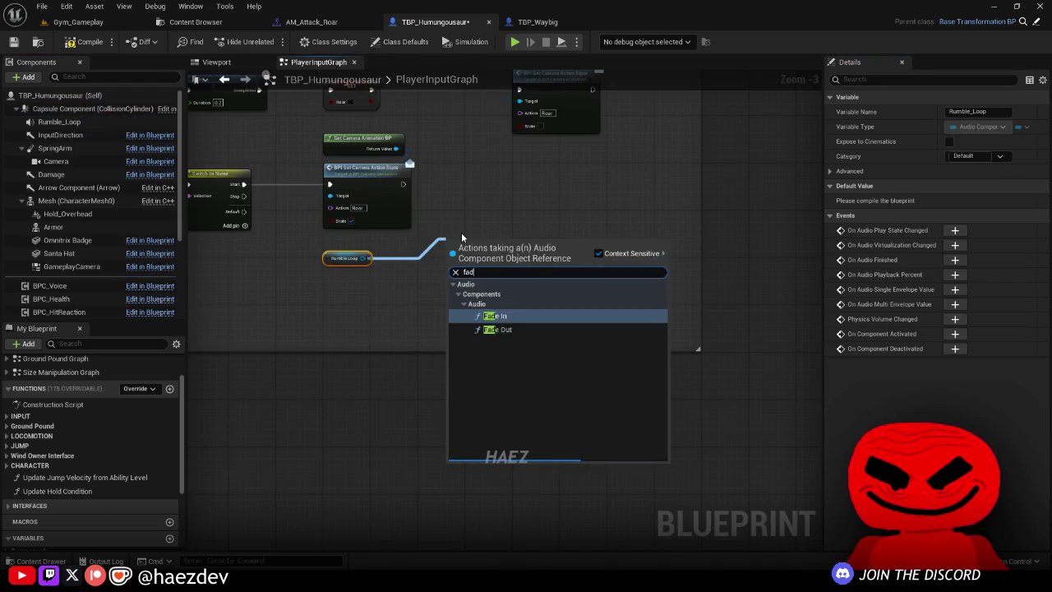
{"action": "key", "text": "Return"}
{"action": "scroll", "coordinate": [456, 230], "scroll_direction": "up", "scroll_amount": 3}
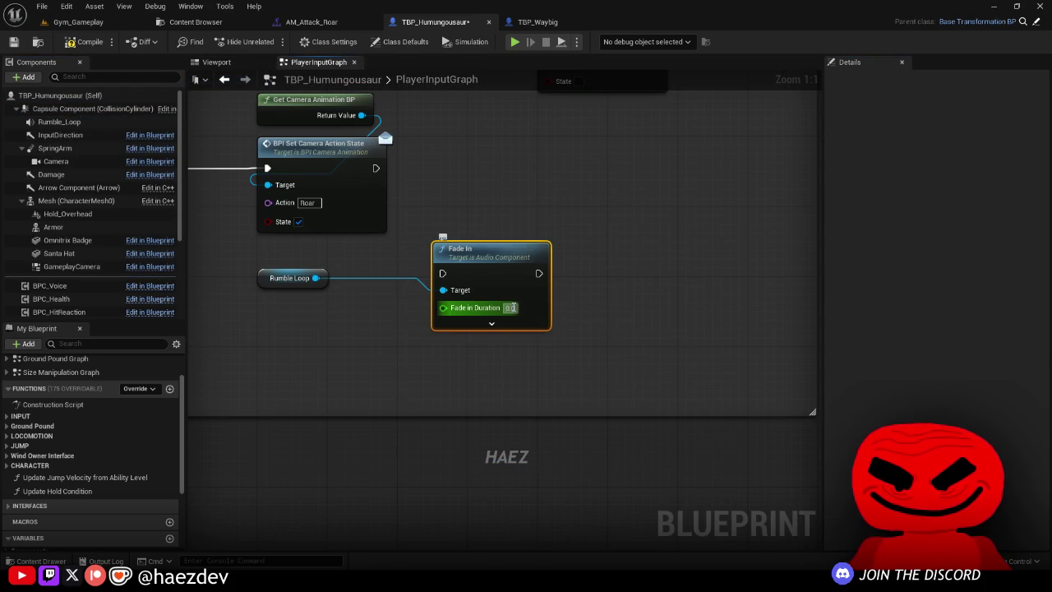
{"action": "mouse_move", "coordinate": [490, 231]}
{"action": "left_mouse_down"}
{"action": "mouse_move", "coordinate": [559, 310]}
{"action": "mouse_move", "coordinate": [559, 330]}
{"action": "left_mouse_up"}
{"action": "mouse_move", "coordinate": [594, 329]}
{"action": "left_mouse_down"}
{"action": "mouse_move", "coordinate": [674, 229]}
{"action": "mouse_move", "coordinate": [630, 228]}
{"action": "left_mouse_up"}
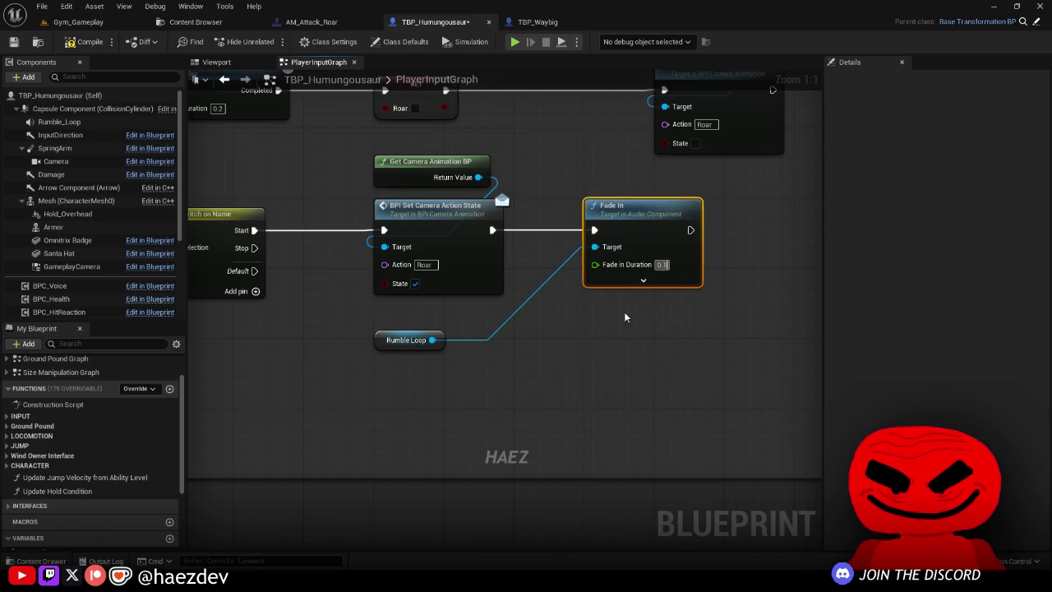
Step: Add a Fade Out node (1.0 s) triggered from the Stop branch, save, and play-test
{"action": "mouse_move", "coordinate": [432, 339]}
{"action": "left_mouse_down"}
{"action": "mouse_move", "coordinate": [467, 368]}
{"action": "mouse_move", "coordinate": [494, 368]}
{"action": "left_mouse_up"}
{"action": "type", "text": "fade out"}
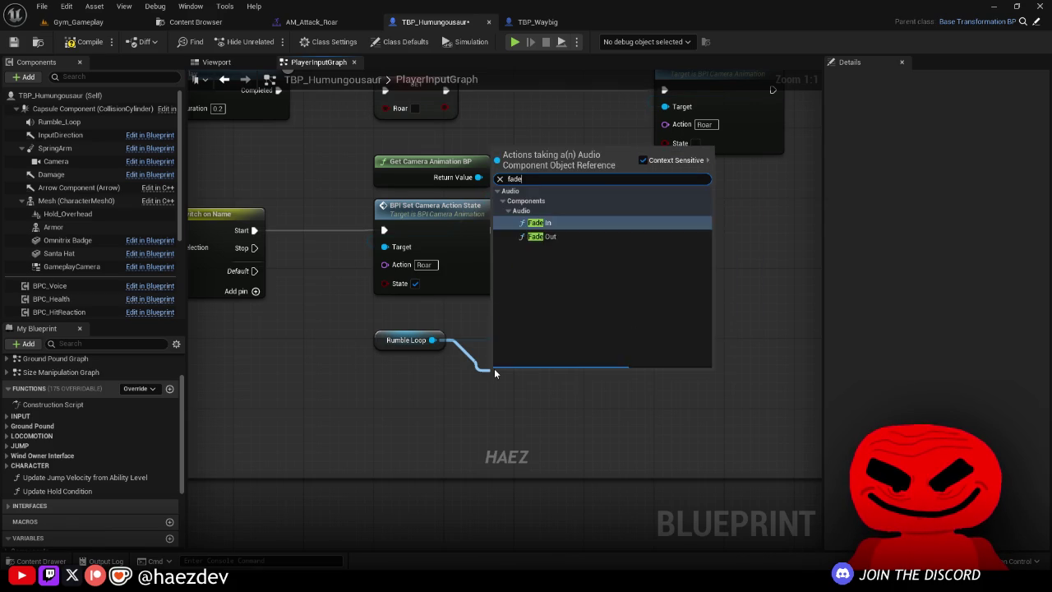
{"action": "key", "text": "Return"}
{"action": "left_click_drag", "start_coordinate": [255, 247], "coordinate": [498, 397]}
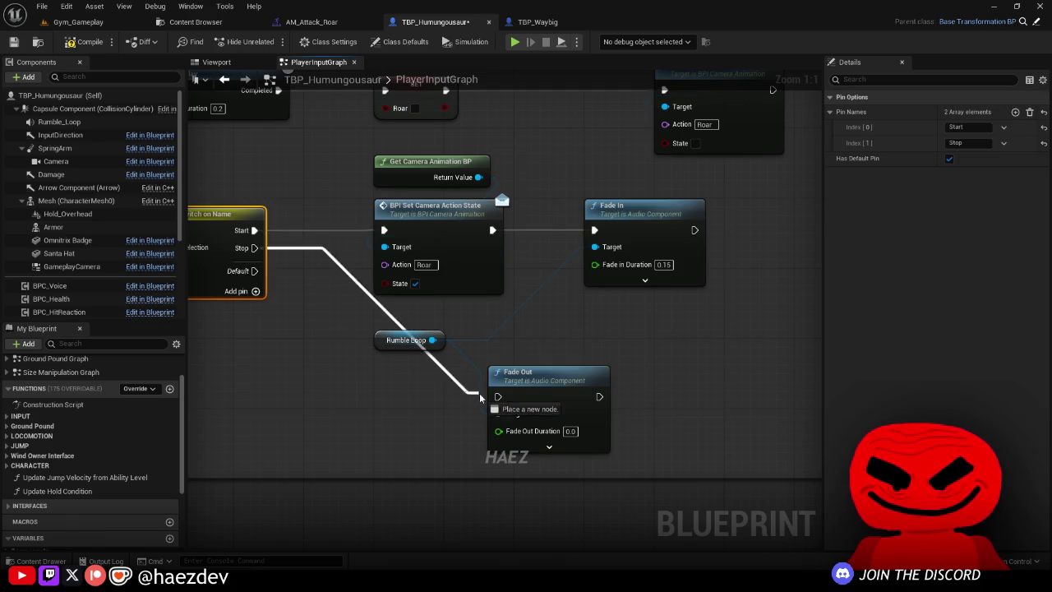
{"action": "left_click_drag", "start_coordinate": [552, 367], "coordinate": [595, 315]}
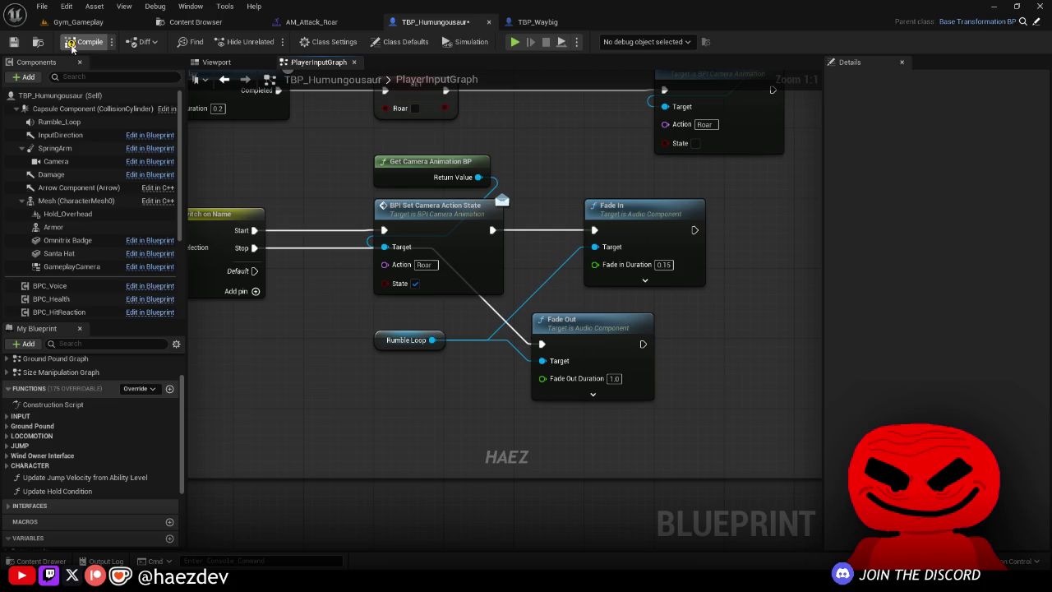
{"action": "left_click", "coordinate": [14, 43]}
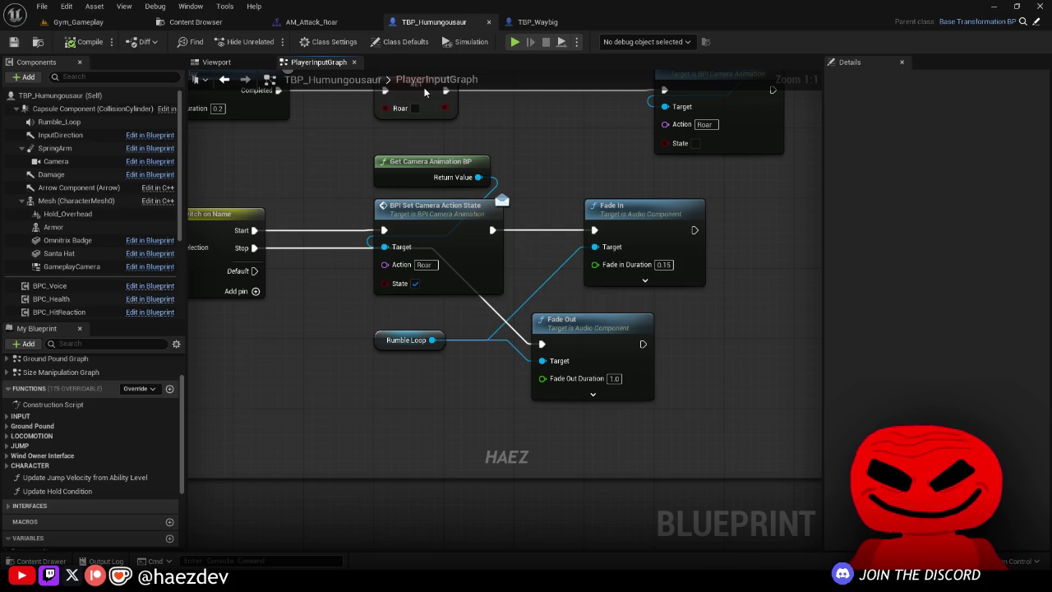
{"action": "left_click", "coordinate": [515, 42]}
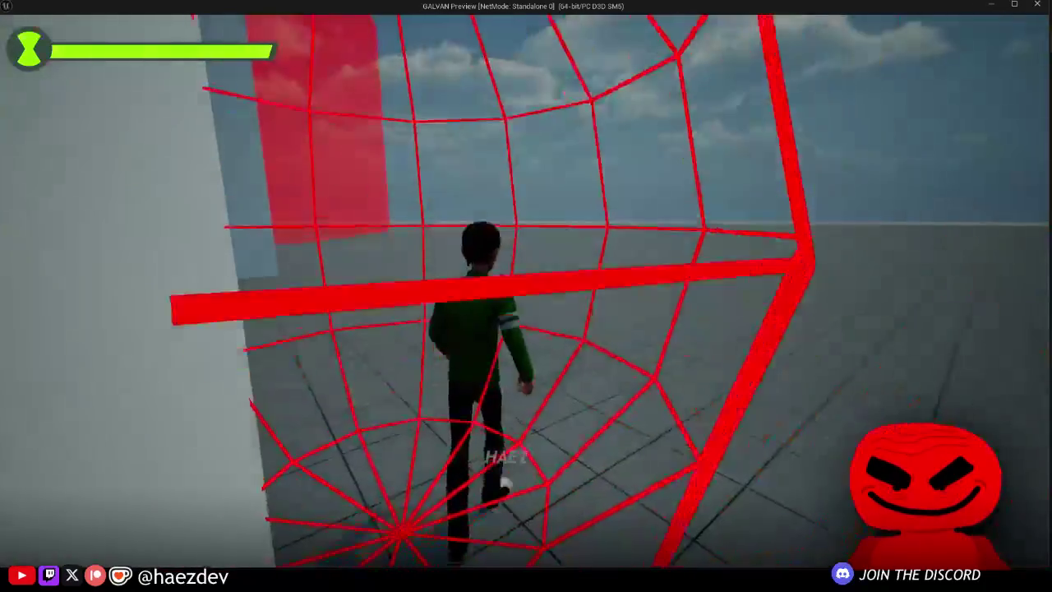
Step: Transform into Humungousaur and walk him around the arena toward the spider enemies
{"action": "key", "text": "Tab"}
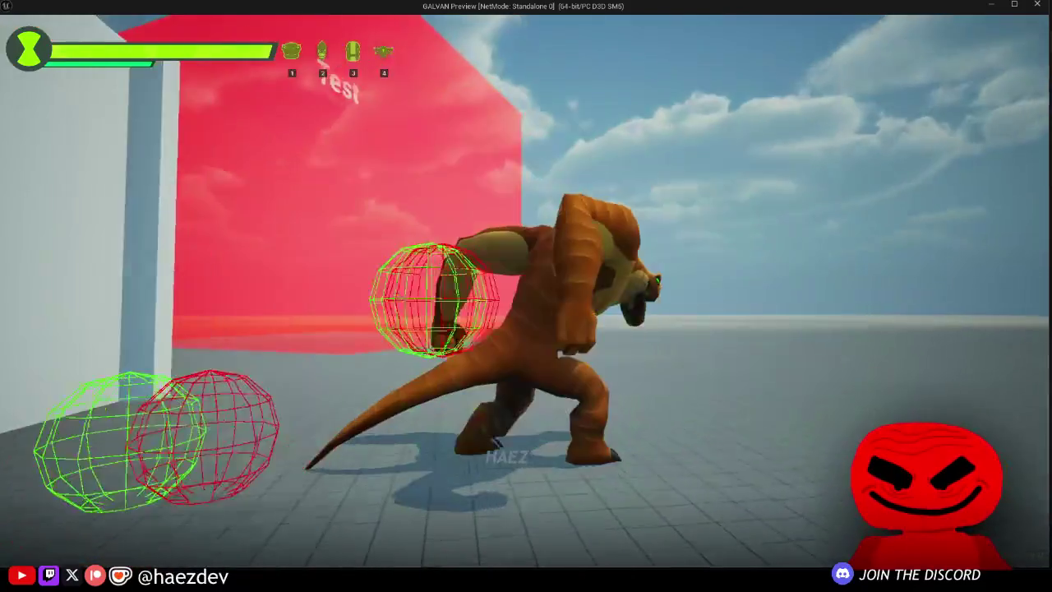
{"action": "key", "text": "s"}
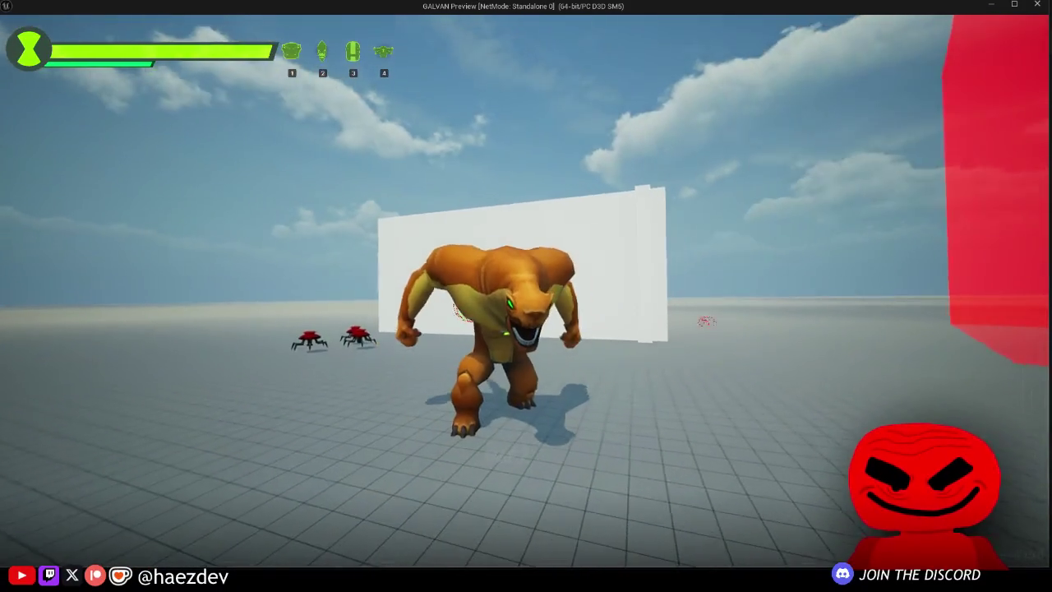
{"action": "key", "text": "a"}
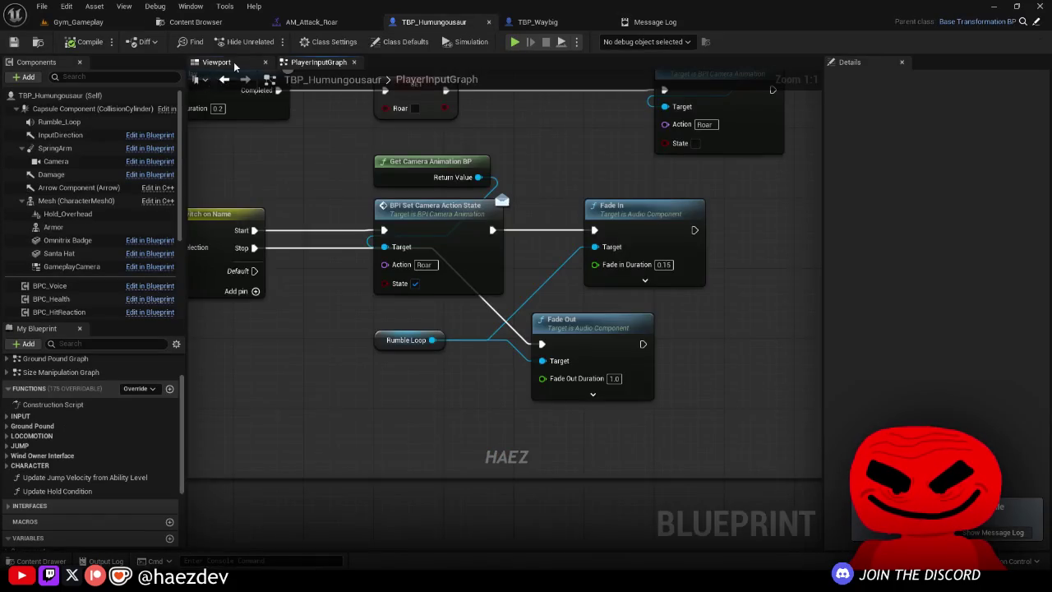
Step: Set Humungousaur's mesh Animation Mode back to Use Animation Blueprint
{"action": "left_click", "coordinate": [234, 66]}
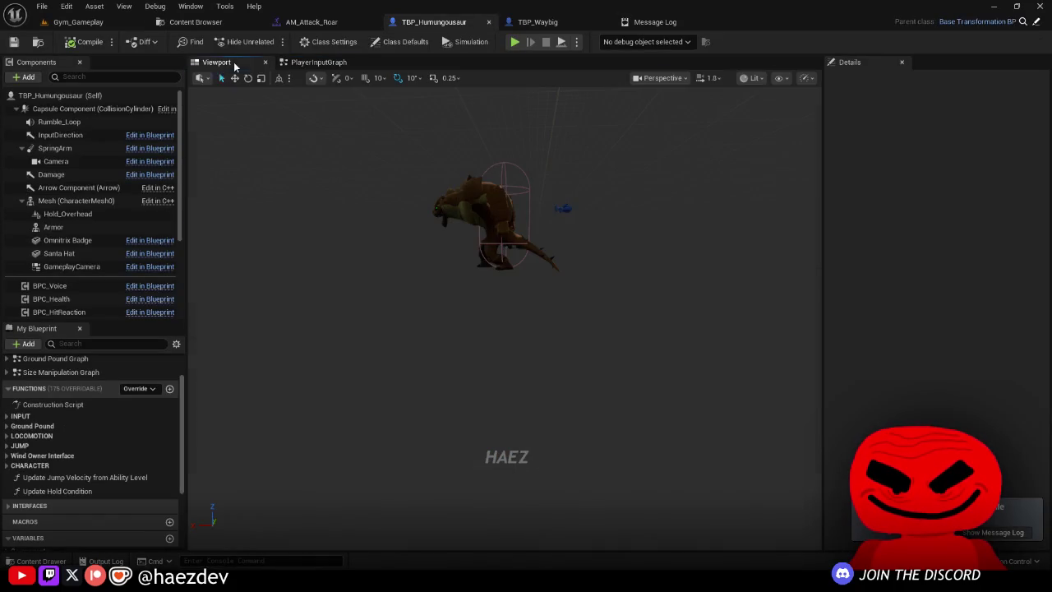
{"action": "left_click", "coordinate": [481, 213]}
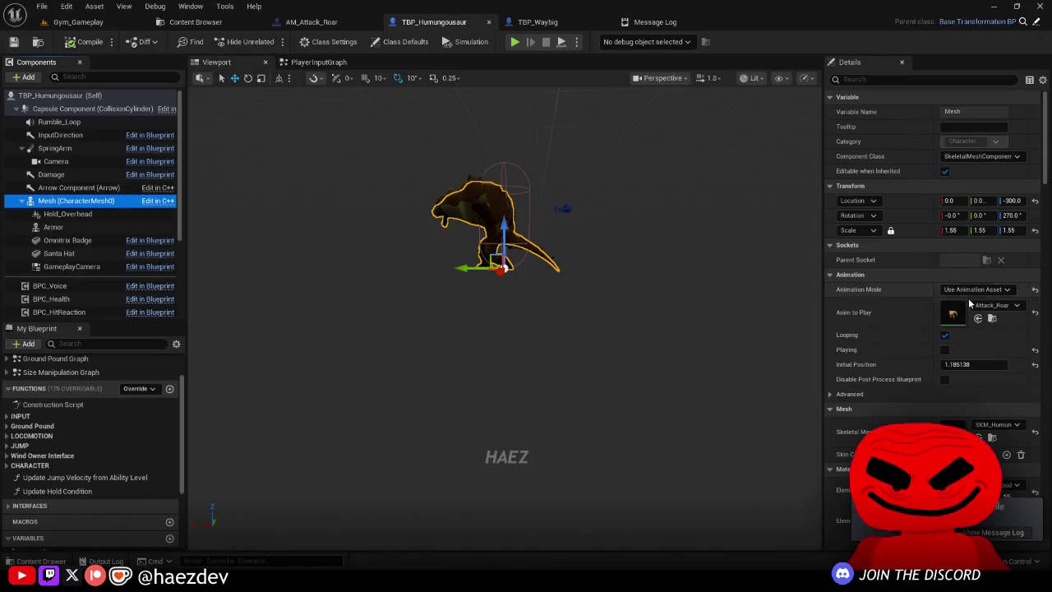
{"action": "left_click", "coordinate": [1036, 290]}
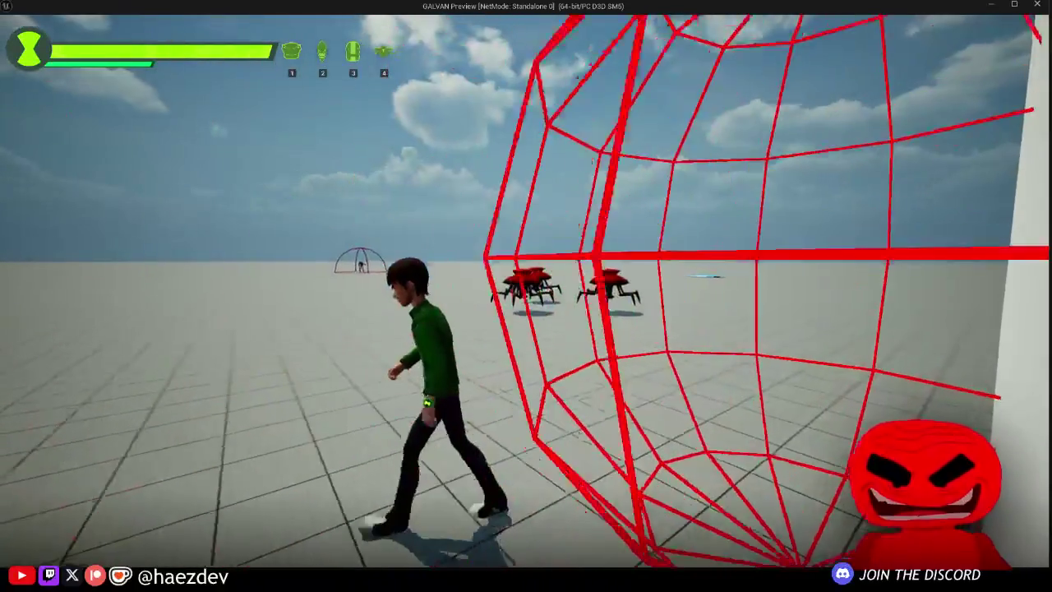
Step: Pick Humungousaur from the Omnitrix wheel, test the roar, then stop the session
{"action": "key", "text": "q"}
{"action": "left_click", "coordinate": [523, 290]}
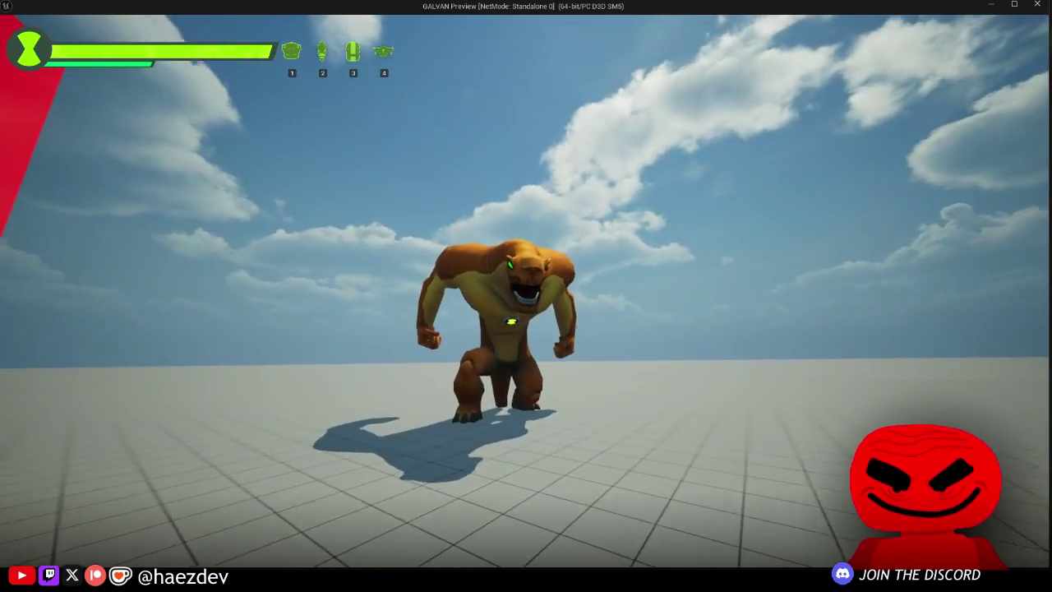
{"action": "key", "text": "Escape"}
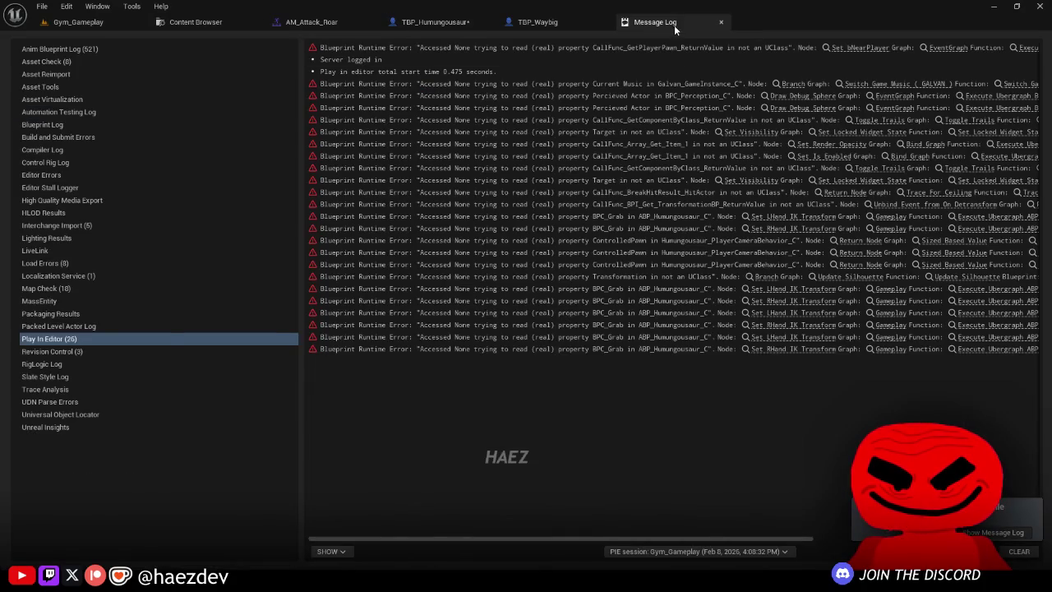
Step: Close the Message Log, dock the TBP_Humungousaur editor into the main window, and save it
{"action": "middle_click", "coordinate": [674, 24]}
{"action": "left_click", "coordinate": [436, 22]}
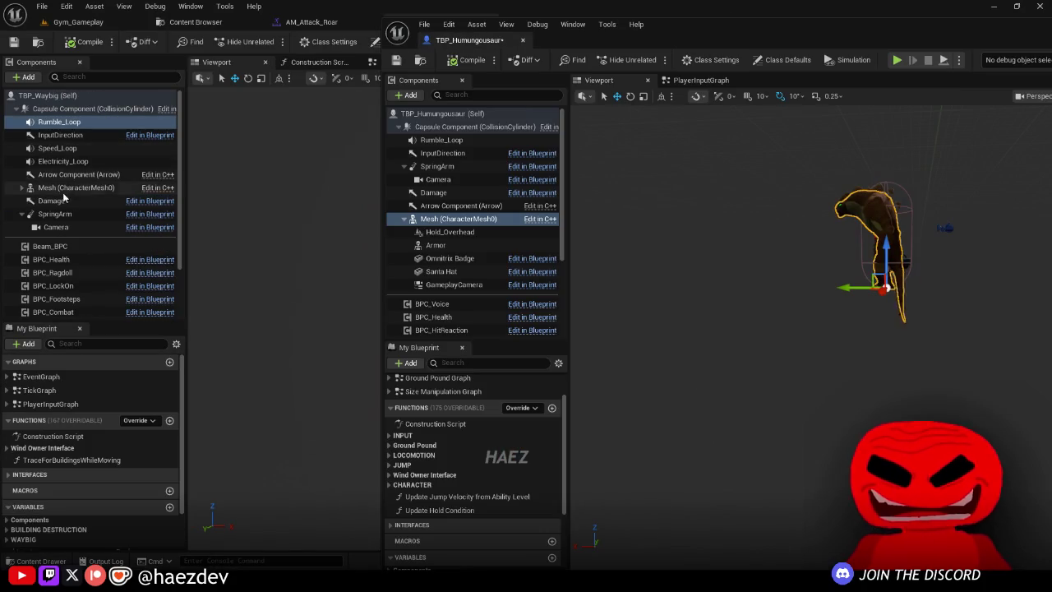
{"action": "left_click_drag", "start_coordinate": [471, 31], "coordinate": [389, 20]}
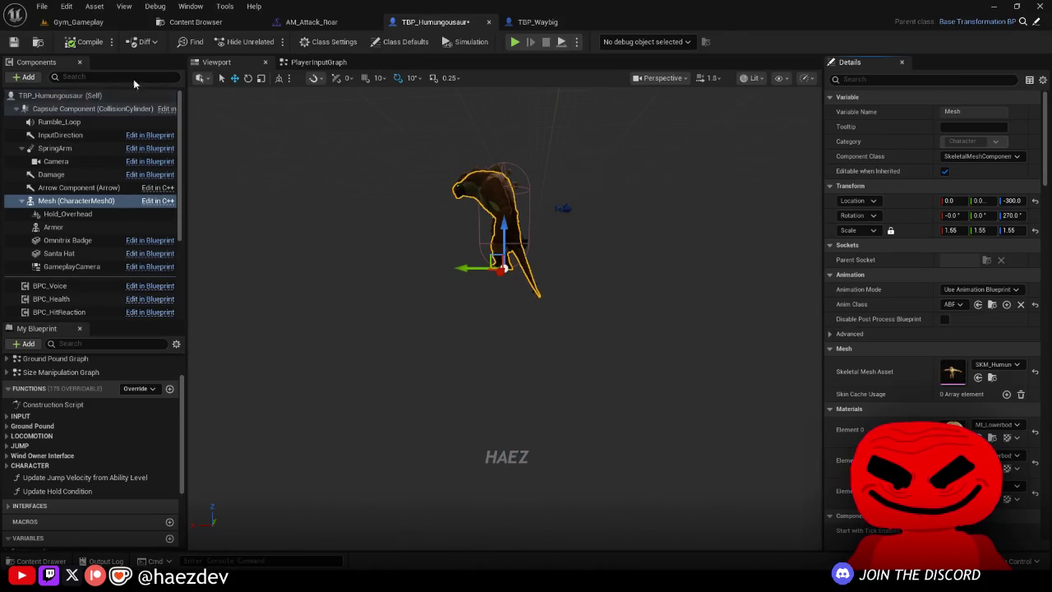
{"action": "left_click", "coordinate": [201, 21]}
{"action": "key", "text": "ctrl+shift+s"}
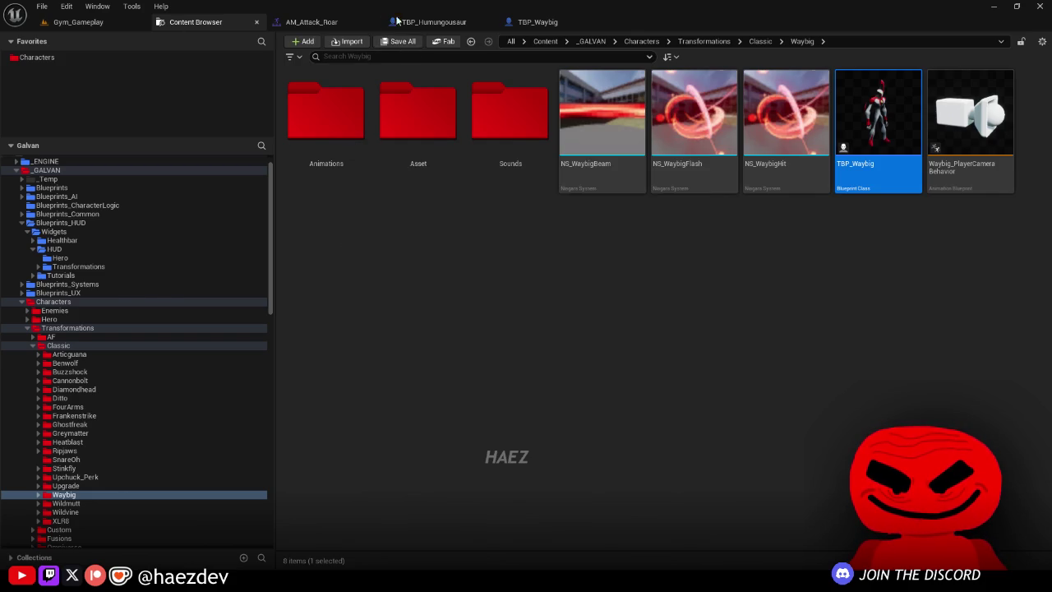
{"action": "left_click", "coordinate": [411, 22]}
{"action": "mouse_move", "coordinate": [493, 247]}
{"action": "left_mouse_down"}
{"action": "mouse_move", "coordinate": [526, 246]}
{"action": "mouse_move", "coordinate": [526, 214]}
{"action": "mouse_move", "coordinate": [510, 239]}
{"action": "left_mouse_up"}
{"action": "left_click", "coordinate": [145, 100]}
{"action": "left_click_drag", "start_coordinate": [193, 123], "coordinate": [296, 129]}
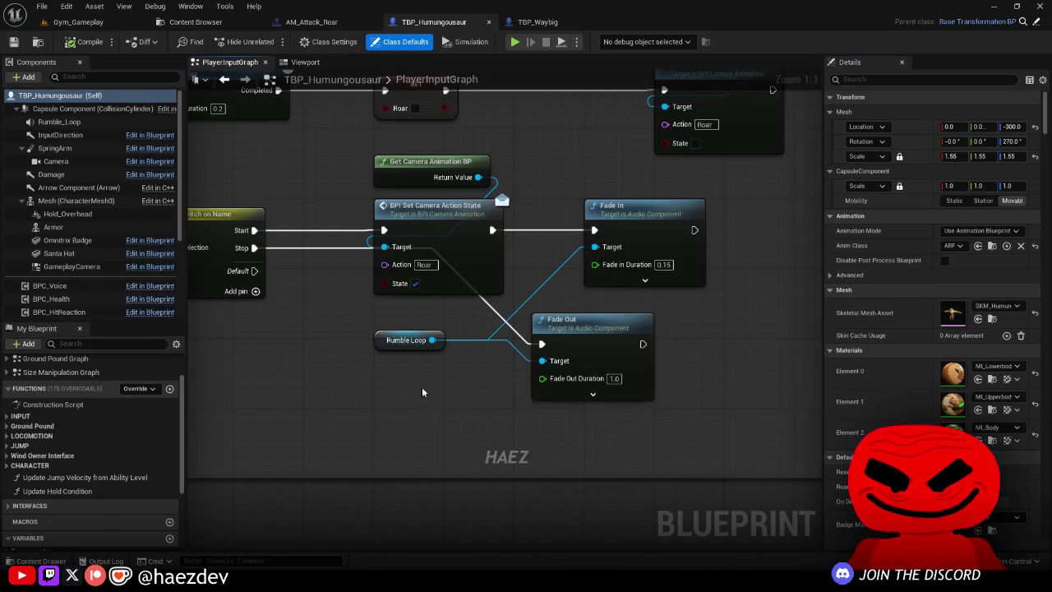
Step: Line up the Rumble Loop and Fade Out nodes just beside Fade In
{"action": "mouse_move", "coordinate": [611, 318]}
{"action": "left_mouse_down"}
{"action": "mouse_move", "coordinate": [452, 329]}
{"action": "mouse_move", "coordinate": [452, 317]}
{"action": "mouse_move", "coordinate": [395, 364]}
{"action": "left_mouse_up"}
{"action": "mouse_move", "coordinate": [240, 341]}
{"action": "left_mouse_down"}
{"action": "mouse_move", "coordinate": [423, 316]}
{"action": "mouse_move", "coordinate": [393, 325]}
{"action": "left_mouse_up"}
{"action": "left_click_drag", "start_coordinate": [429, 359], "coordinate": [627, 353]}
{"action": "mouse_move", "coordinate": [379, 320]}
{"action": "left_mouse_down"}
{"action": "mouse_move", "coordinate": [580, 321]}
{"action": "mouse_move", "coordinate": [458, 351]}
{"action": "left_mouse_up"}
{"action": "left_click", "coordinate": [590, 318]}
Step: Save the Humungousaur blueprint and shift the two camera nodes left
{"action": "left_click", "coordinate": [13, 42]}
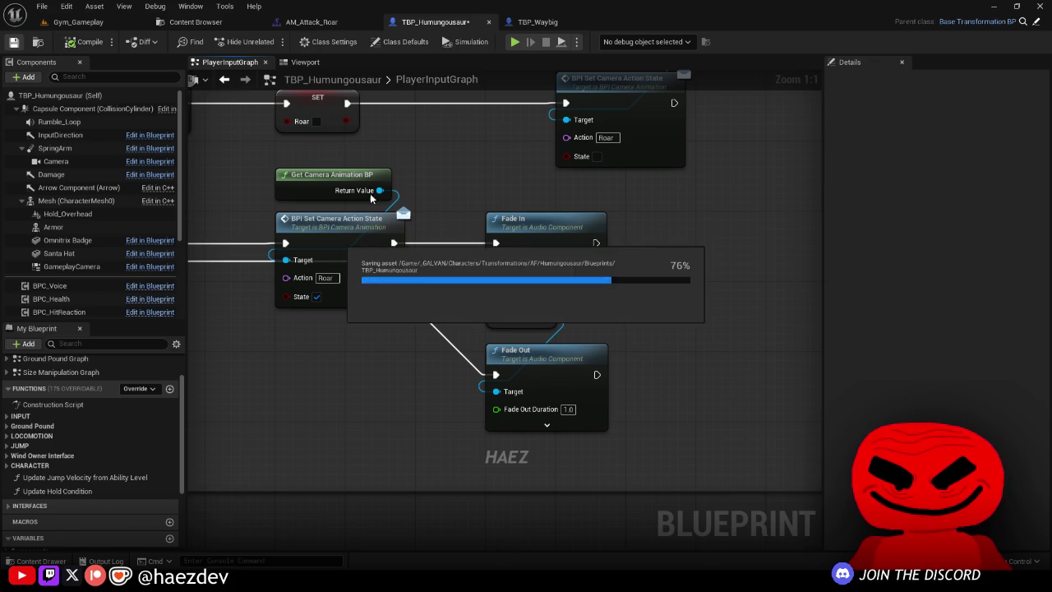
{"action": "scroll", "coordinate": [528, 241], "scroll_direction": "down", "scroll_amount": 7}
{"action": "scroll", "coordinate": [605, 217], "scroll_direction": "up", "scroll_amount": 3}
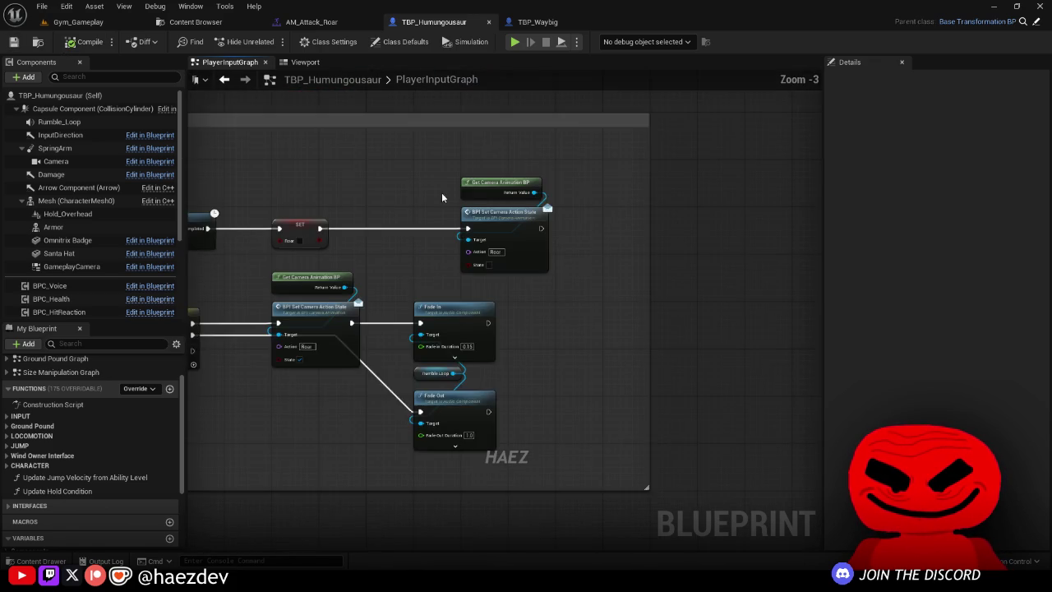
{"action": "left_click_drag", "start_coordinate": [692, 217], "coordinate": [643, 216]}
{"action": "left_click", "coordinate": [196, 22]}
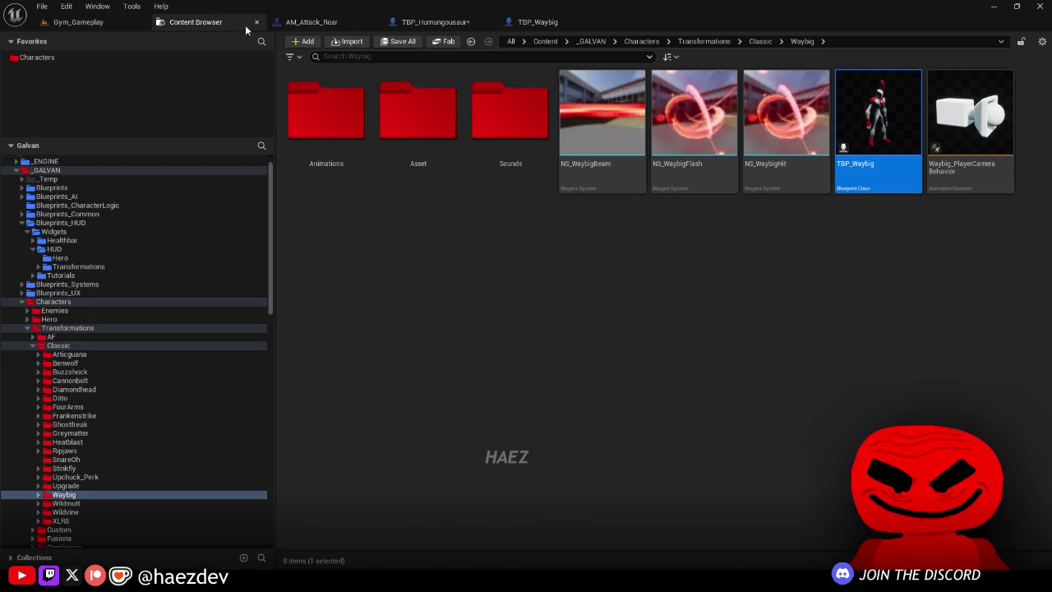
Step: Save all modified packages, review the Humungousaur graph, then play Gym_Gameplay with Alt+P
{"action": "key", "text": "ctrl+shift+s"}
{"action": "left_click", "coordinate": [597, 416]}
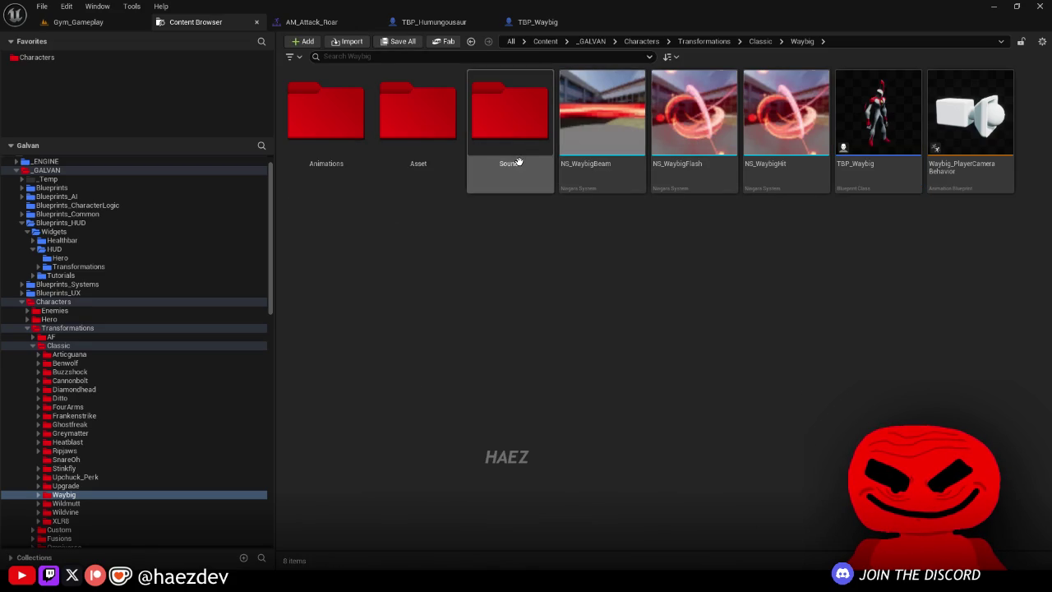
{"action": "left_click", "coordinate": [433, 22]}
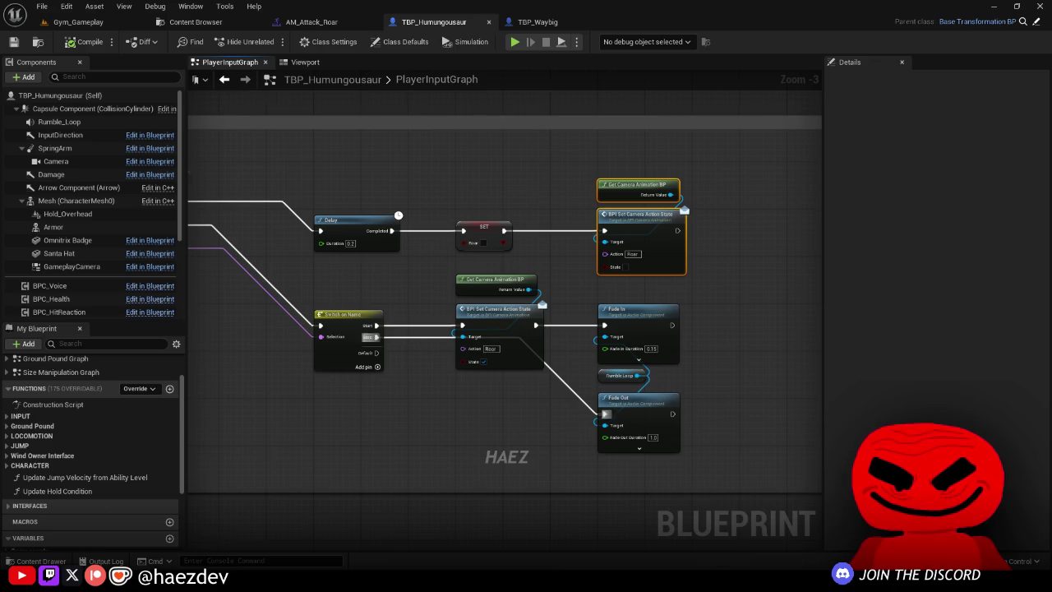
{"action": "scroll", "coordinate": [411, 337], "scroll_direction": "down", "scroll_amount": 5}
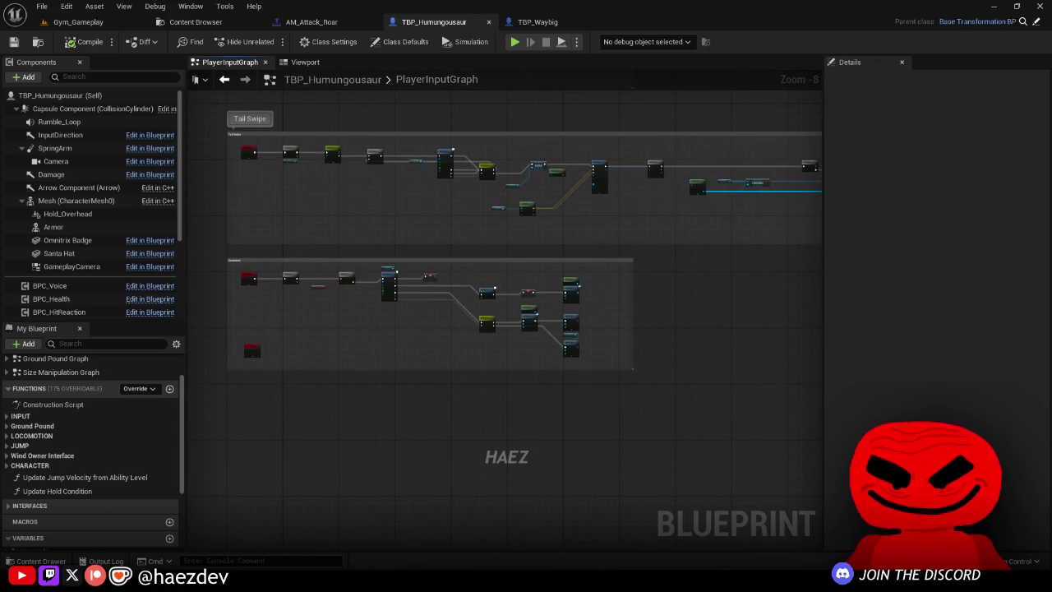
{"action": "left_click_drag", "start_coordinate": [411, 335], "coordinate": [434, 340]}
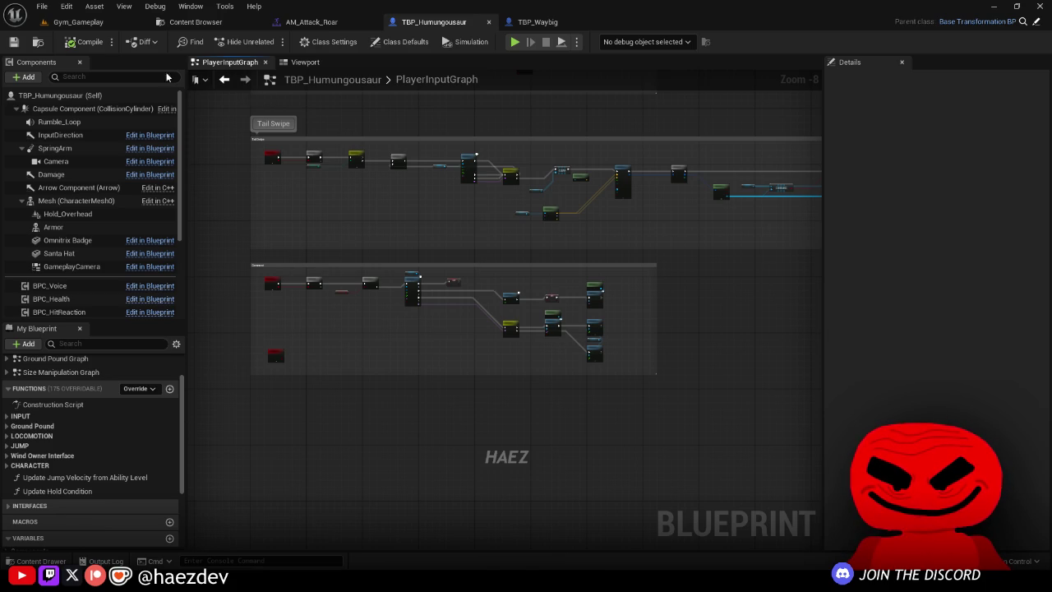
{"action": "left_click", "coordinate": [115, 23]}
{"action": "key", "text": "alt+p"}
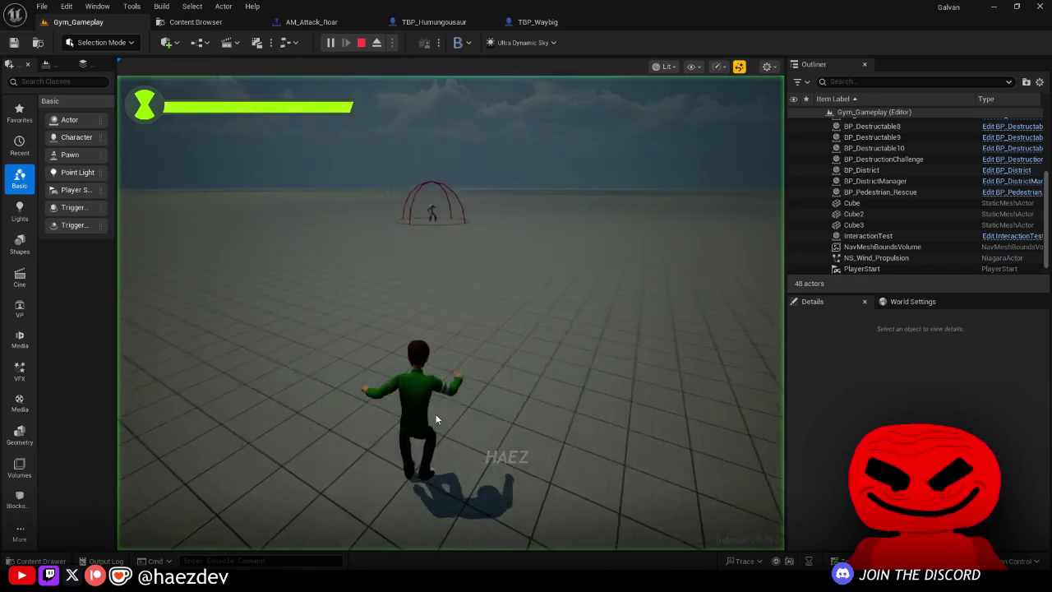
Step: Walk Ben forward in fullscreen, become Humungousaur from the Omnitrix wheel, then stop the session
{"action": "key", "text": "F11"}
{"action": "key", "text": "w"}
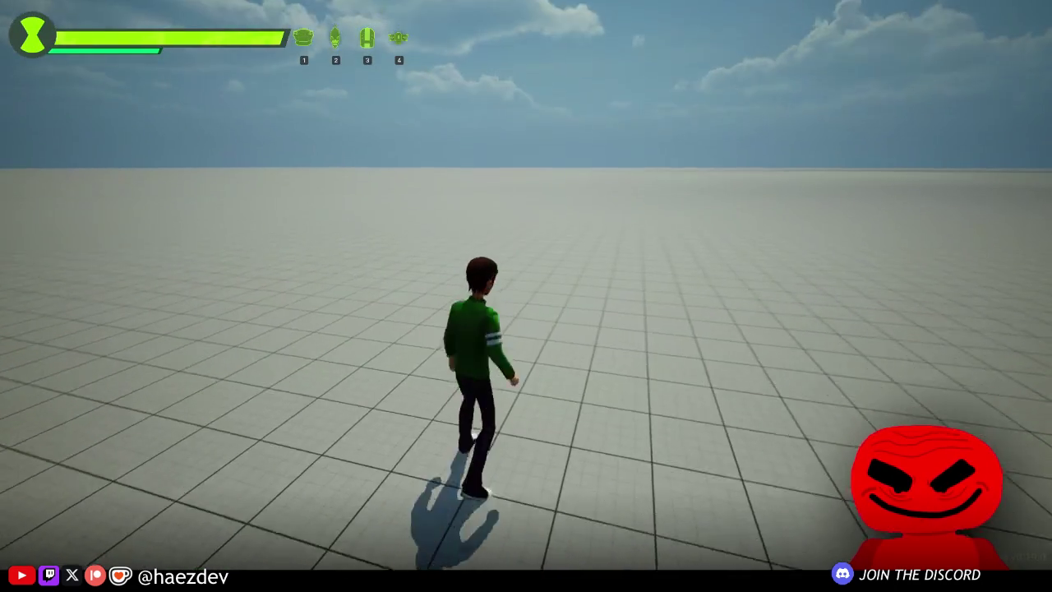
{"action": "key", "text": "Tab"}
{"action": "key", "text": "Tab"}
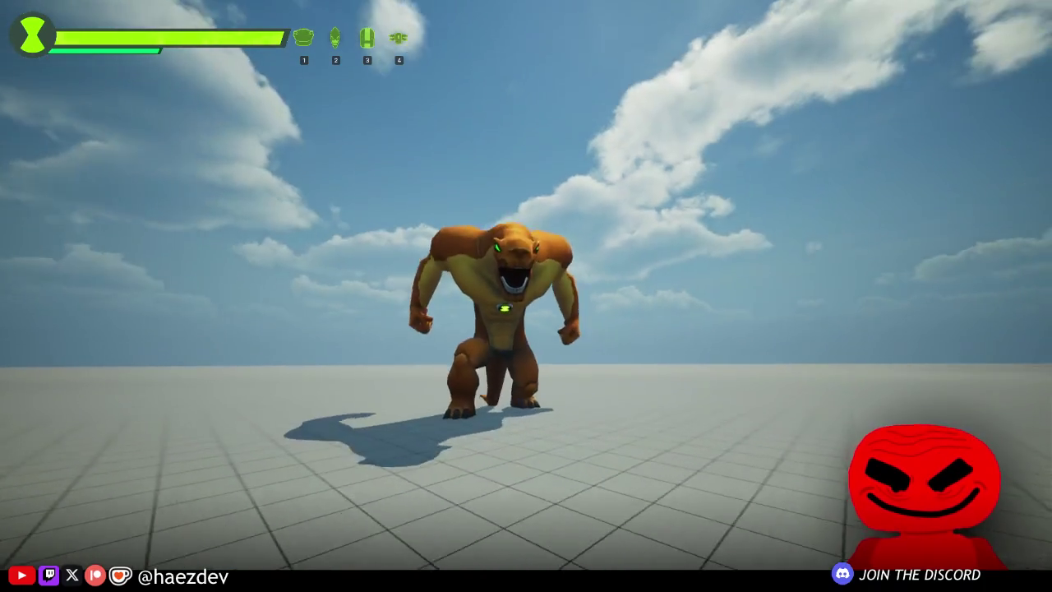
{"action": "key", "text": "Escape"}
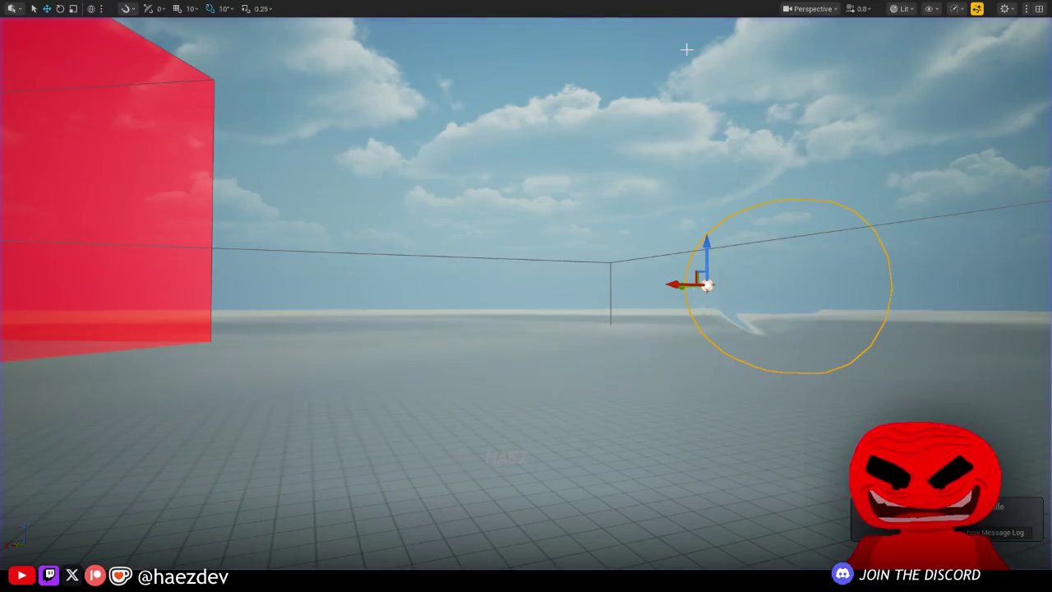
Step: Close the Message Log, switch to the Waybig folder's assets, and save the Gym_Gameplay map
{"action": "left_click_drag", "start_coordinate": [758, 321], "coordinate": [822, 354]}
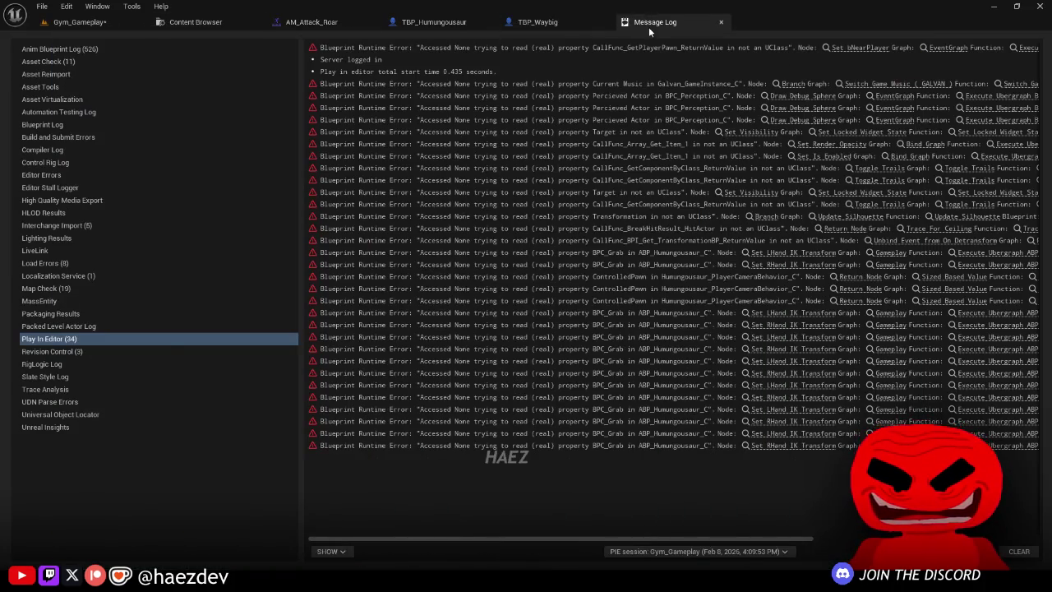
{"action": "middle_click", "coordinate": [649, 27]}
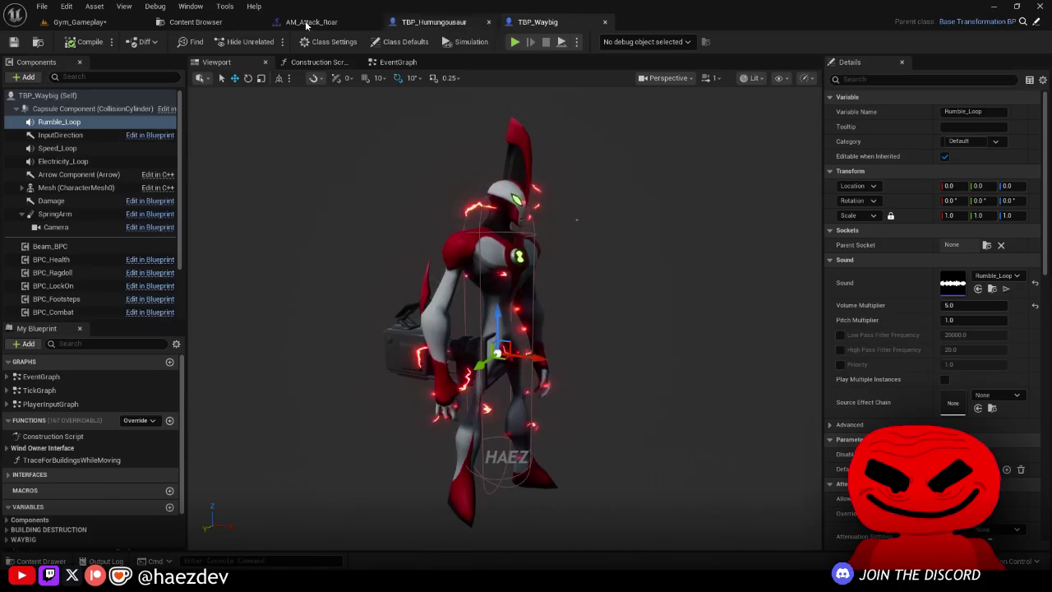
{"action": "left_click", "coordinate": [186, 22]}
{"action": "key", "text": "ctrl+shift+s"}
{"action": "left_click", "coordinate": [548, 414]}
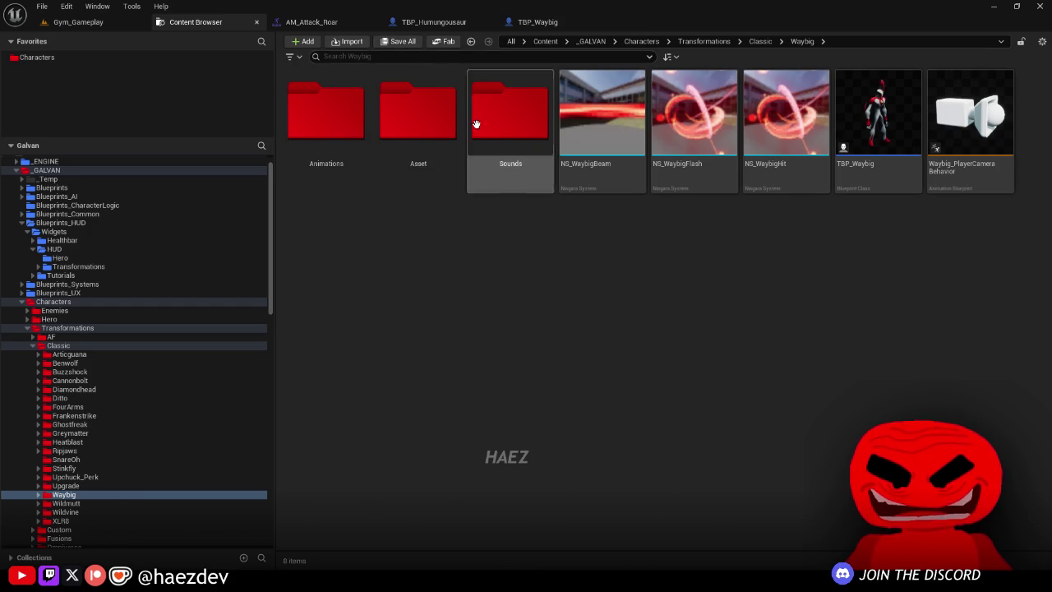
Step: Inspect the TBP_Humungousaur graph with a narrower details panel, then bring up the AM_Attack_Roar montage editor
{"action": "left_click", "coordinate": [434, 22]}
{"action": "scroll", "coordinate": [551, 271], "scroll_direction": "down", "scroll_amount": 2}
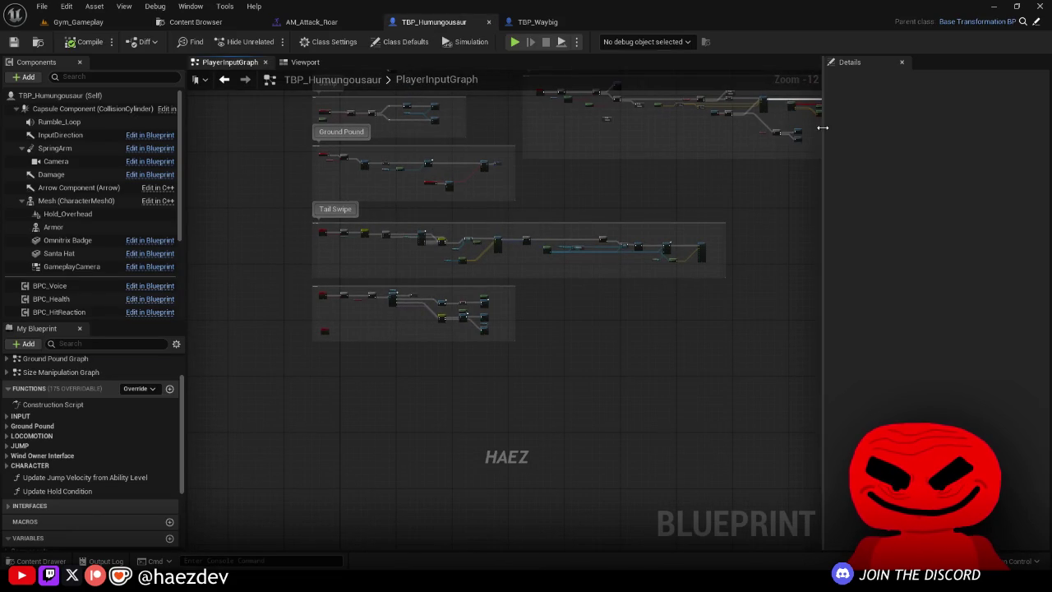
{"action": "left_click_drag", "start_coordinate": [822, 127], "coordinate": [883, 127]}
{"action": "scroll", "coordinate": [484, 366], "scroll_direction": "up", "scroll_amount": 3}
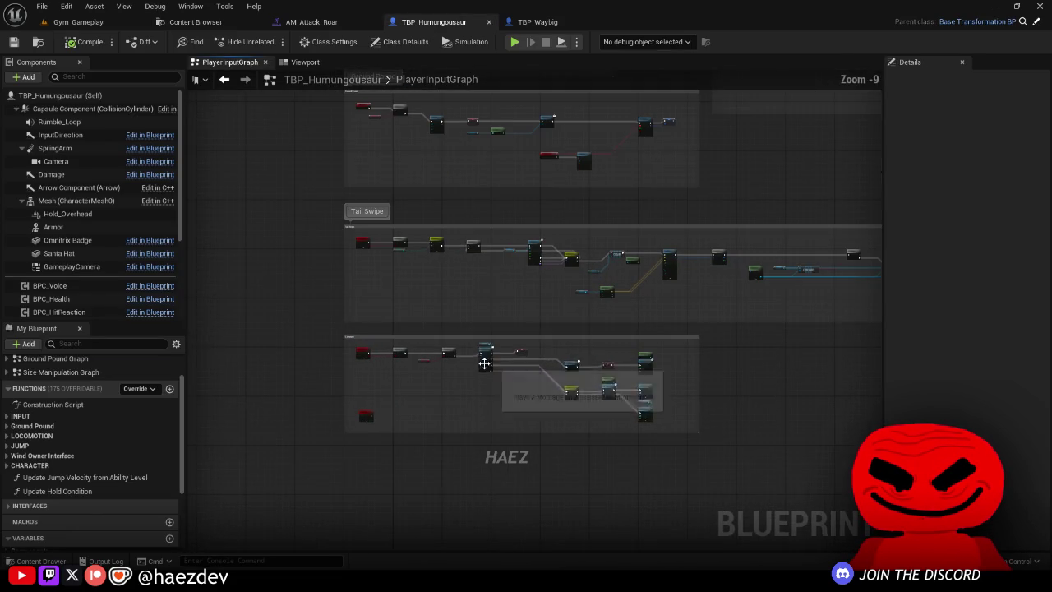
{"action": "left_click", "coordinate": [198, 23]}
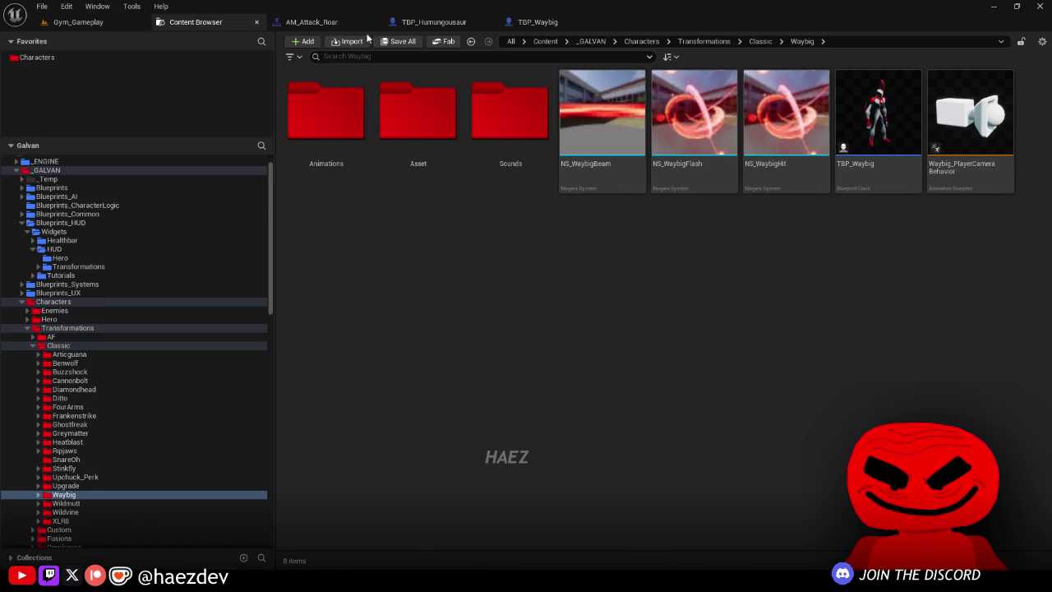
{"action": "left_click", "coordinate": [329, 23]}
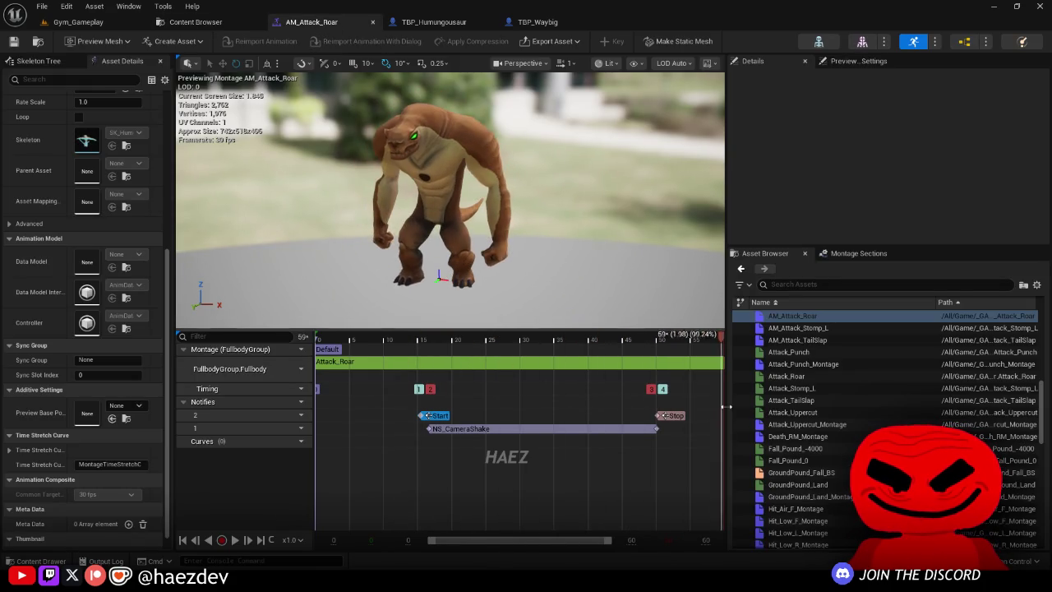
Step: Change AM_Attack_Roar's Blend Out blend time and save the montage from the Waybig folder
{"action": "scroll", "coordinate": [43, 198], "scroll_direction": "up", "scroll_amount": 3}
{"action": "scroll", "coordinate": [44, 198], "scroll_direction": "up", "scroll_amount": 6}
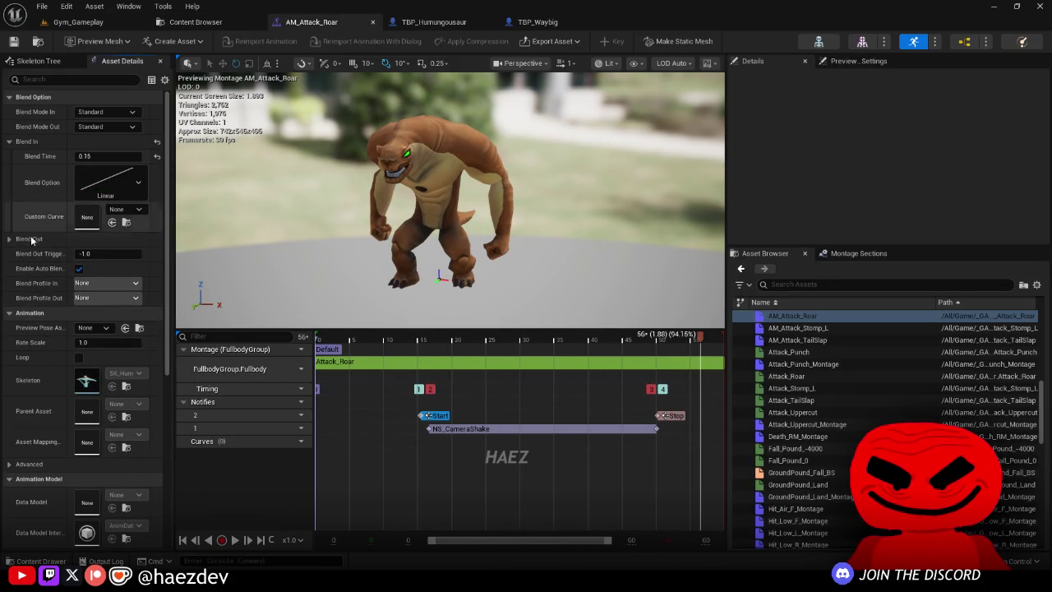
{"action": "left_click", "coordinate": [105, 253]}
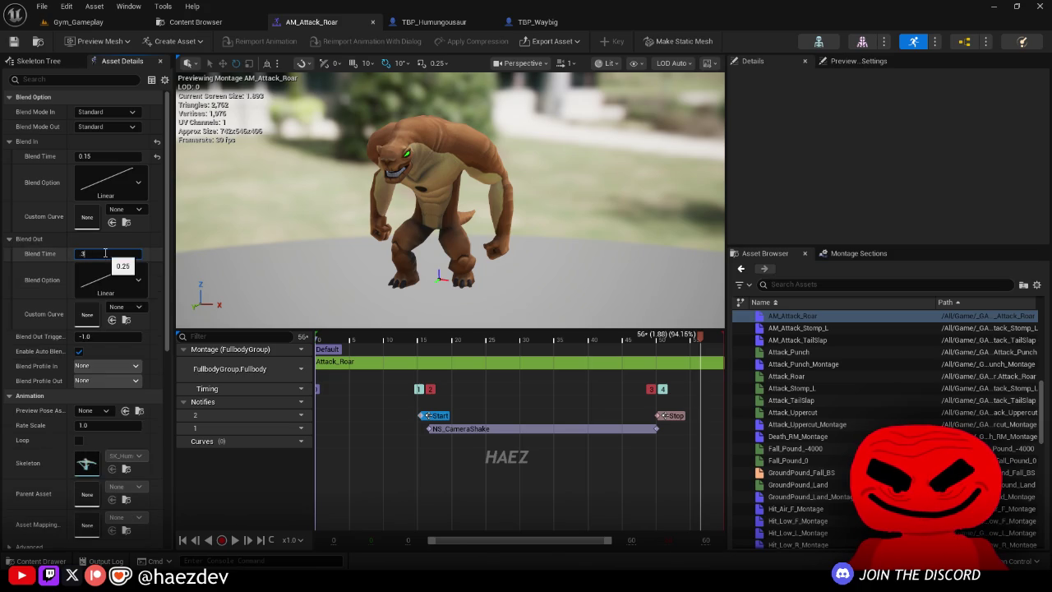
{"action": "type", "text": "0.35"}
{"action": "left_click", "coordinate": [195, 22]}
{"action": "key", "text": "ctrl+shift+s"}
{"action": "left_click", "coordinate": [620, 419]}
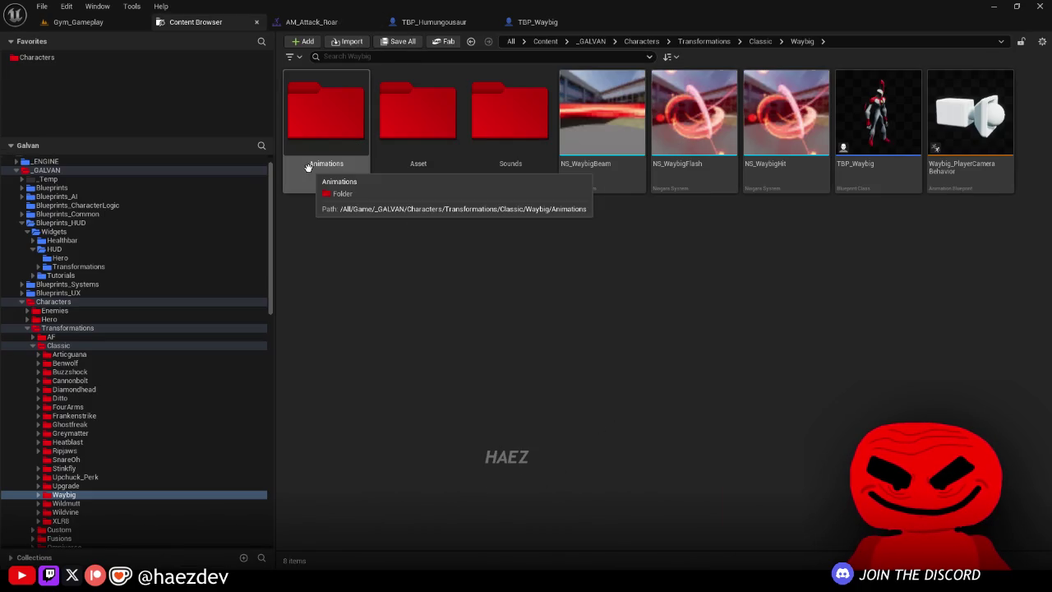
Step: Fly the Gym_Gameplay view toward the three red spider robots and start playing
{"action": "left_click", "coordinate": [78, 23]}
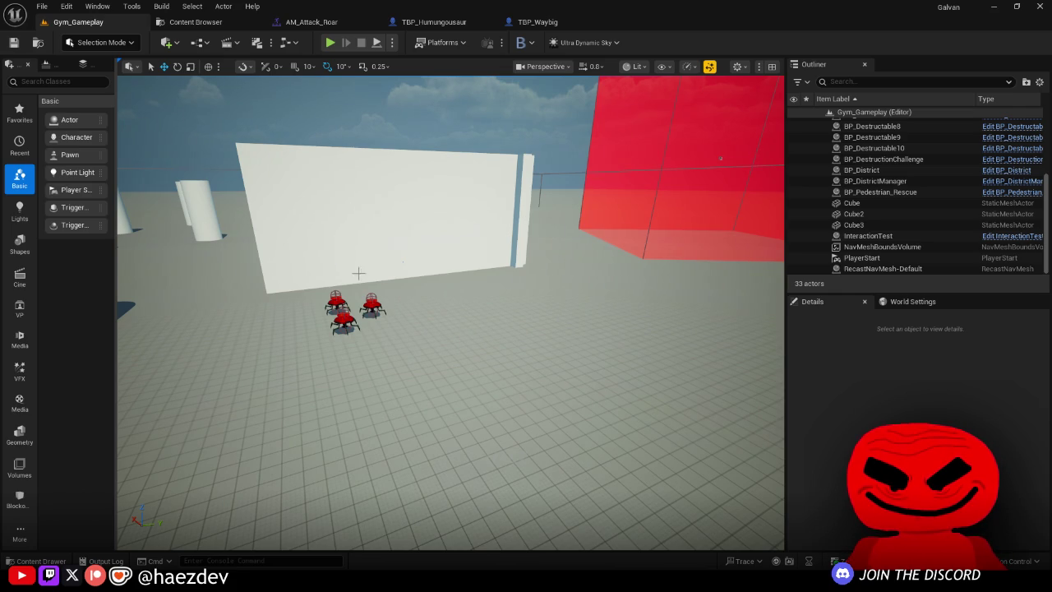
{"action": "mouse_move", "coordinate": [342, 292]}
{"action": "left_mouse_down"}
{"action": "mouse_move", "coordinate": [301, 348]}
{"action": "mouse_move", "coordinate": [310, 372]}
{"action": "mouse_move", "coordinate": [378, 210]}
{"action": "mouse_move", "coordinate": [536, 258]}
{"action": "mouse_move", "coordinate": [514, 268]}
{"action": "mouse_move", "coordinate": [665, 178]}
{"action": "mouse_move", "coordinate": [705, 319]}
{"action": "mouse_move", "coordinate": [621, 261]}
{"action": "mouse_move", "coordinate": [485, 210]}
{"action": "left_mouse_up"}
{"action": "left_click", "coordinate": [333, 45]}
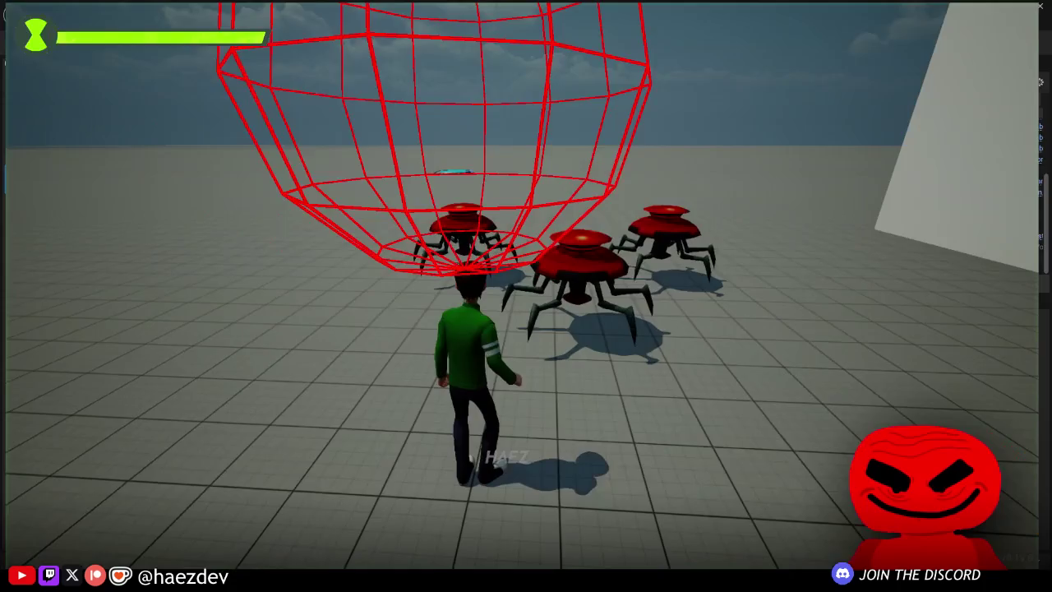
Step: Transform Ben into Humungousaur, then switch to Diamondhead from the Omnitrix wheel
{"action": "key", "text": "1"}
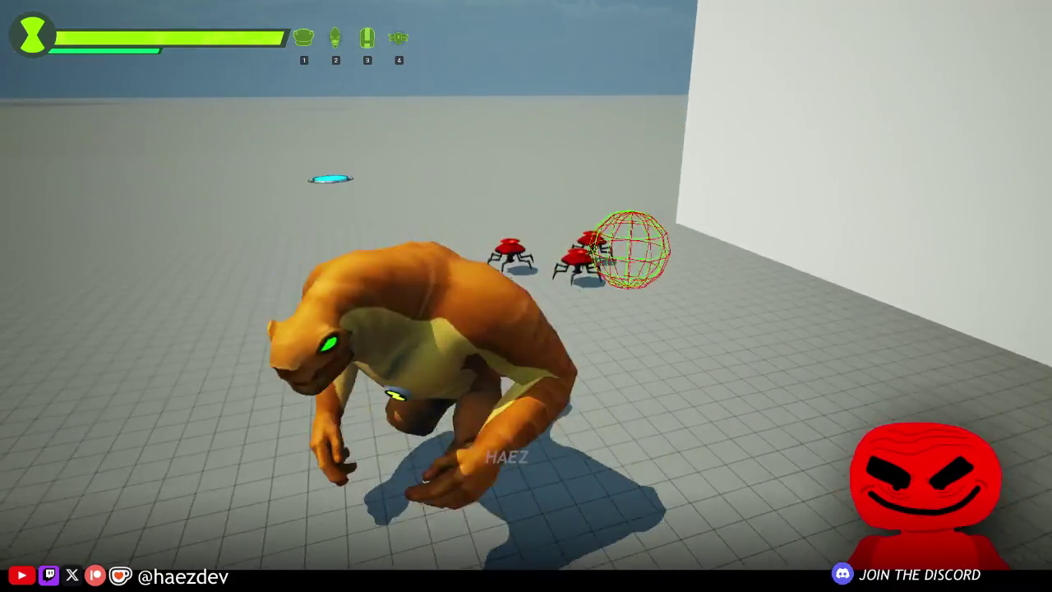
{"action": "key", "text": "Tab"}
{"action": "scroll", "coordinate": [526, 287], "scroll_direction": "down", "scroll_amount": 2}
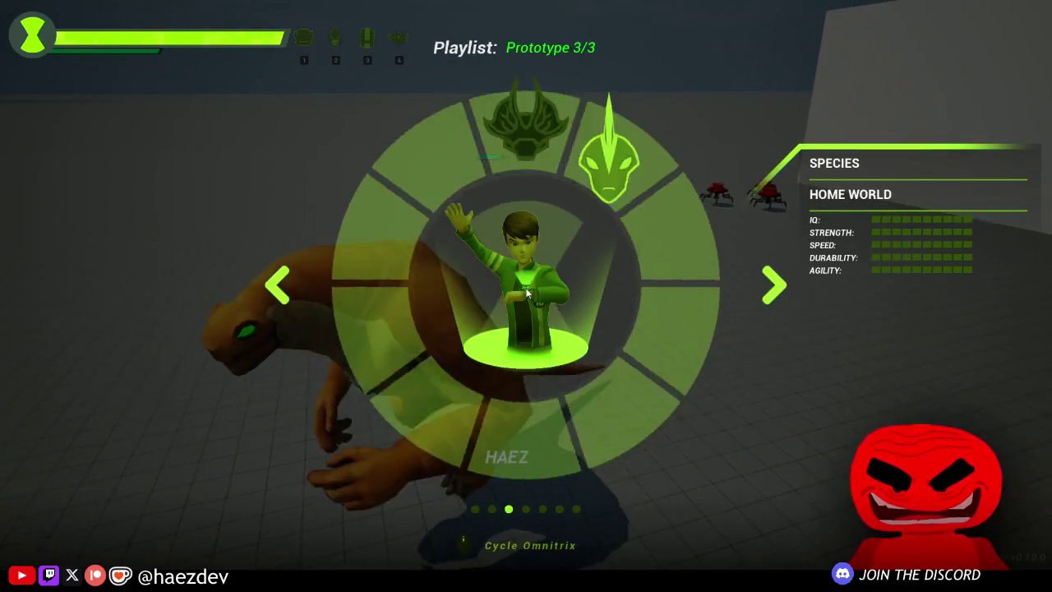
{"action": "scroll", "coordinate": [527, 293], "scroll_direction": "down", "scroll_amount": 1}
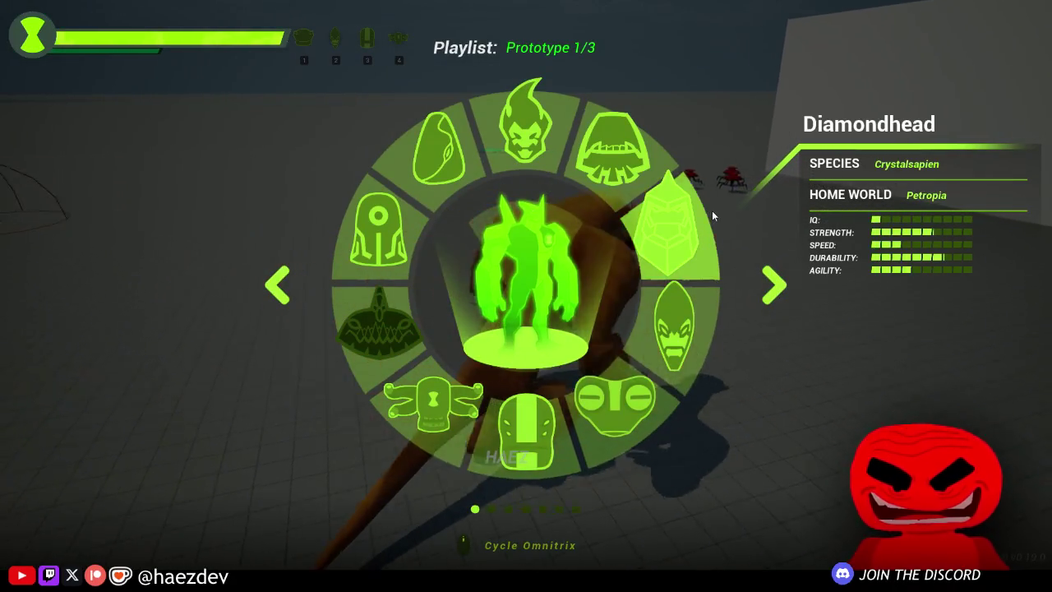
{"action": "left_click", "coordinate": [711, 210]}
Step: Hit the spiders with Diamondhead's crystal spikes and crystal wall, then head for the white wall
{"action": "key", "text": "w"}
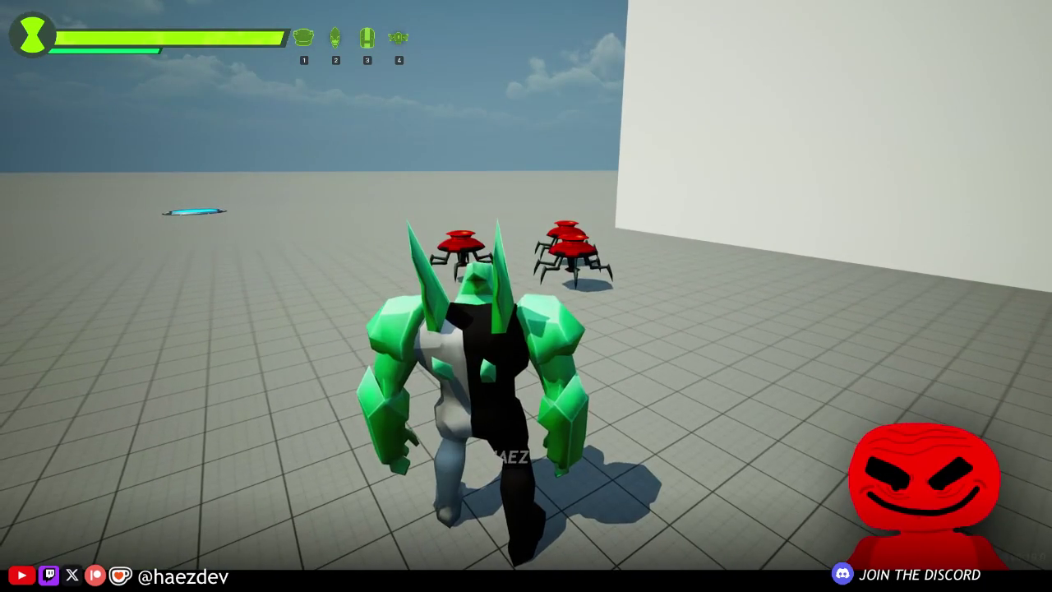
{"action": "key", "text": "1"}
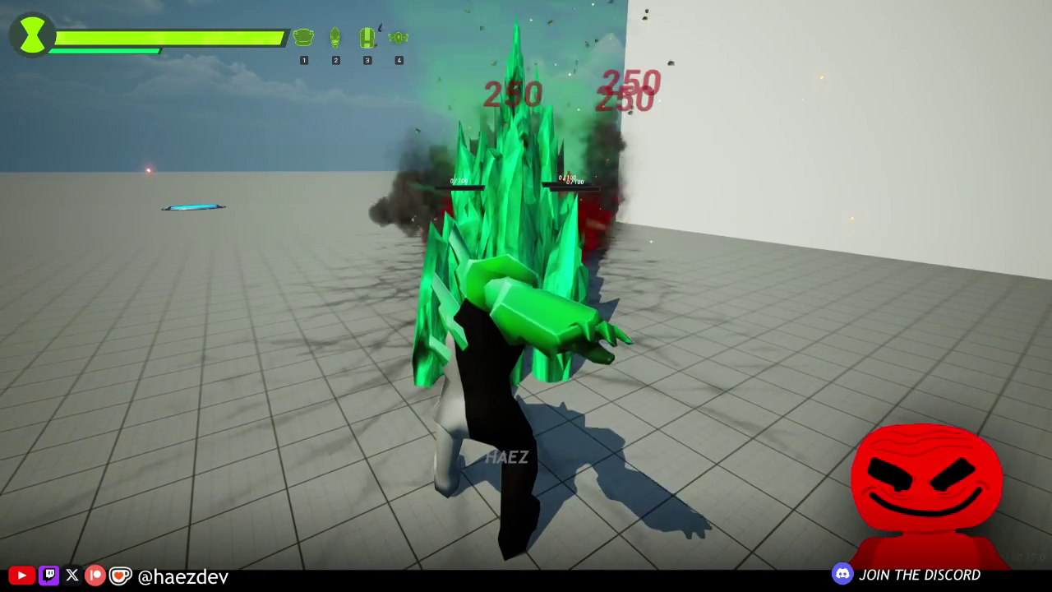
{"action": "key", "text": "a"}
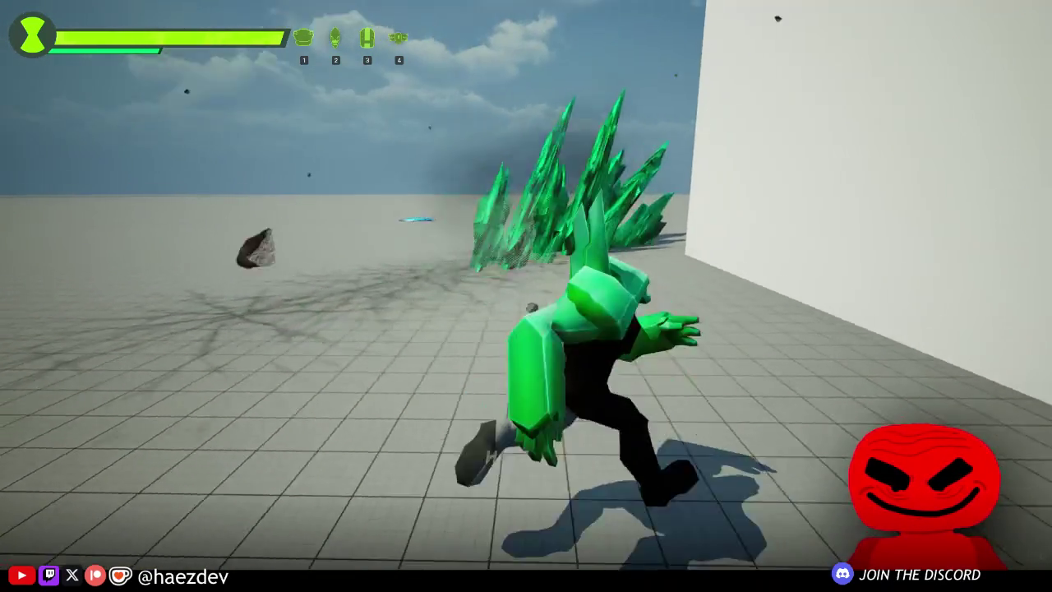
{"action": "key", "text": "1"}
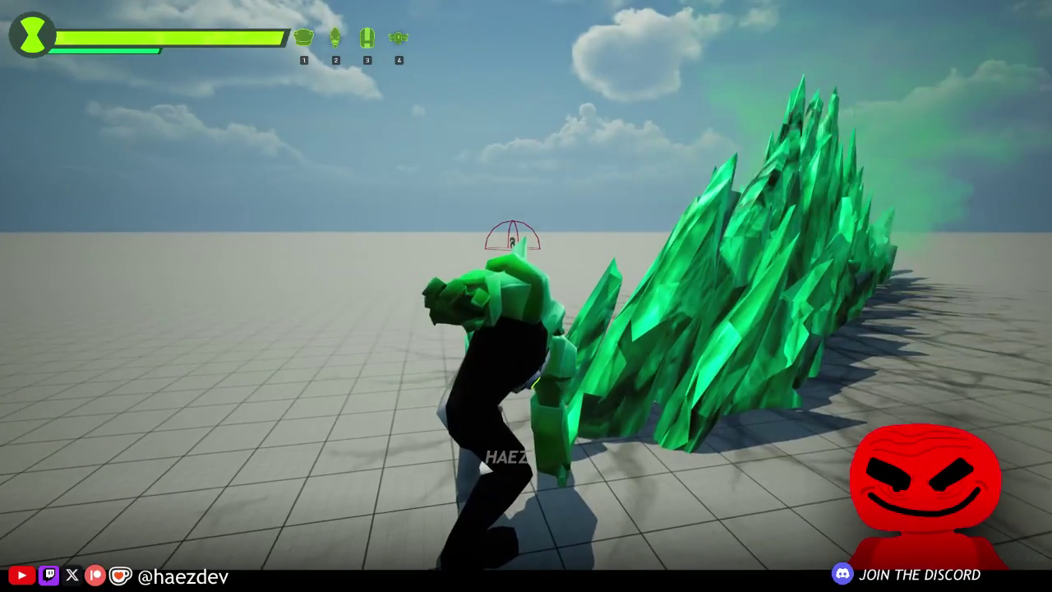
{"action": "key", "text": "w"}
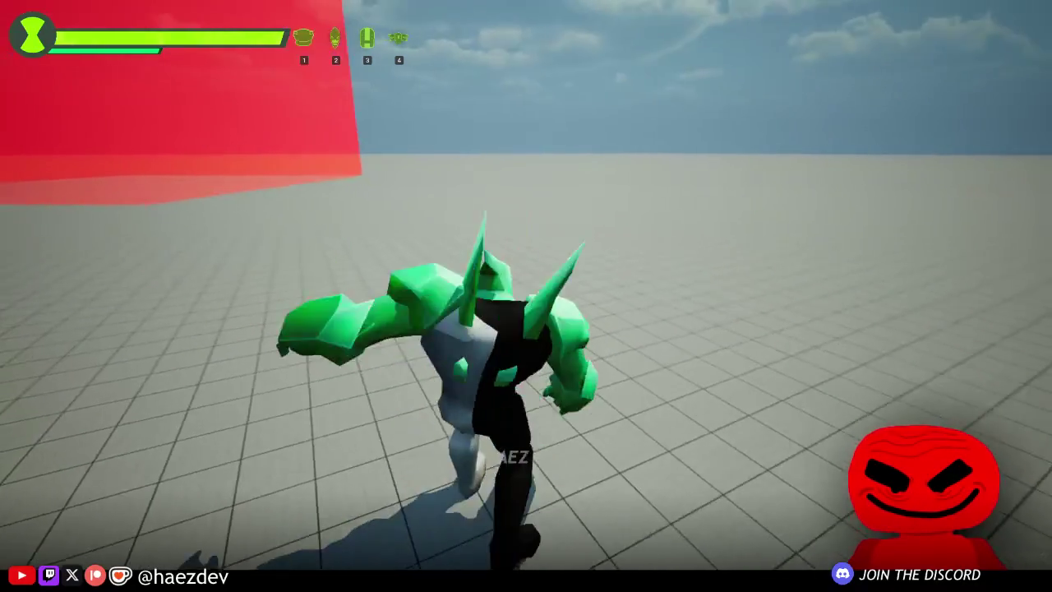
{"action": "key", "text": "w"}
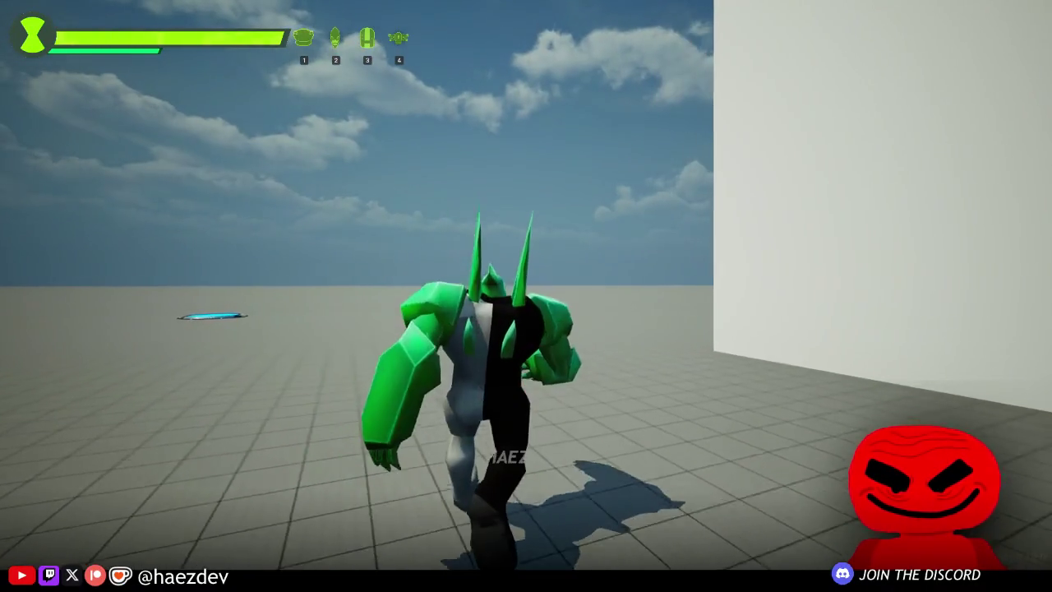
Step: Switch to Four Arms, then to Heatblast riding flaming rock, and end the play session
{"action": "key", "text": "Tab"}
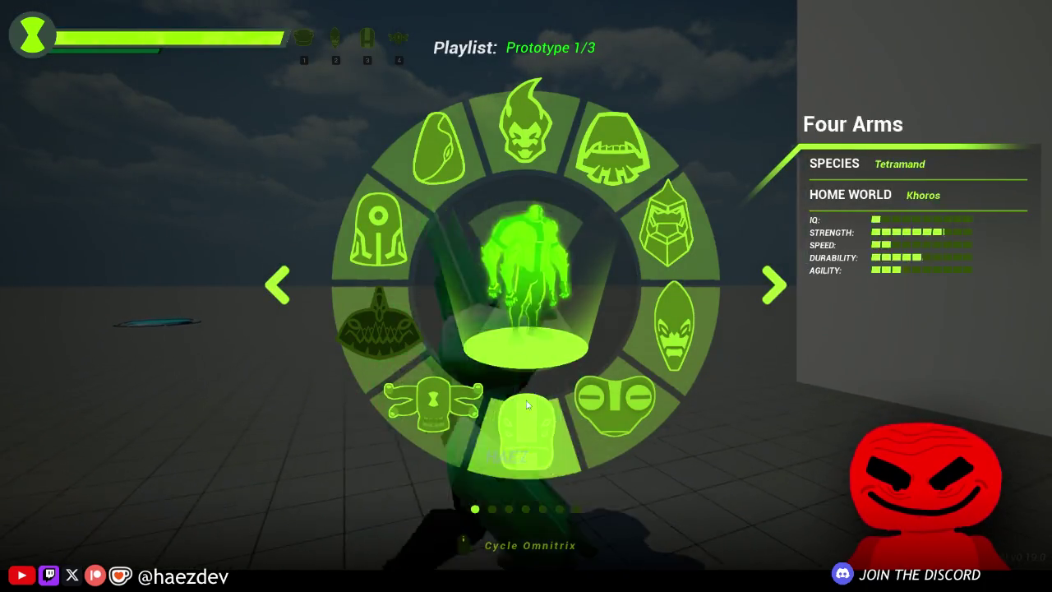
{"action": "left_click", "coordinate": [527, 289]}
{"action": "key", "text": "w"}
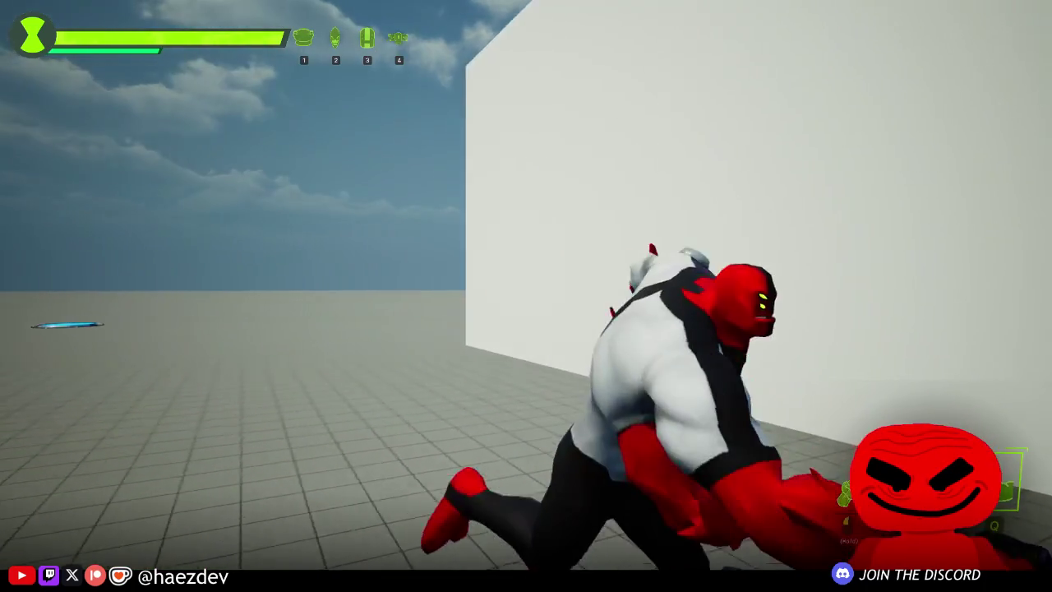
{"action": "key", "text": "Tab"}
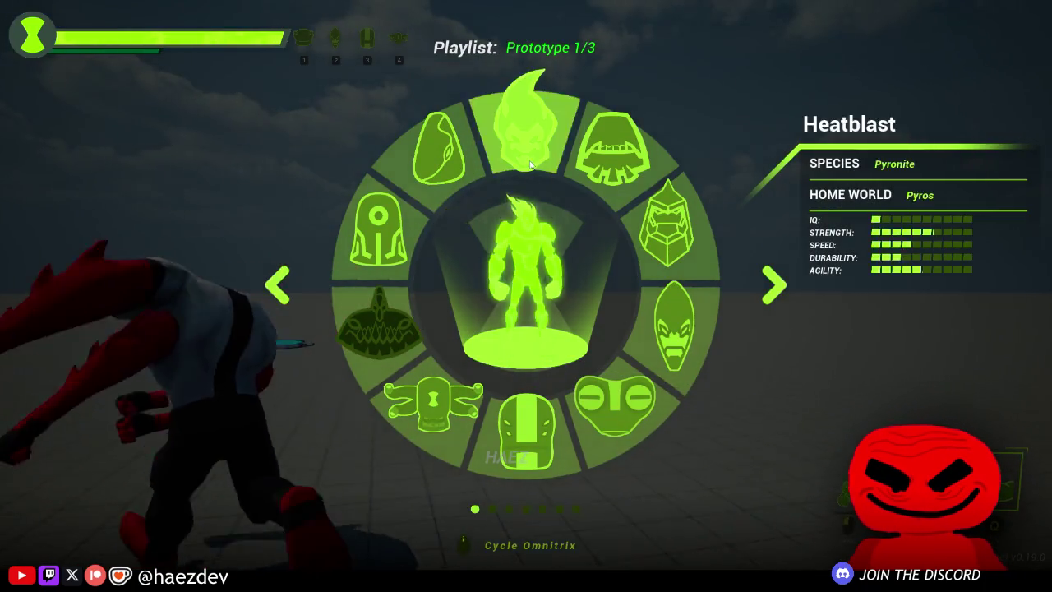
{"action": "left_click", "coordinate": [528, 287]}
{"action": "key", "text": "space"}
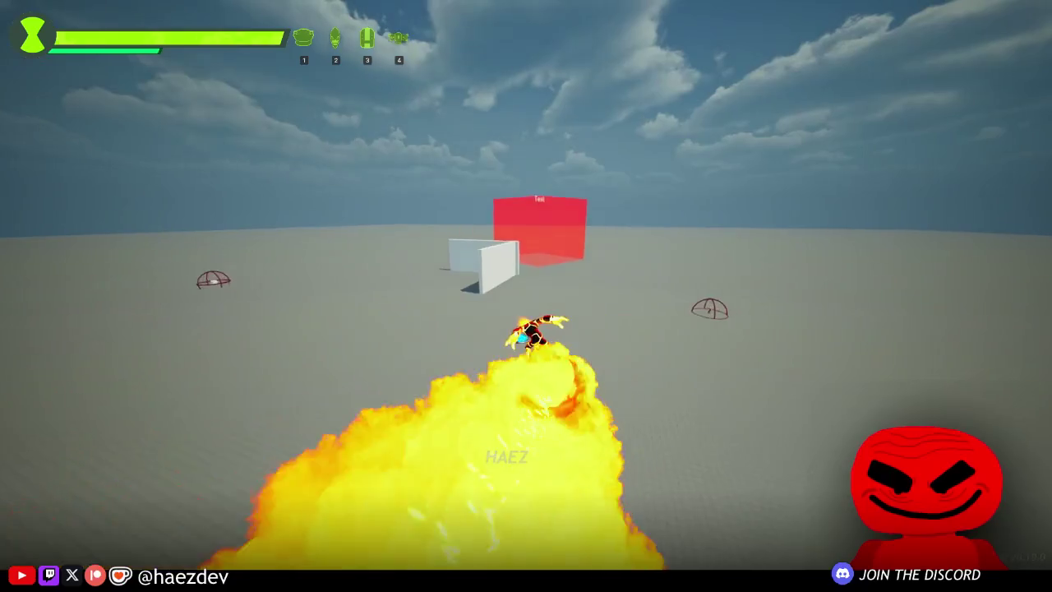
{"action": "key", "text": "Escape"}
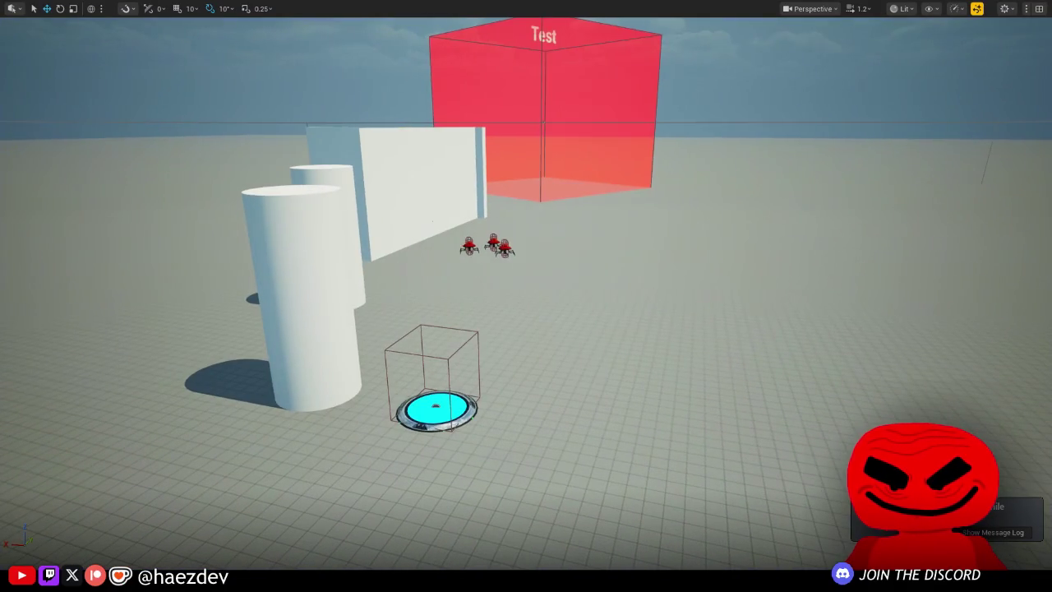
Step: Restore the full editor interface, then close the TBP_Waybig blueprint and AM_Attack_Roar montage editors
{"action": "key", "text": "s"}
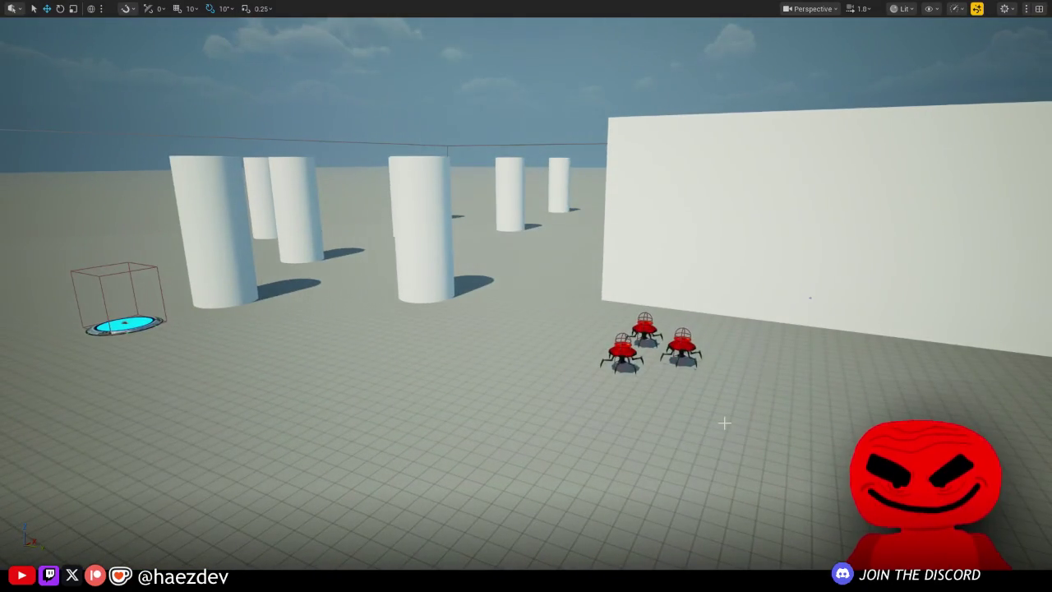
{"action": "key", "text": "F11"}
{"action": "left_click", "coordinate": [527, 23]}
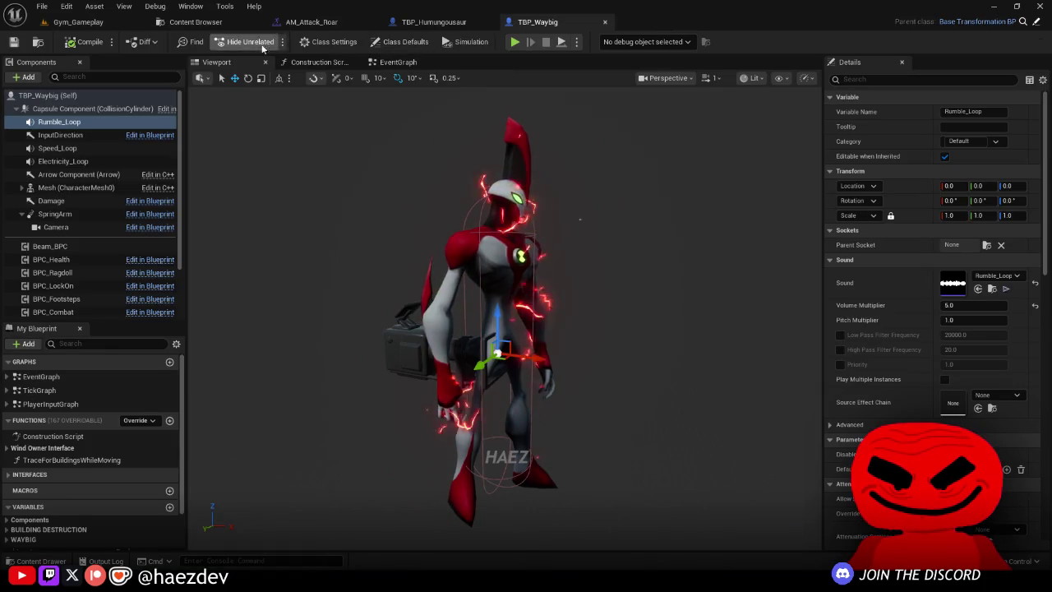
{"action": "middle_click", "coordinate": [514, 26]}
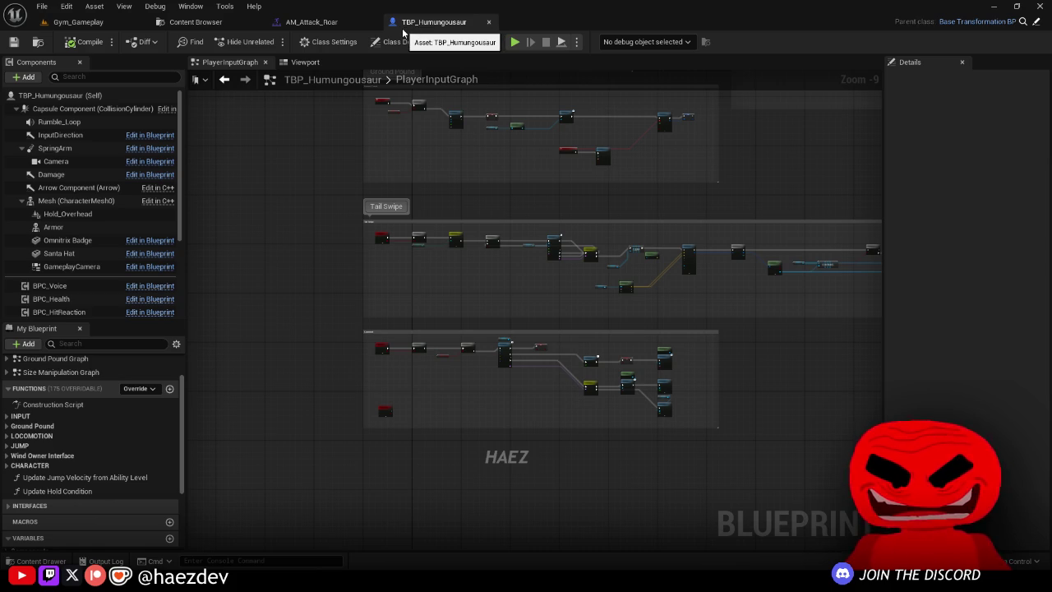
{"action": "left_click", "coordinate": [335, 22]}
{"action": "middle_click", "coordinate": [334, 25]}
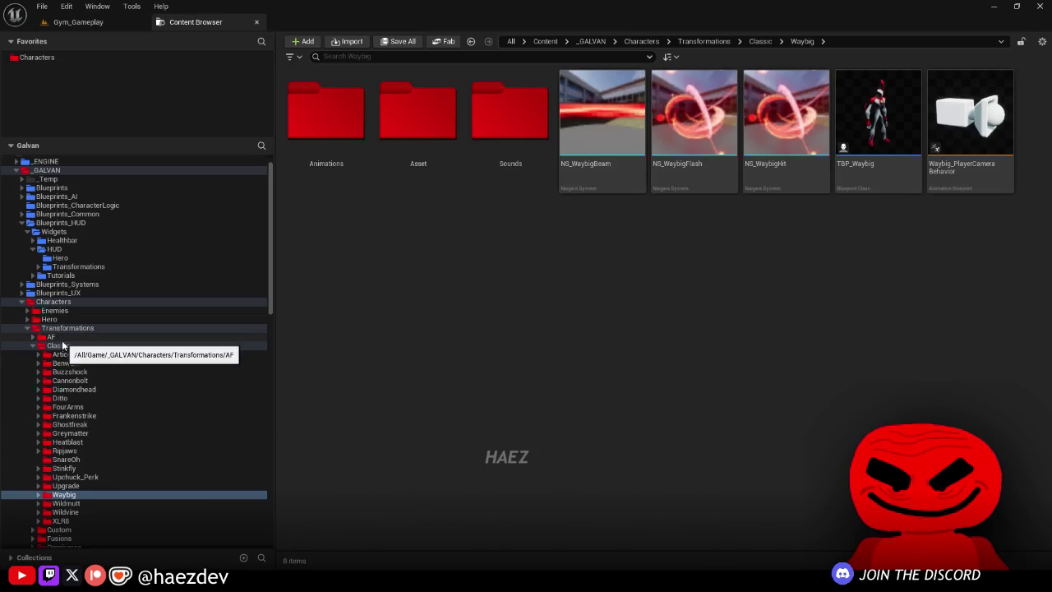
Step: Navigate the Content Browser tree from Classic into the Transformations folder
{"action": "left_click", "coordinate": [61, 346]}
{"action": "scroll", "coordinate": [58, 350], "scroll_direction": "down", "scroll_amount": 3}
{"action": "left_click", "coordinate": [33, 244]}
{"action": "left_click", "coordinate": [33, 244]}
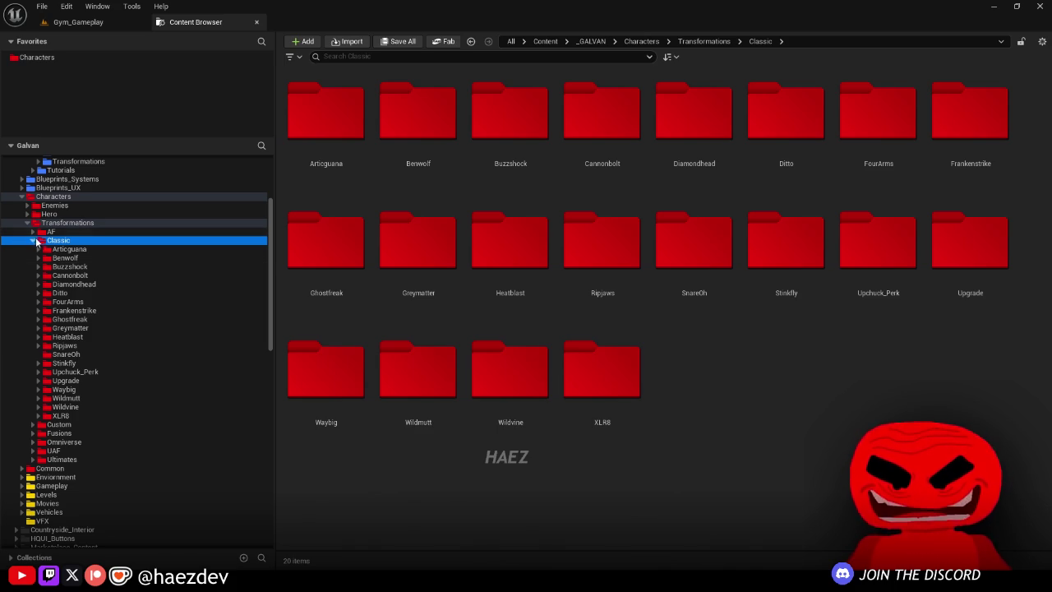
{"action": "left_click", "coordinate": [49, 232]}
{"action": "left_click", "coordinate": [56, 226]}
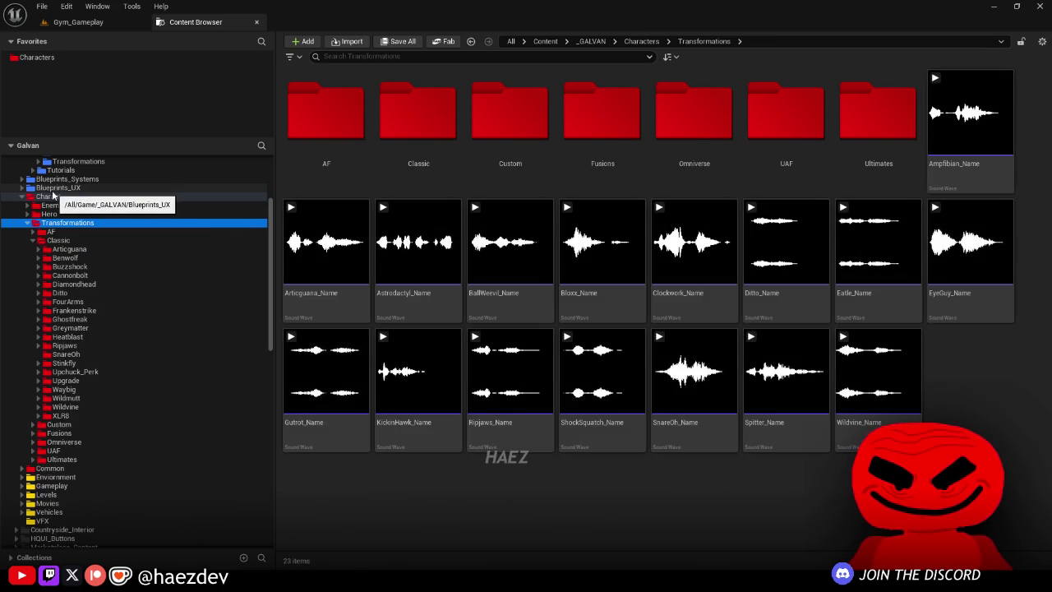
Step: Review the _Name sound clips, selecting KickinHawk_Name, then return to the Gym_Gameplay level
{"action": "scroll", "coordinate": [41, 210], "scroll_direction": "up", "scroll_amount": 5}
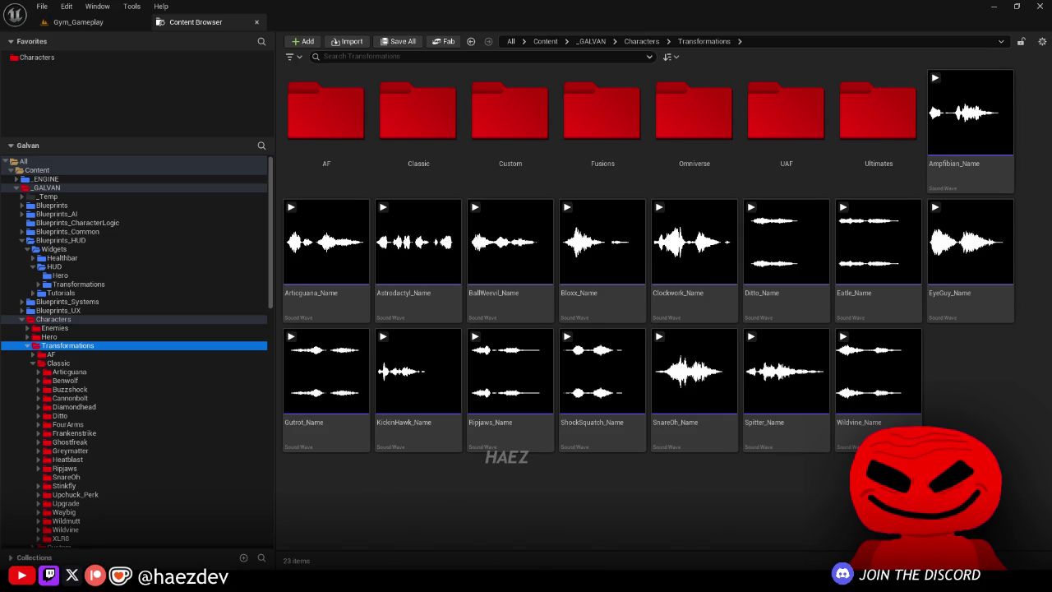
{"action": "left_click", "coordinate": [399, 494]}
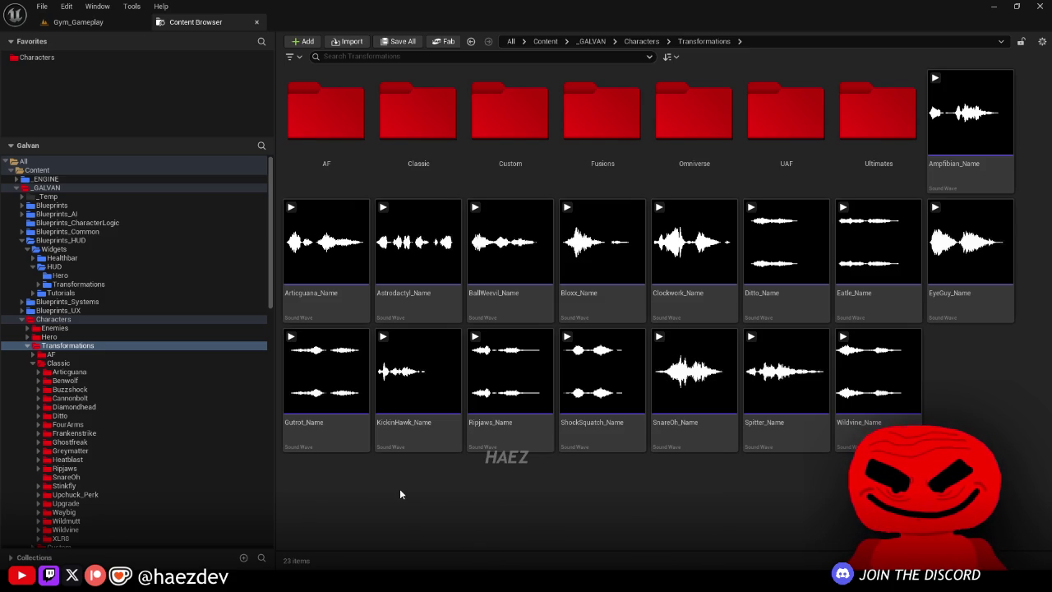
{"action": "left_click", "coordinate": [386, 332]}
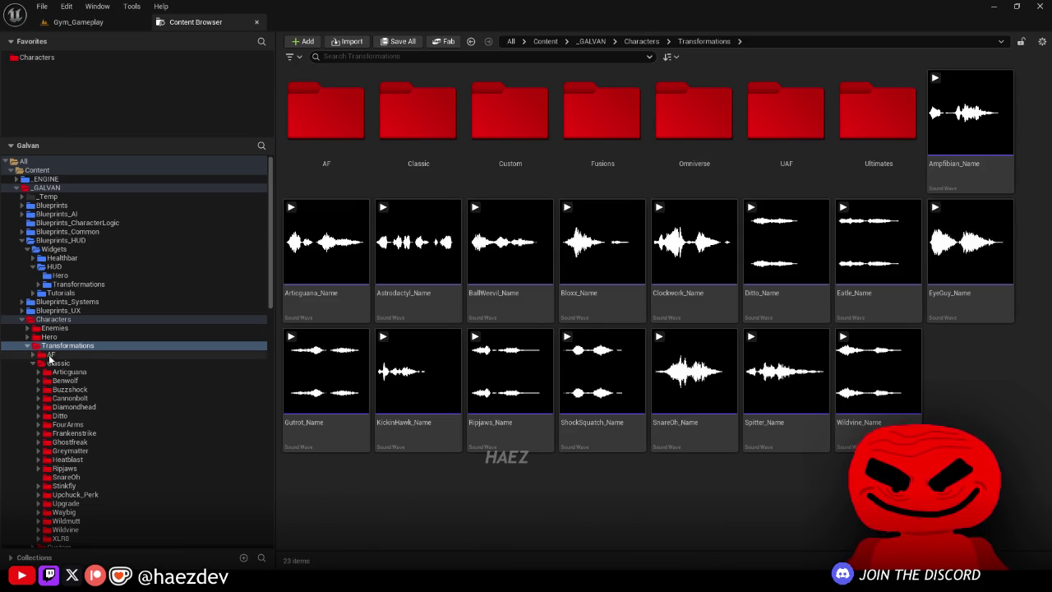
{"action": "left_click", "coordinate": [78, 23]}
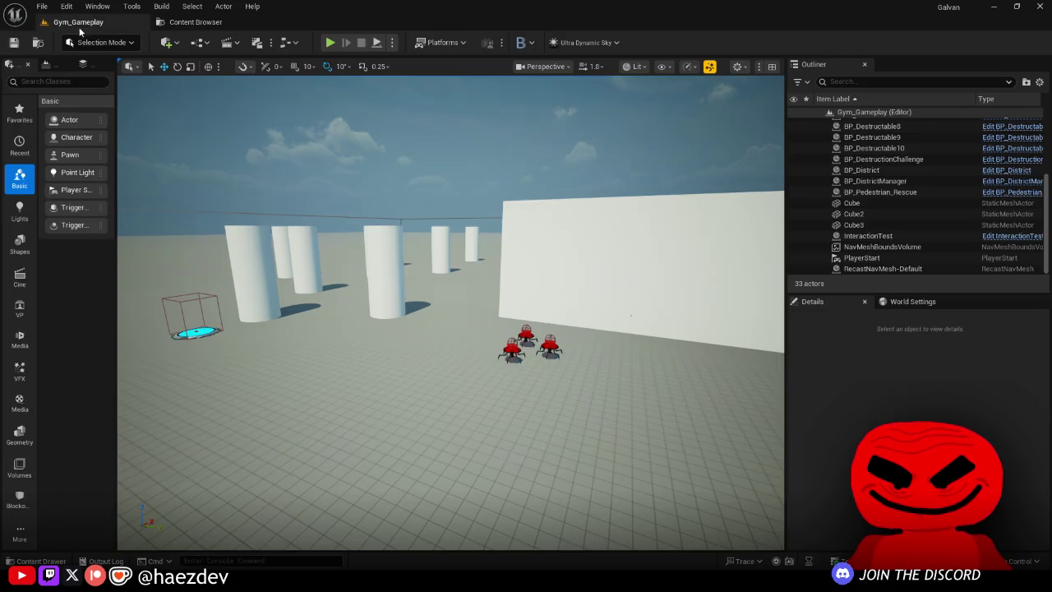
Step: Drill from Characters through HUD and Widgets into Blueprints_HUD, then return to Gym_Gameplay
{"action": "left_click", "coordinate": [196, 23]}
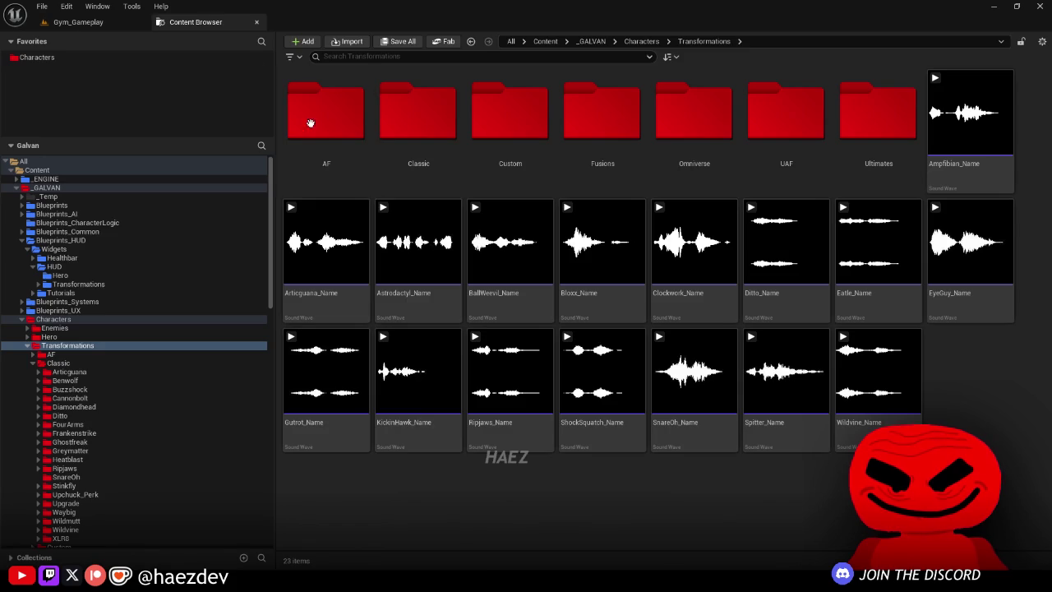
{"action": "left_click", "coordinate": [32, 363]}
{"action": "left_click", "coordinate": [22, 319]}
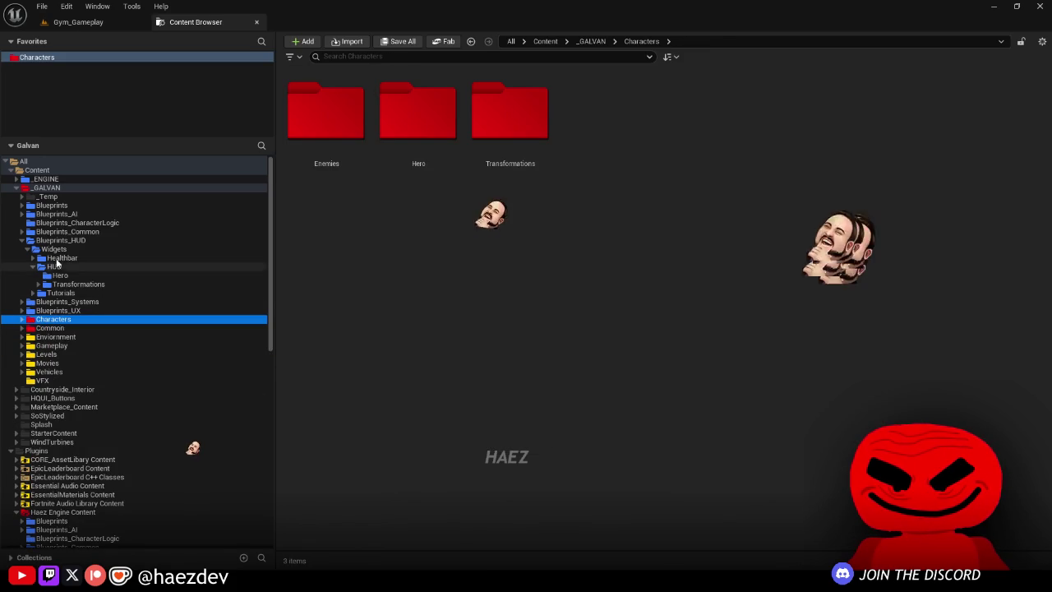
{"action": "left_click", "coordinate": [55, 267]}
{"action": "left_click", "coordinate": [33, 249]}
{"action": "left_click", "coordinate": [74, 241]}
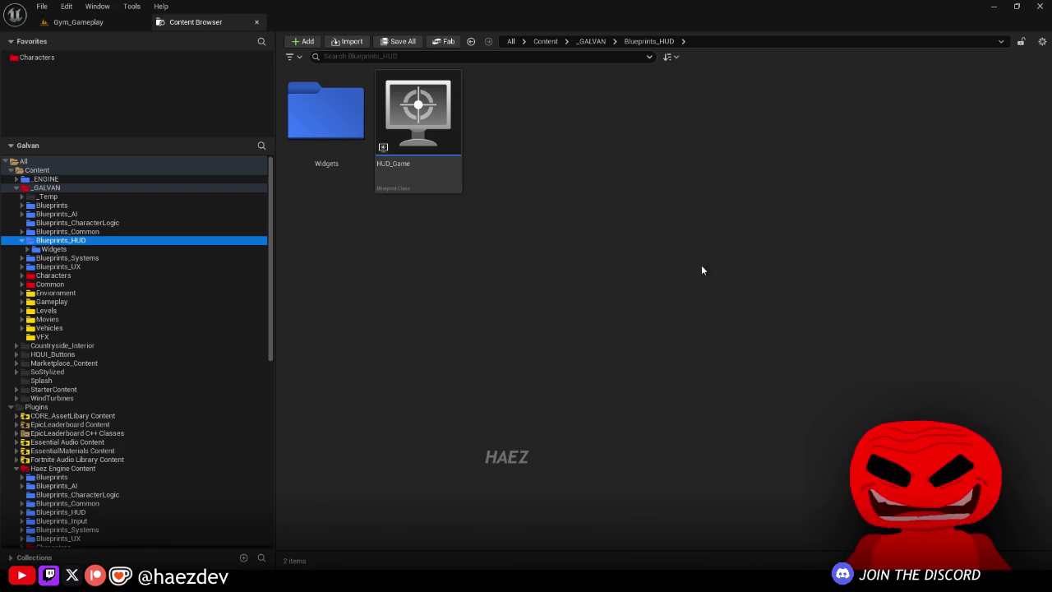
{"action": "left_click", "coordinate": [85, 23]}
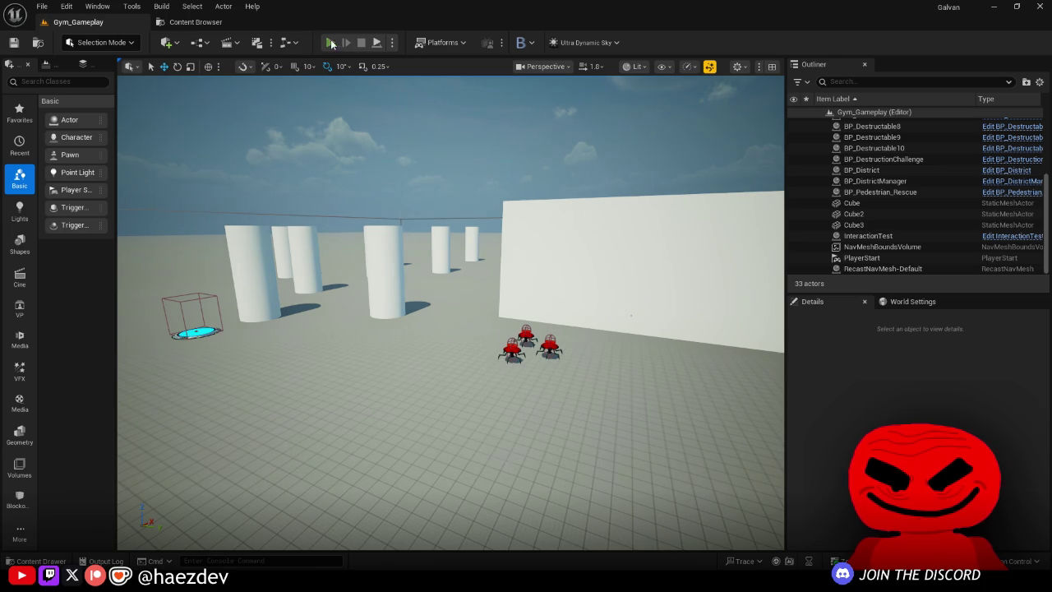
Step: Start a fullscreen play session and scroll the alien wheel to try the locked alien
{"action": "key", "text": "alt+p"}
{"action": "key", "text": "F11"}
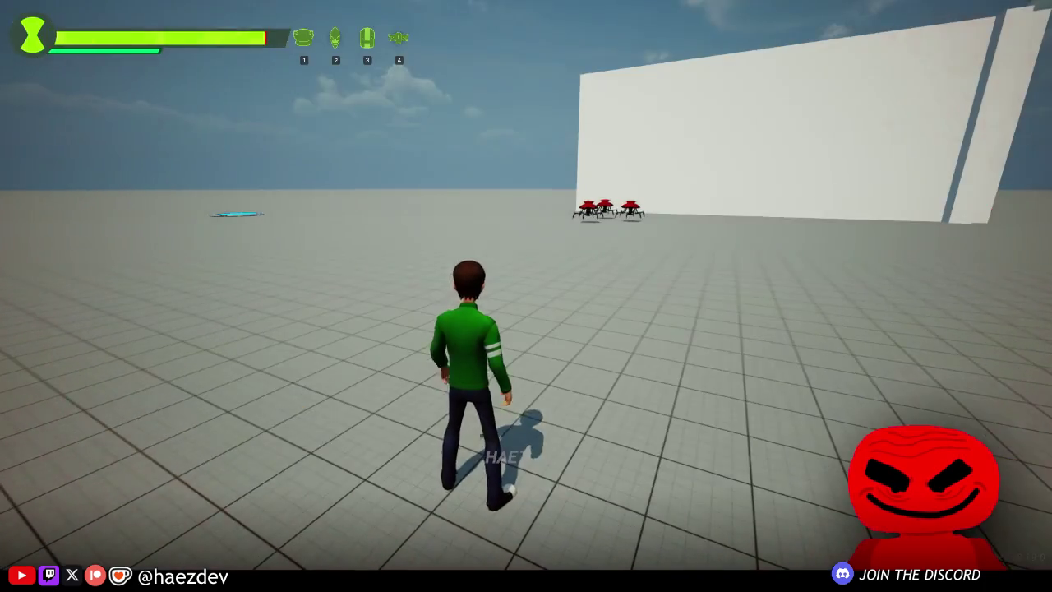
{"action": "key", "text": "q"}
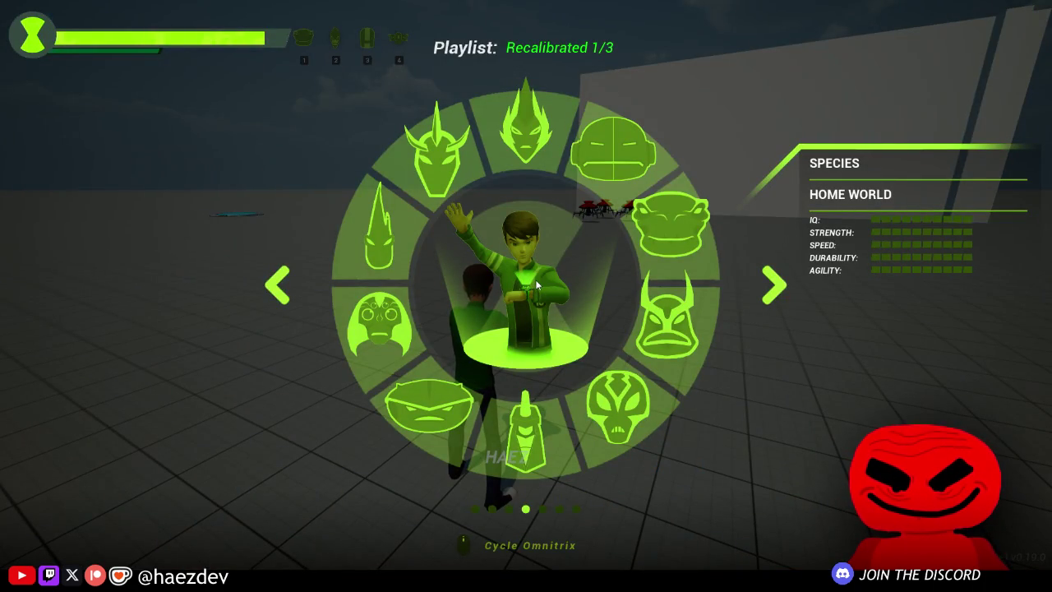
{"action": "scroll", "coordinate": [535, 284], "scroll_direction": "down", "scroll_amount": 1}
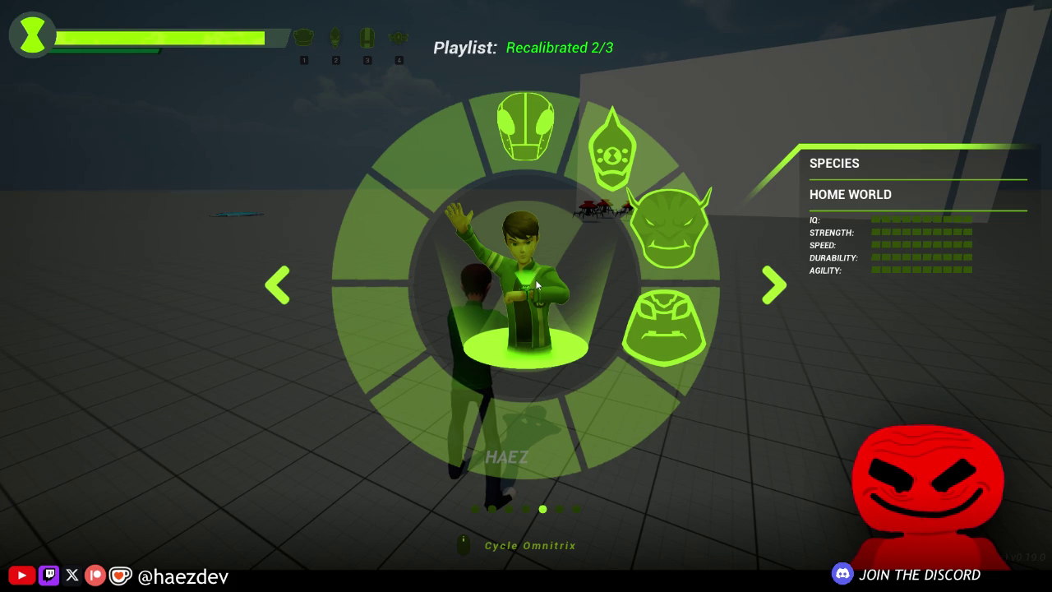
{"action": "scroll", "coordinate": [535, 283], "scroll_direction": "down", "scroll_amount": 1}
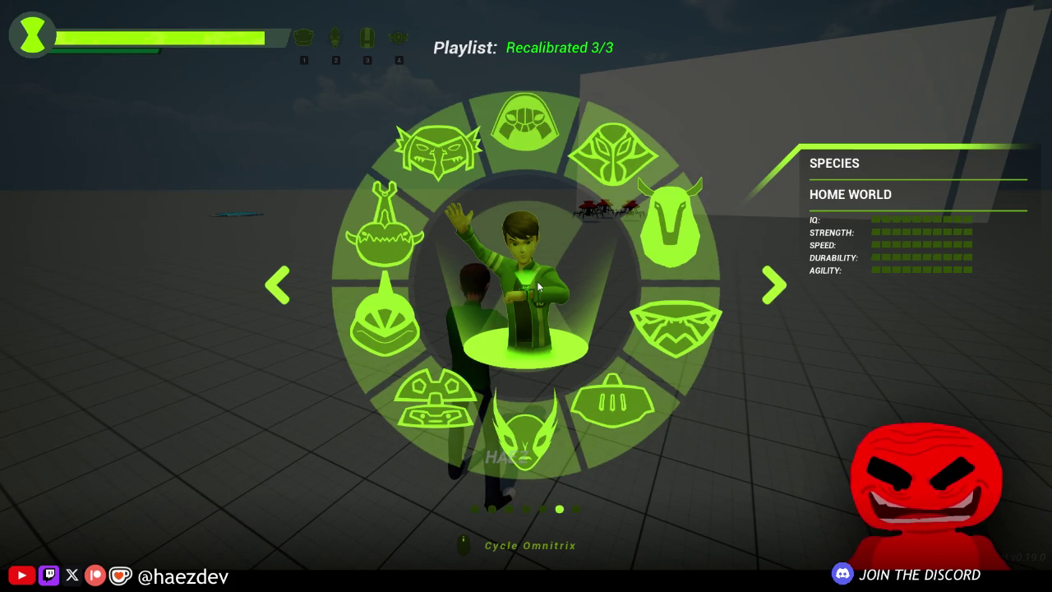
{"action": "scroll", "coordinate": [538, 285], "scroll_direction": "down", "scroll_amount": 1}
{"action": "scroll", "coordinate": [530, 313], "scroll_direction": "down", "scroll_amount": 1}
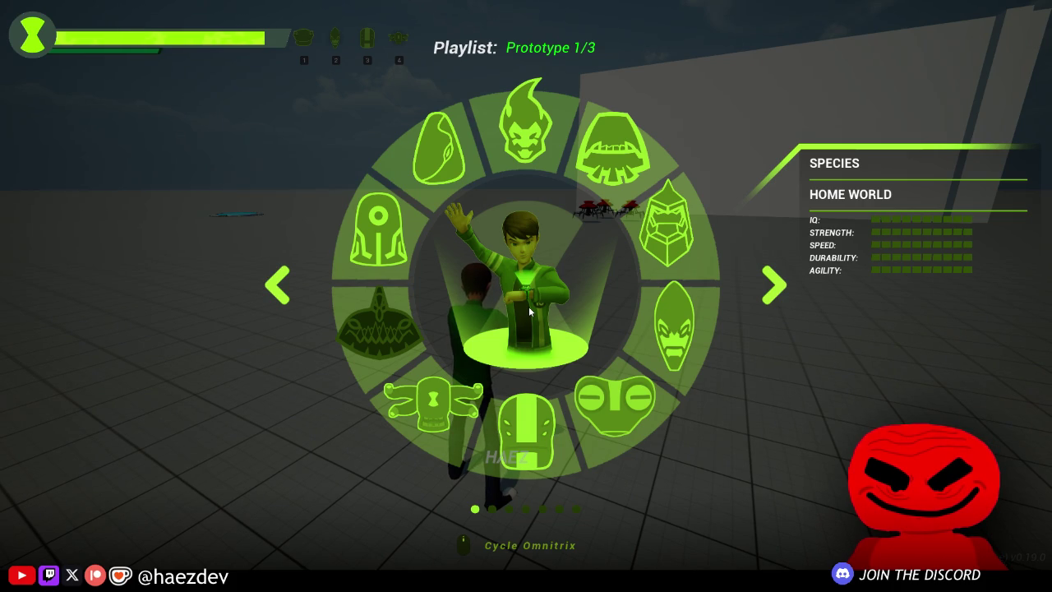
{"action": "scroll", "coordinate": [530, 310], "scroll_direction": "down", "scroll_amount": 1}
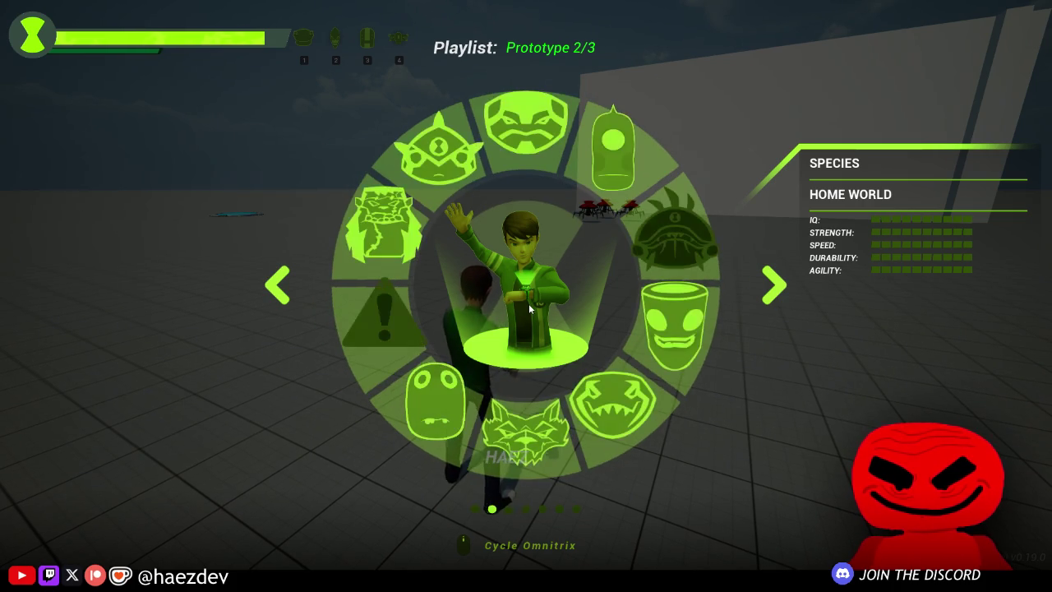
{"action": "left_click", "coordinate": [387, 325]}
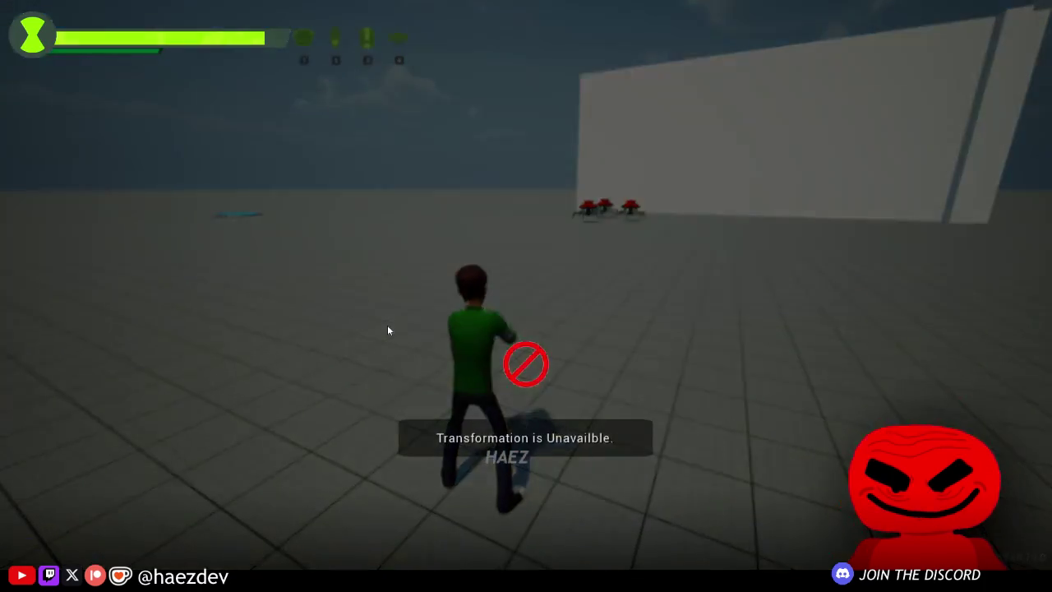
Step: Dismiss the content-unavailable notice and transform Ben into the experimental alien
{"action": "left_click", "coordinate": [758, 490]}
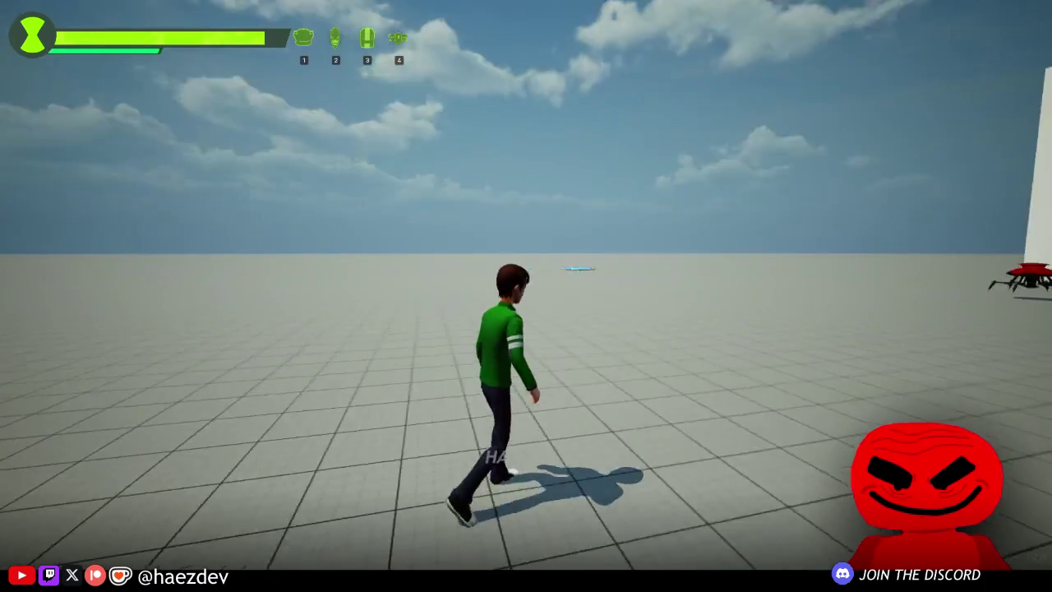
{"action": "key", "text": "Tab"}
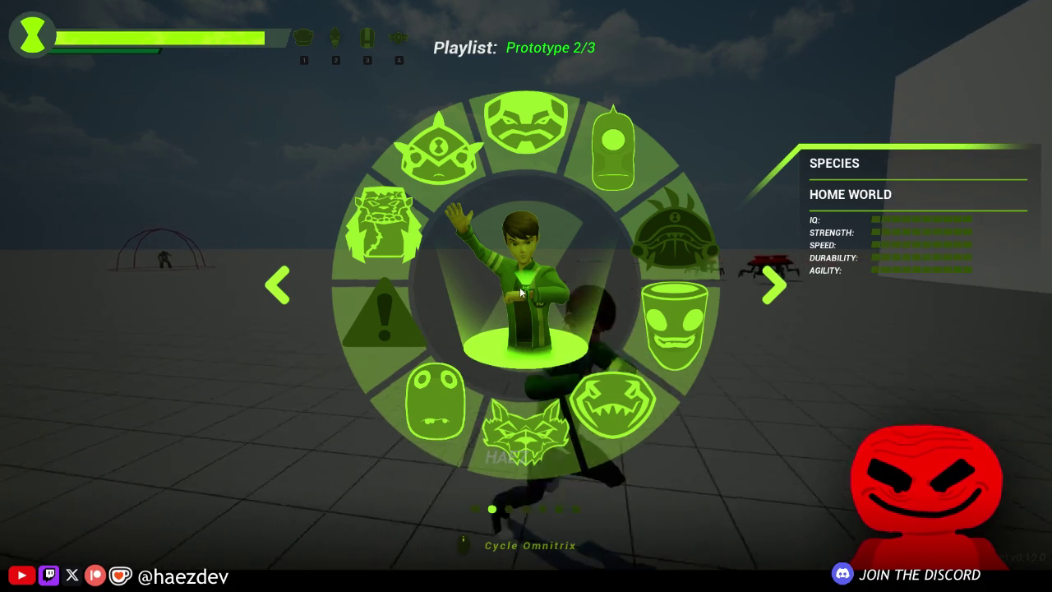
{"action": "left_click", "coordinate": [520, 287]}
Step: Fly the alien forward with a boost, then switch to Cannonbolt from the Omnitrix wheel
{"action": "key", "text": "w"}
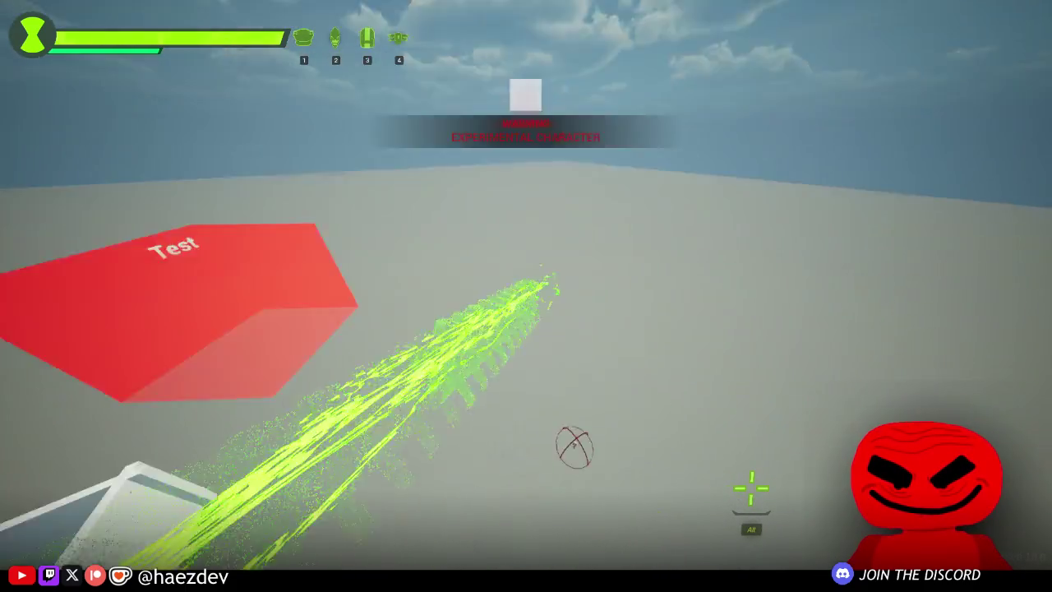
{"action": "key", "text": "shift"}
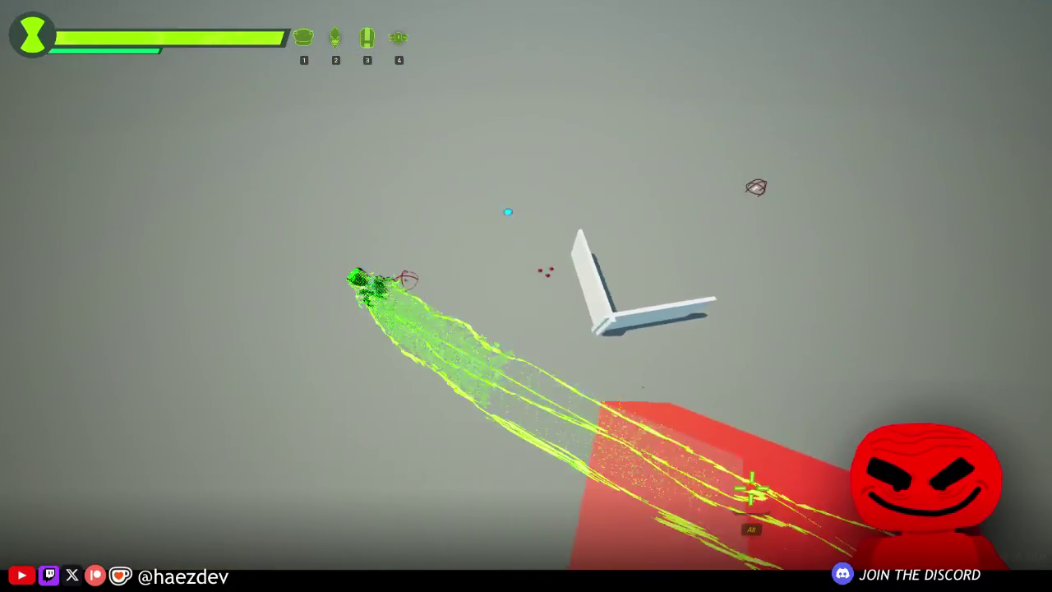
{"action": "key", "text": "q"}
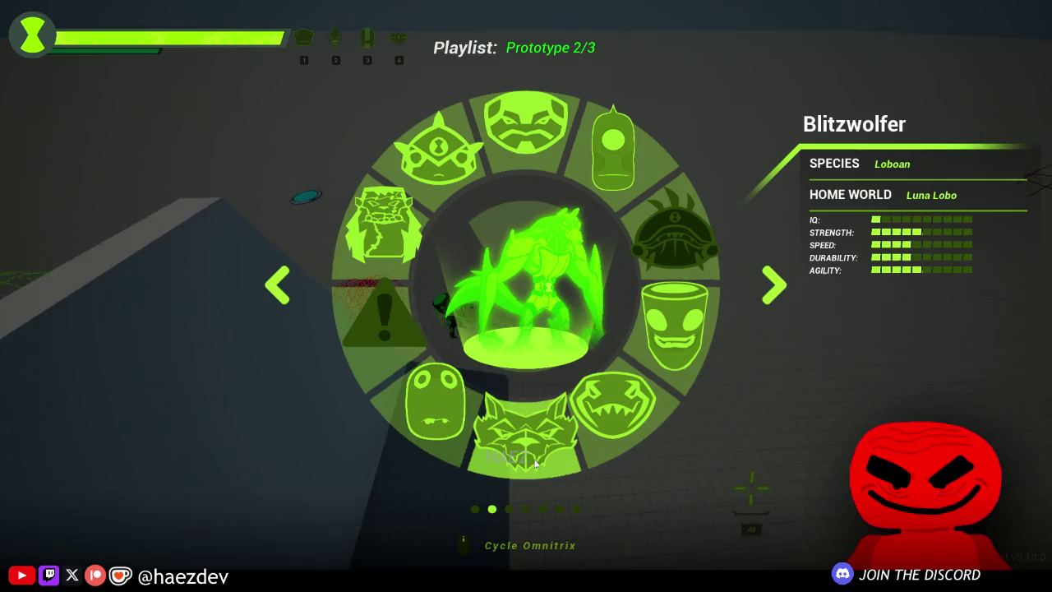
{"action": "left_click", "coordinate": [537, 149]}
Step: Roll Cannonbolt past the red and white walls and ram the enemy in the dome
{"action": "key", "text": "w"}
{"action": "key", "text": "w"}
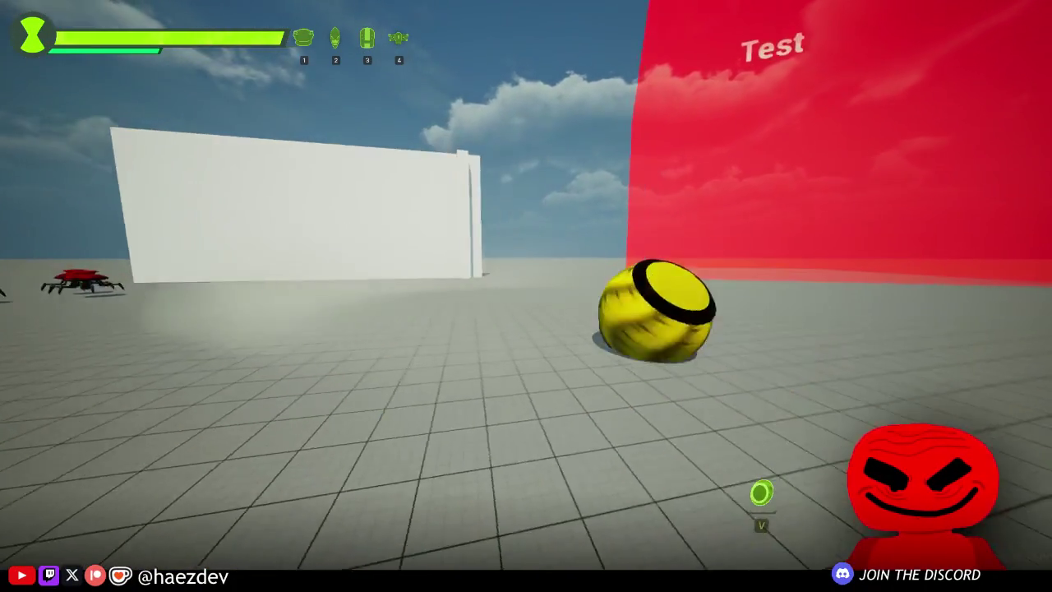
{"action": "key", "text": "w"}
{"action": "key", "text": "a"}
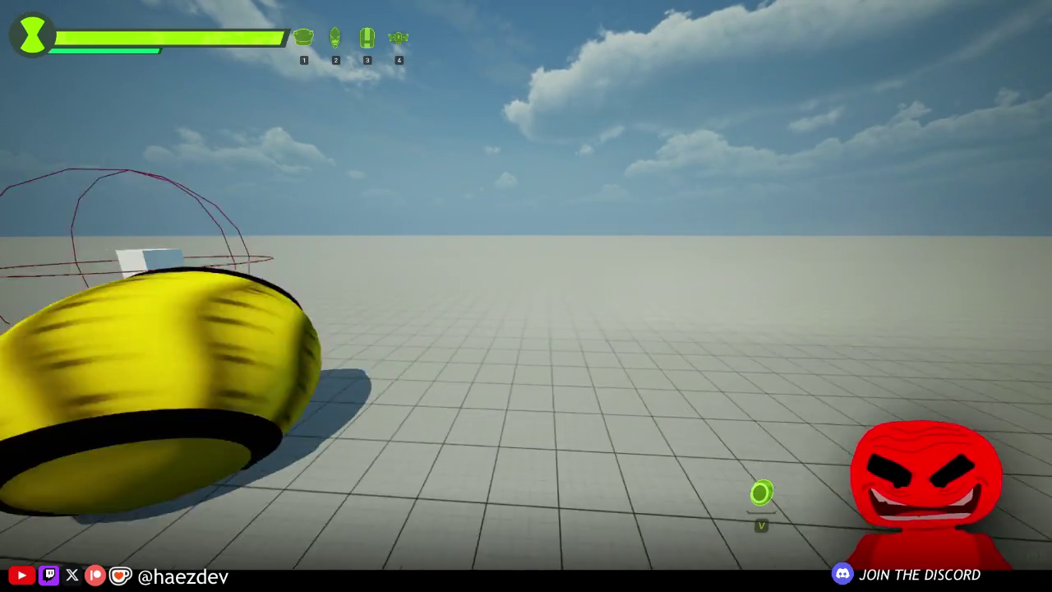
{"action": "key", "text": "w"}
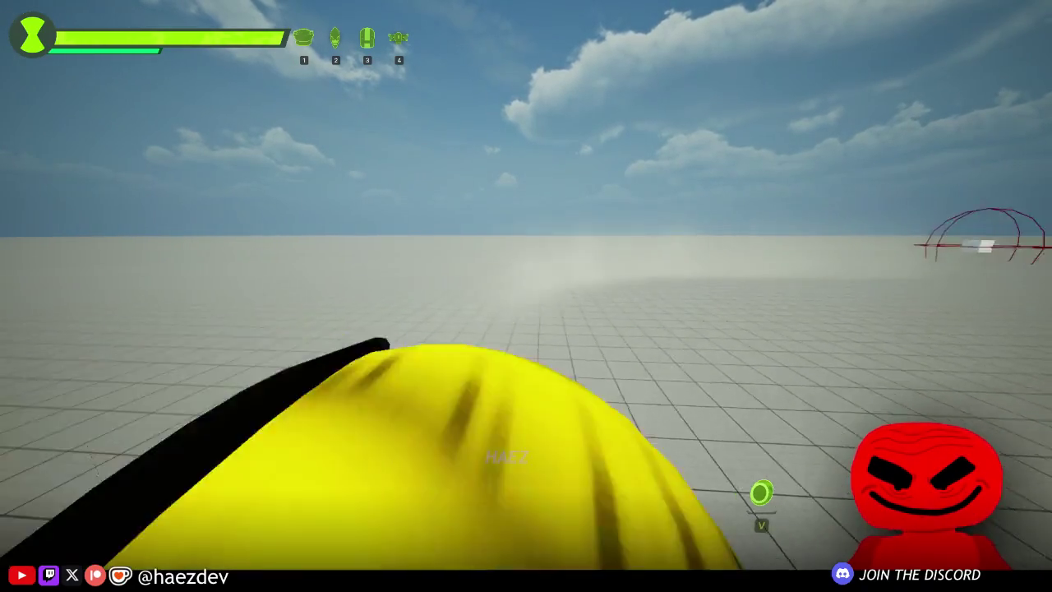
{"action": "key", "text": "w"}
{"action": "key", "text": "a"}
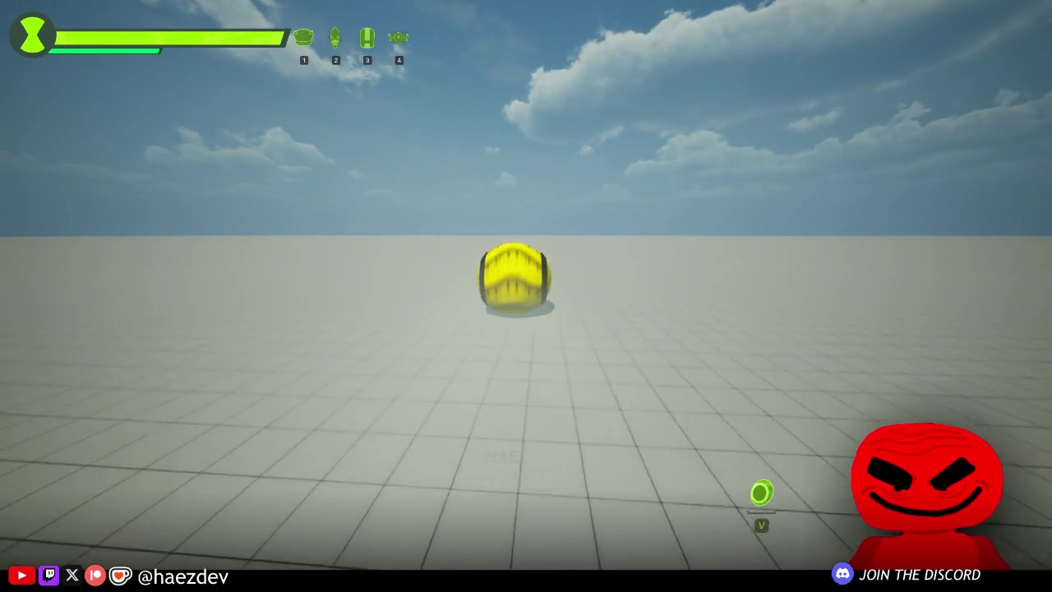
{"action": "key", "text": "d"}
{"action": "key", "text": "w"}
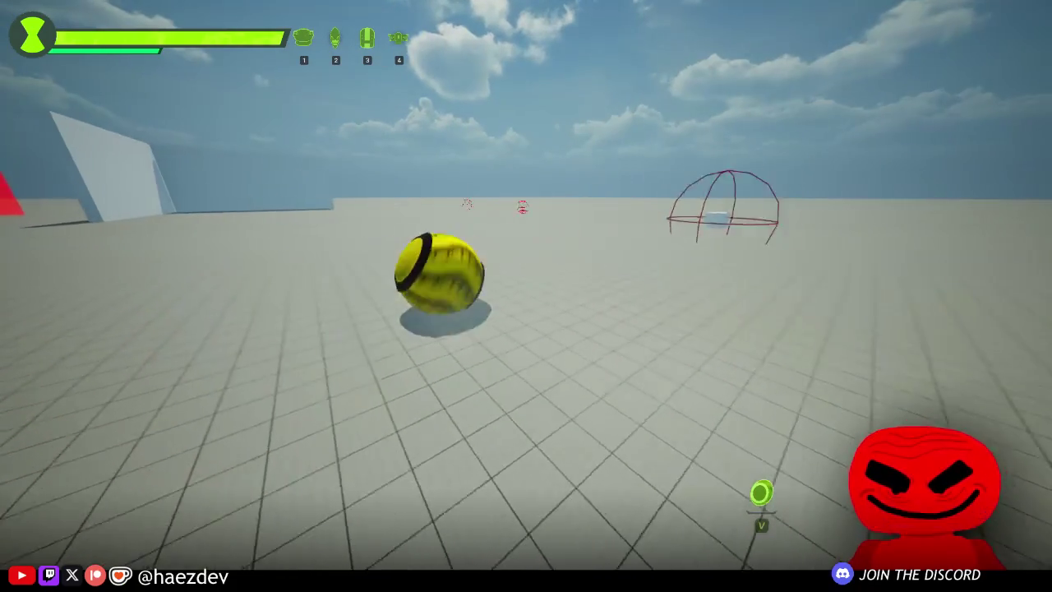
{"action": "key", "text": "w"}
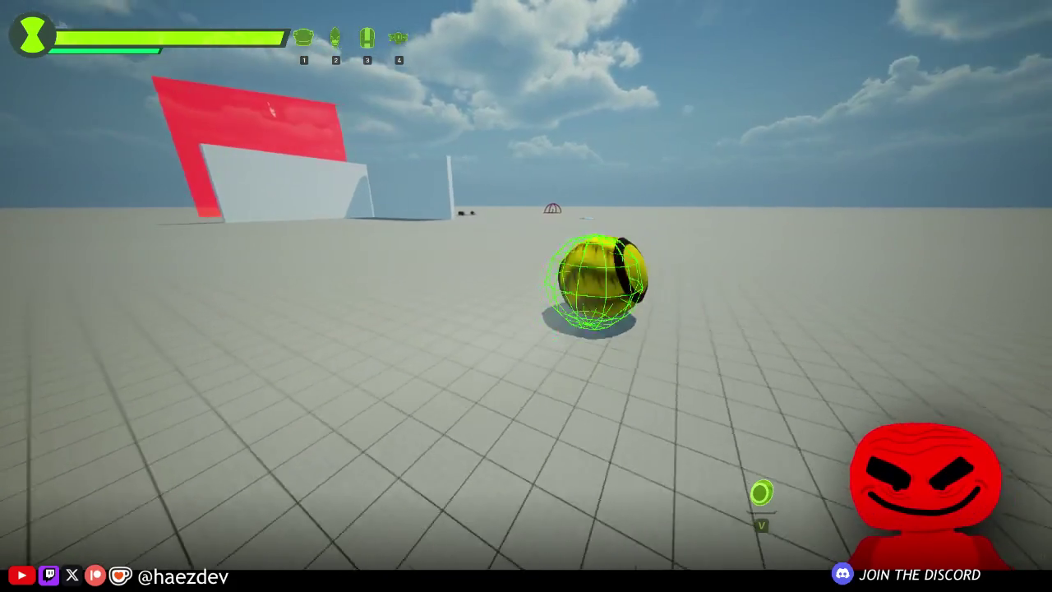
{"action": "key", "text": "w"}
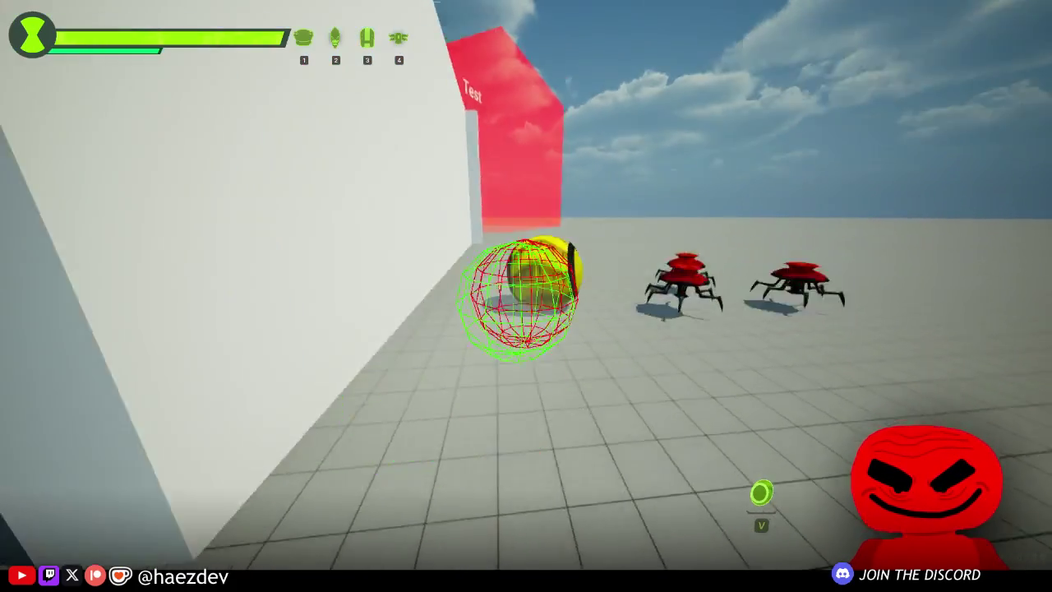
{"action": "key", "text": "w"}
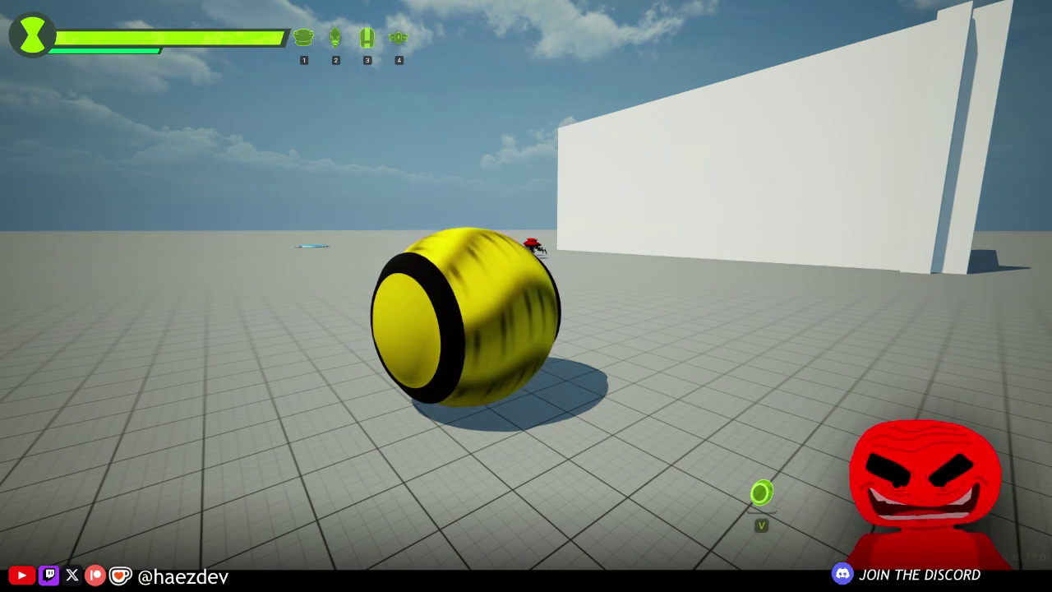
{"action": "key", "text": "w"}
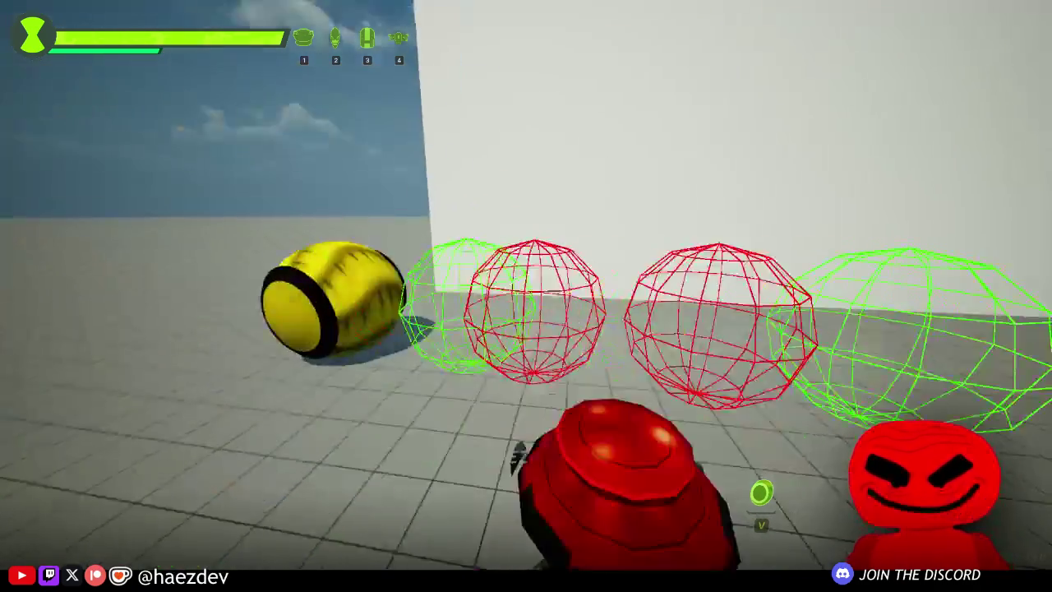
{"action": "key", "text": "w"}
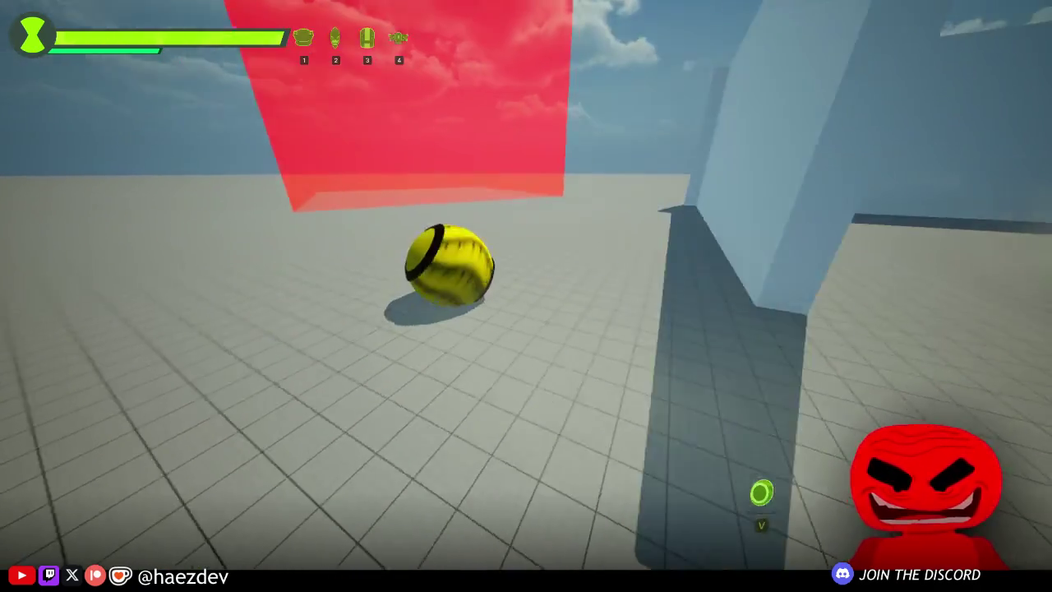
{"action": "key", "text": "w"}
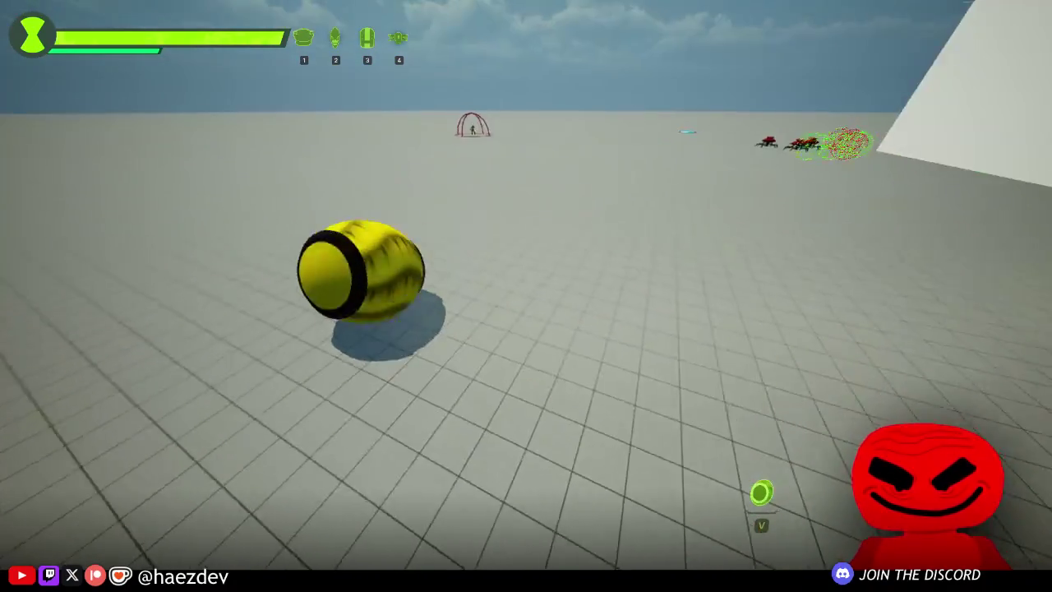
{"action": "key", "text": "w"}
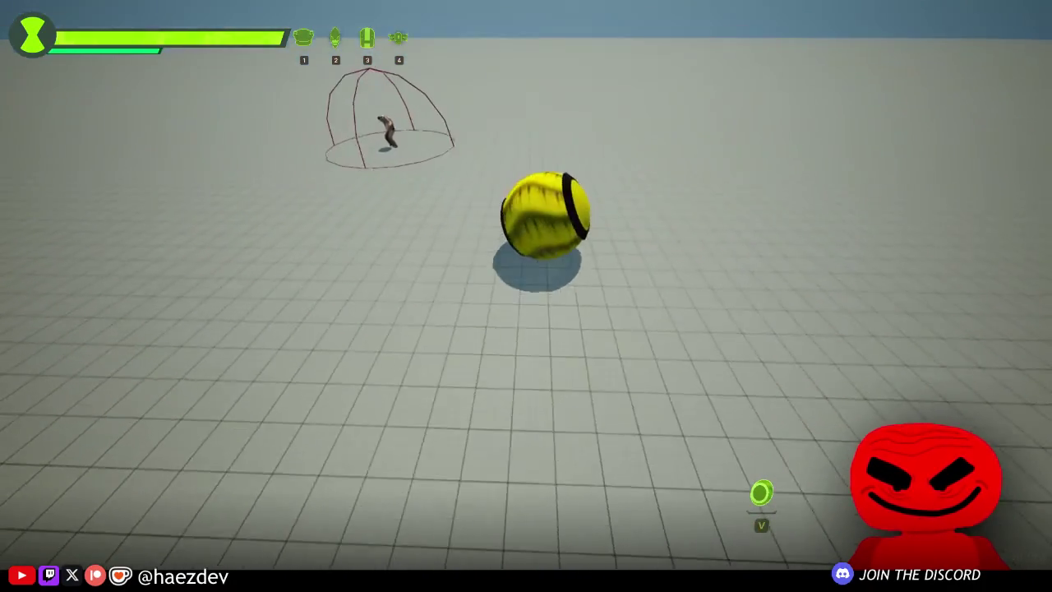
{"action": "key", "text": "w"}
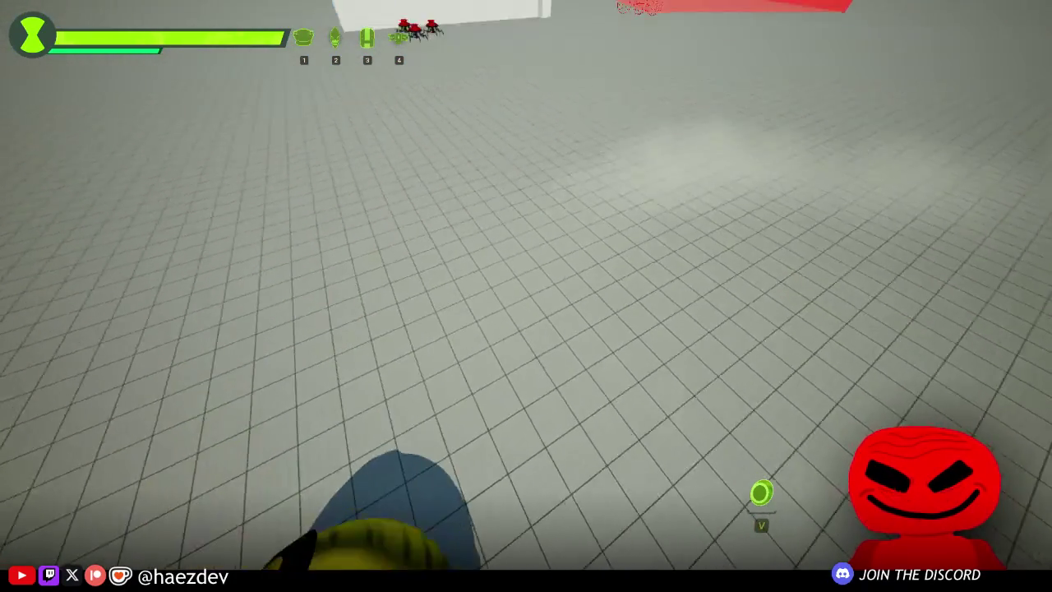
{"action": "key", "text": "w"}
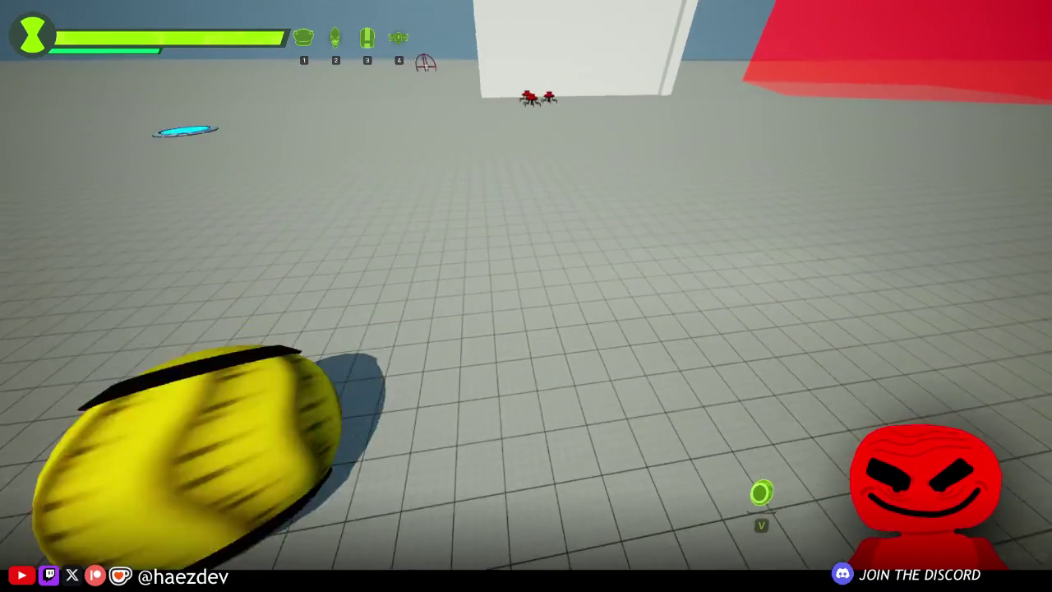
Step: Keep rolling around the arena through the debug spheres, then end the play session
{"action": "key", "text": "w"}
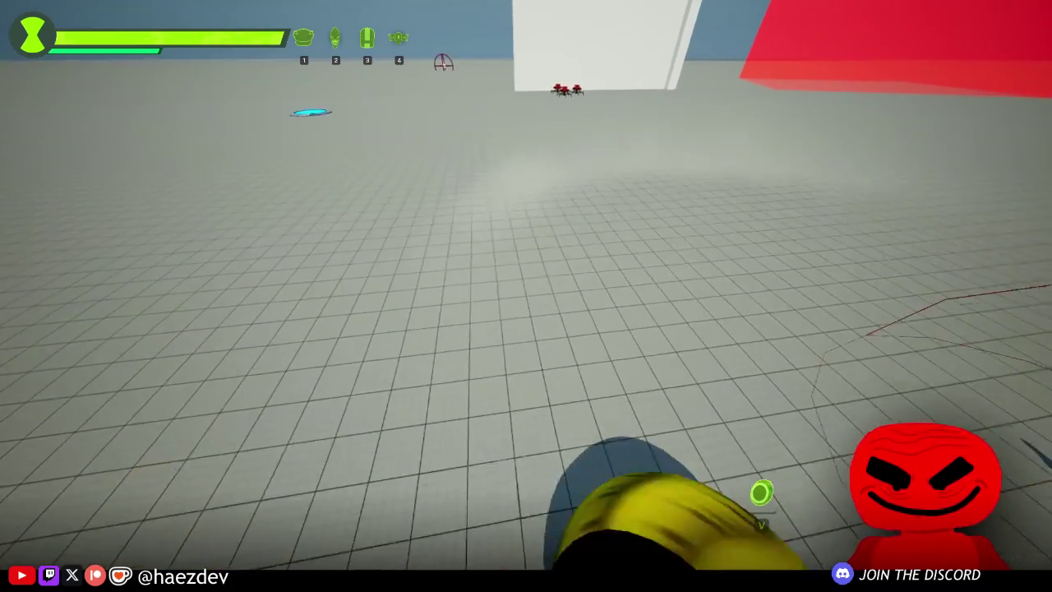
{"action": "key", "text": "s"}
{"action": "key", "text": "w"}
{"action": "key", "text": "w"}
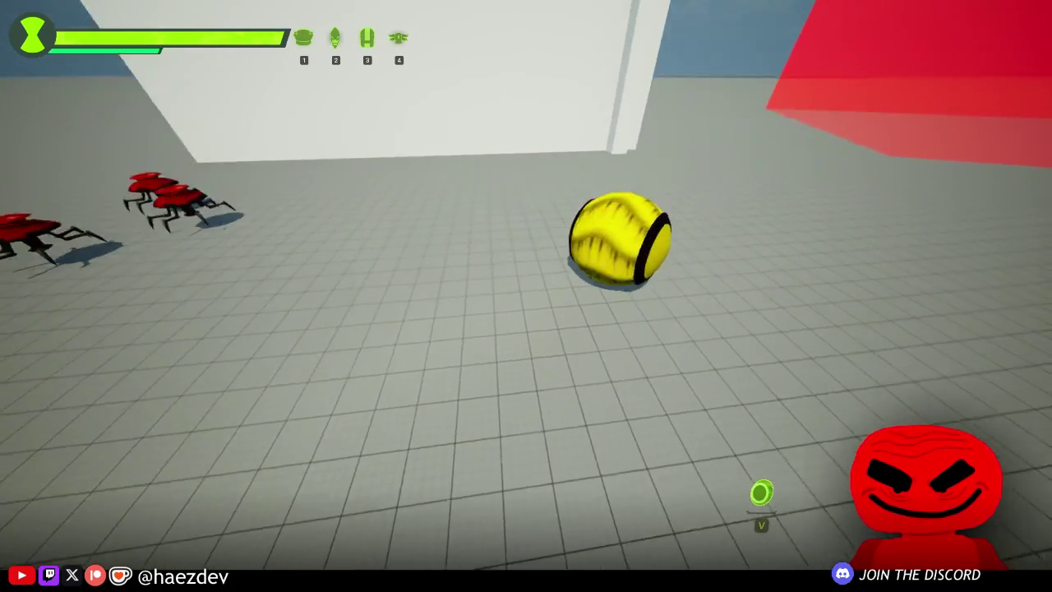
{"action": "key", "text": "w"}
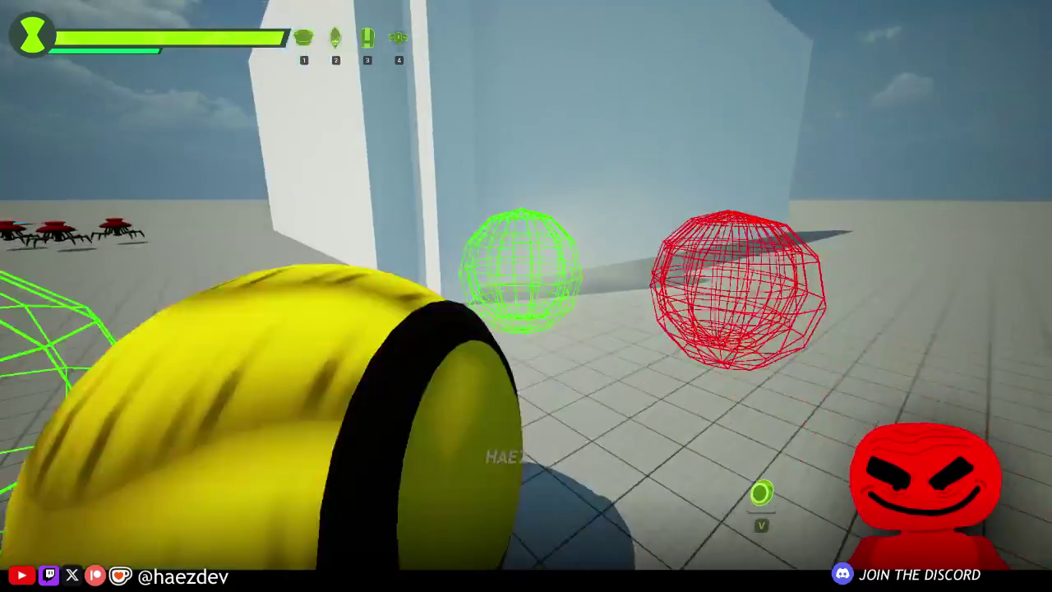
{"action": "key", "text": "w"}
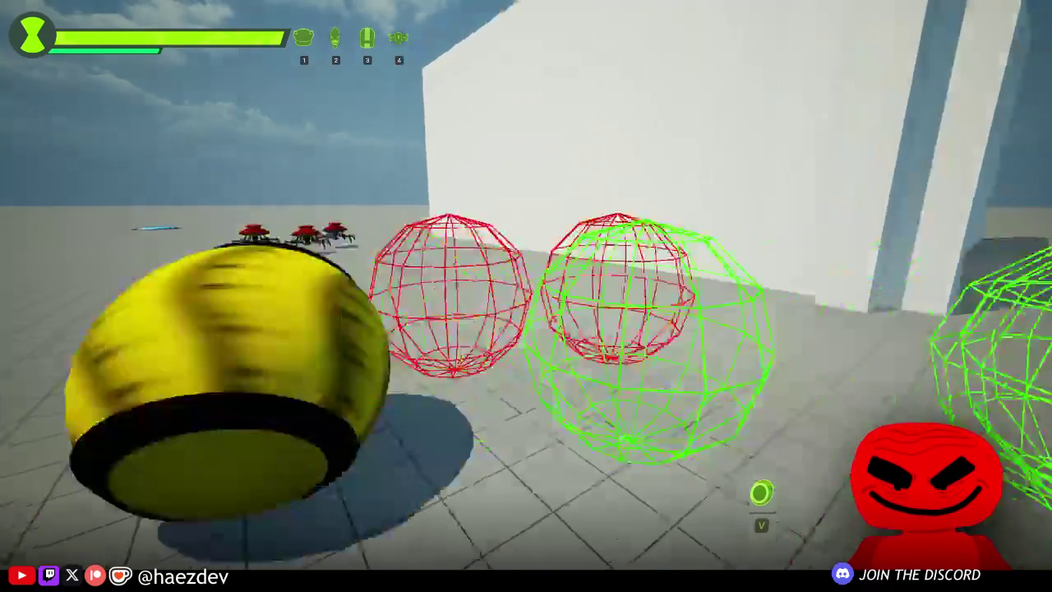
{"action": "key", "text": "w"}
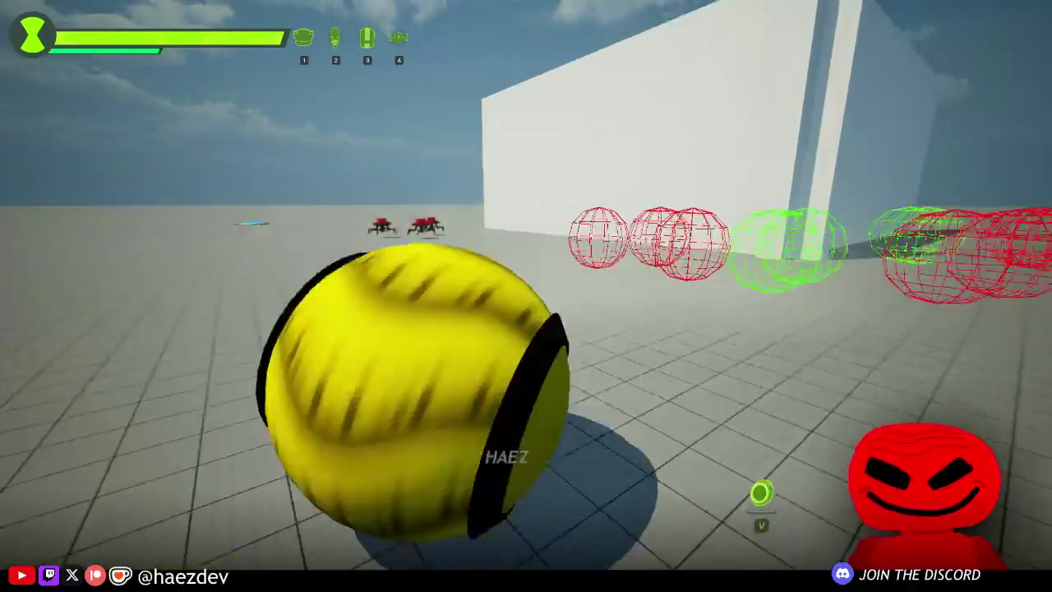
{"action": "key", "text": "w"}
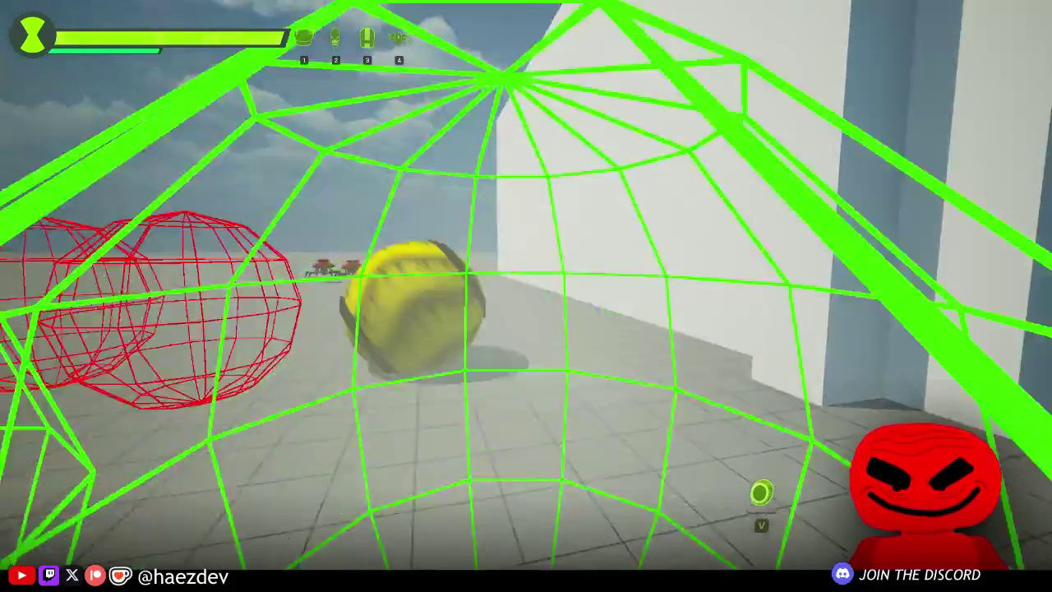
{"action": "key", "text": "w"}
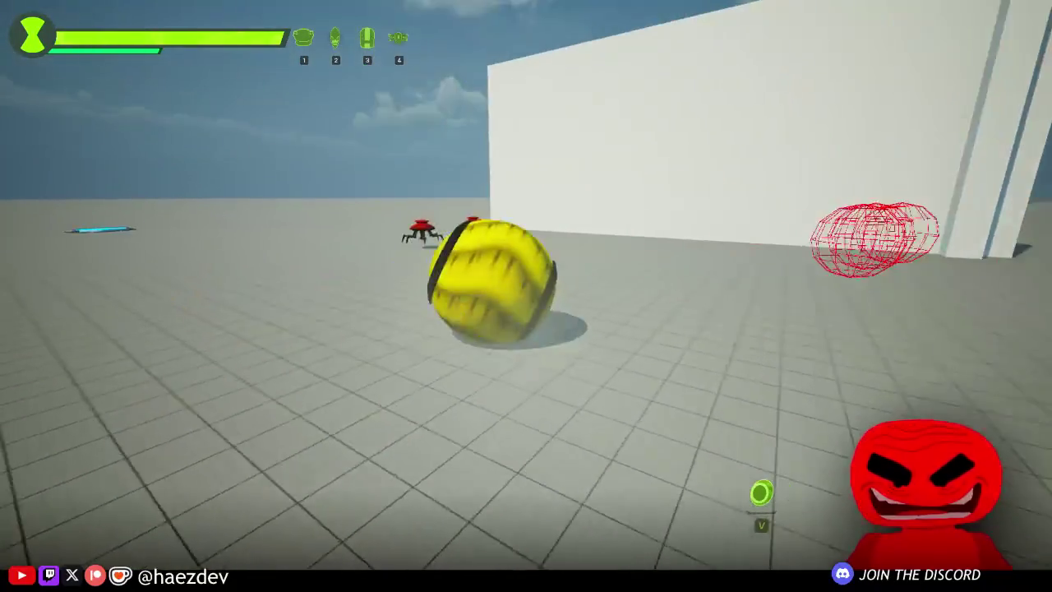
{"action": "key", "text": "w"}
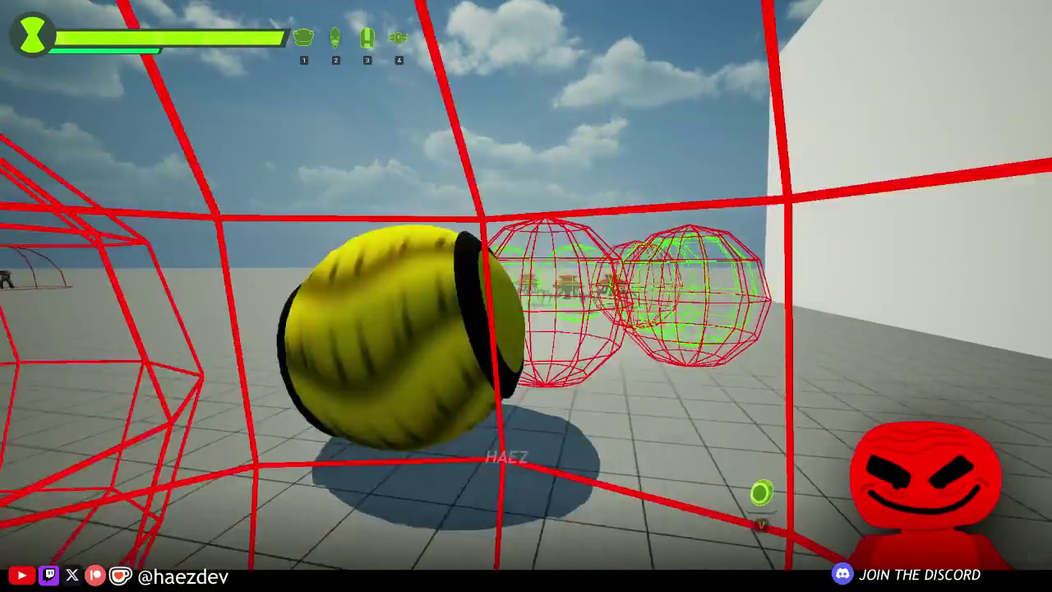
{"action": "key", "text": "Escape"}
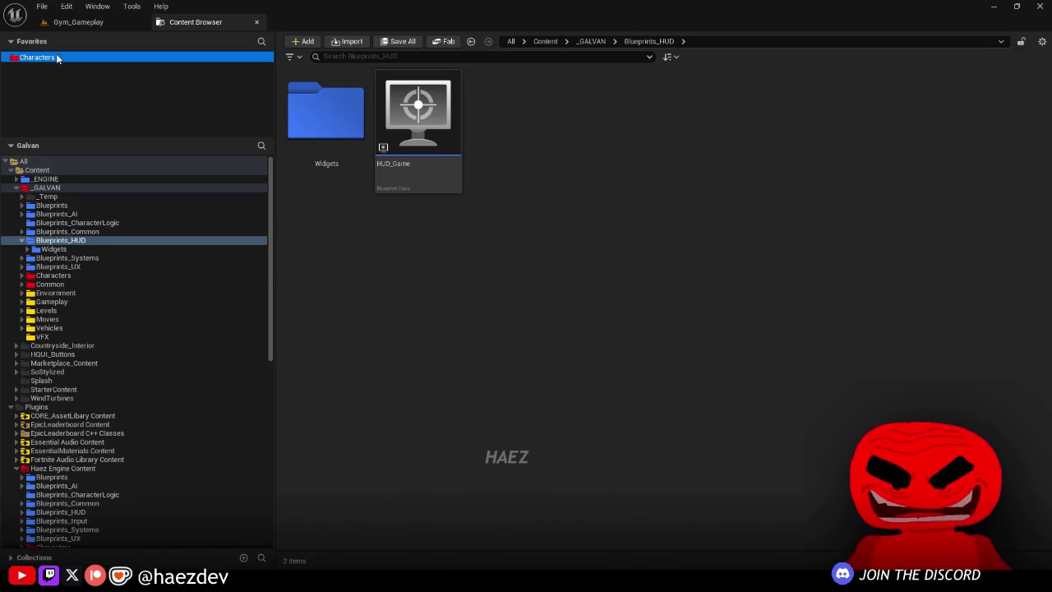
Step: Browse Characters > Transformations > UAF > Clockwork and open the TBP_Clockwork blueprint
{"action": "left_click", "coordinate": [49, 58]}
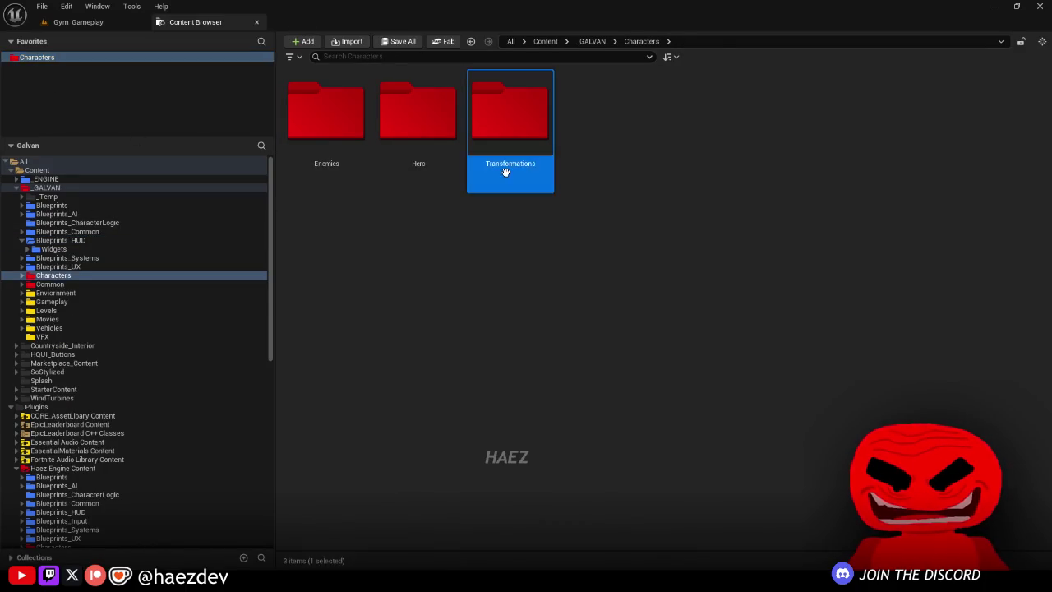
{"action": "double_click", "coordinate": [511, 111]}
{"action": "double_click", "coordinate": [785, 116]}
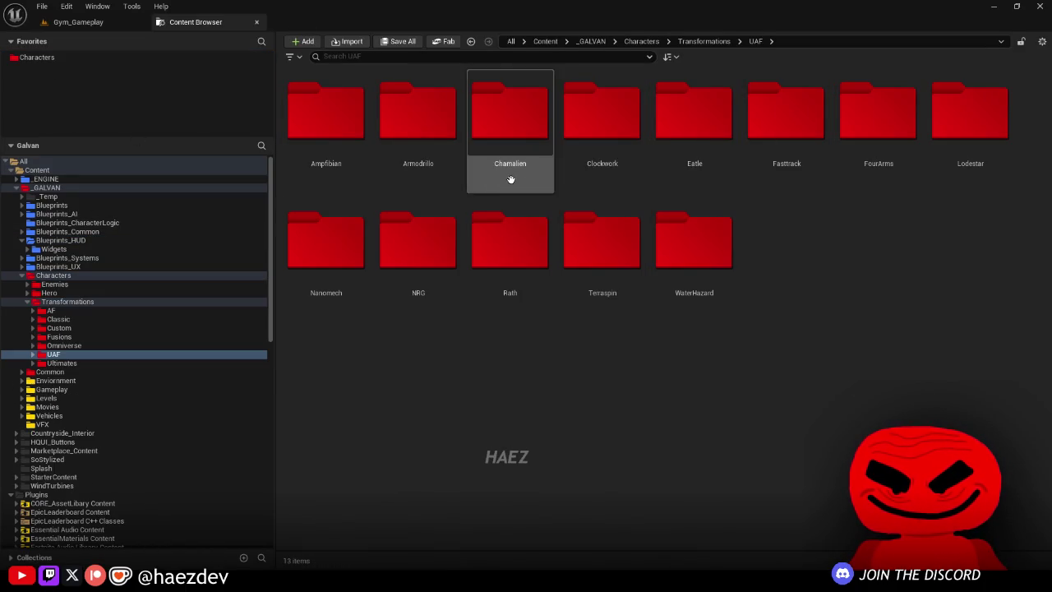
{"action": "double_click", "coordinate": [573, 168]}
{"action": "double_click", "coordinate": [583, 153]}
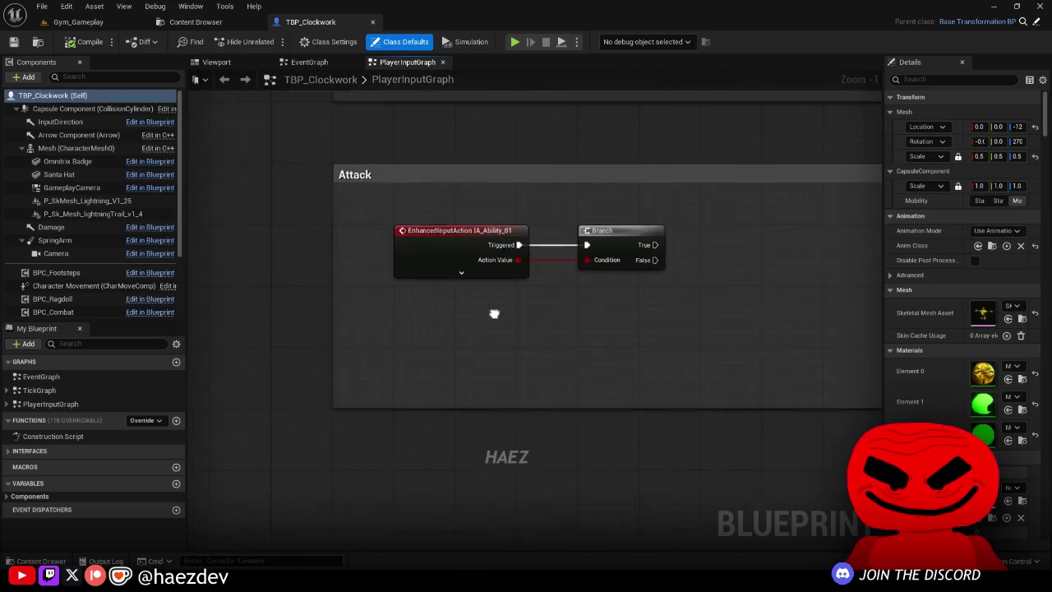
Step: Rename the Attack comment to 'Slowmo' and add a Set Global Time Dilation node after the Branch
{"action": "double_click", "coordinate": [439, 181]}
{"action": "type", "text": "Slowmo"}
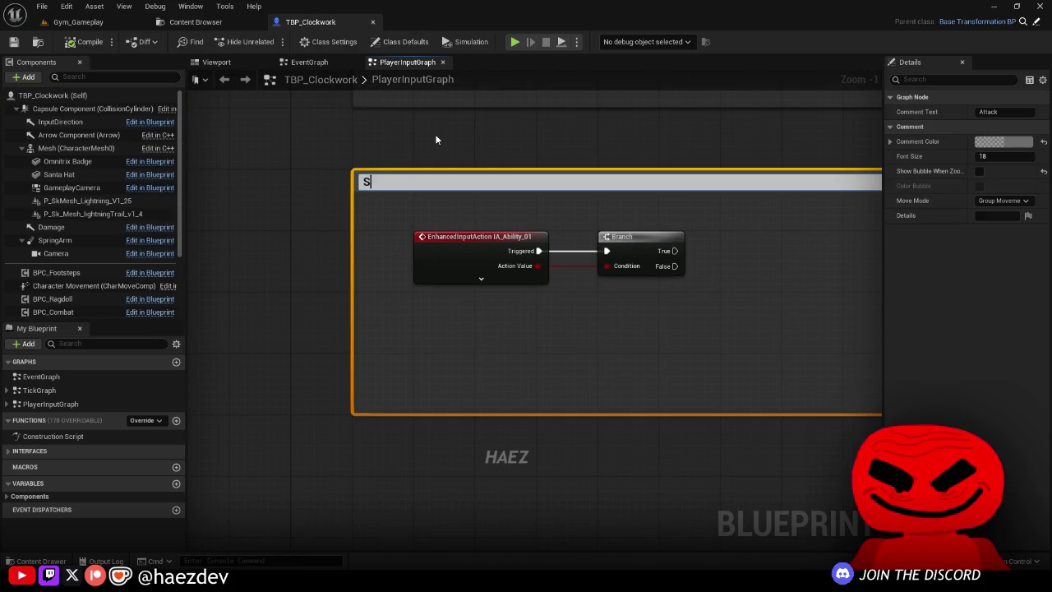
{"action": "key", "text": "Return"}
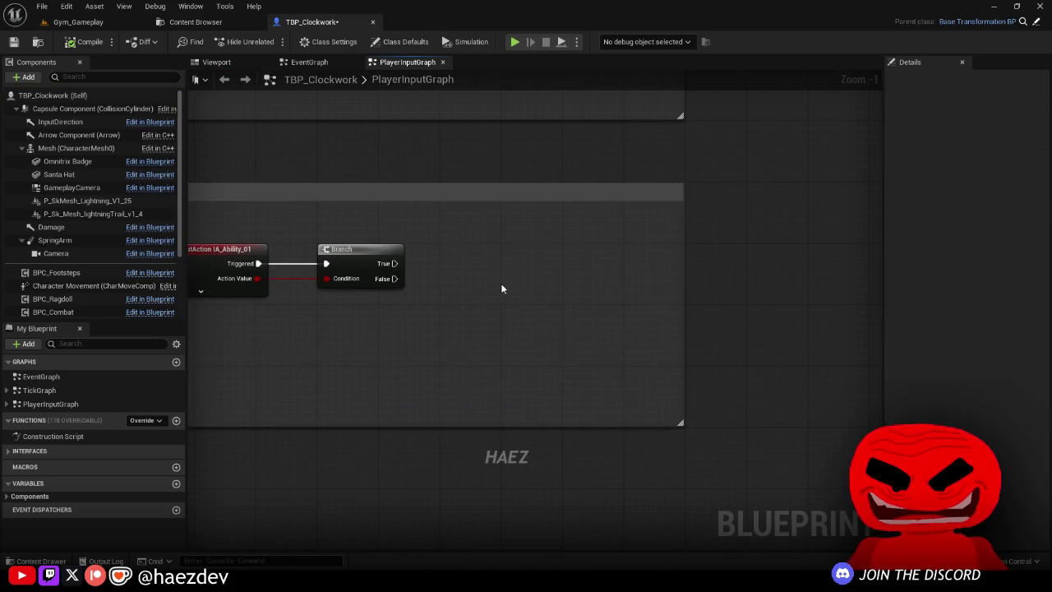
{"action": "right_click", "coordinate": [505, 284]}
{"action": "type", "text": "Se"}
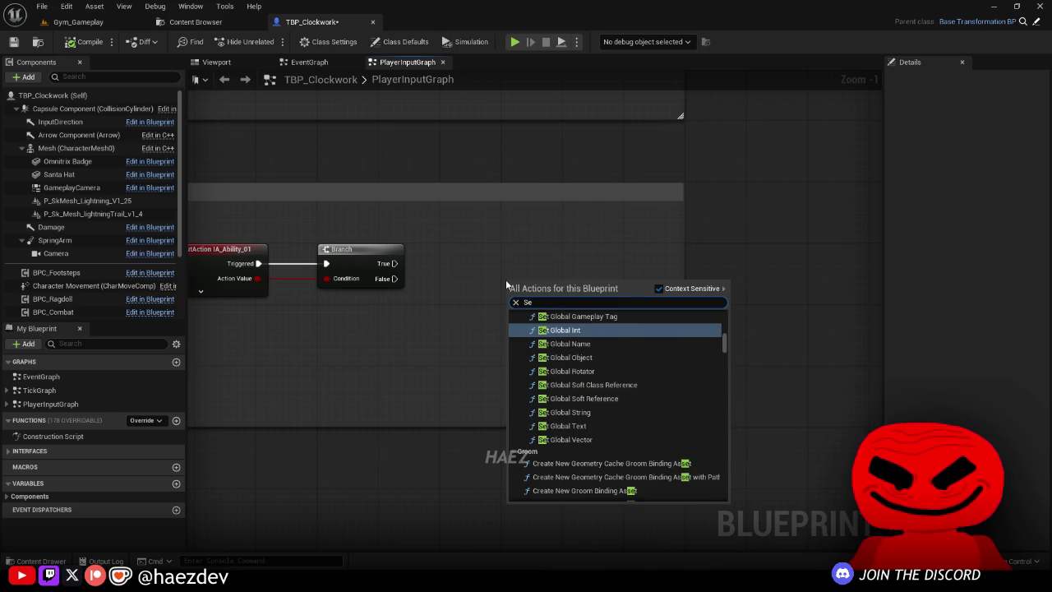
{"action": "type", "text": "t time dila"}
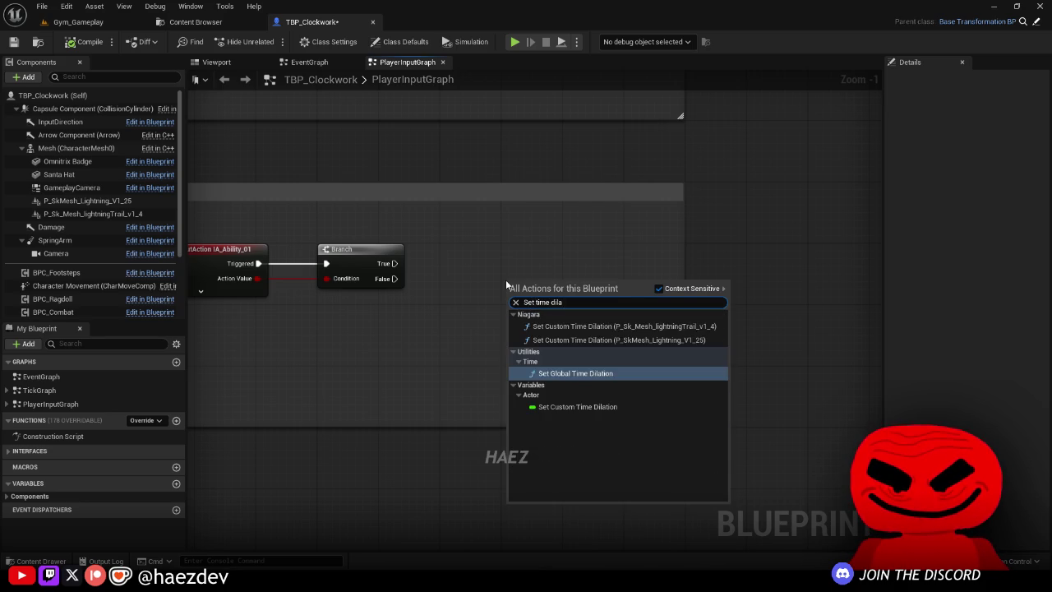
{"action": "key", "text": "Return"}
{"action": "scroll", "coordinate": [411, 271], "scroll_direction": "up", "scroll_amount": 1}
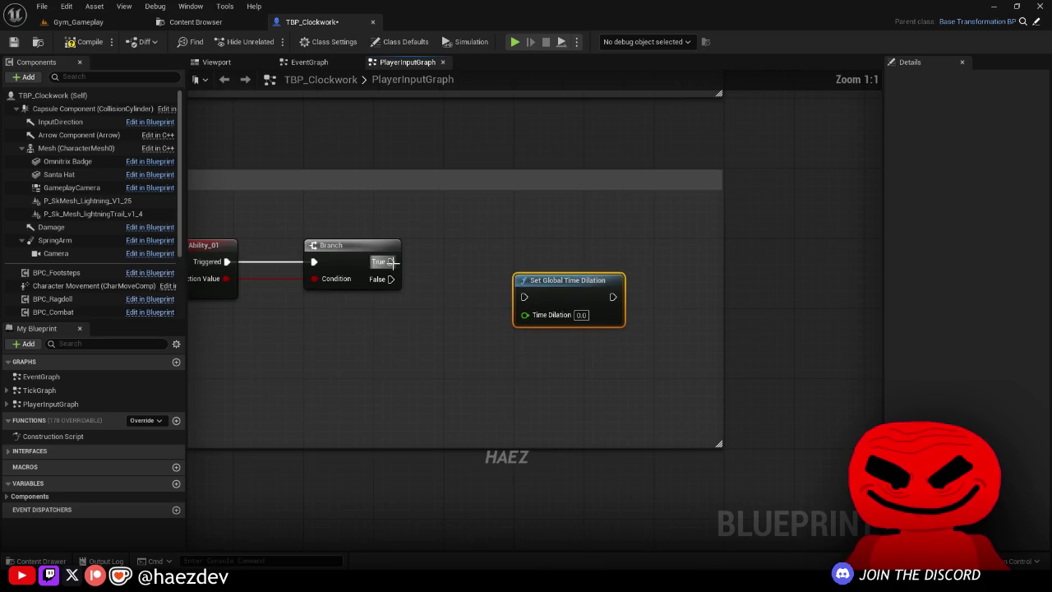
{"action": "left_click_drag", "start_coordinate": [493, 263], "coordinate": [304, 311]}
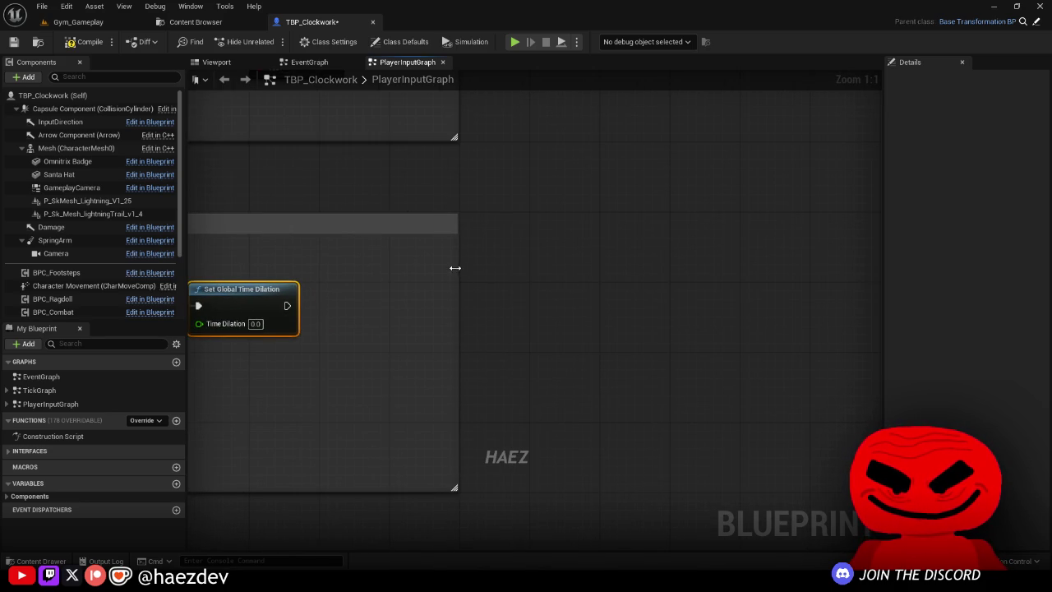
{"action": "left_click_drag", "start_coordinate": [252, 288], "coordinate": [438, 278]}
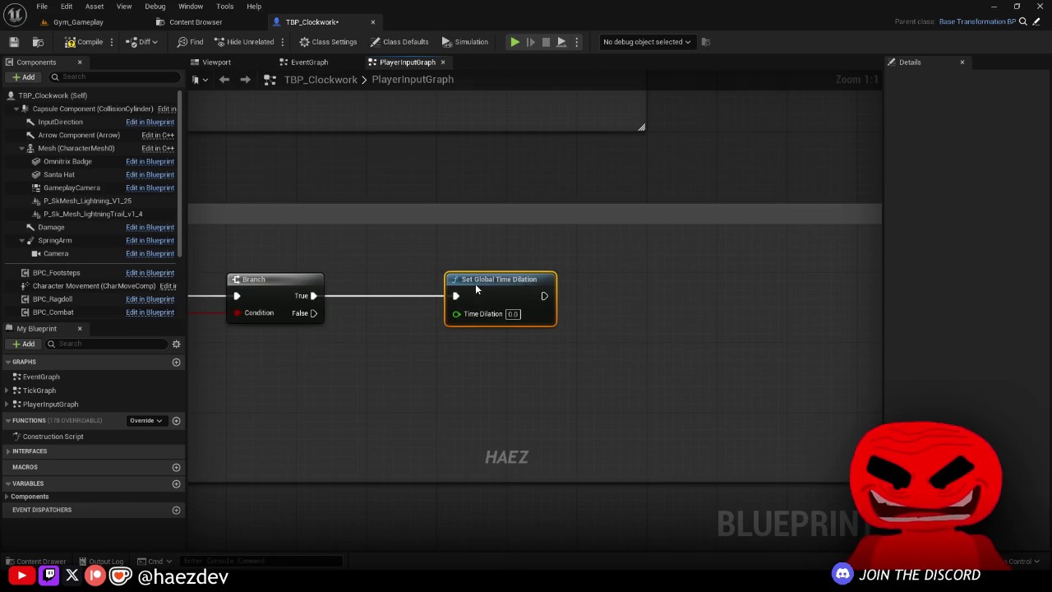
Step: Chain a SET Custom Time Dilation node with value 100.0 after it
{"action": "right_click", "coordinate": [567, 324]}
{"action": "type", "text": "Set custom time"}
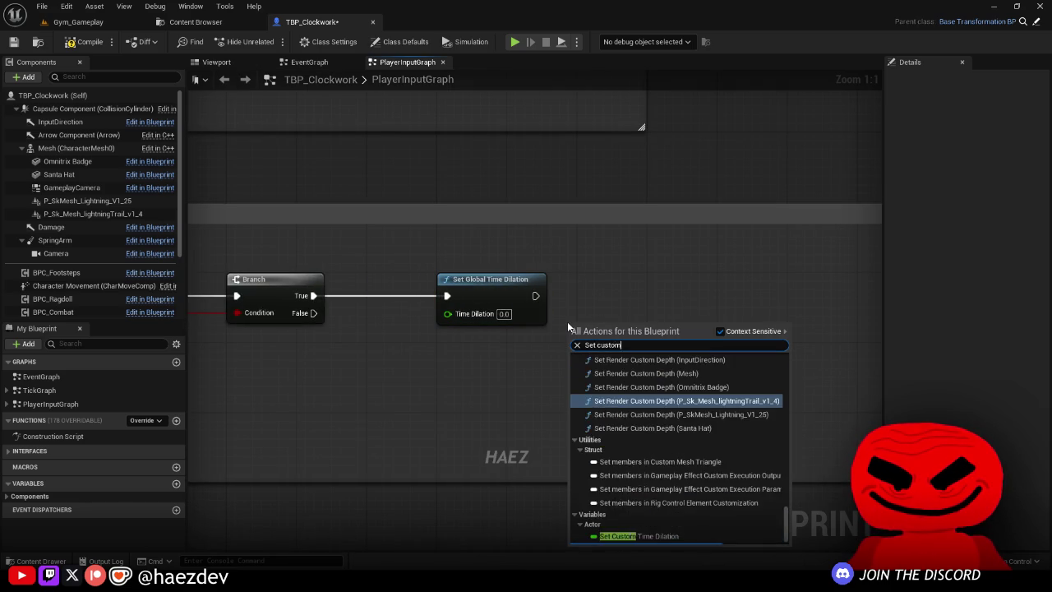
{"action": "key", "text": "Down"}
{"action": "key", "text": "Down"}
{"action": "key", "text": "Return"}
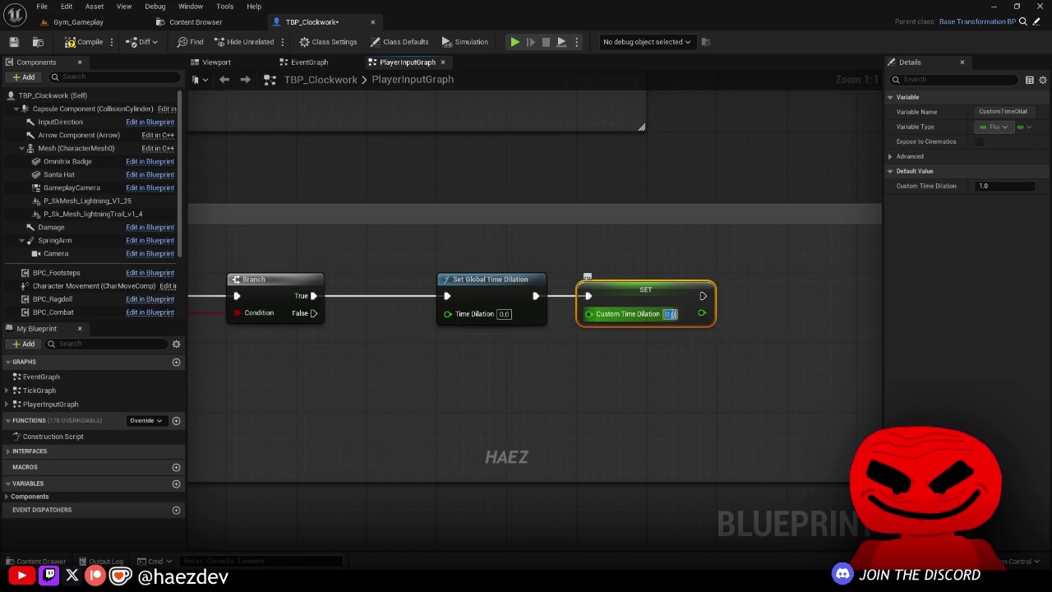
{"action": "left_click", "coordinate": [668, 314]}
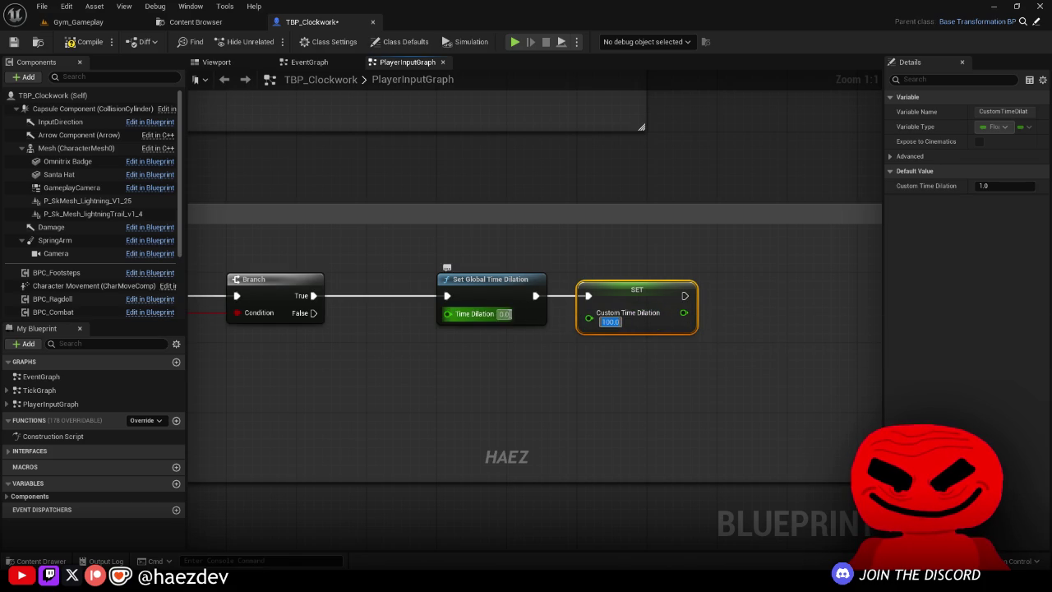
{"action": "left_click", "coordinate": [555, 394]}
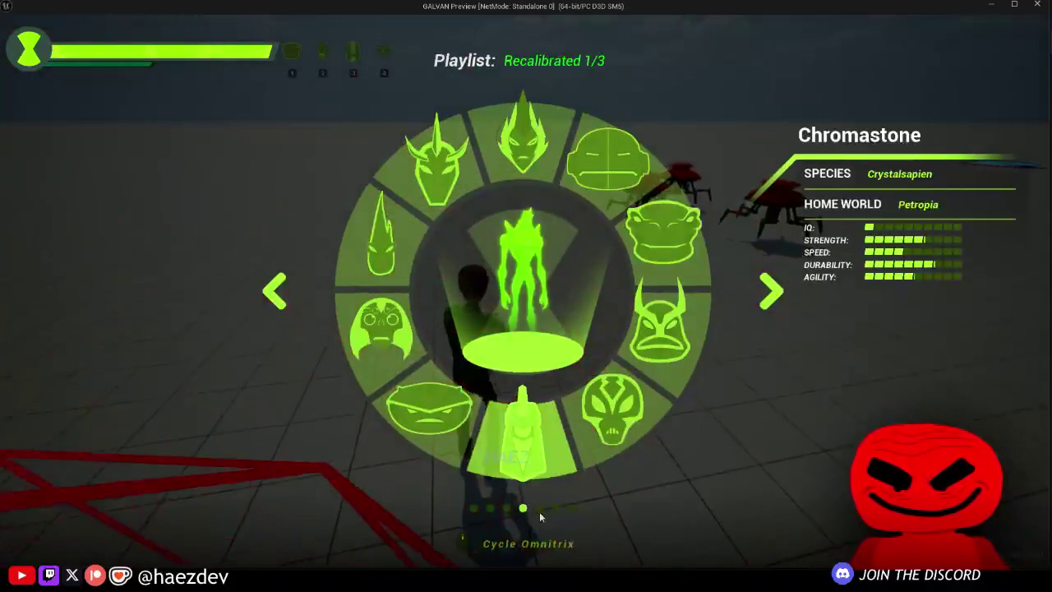
Step: Cycle the Omnitrix playlists and transform into Clockwork
{"action": "left_click", "coordinate": [541, 510]}
{"action": "left_click", "coordinate": [555, 510]}
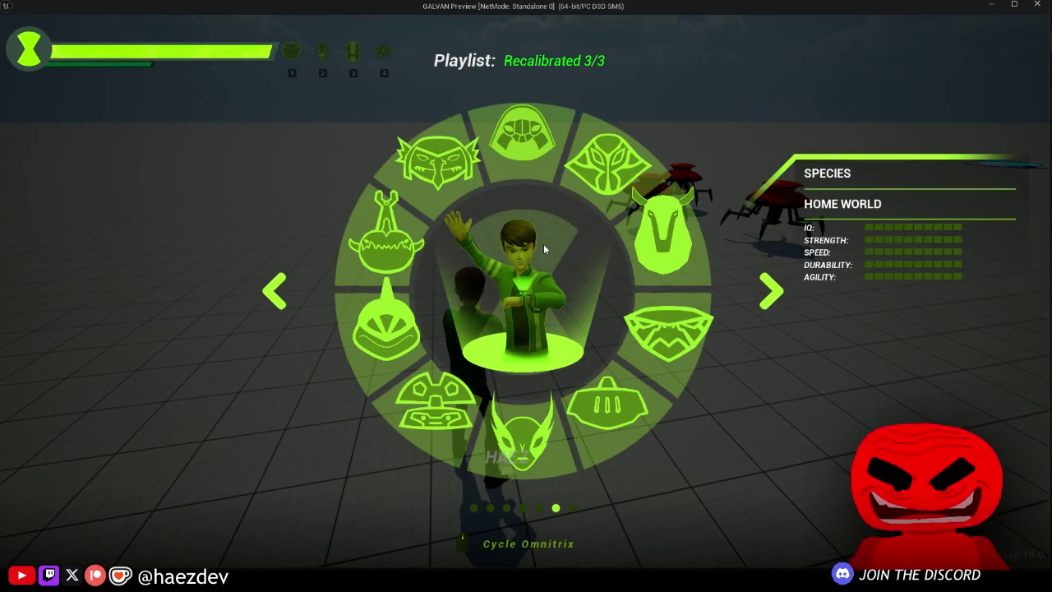
{"action": "left_click", "coordinate": [544, 243]}
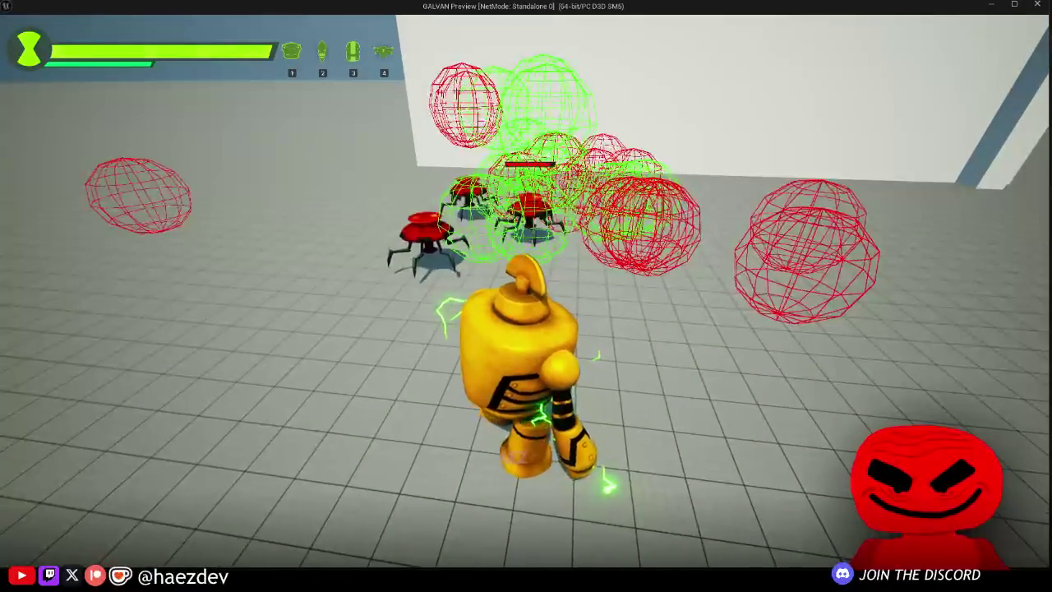
Step: Restart the level with the RestartLevel console command
{"action": "key", "text": "grave"}
{"action": "type", "text": "rest"}
{"action": "key", "text": "Tab"}
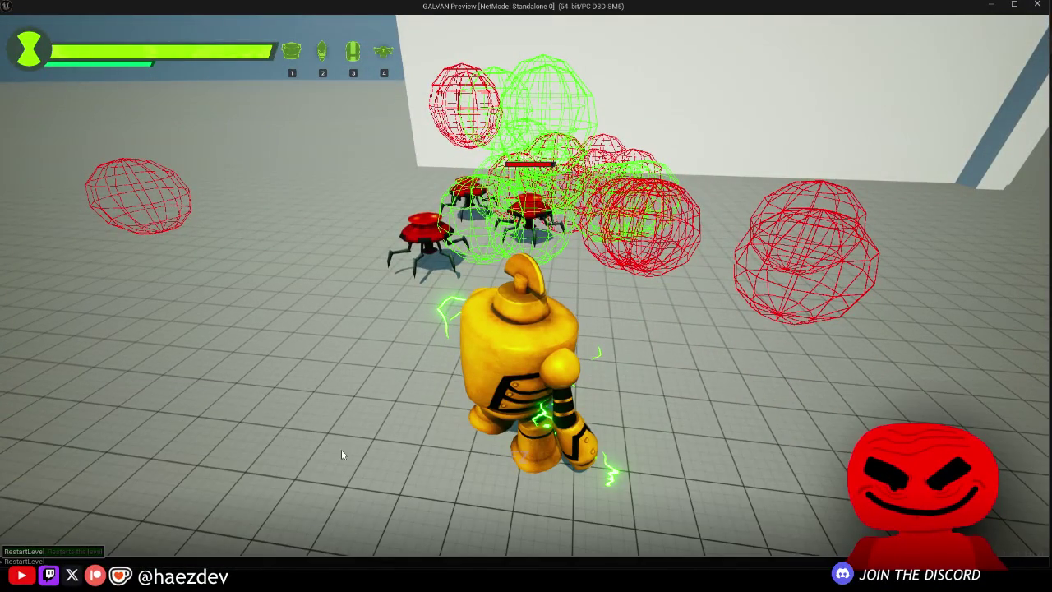
{"action": "key", "text": "Return"}
Step: Walk toward the spiders, transform back into Clockwork, then stop play and close the message log
{"action": "key", "text": "w"}
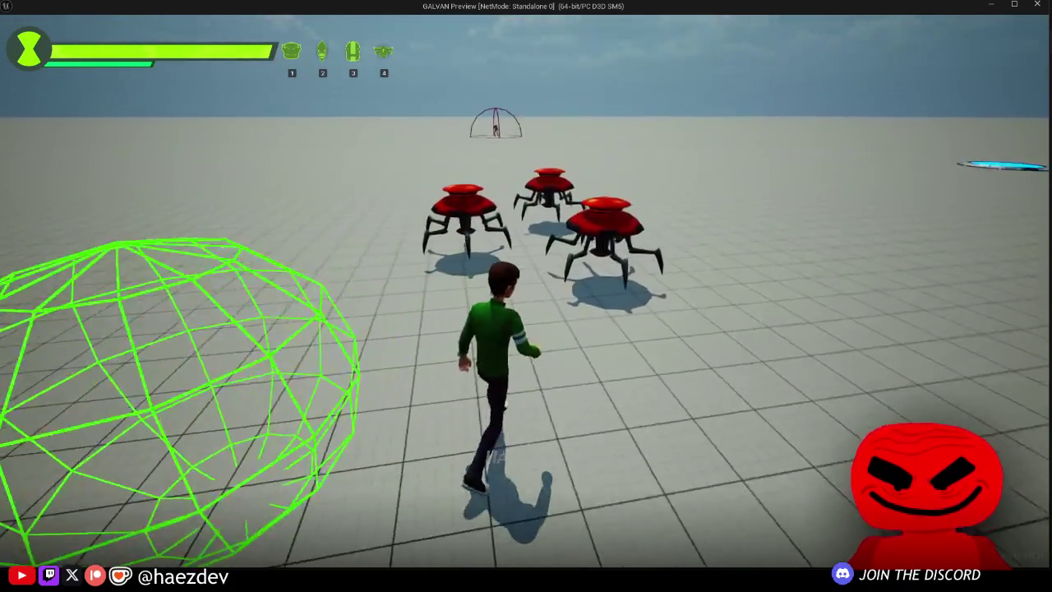
{"action": "key", "text": "Tab"}
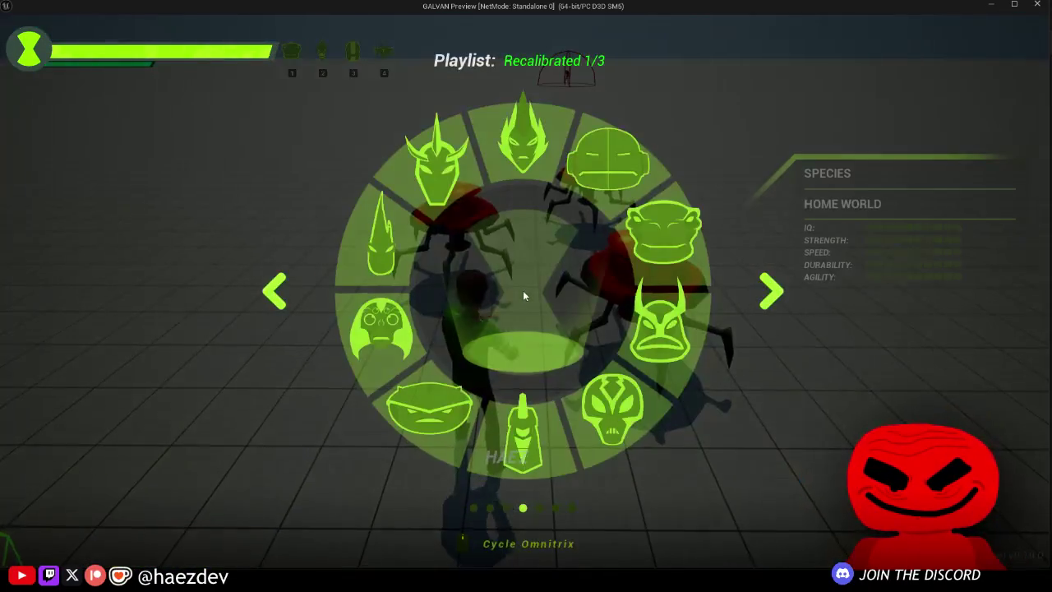
{"action": "scroll", "coordinate": [523, 290], "scroll_direction": "up", "scroll_amount": 3}
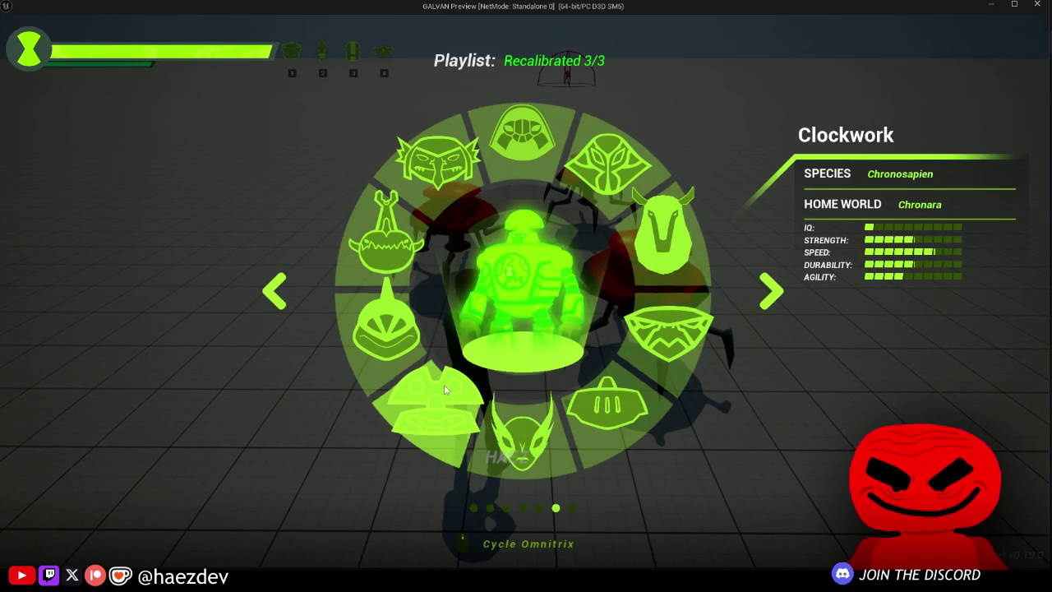
{"action": "key", "text": "Tab"}
{"action": "key", "text": "1"}
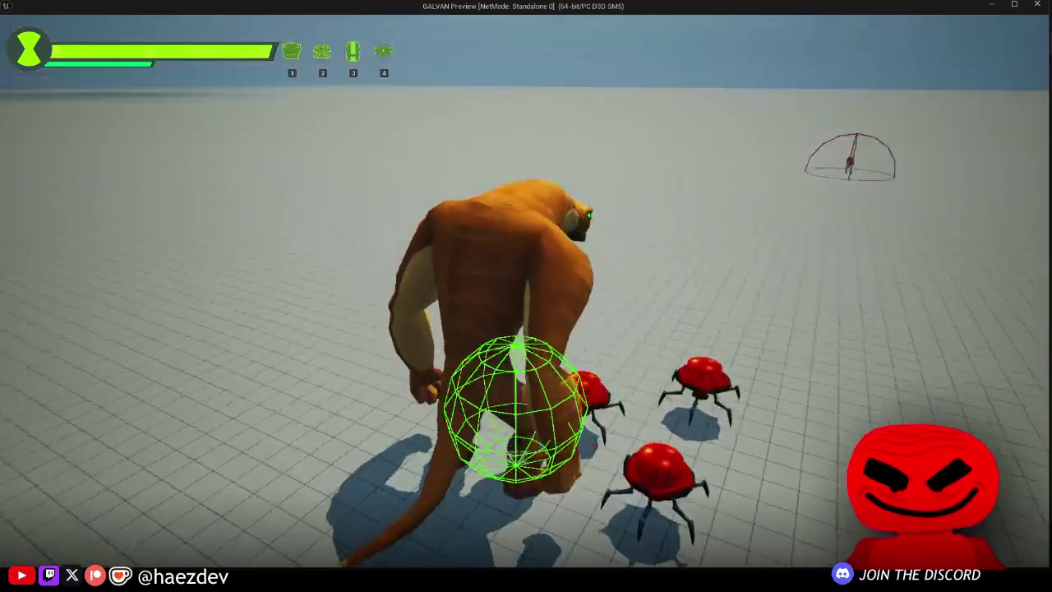
{"action": "key", "text": "2"}
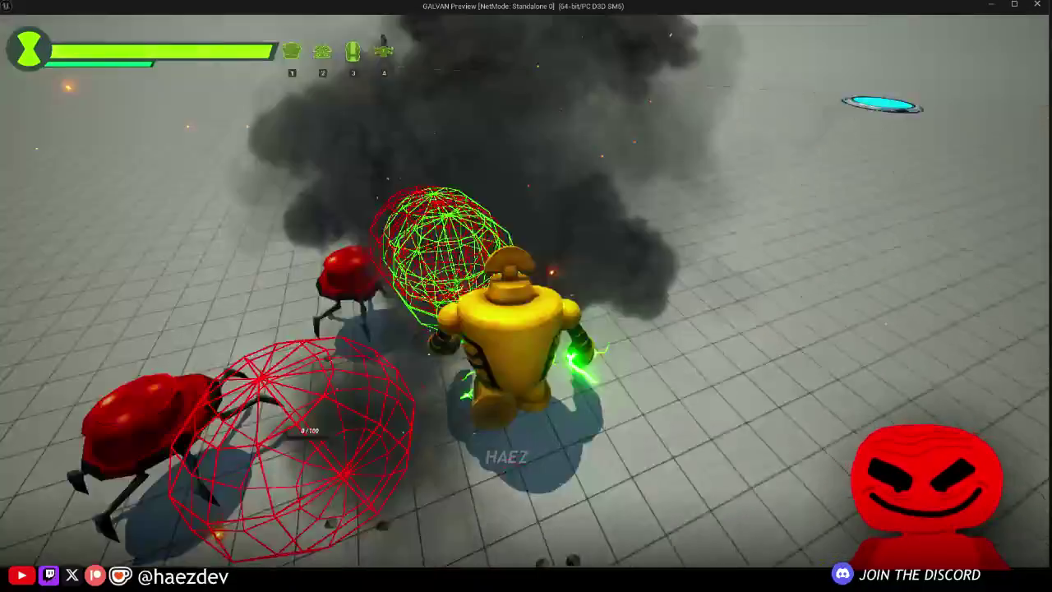
{"action": "key", "text": "Escape"}
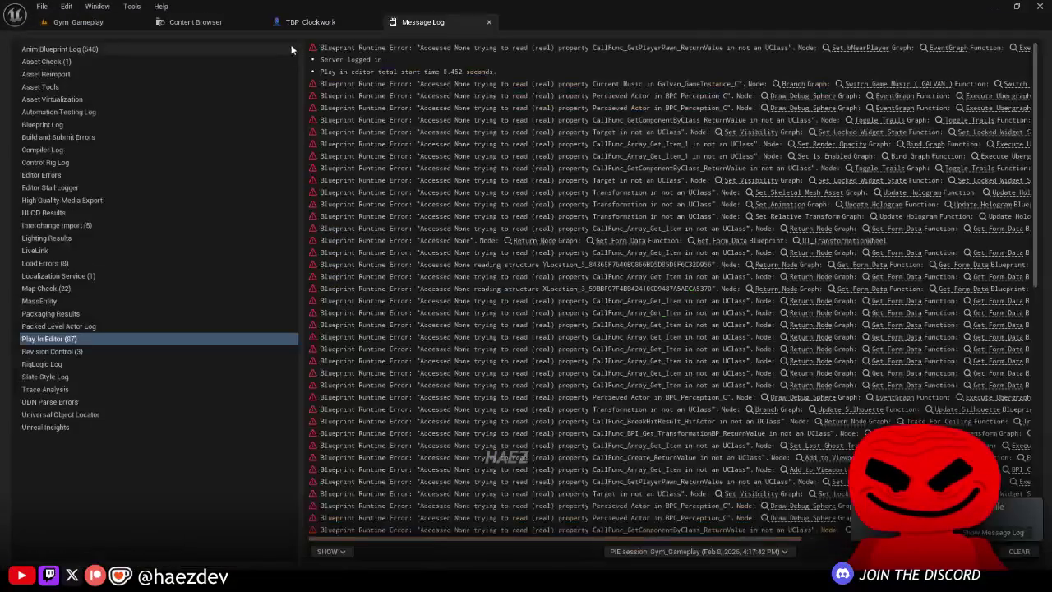
{"action": "left_click", "coordinate": [489, 22]}
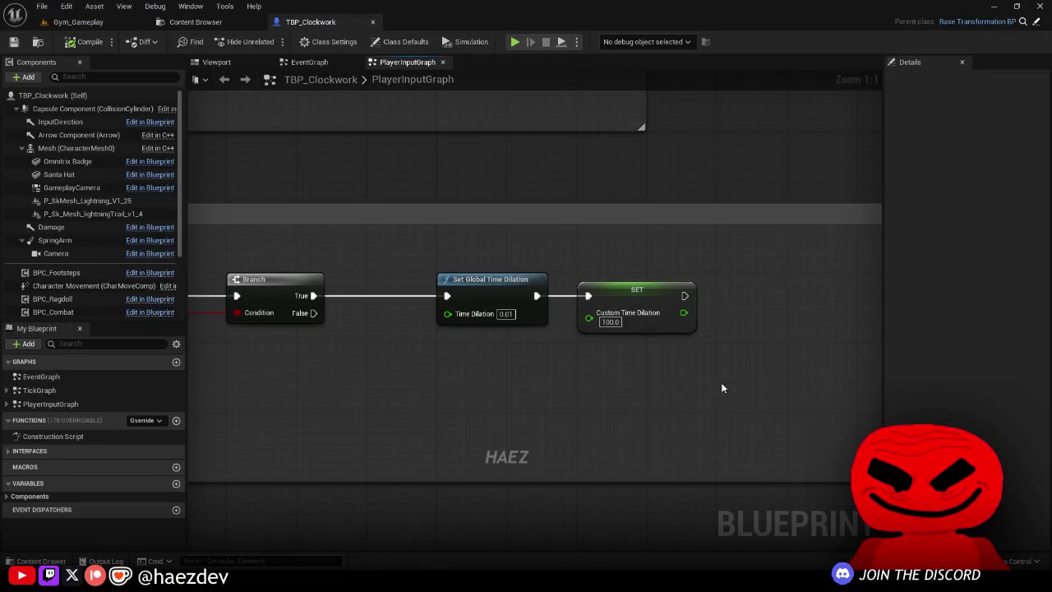
Step: Create a bSlowmo Boolean variable and wire its getter into a new Branch's Condition
{"action": "scroll", "coordinate": [725, 395], "scroll_direction": "down", "scroll_amount": 3}
{"action": "scroll", "coordinate": [435, 307], "scroll_direction": "up", "scroll_amount": 2}
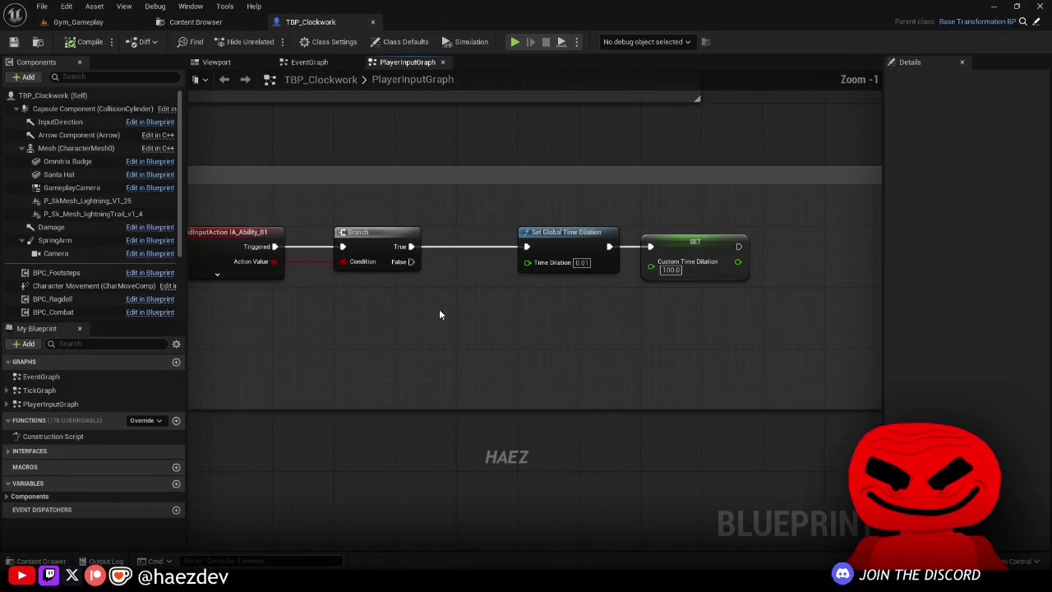
{"action": "left_click_drag", "start_coordinate": [435, 307], "coordinate": [284, 298]}
{"action": "left_click", "coordinate": [175, 485]}
{"action": "type", "text": "bSlowmo"}
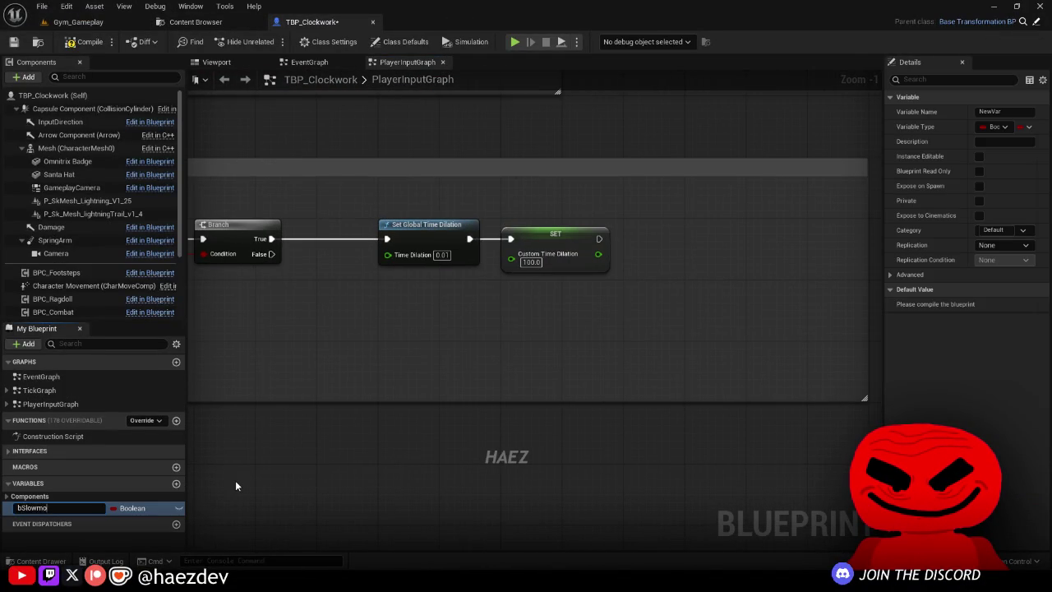
{"action": "key", "text": "Return"}
{"action": "left_click_drag", "start_coordinate": [65, 508], "coordinate": [285, 390]}
{"action": "left_click", "coordinate": [392, 298]}
{"action": "left_click_drag", "start_coordinate": [376, 311], "coordinate": [400, 329]}
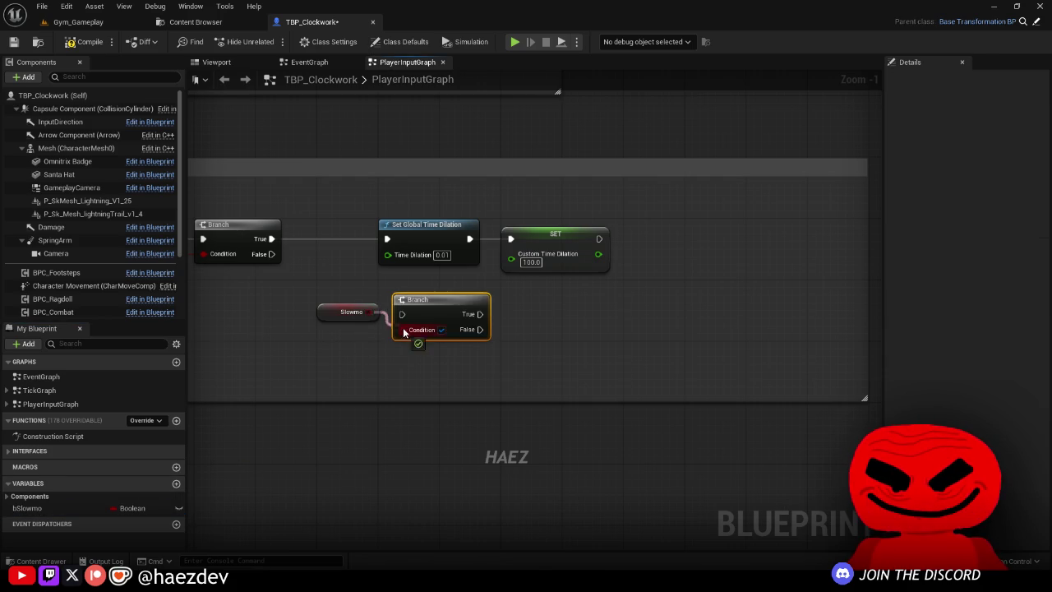
Step: Rearrange the Branches and place a second time dilation node pair beneath the first
{"action": "left_click_drag", "start_coordinate": [662, 270], "coordinate": [415, 221]}
{"action": "left_click_drag", "start_coordinate": [415, 228], "coordinate": [675, 236]}
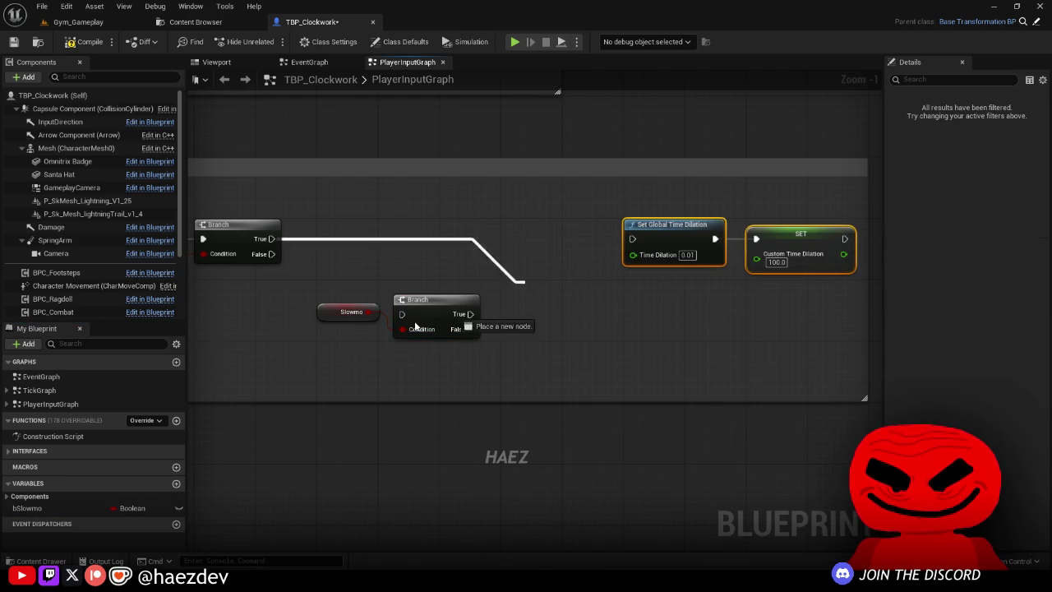
{"action": "mouse_move", "coordinate": [403, 320]}
{"action": "left_mouse_down"}
{"action": "mouse_move", "coordinate": [475, 235]}
{"action": "mouse_move", "coordinate": [449, 255]}
{"action": "left_mouse_up"}
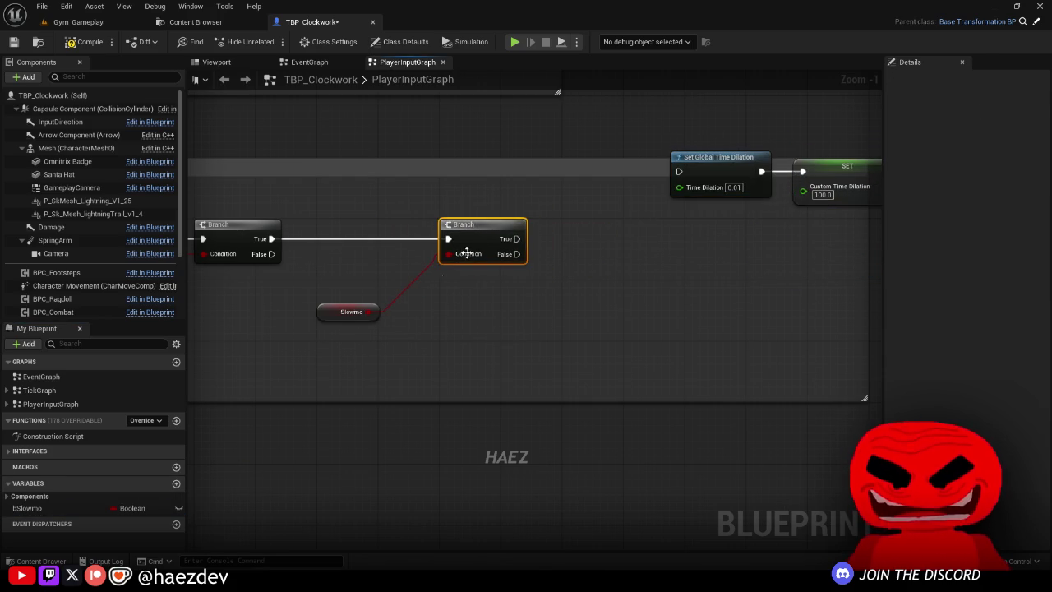
{"action": "left_click_drag", "start_coordinate": [337, 309], "coordinate": [337, 289]}
{"action": "scroll", "coordinate": [726, 237], "scroll_direction": "down", "scroll_amount": 1}
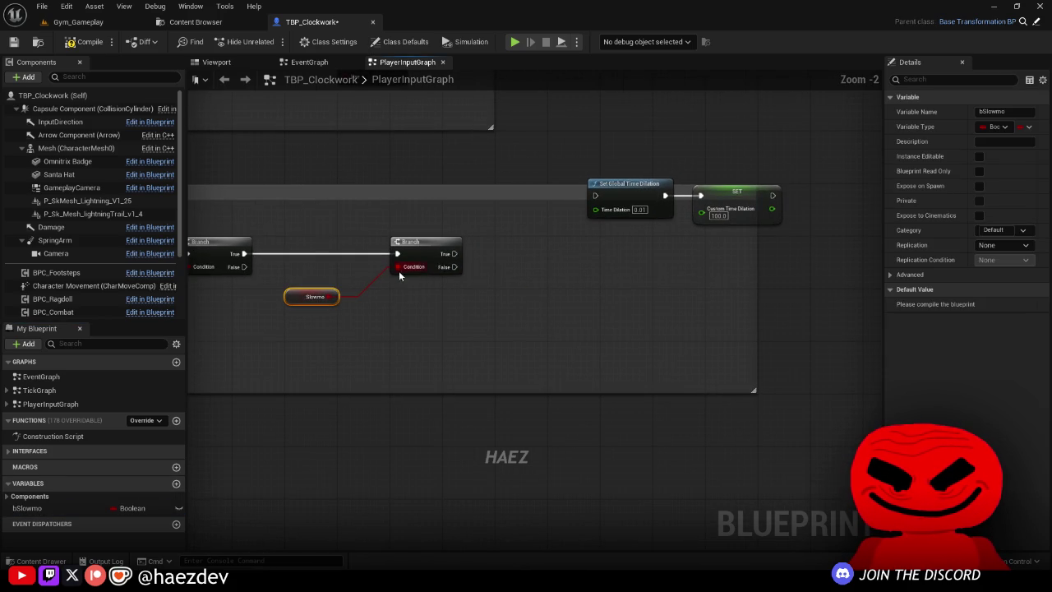
{"action": "left_click_drag", "start_coordinate": [771, 224], "coordinate": [769, 224]}
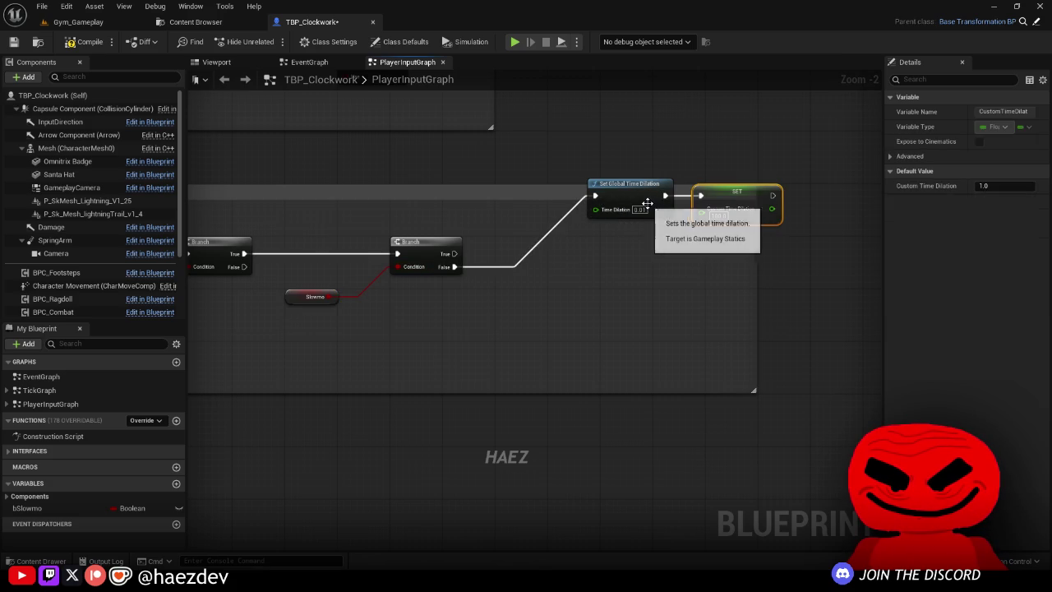
{"action": "left_click", "coordinate": [630, 197], "text": "ctrl"}
{"action": "left_click_drag", "start_coordinate": [630, 198], "coordinate": [598, 319]}
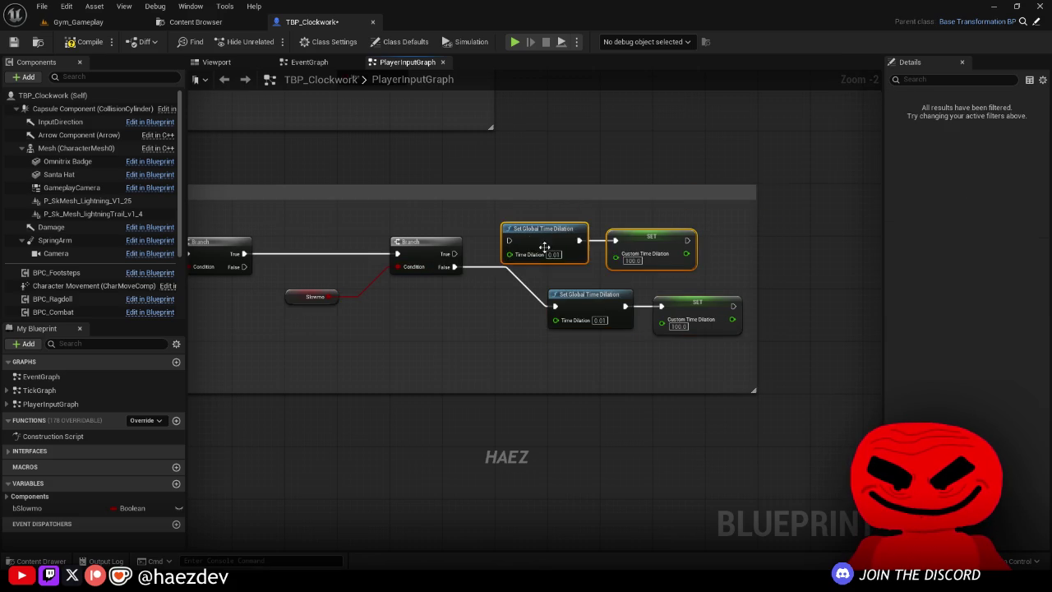
Step: Set the reset chain's custom time dilation to 1.0, add a SET bSlowmo node, and compile and save
{"action": "scroll", "coordinate": [459, 258], "scroll_direction": "up", "scroll_amount": 2}
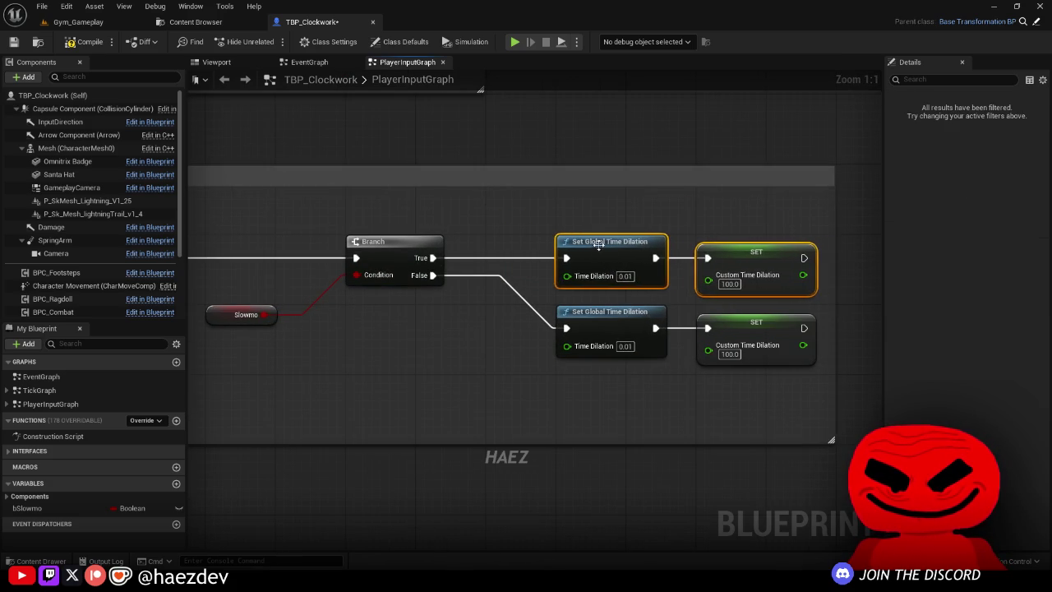
{"action": "type", "text": "1"}
{"action": "key", "text": "Return"}
{"action": "left_click_drag", "start_coordinate": [706, 228], "coordinate": [430, 262]}
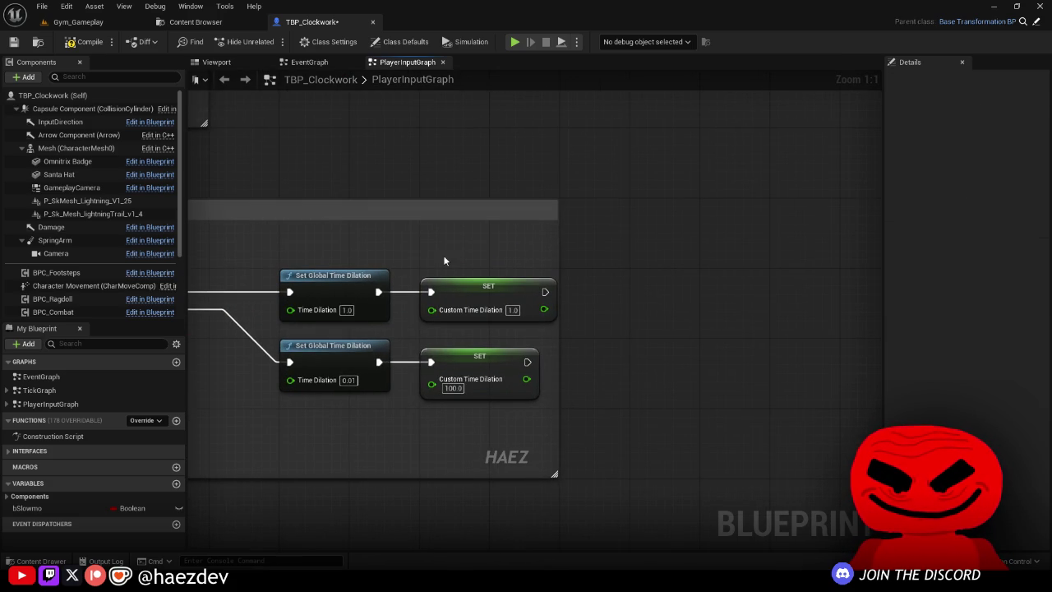
{"action": "left_click_drag", "start_coordinate": [558, 240], "coordinate": [802, 236]}
{"action": "left_click_drag", "start_coordinate": [95, 508], "coordinate": [547, 371]}
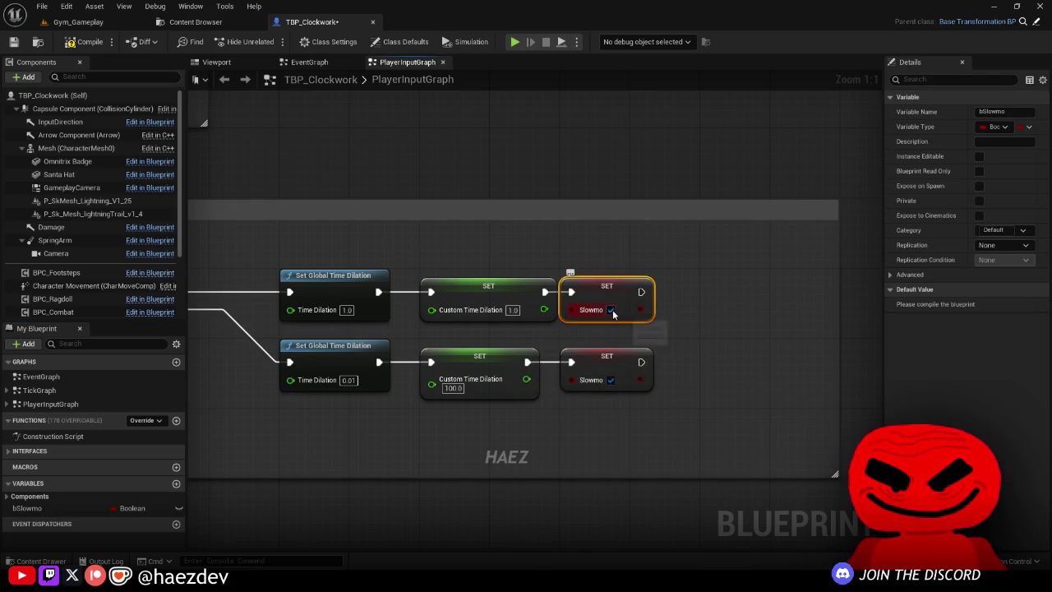
{"action": "left_click", "coordinate": [8, 46]}
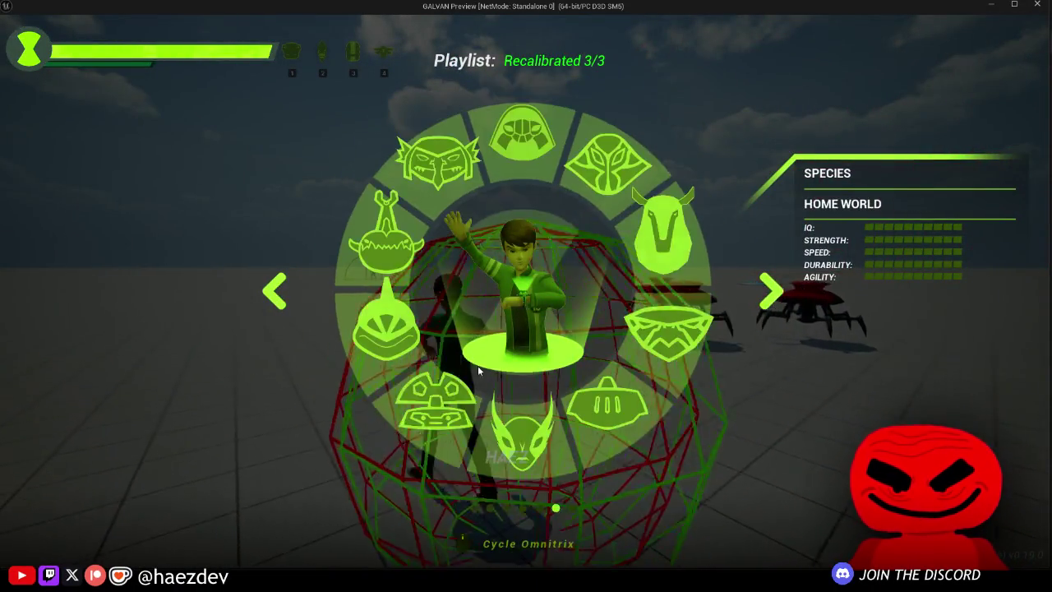
Step: Transform into Clockwork from the Omnitrix wheel's Recalibrated 3/3 playlist
{"action": "left_click", "coordinate": [518, 308]}
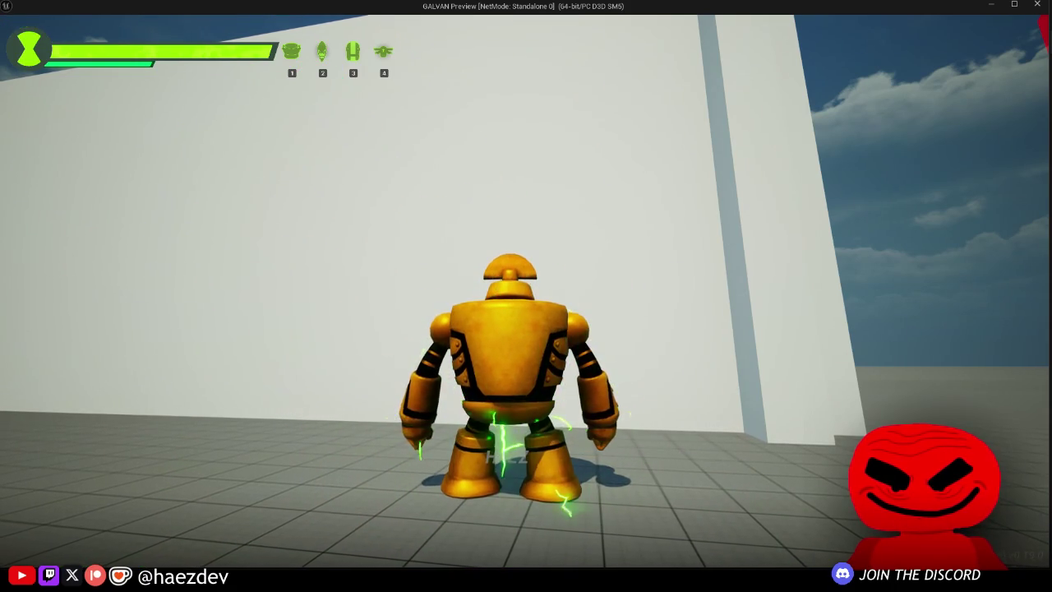
Step: Walk Clockwork around and attack by the white wall, then run toward the spiders
{"action": "key", "text": "s"}
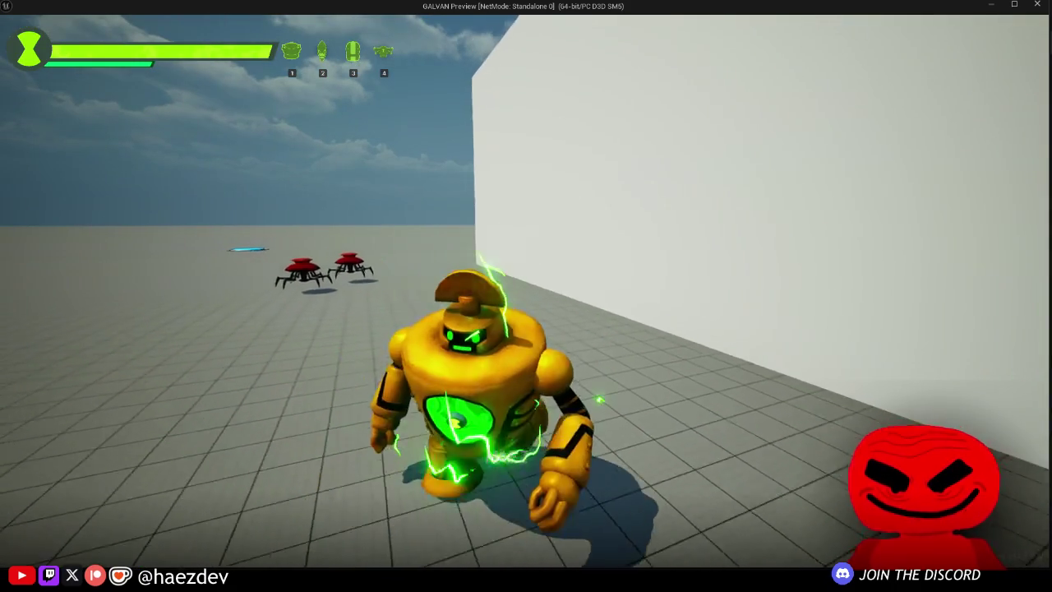
{"action": "left_click", "coordinate": [526, 296]}
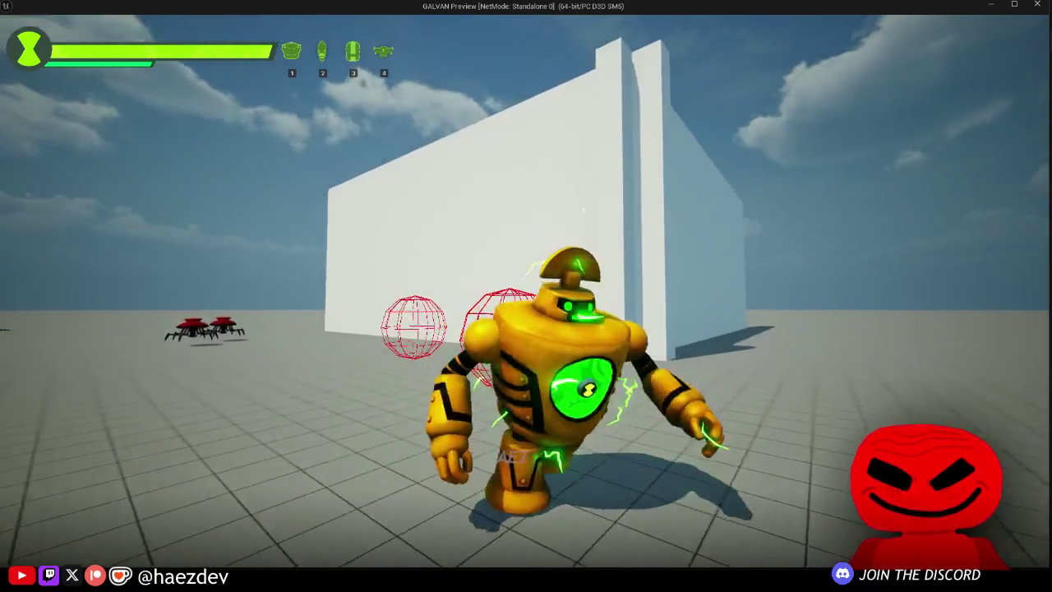
{"action": "key", "text": "w"}
{"action": "left_click", "coordinate": [526, 295]}
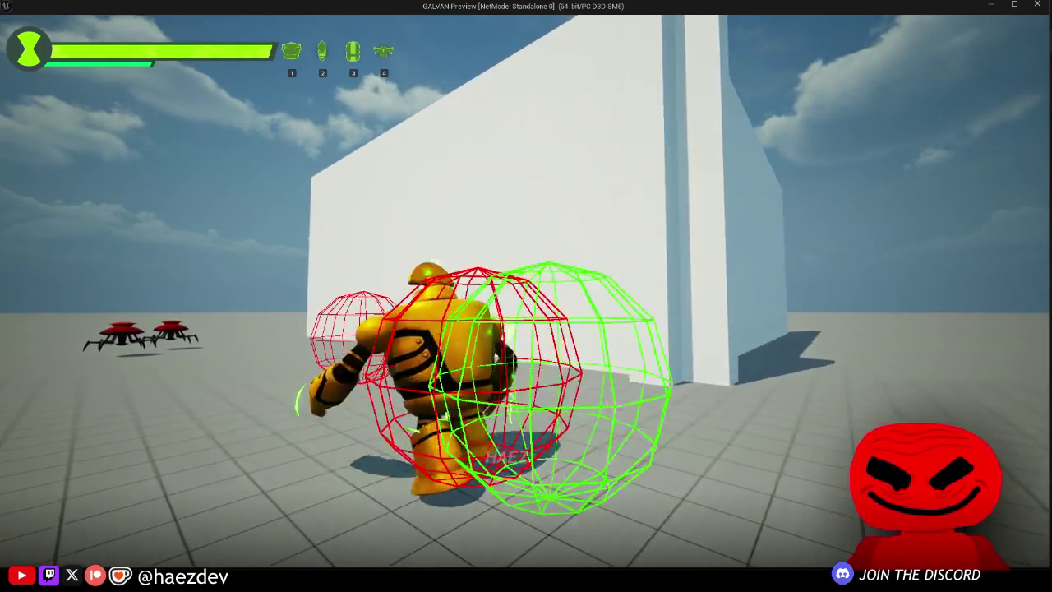
{"action": "key", "text": "w"}
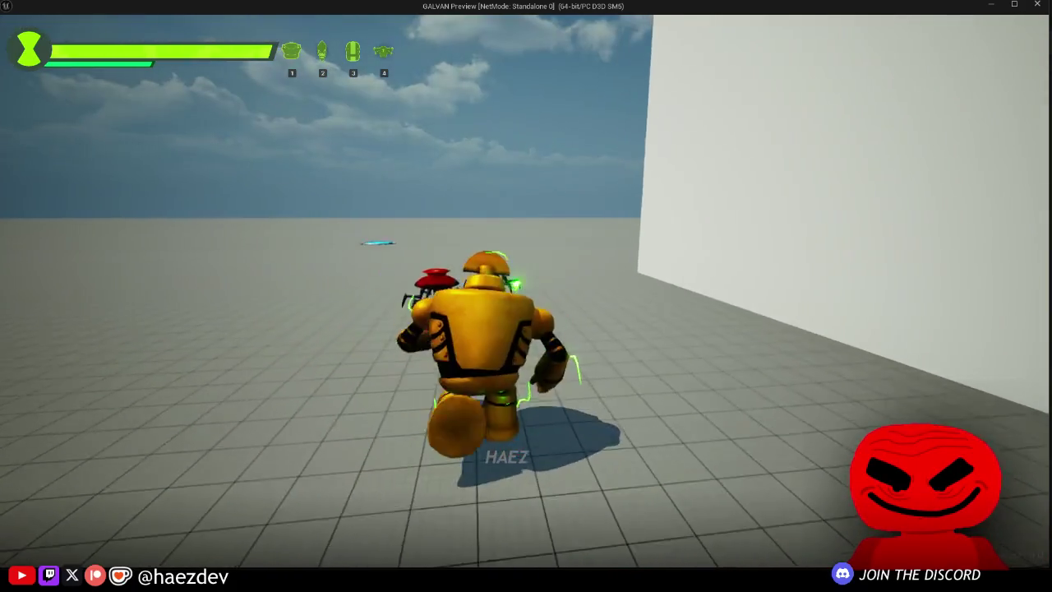
Step: Switch to Ampfibian, fly over the wall and zap the spiders with an electric beam
{"action": "key", "text": "tab"}
{"action": "left_click", "coordinate": [526, 296]}
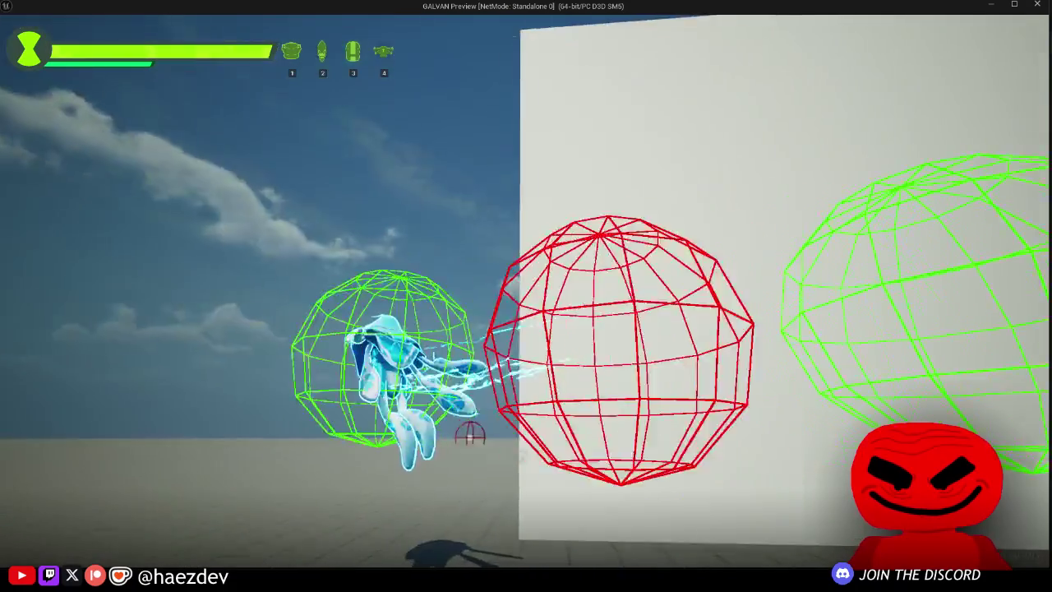
{"action": "key", "text": "w"}
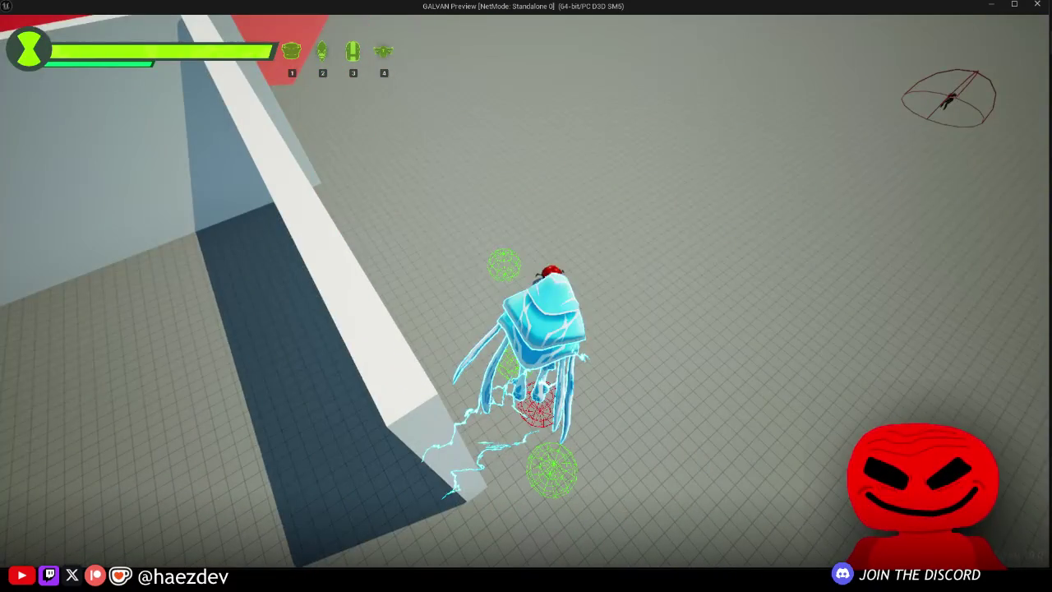
{"action": "key", "text": "w"}
{"action": "left_click", "coordinate": [526, 296]}
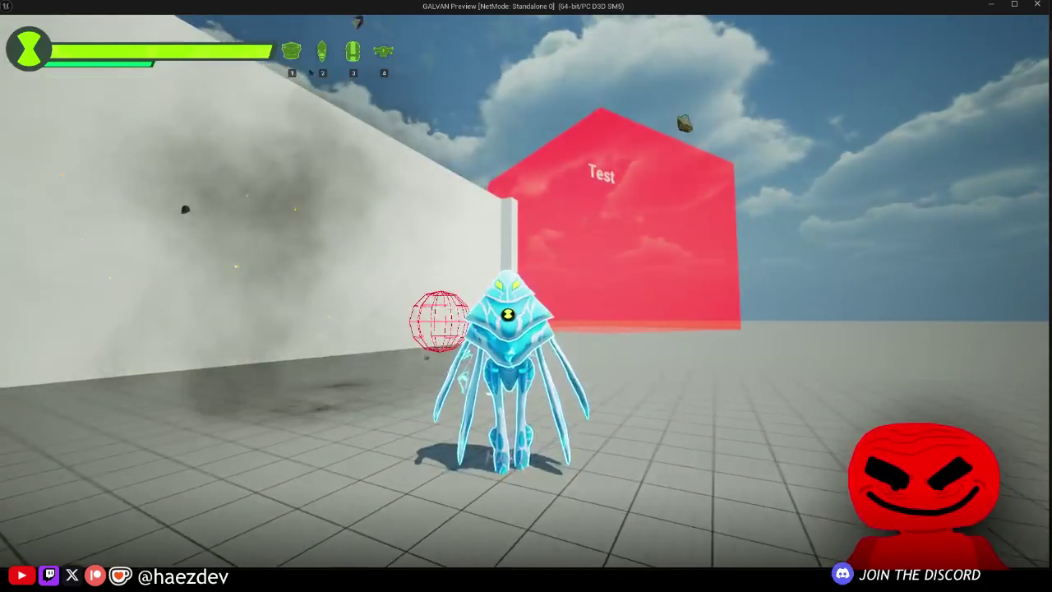
Step: Stop play, close the message log and show the Clockwork folder in the Content Browser
{"action": "key", "text": "Escape"}
{"action": "middle_click", "coordinate": [428, 22]}
{"action": "left_click", "coordinate": [388, 41]}
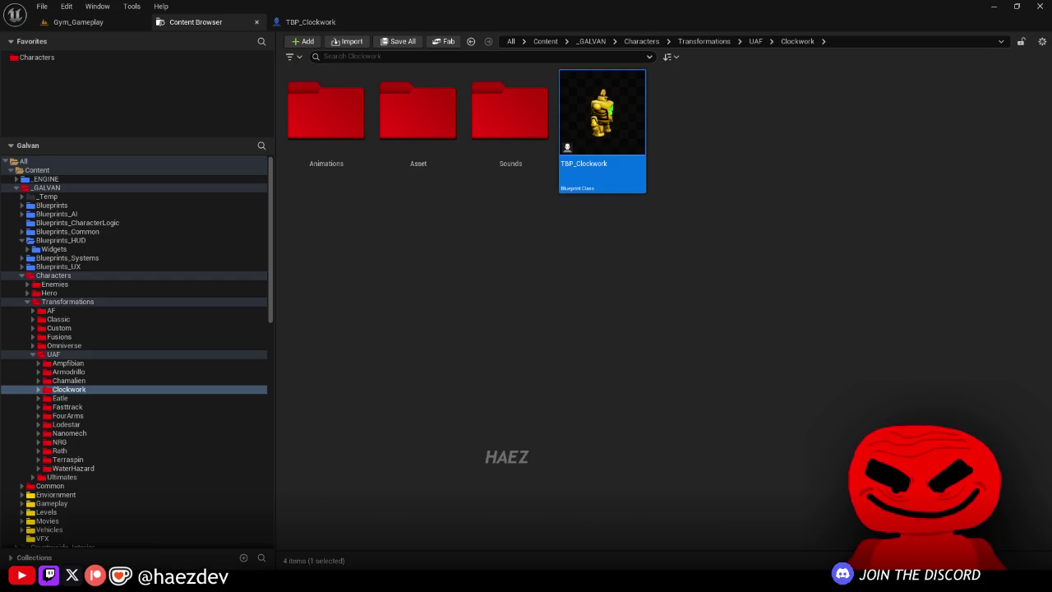
{"action": "left_click", "coordinate": [613, 438]}
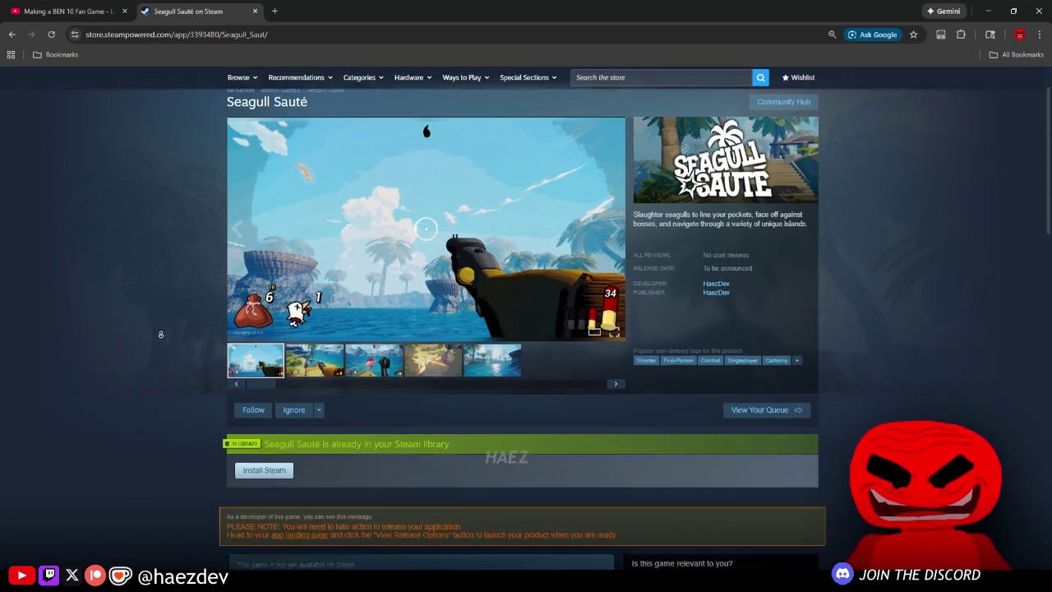
Step: Scroll down and back up the Seagull Sauté Steam store page
{"action": "scroll", "coordinate": [164, 362], "scroll_direction": "down", "scroll_amount": 10}
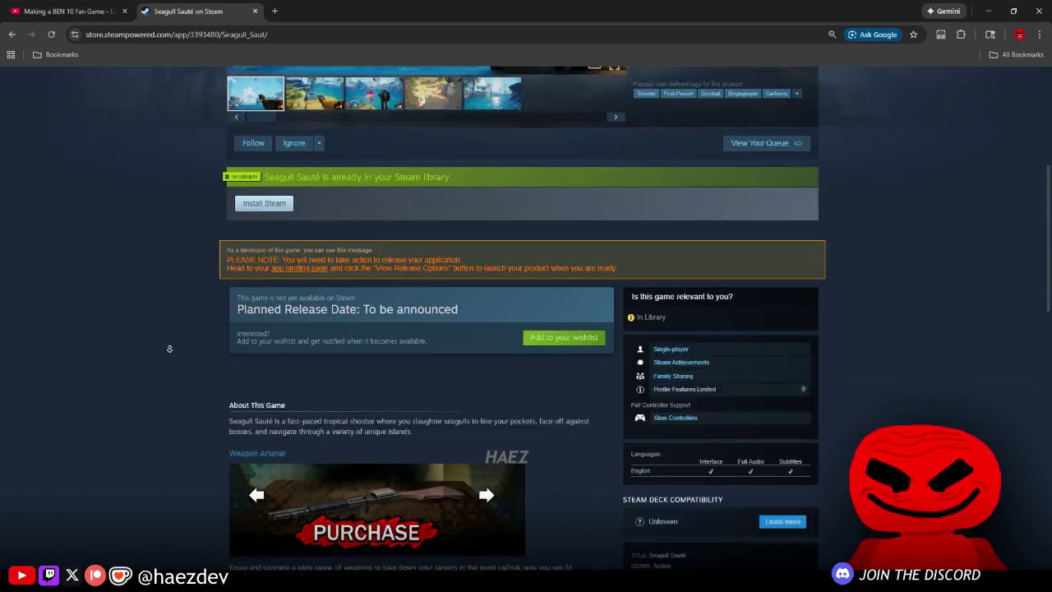
{"action": "scroll", "coordinate": [168, 380], "scroll_direction": "up", "scroll_amount": 10}
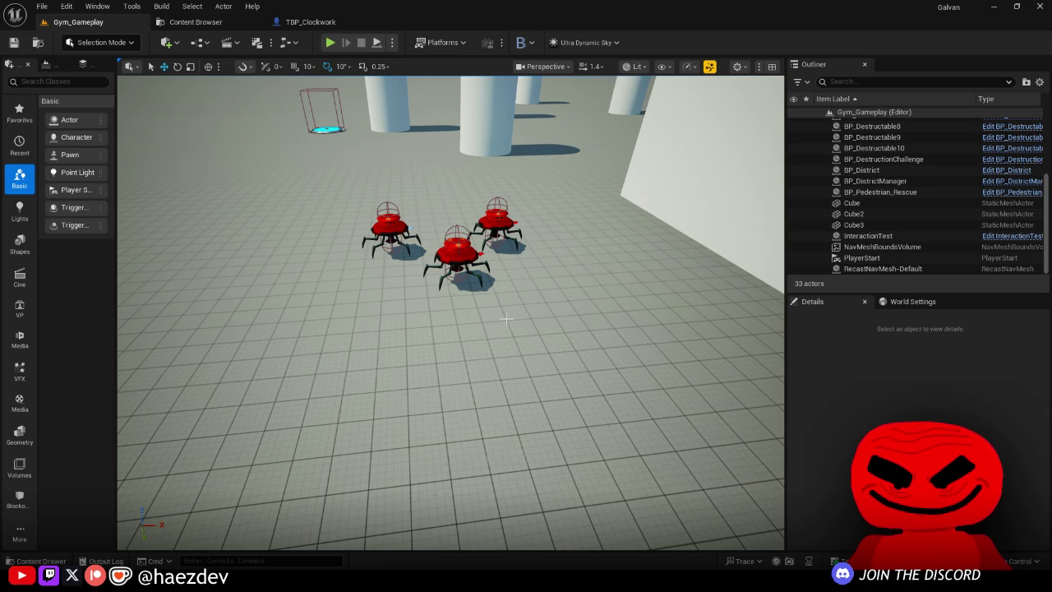
{"action": "mouse_move", "coordinate": [499, 312]}
{"action": "left_mouse_down"}
{"action": "mouse_move", "coordinate": [510, 279]}
{"action": "mouse_move", "coordinate": [559, 283]}
{"action": "mouse_move", "coordinate": [464, 293]}
{"action": "mouse_move", "coordinate": [498, 317]}
{"action": "mouse_move", "coordinate": [429, 323]}
{"action": "mouse_move", "coordinate": [495, 316]}
{"action": "left_mouse_up"}
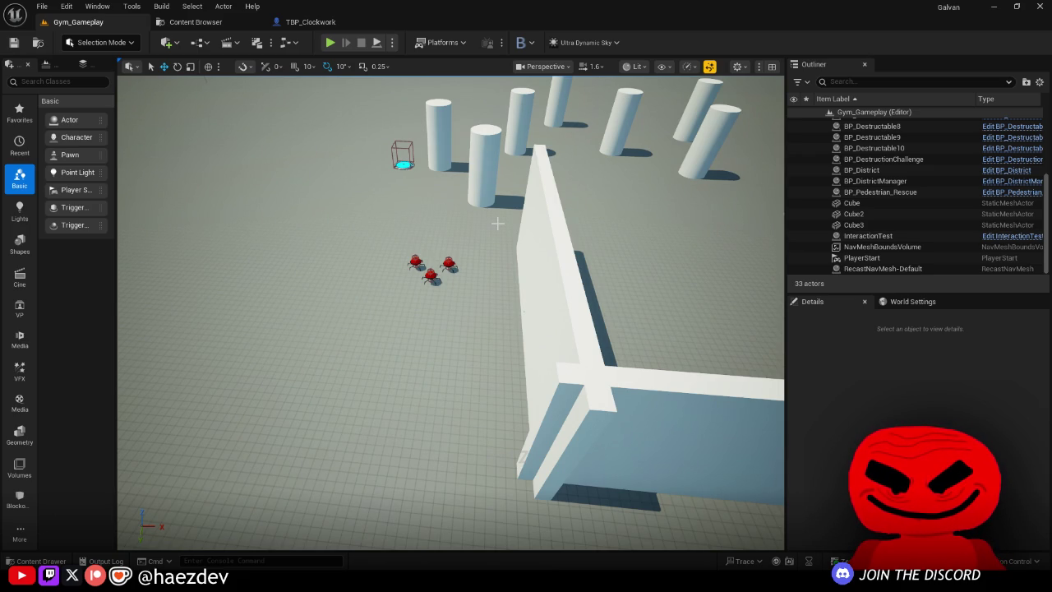
{"action": "middle_click", "coordinate": [285, 18]}
{"action": "left_click", "coordinate": [196, 22]}
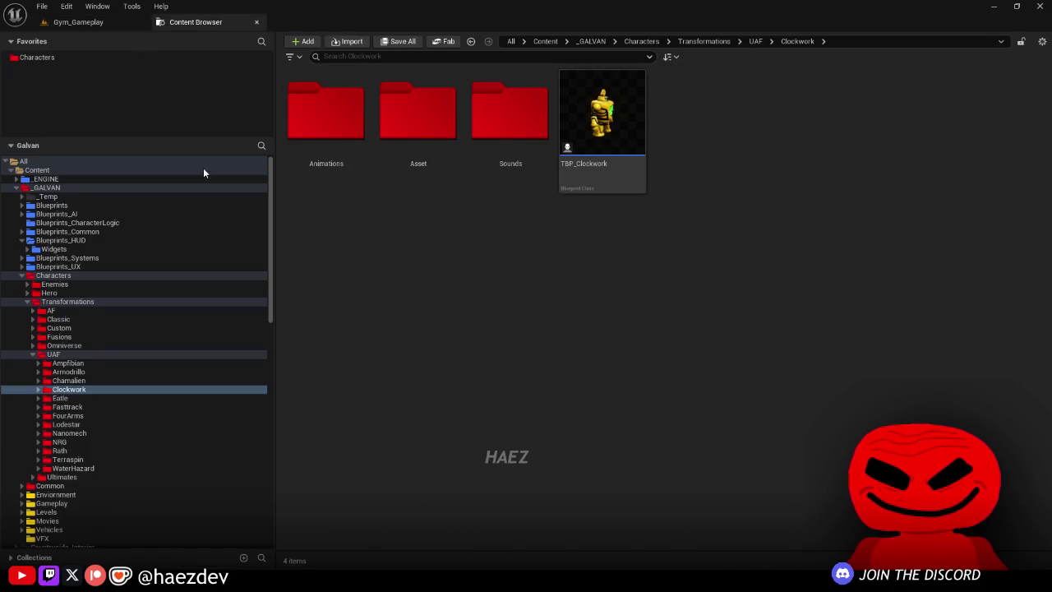
{"action": "left_click", "coordinate": [66, 379]}
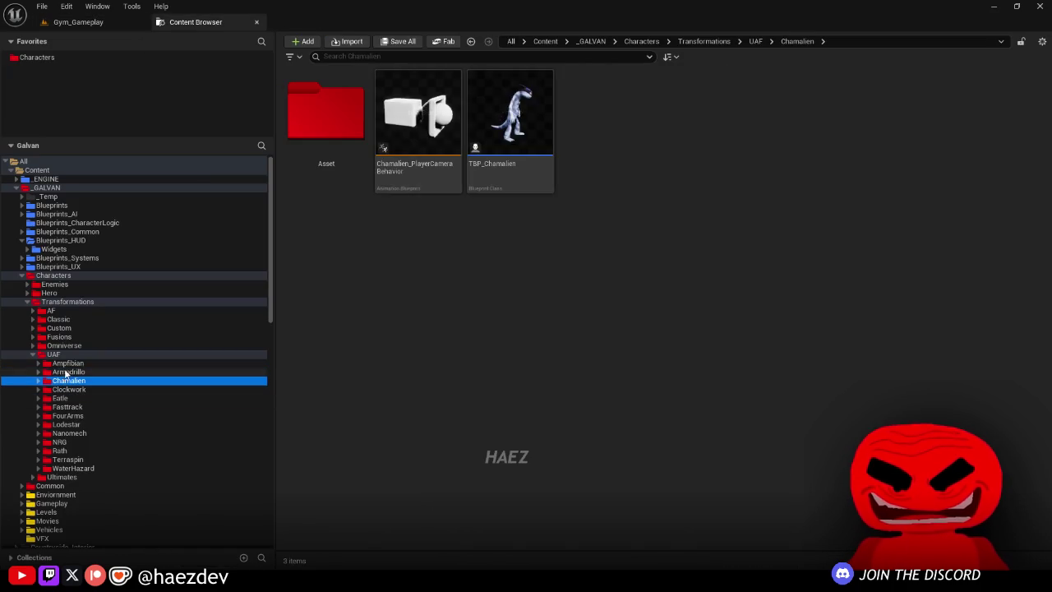
{"action": "key", "text": "Up"}
{"action": "key", "text": "Up"}
{"action": "key", "text": "Up"}
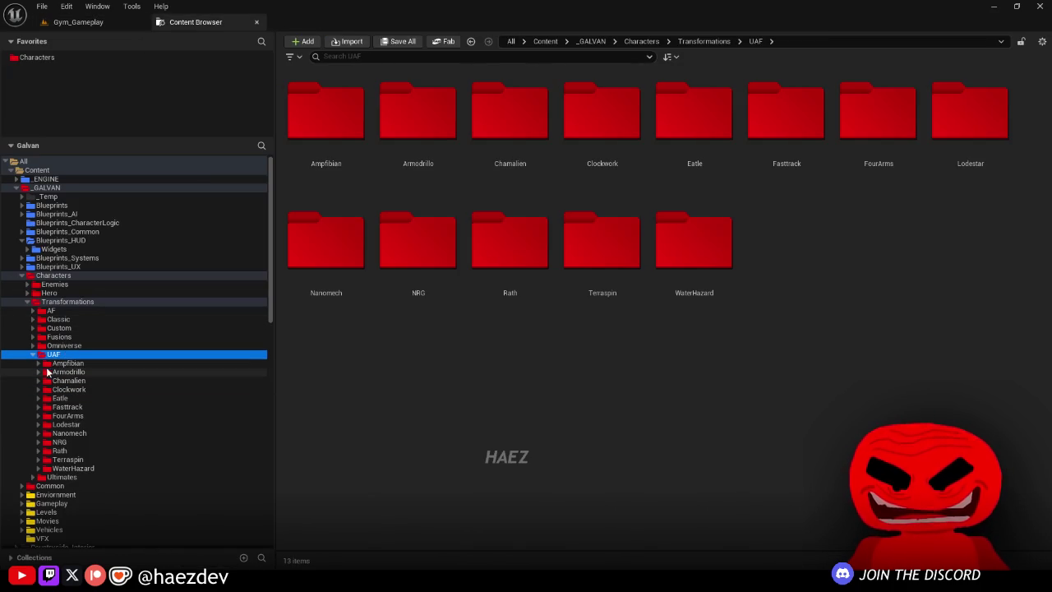
{"action": "key", "text": "Left"}
{"action": "key", "text": "Left"}
{"action": "key", "text": "Left"}
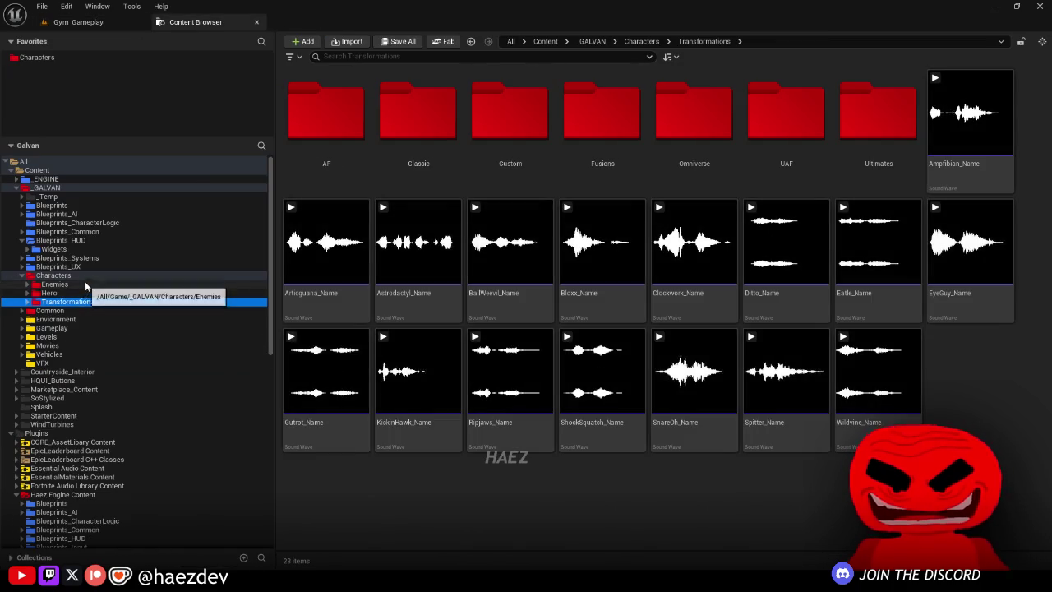
{"action": "key", "text": "Left"}
{"action": "key", "text": "Left"}
{"action": "left_click", "coordinate": [68, 187]}
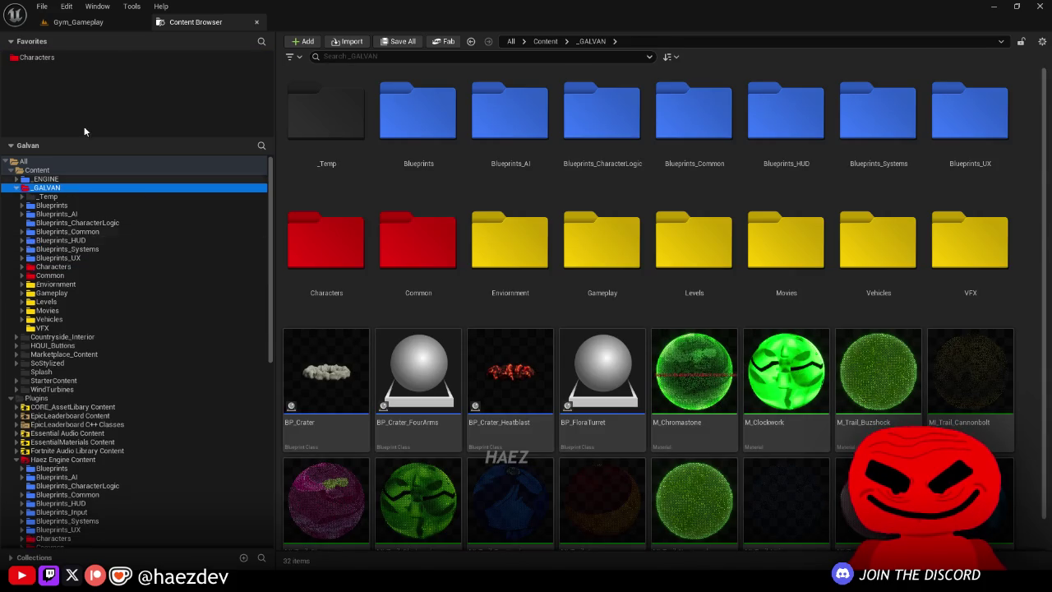
{"action": "left_click", "coordinate": [78, 23]}
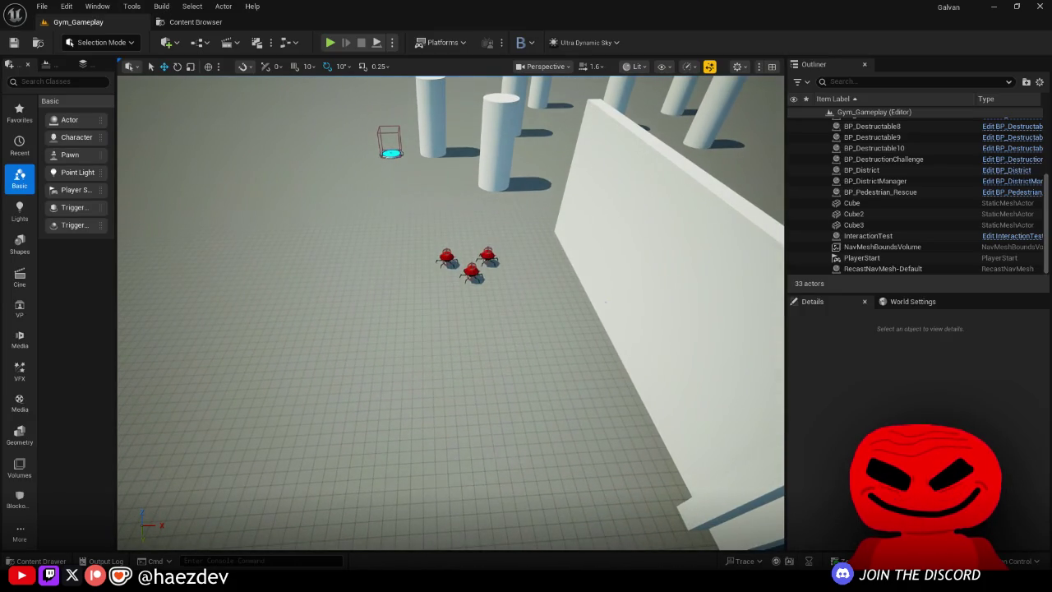